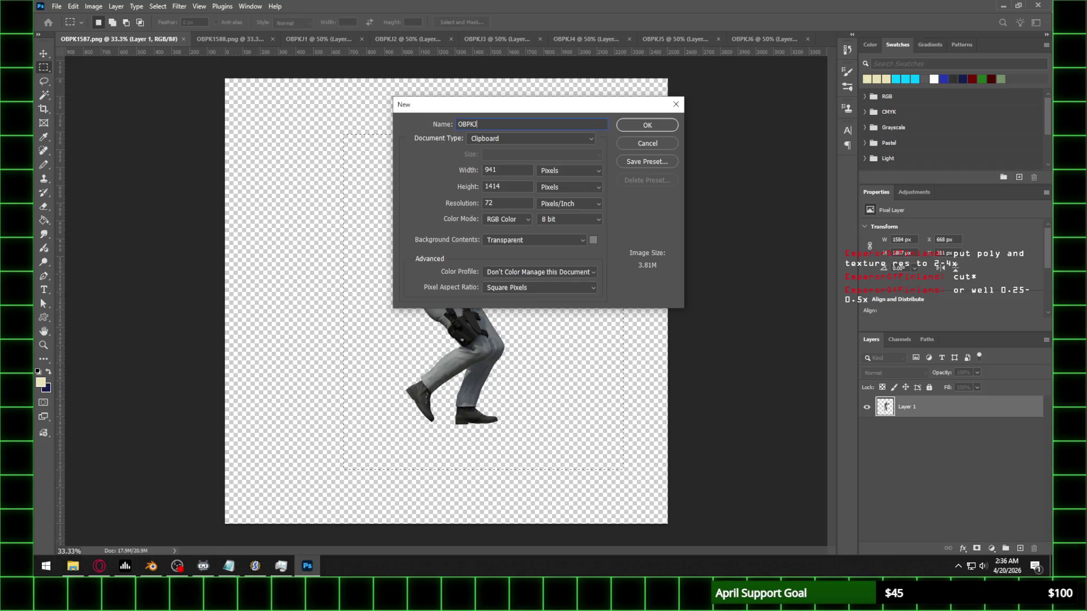
Step: Create the OBPKJ7 document with the pasted soldier figure, then close the OBPK1587.png render
text(7)
key(Return)
key(ctrl+v)
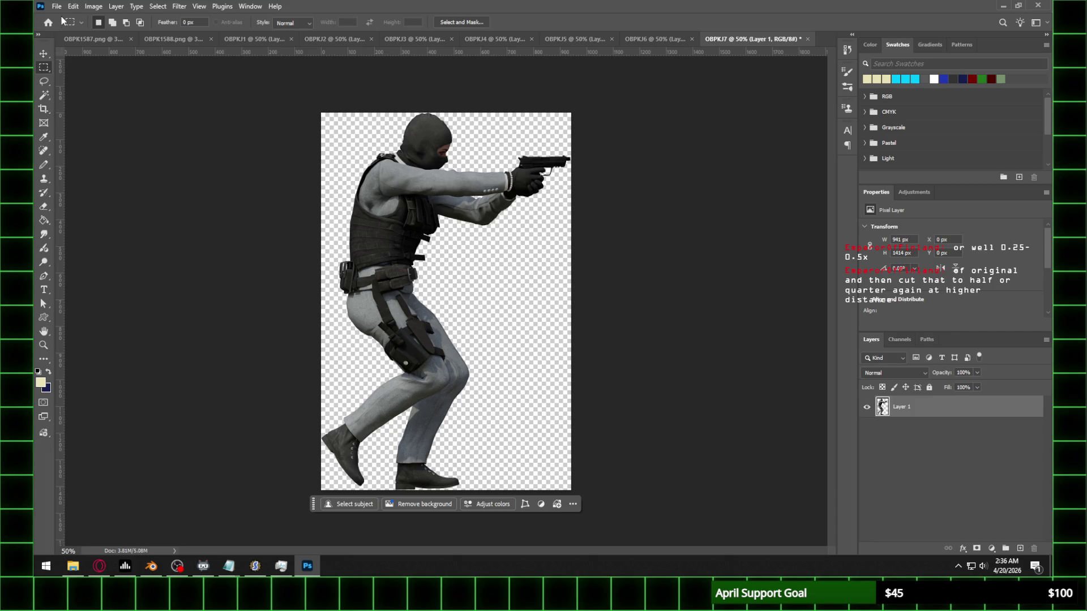
click(113, 40)
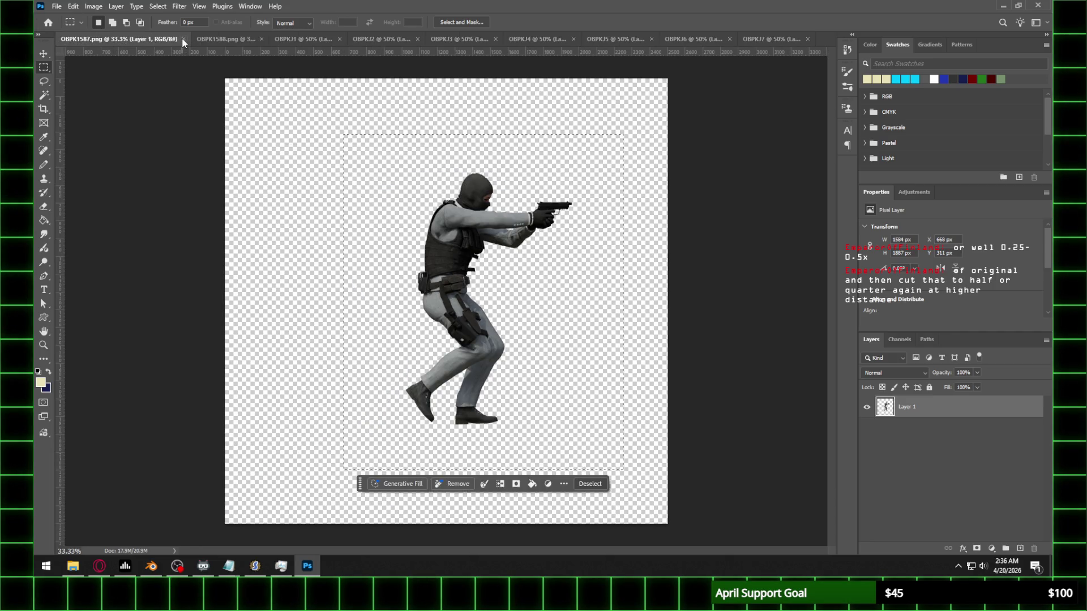
click(182, 37)
Step: Select the soldier in OBPK1588.png and make a new clipboard document named OBPKJ8
click(57, 38)
drag(366, 153, 577, 462)
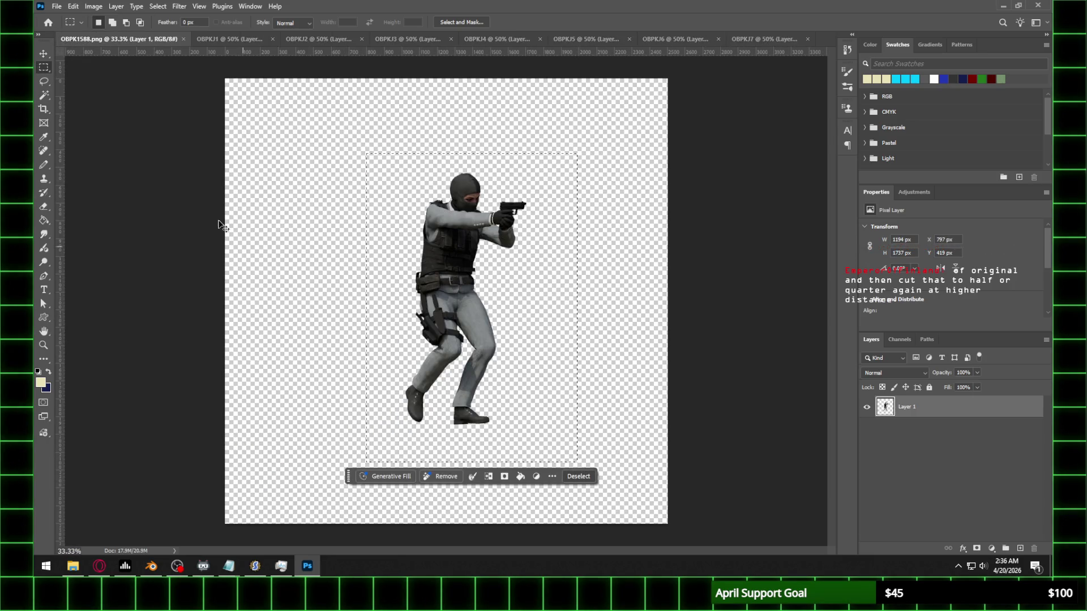
click(57, 6)
click(64, 16)
text(OBPKJ8)
key(Return)
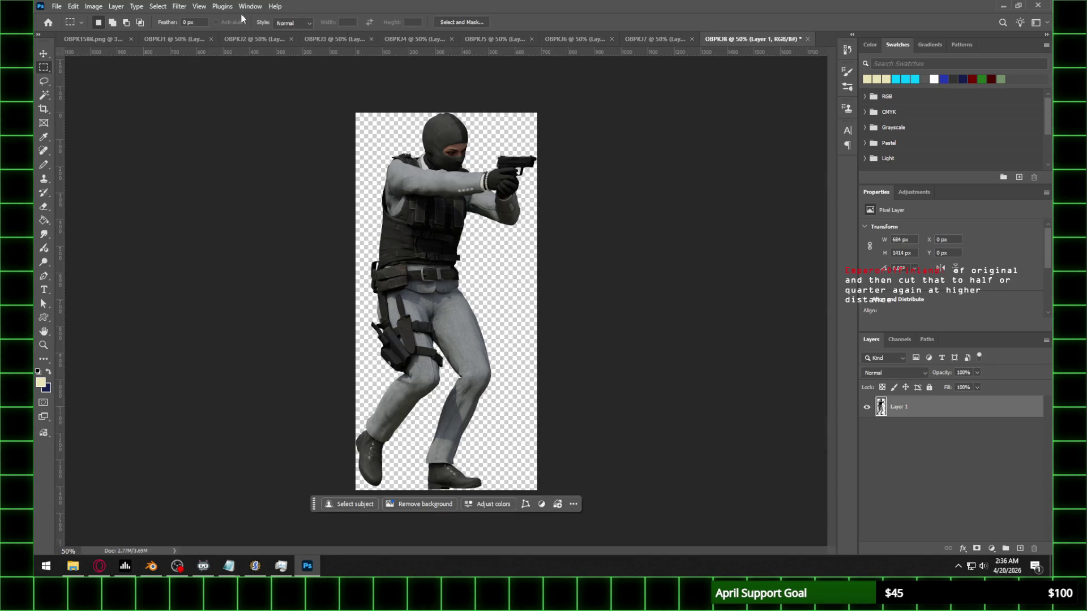
Step: Look through the open frame documents, ending on OBPKJ1
click(85, 39)
click(222, 39)
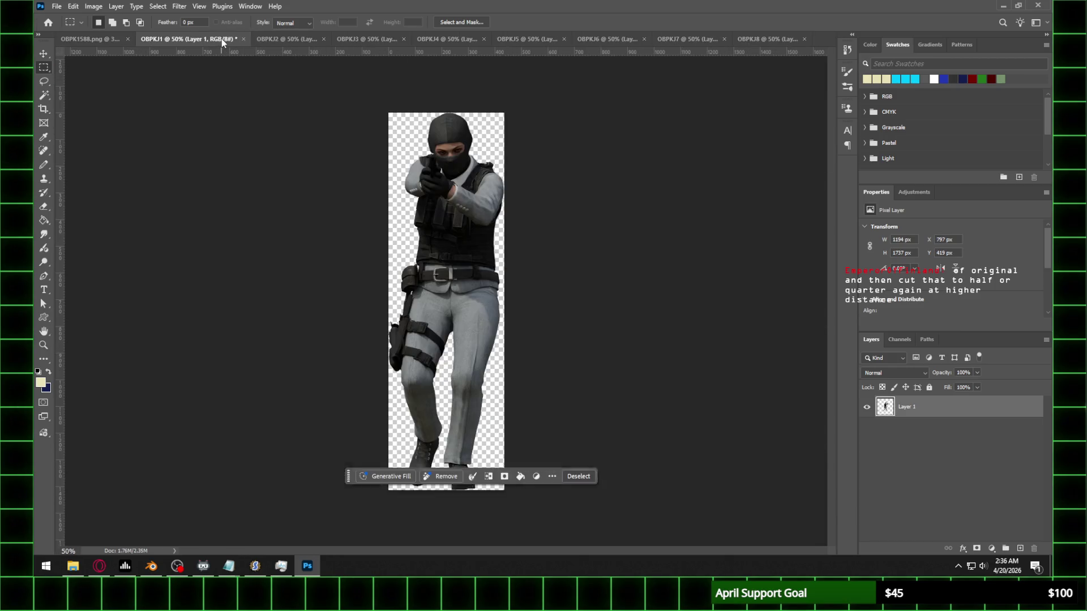
click(94, 39)
click(766, 40)
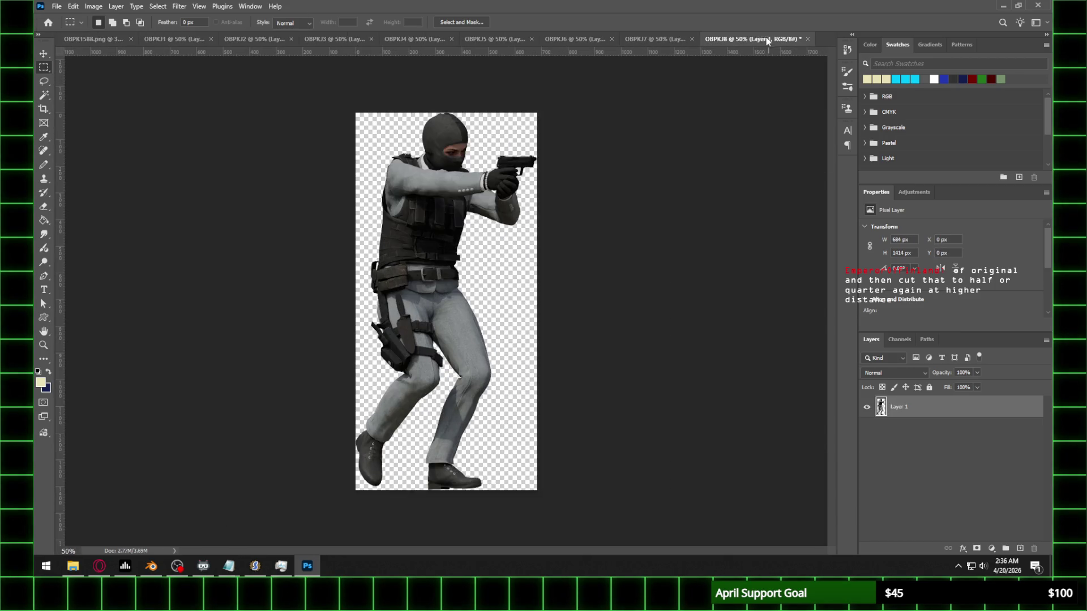
click(93, 39)
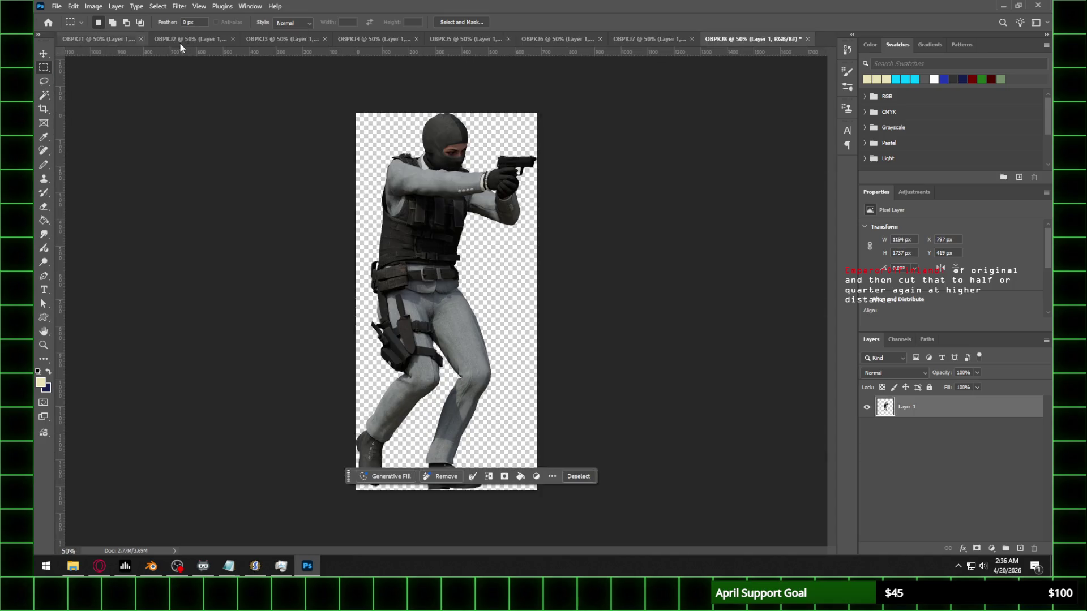
click(644, 39)
click(591, 39)
click(762, 39)
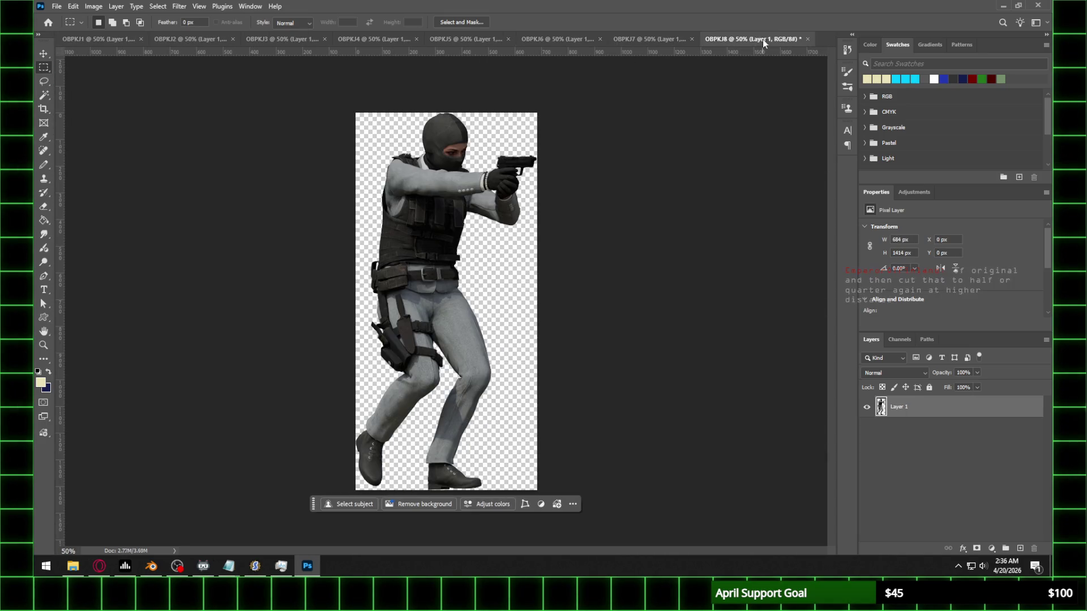
click(651, 40)
click(102, 38)
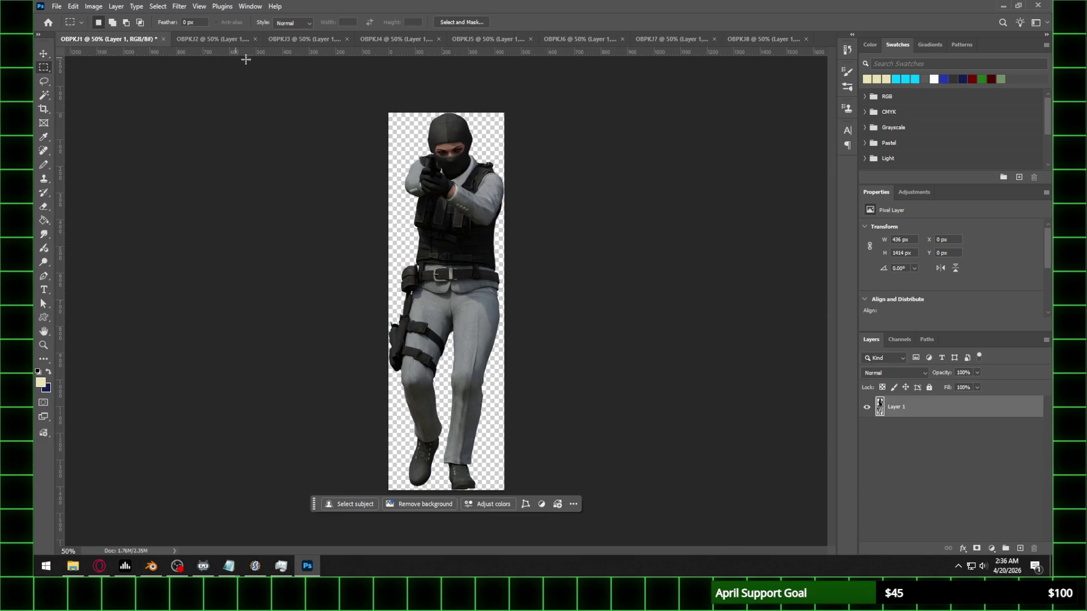
Step: Resize OBPKJ1 to 40% width via Image Size and zoom in to check it
click(93, 6)
click(119, 88)
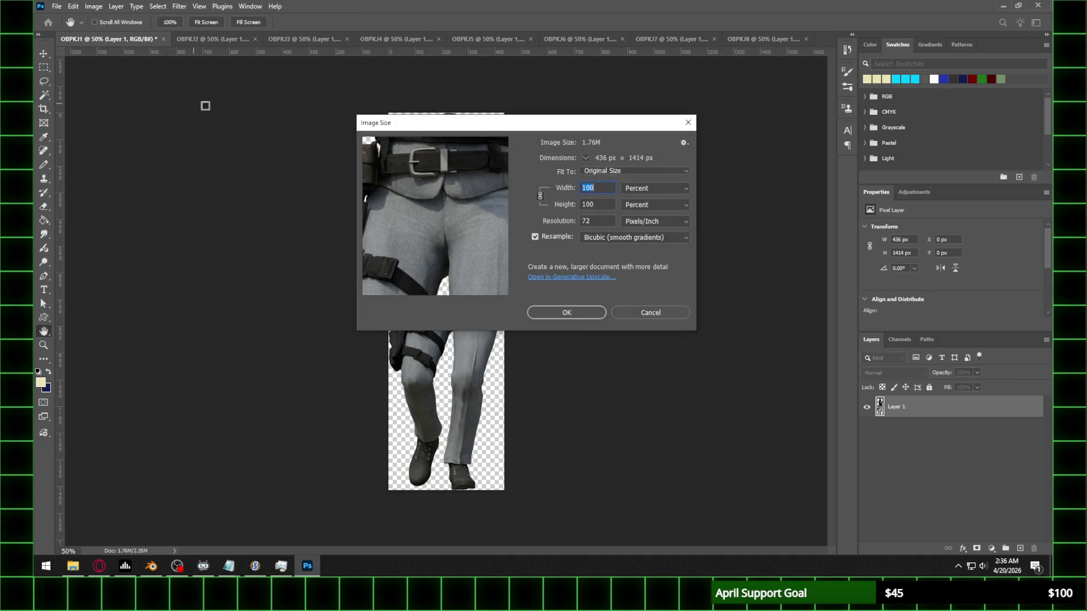
text(40)
key(Return)
key(z)
click(465, 208)
Step: Resize OBPKJ2 to 40% and zoom in to check the result
click(200, 40)
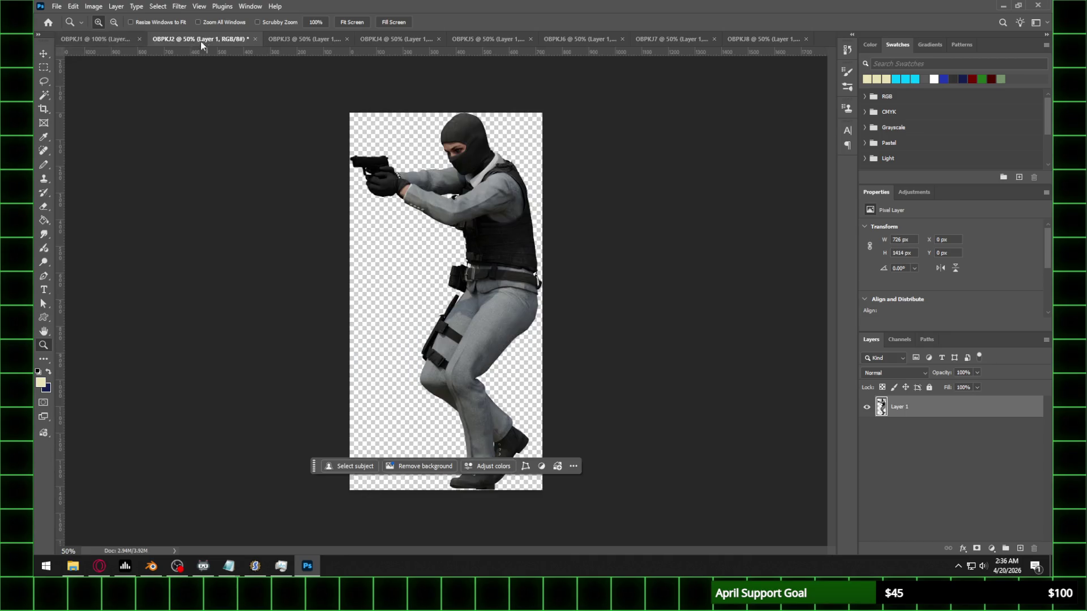
click(94, 6)
click(119, 87)
text(40)
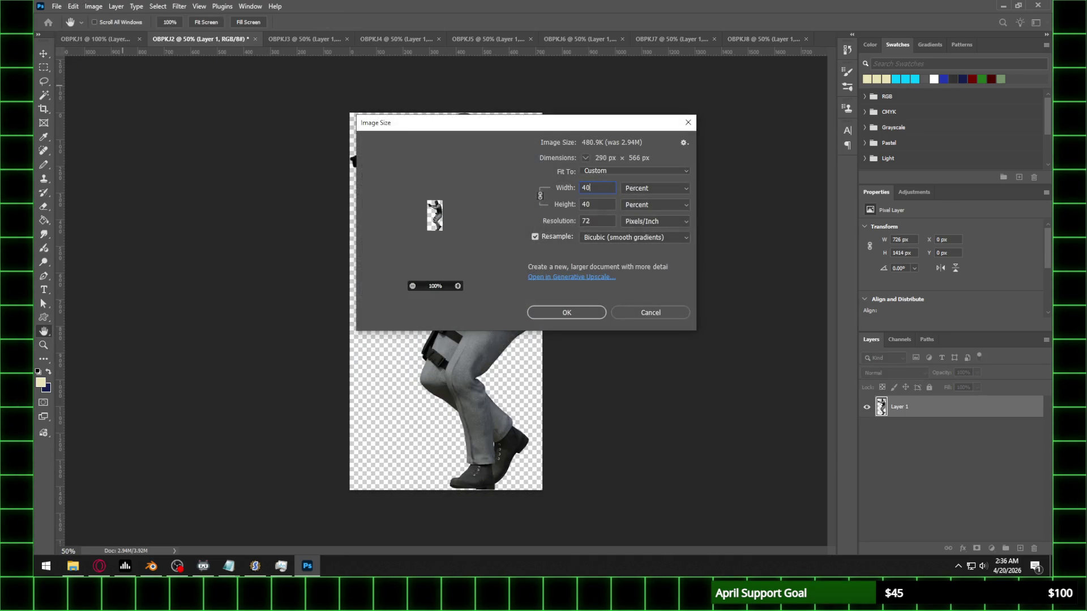
key(Return)
key(z)
click(438, 247)
Step: Resize OBPKJ3 to 40% and zoom in to check the result
click(302, 39)
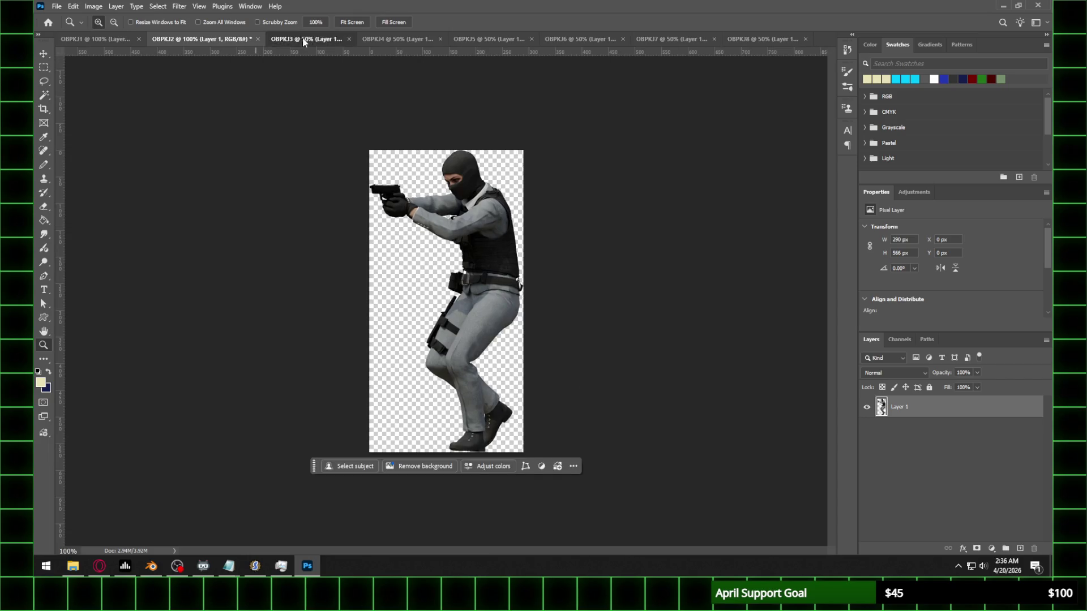
click(93, 6)
click(109, 87)
text(40)
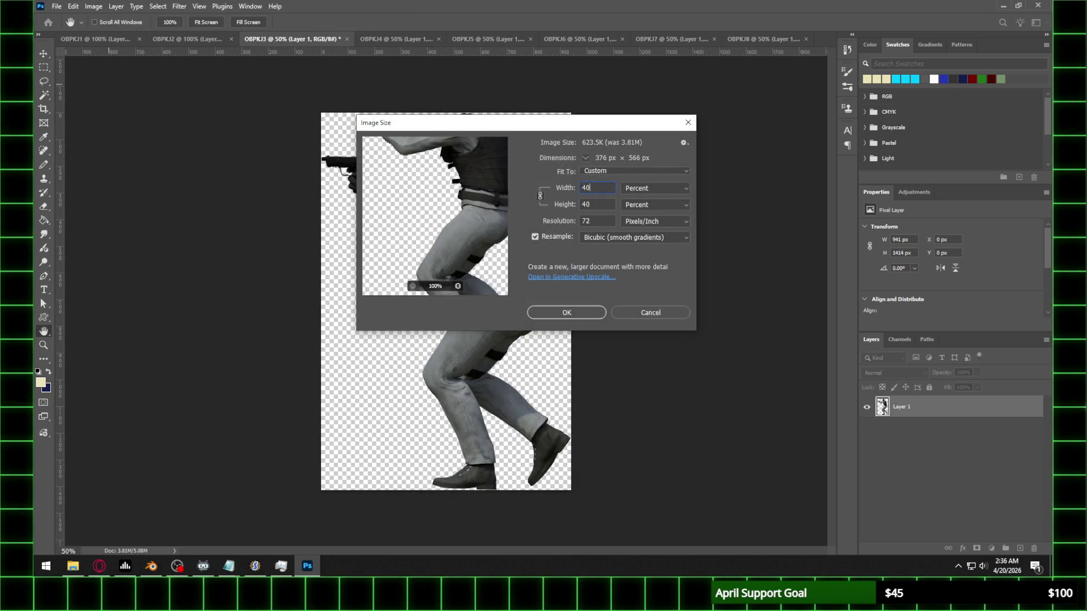
key(Return)
click(443, 220)
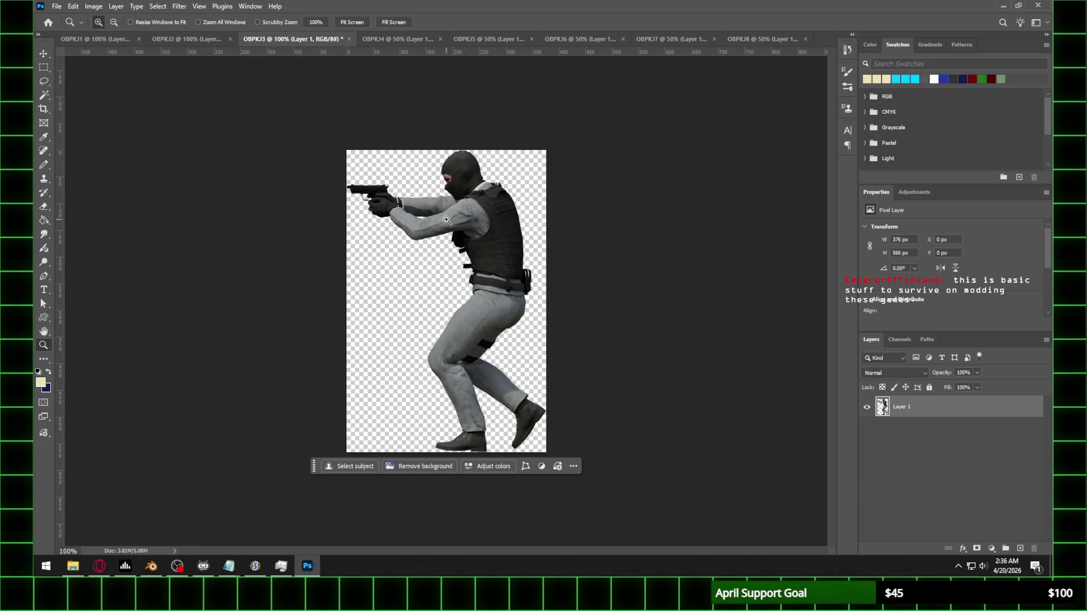
Step: Resize OBPKJ4 to 40% and zoom in to check the result
click(392, 39)
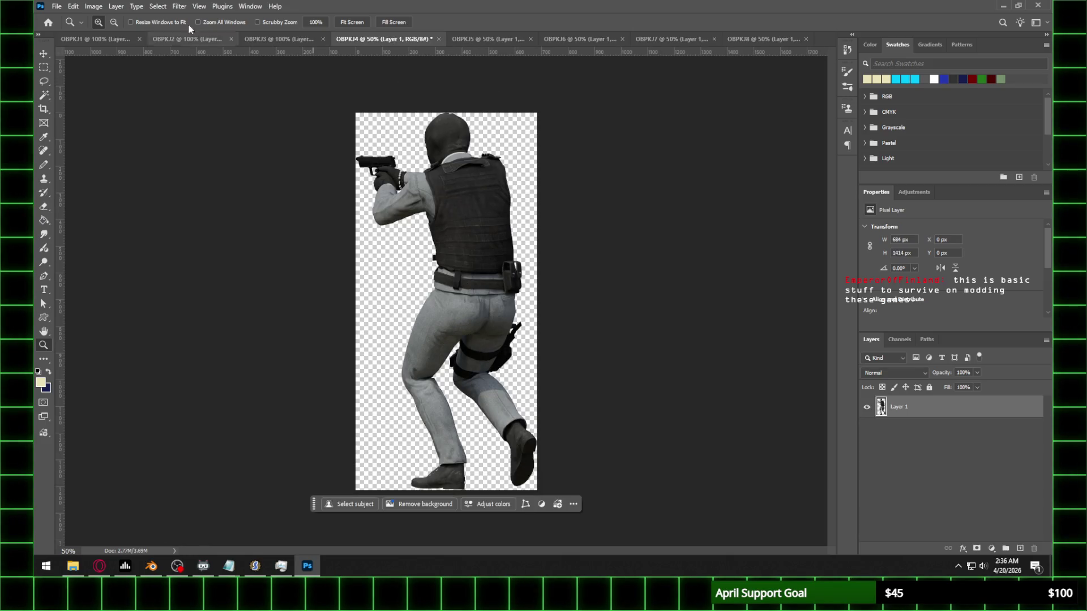
click(99, 6)
click(109, 87)
text(40)
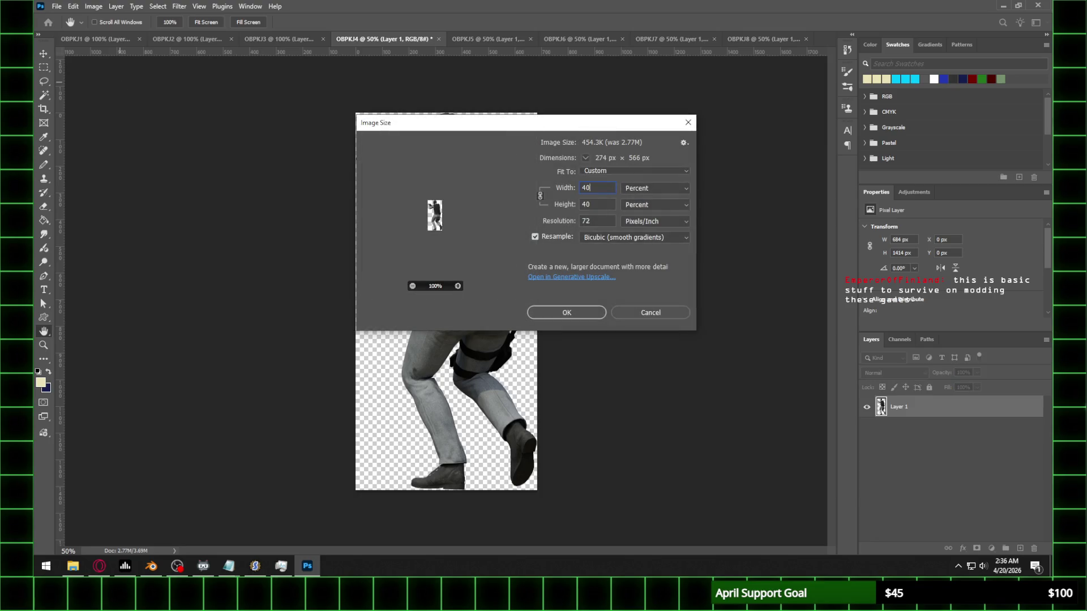
key(Return)
key(z)
click(461, 90)
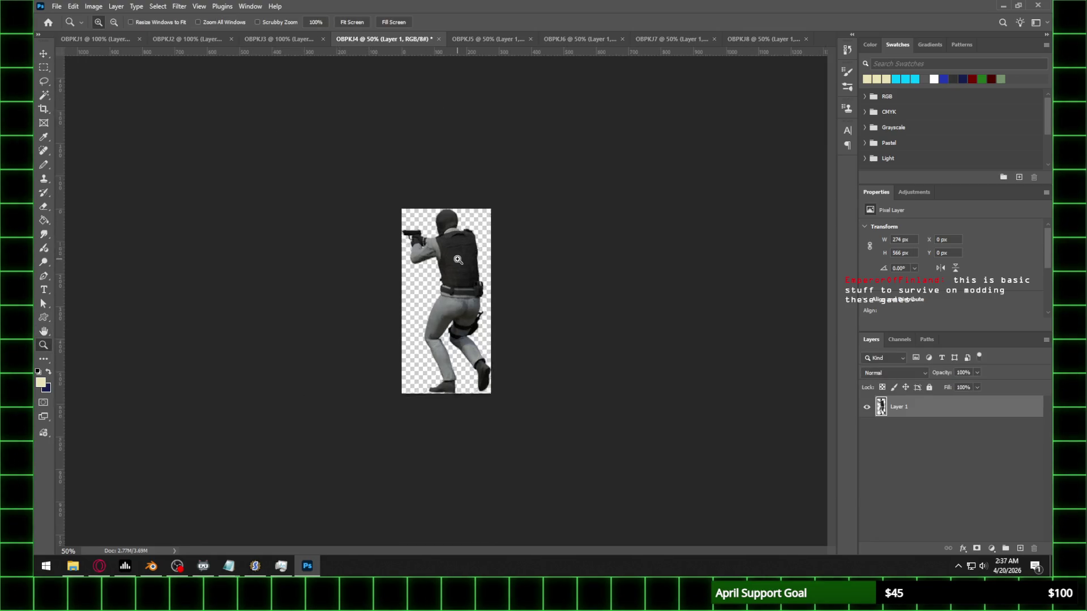
Step: Resize OBPKJ5 to 40% and zoom in to check the result
click(488, 40)
click(93, 6)
click(116, 85)
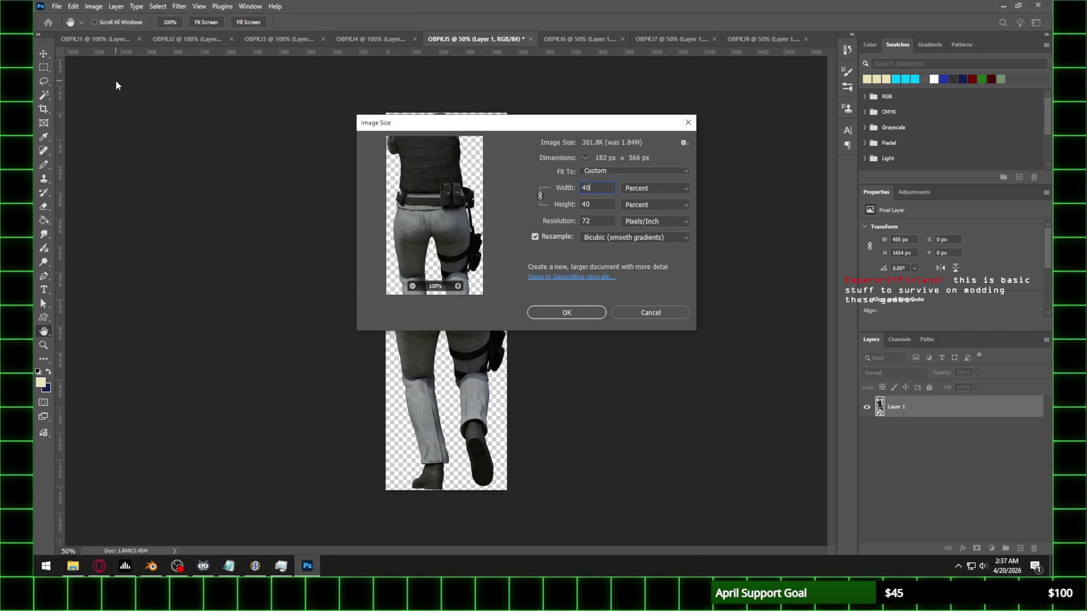
key(Return)
click(438, 164)
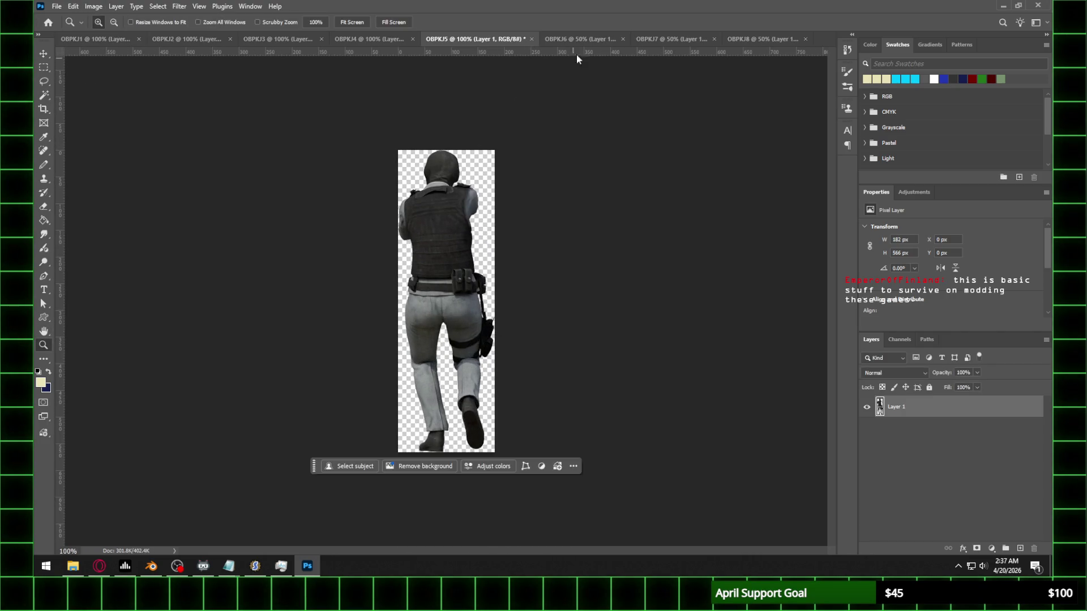
Step: Resize OBPKJ6 to 40% and zoom in to check the result
click(586, 41)
click(89, 6)
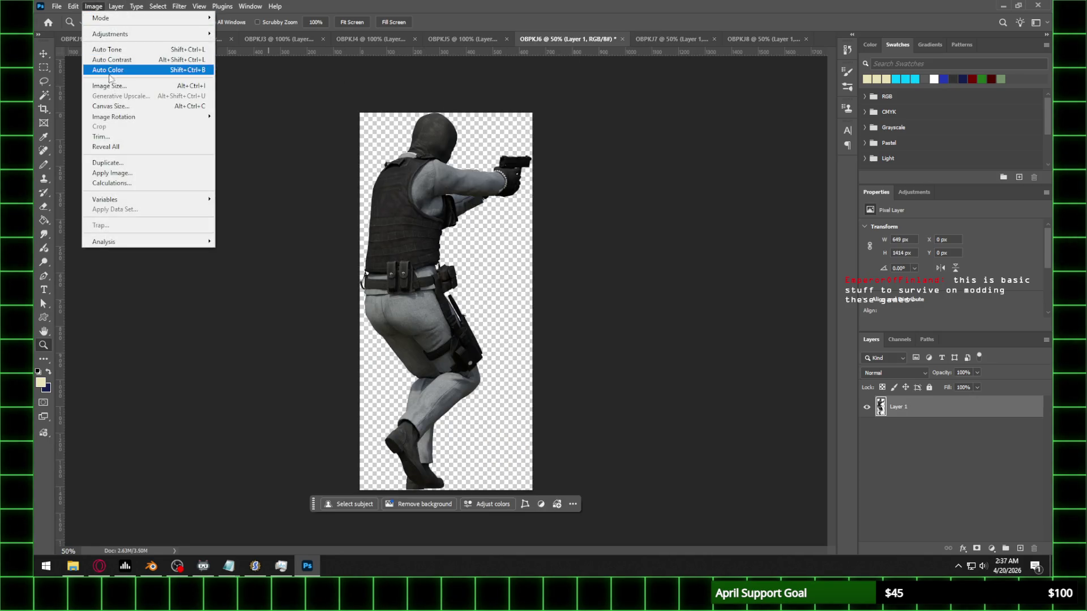
click(110, 86)
text(40)
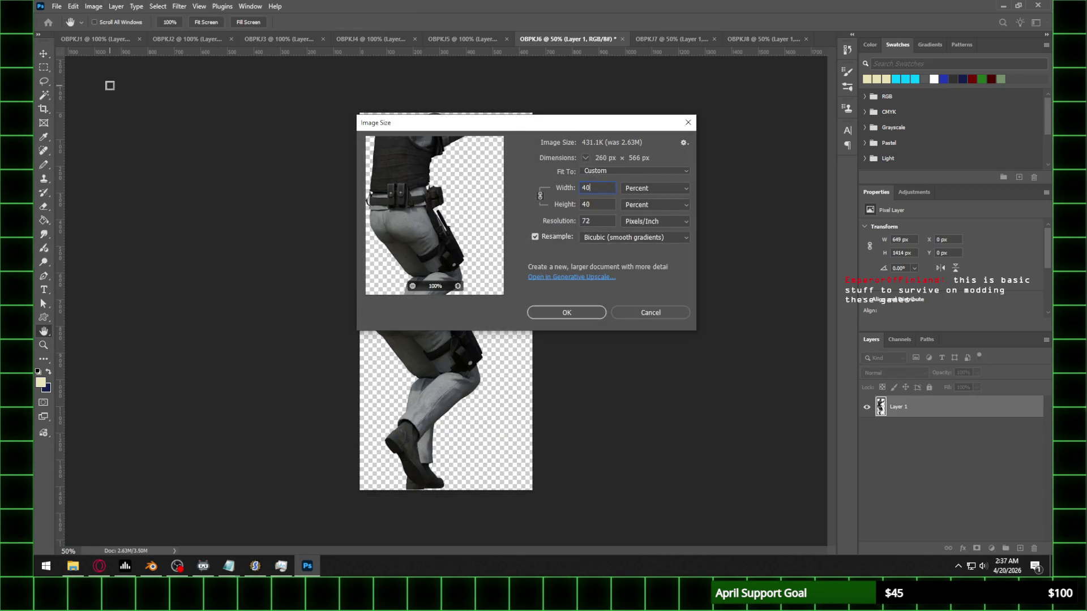
key(Return)
key(z)
click(535, 224)
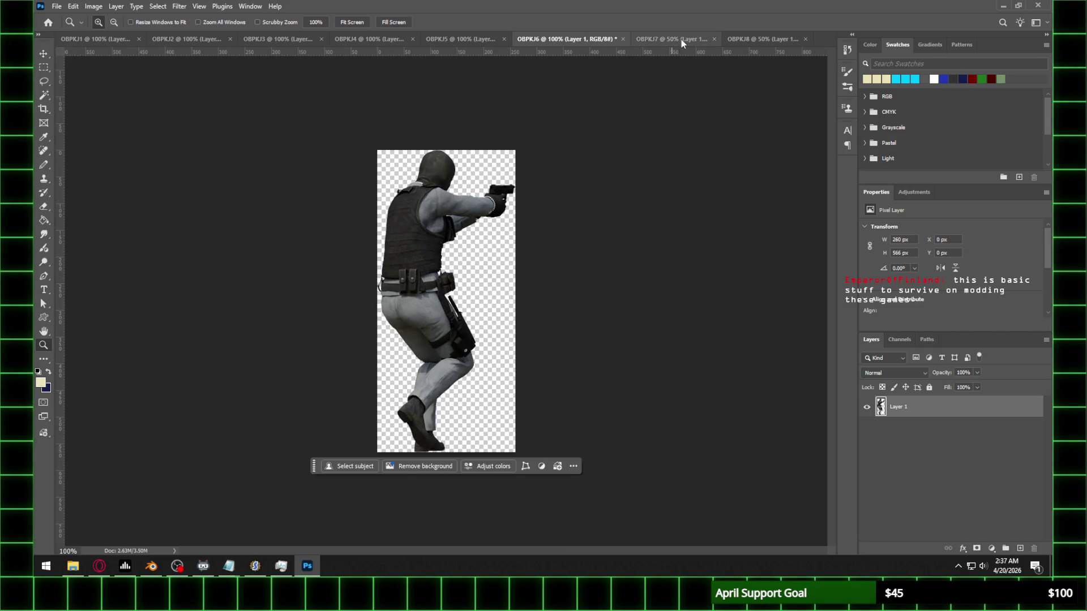
Step: Resize OBPKJ7 to 40%, giving 376×566 px, and zoom in to check it
click(677, 39)
click(94, 6)
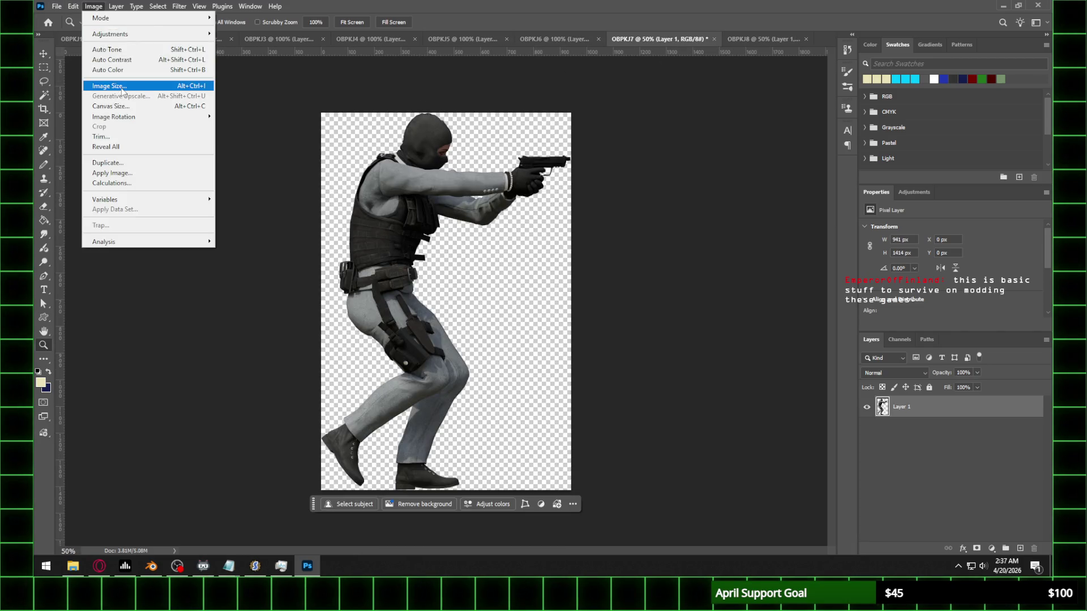
click(120, 86)
key(Return)
key(z)
click(493, 189)
Step: Resize OBPKJ8 to 40%, giving 274×566 px, then return to OBPKJ1
click(766, 40)
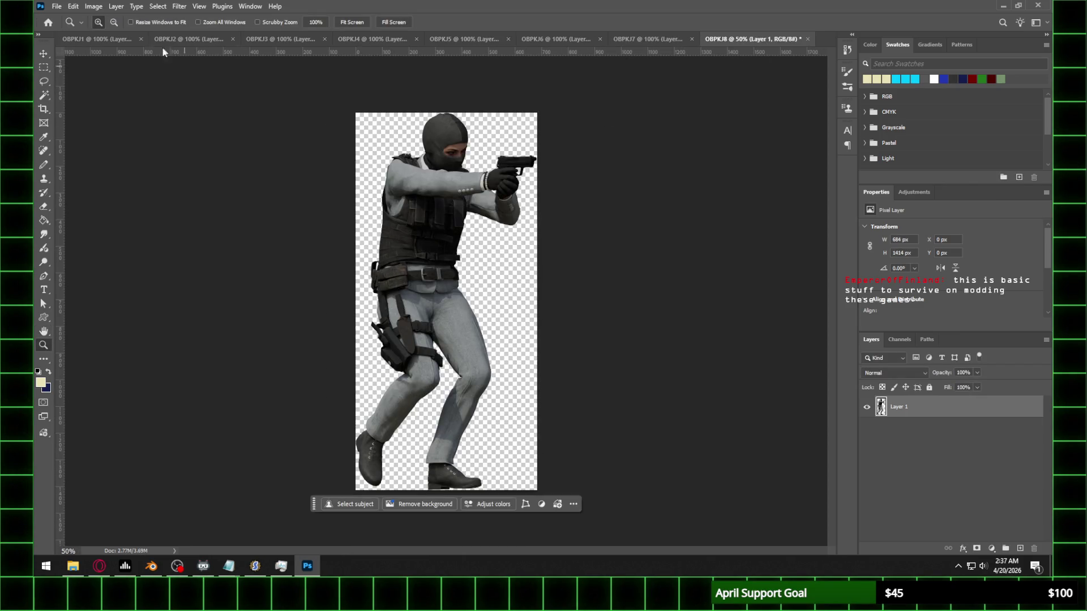
click(93, 7)
click(120, 86)
text(40)
key(Return)
click(428, 196)
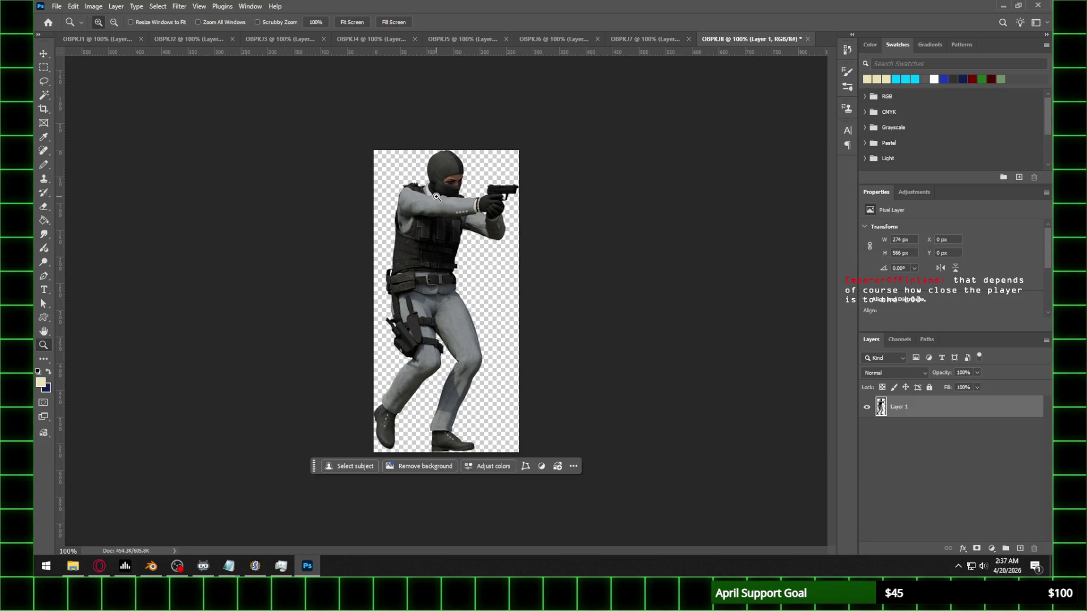
click(96, 39)
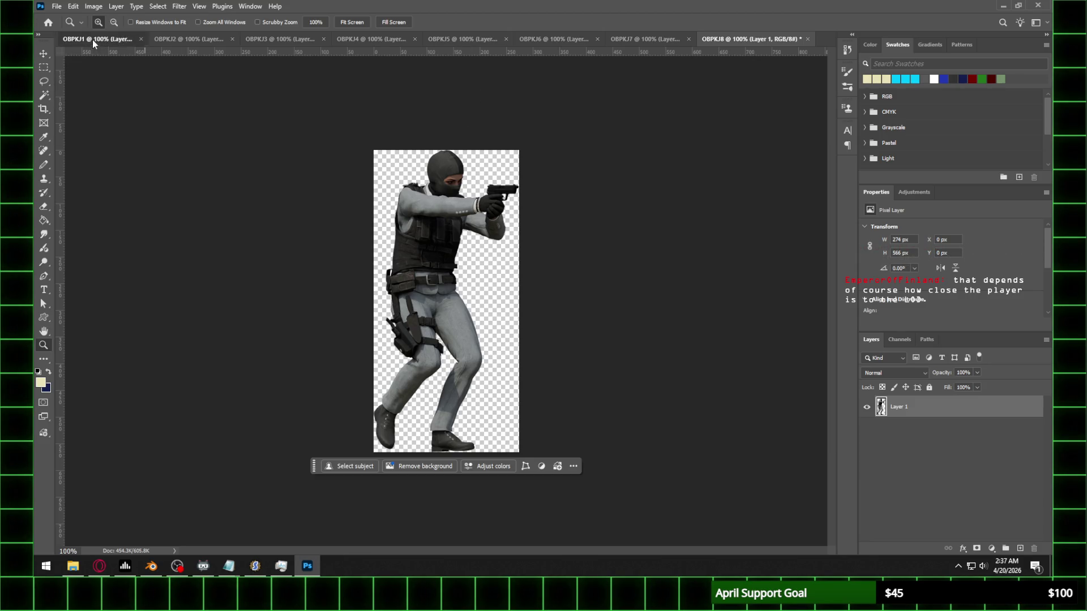
Step: Save OBPKJ1 as a PNG in a new 'Frame 10' folder inside Walk
click(57, 6)
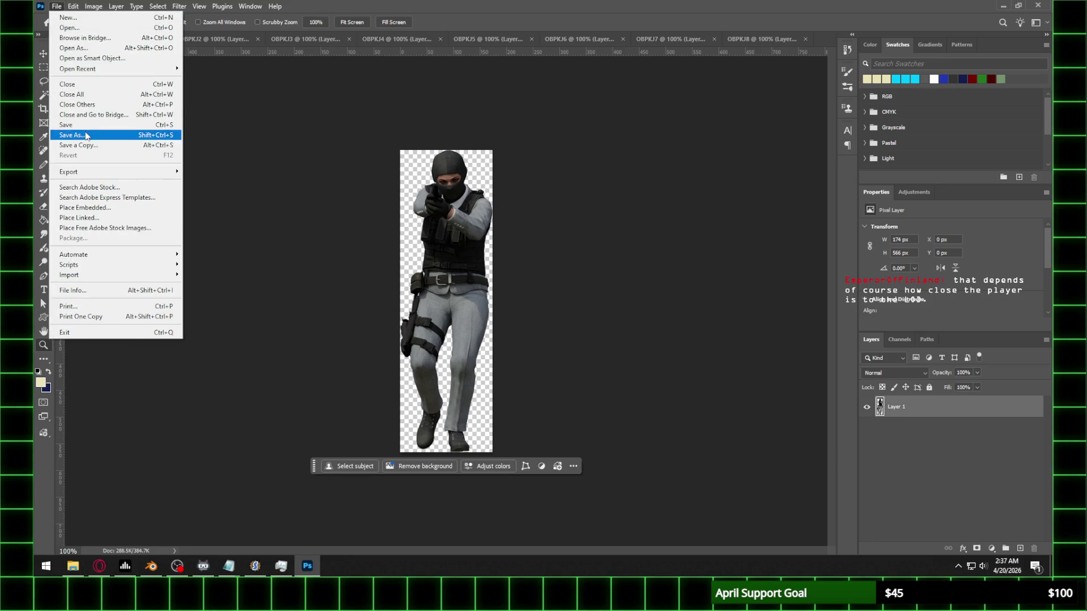
click(74, 133)
click(216, 435)
click(146, 377)
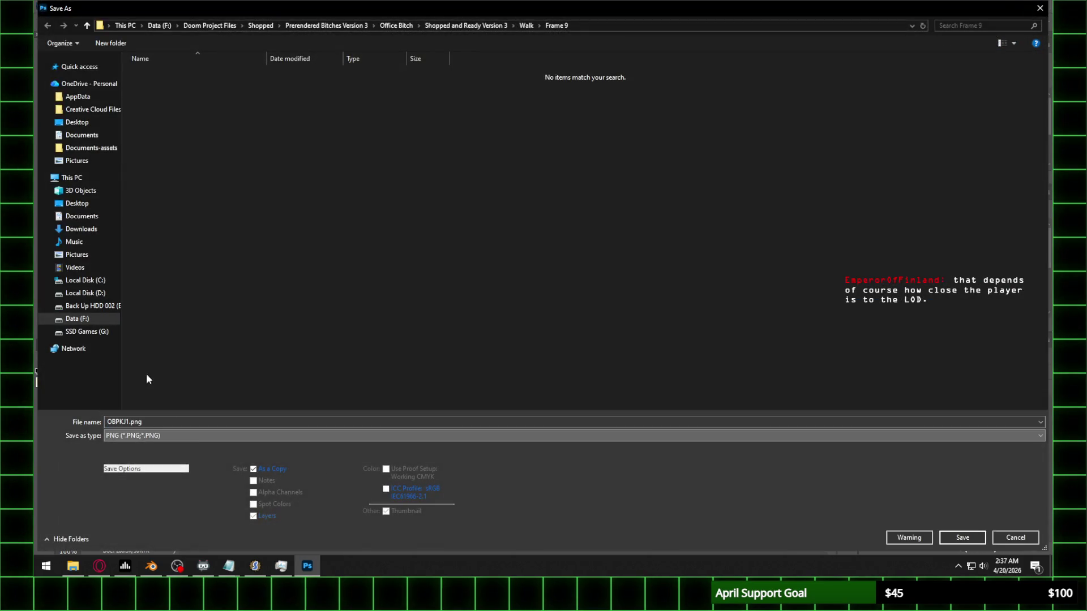
click(521, 26)
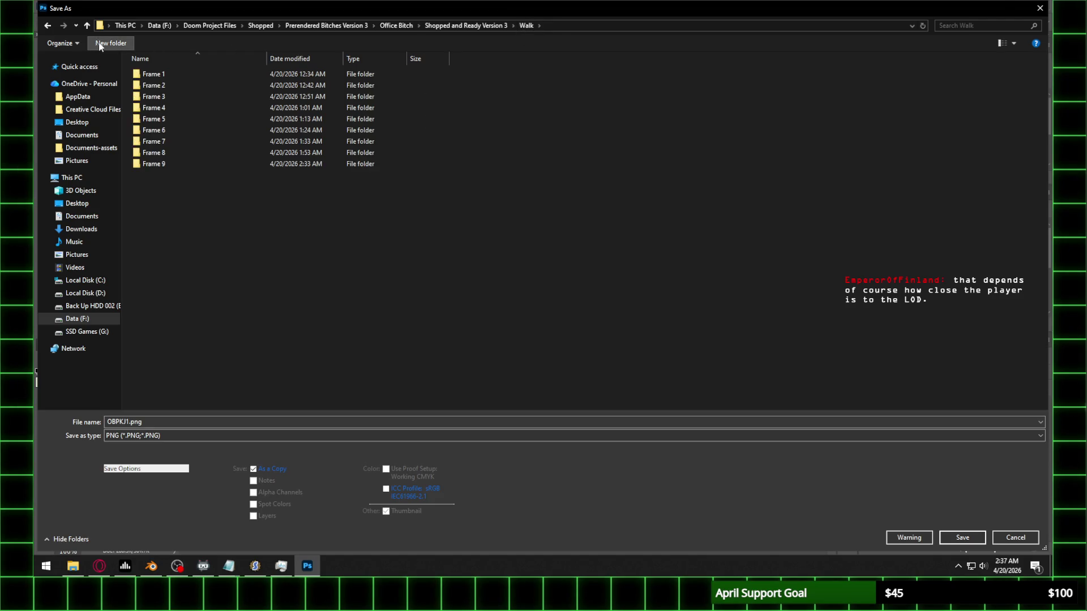
click(123, 47)
text(Frame 10)
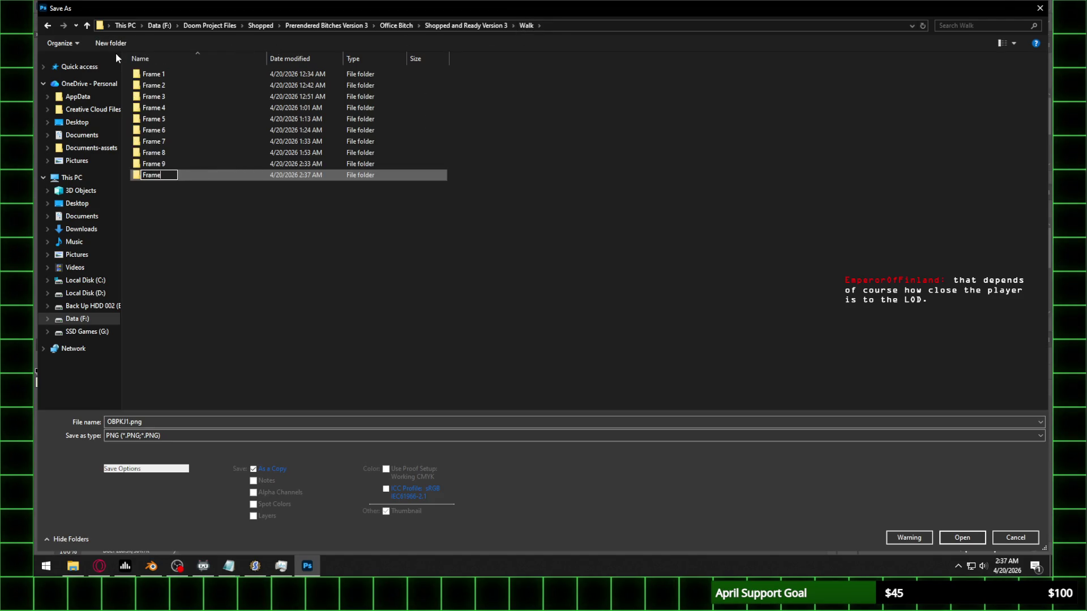
key(Return)
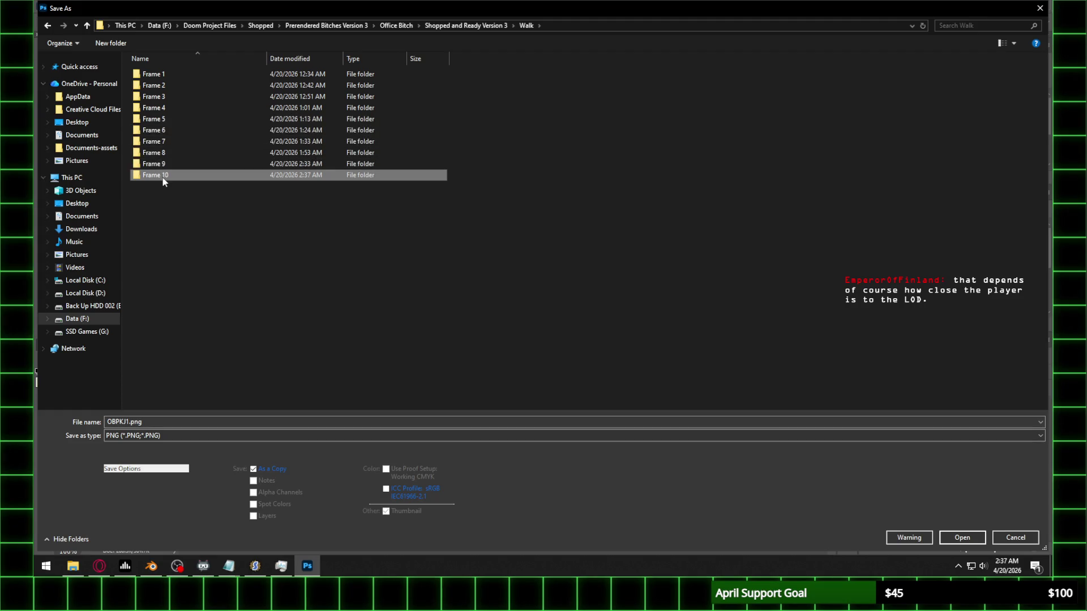
double_click(163, 176)
click(973, 542)
click(405, 202)
Step: Save OBPKJ2 as a PNG in the same Frame 10 folder
click(228, 44)
click(57, 6)
click(85, 136)
click(272, 434)
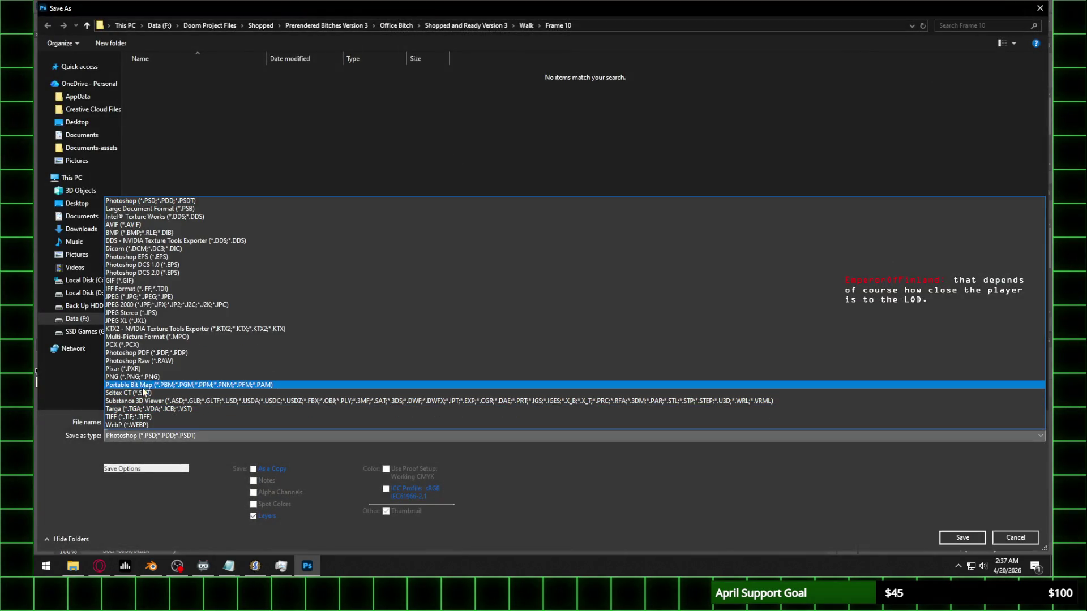
click(239, 380)
click(964, 539)
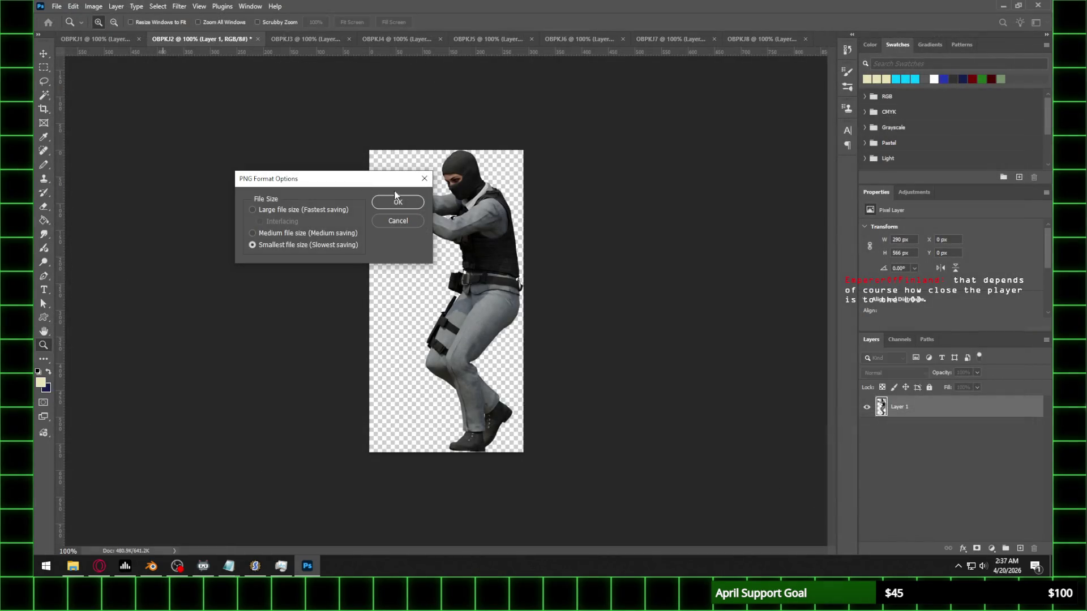
key(Return)
Step: Save OBPKJ4 as a PNG in the Frame 10 folder
click(285, 39)
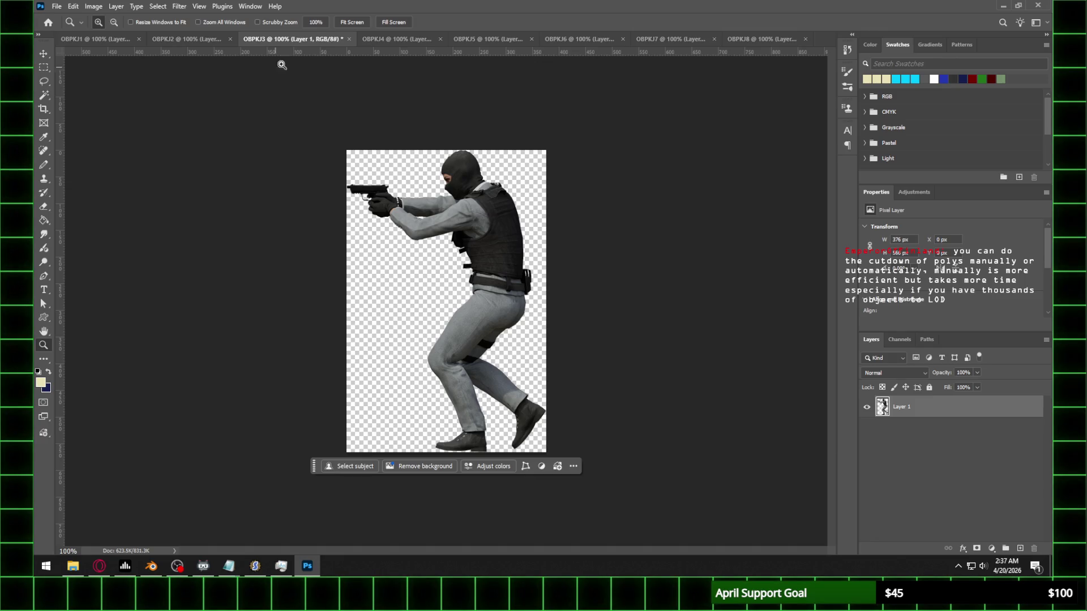
click(397, 38)
click(57, 6)
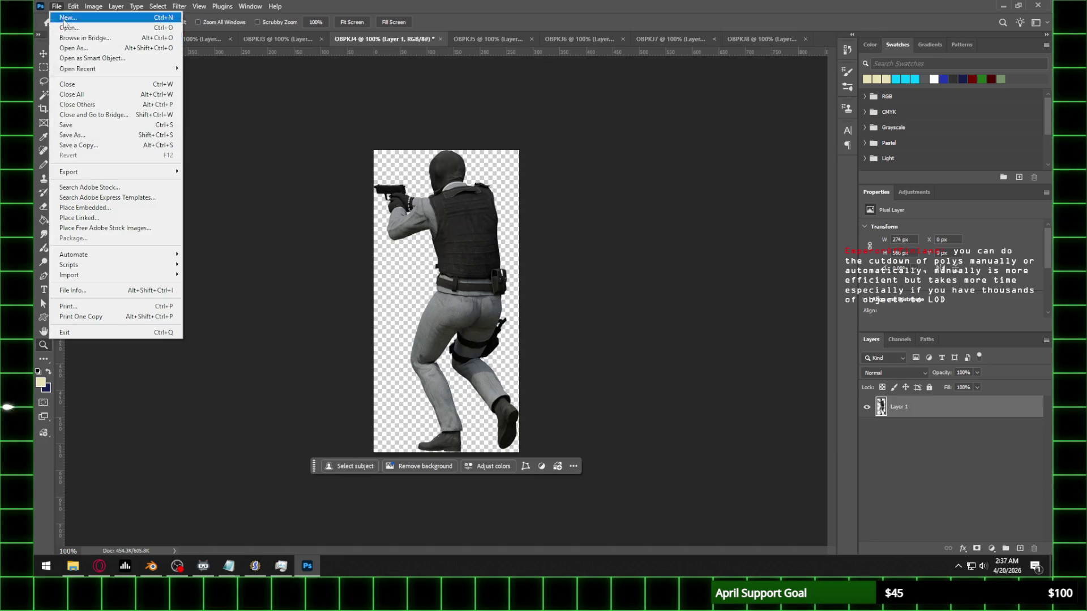
click(87, 136)
click(215, 433)
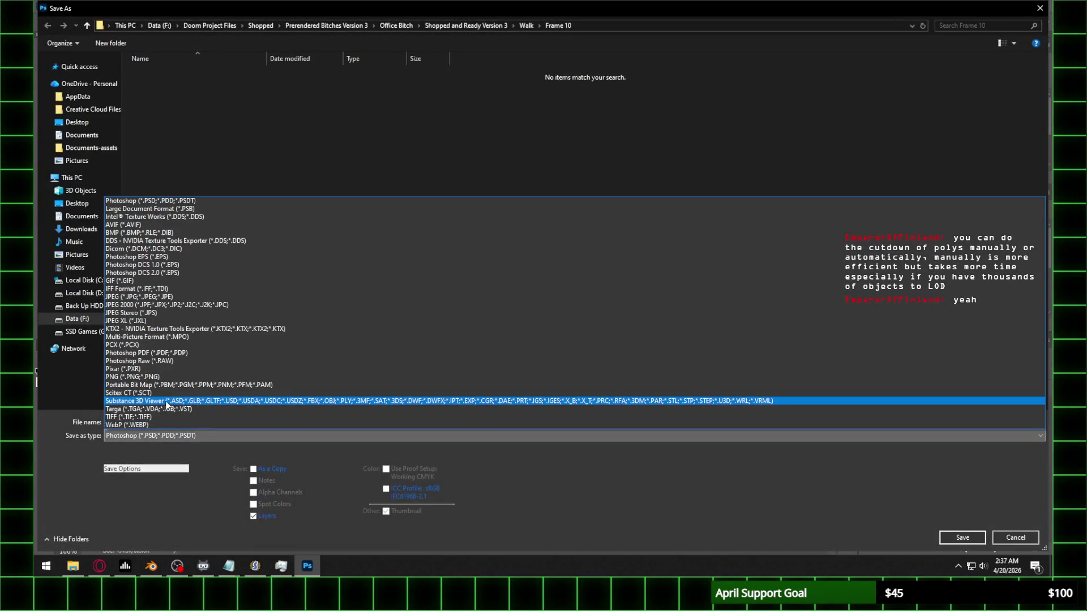
click(182, 377)
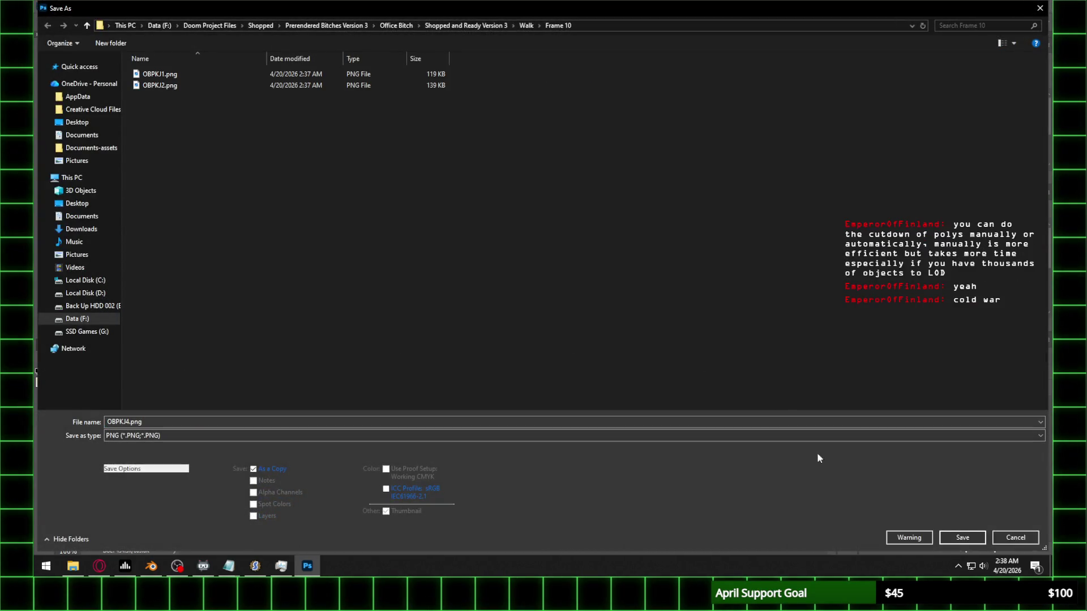
click(962, 538)
click(397, 203)
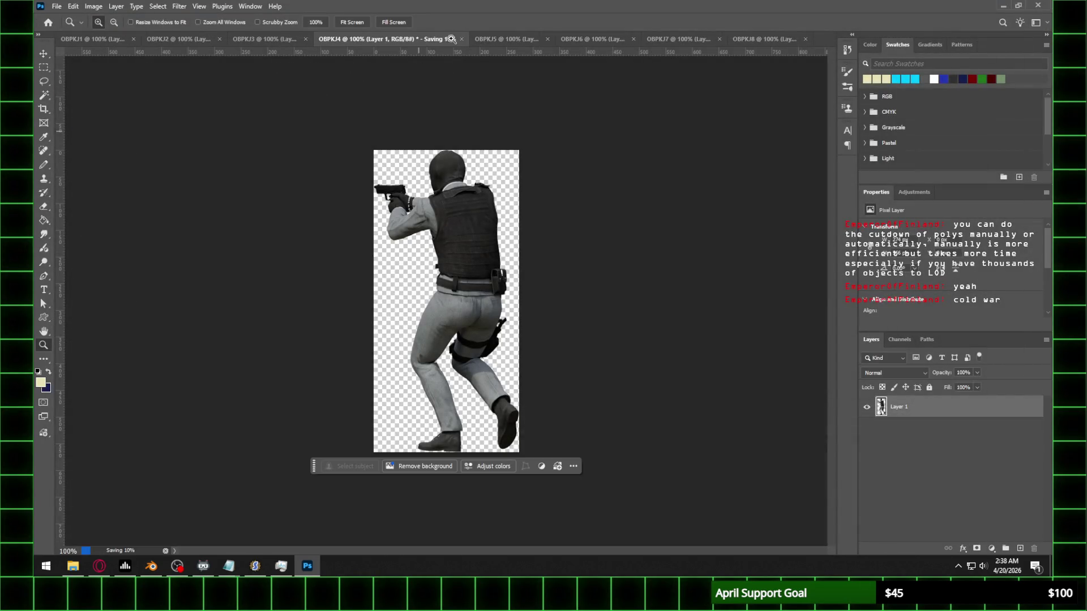
Step: Save OBPKJ5 as a PNG in the Frame 10 folder
click(501, 38)
click(57, 6)
click(75, 130)
click(215, 437)
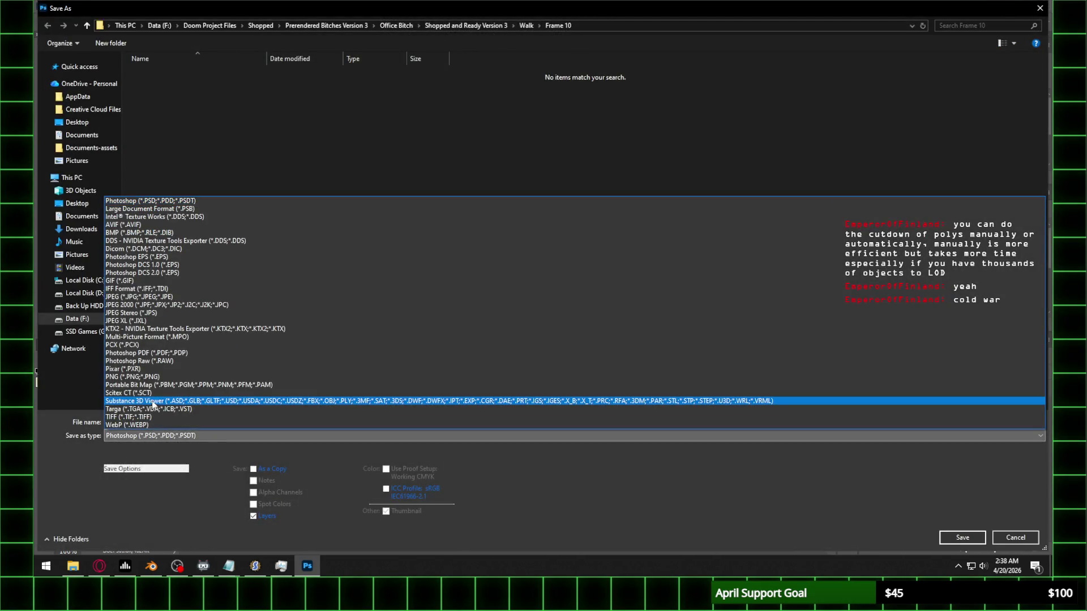
click(412, 377)
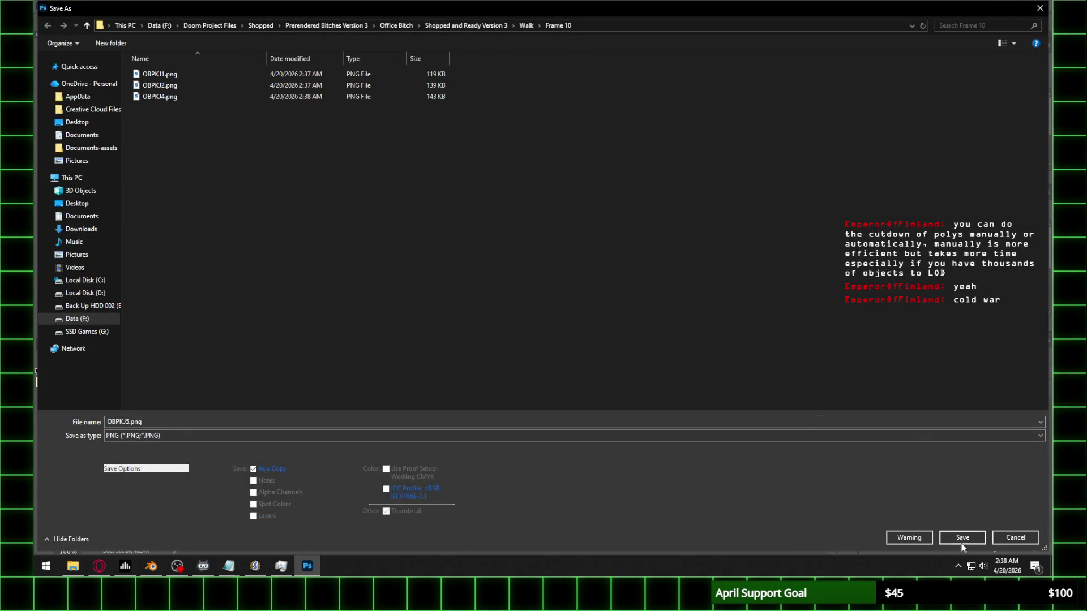
click(963, 541)
click(417, 207)
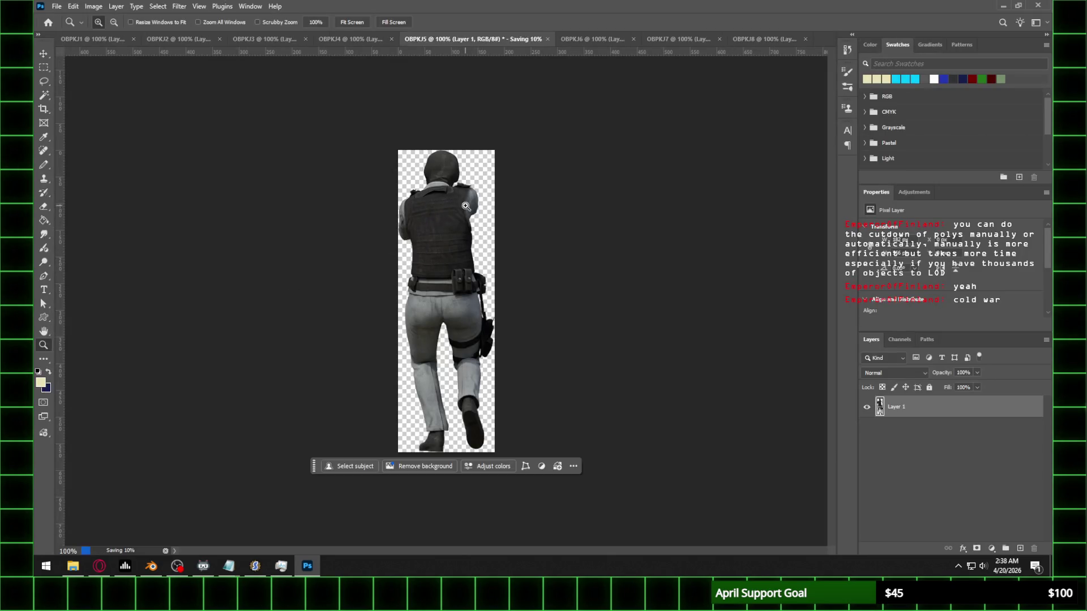
Step: Save OBPKJ6 as a PNG in the Frame 10 folder
click(567, 39)
click(52, 7)
click(79, 139)
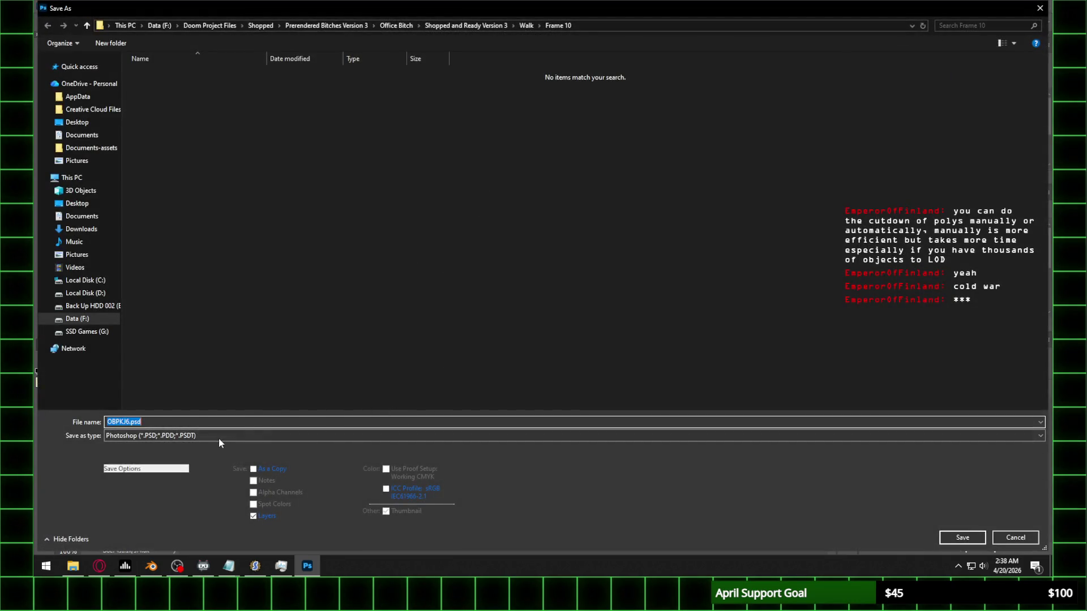
click(219, 437)
click(146, 379)
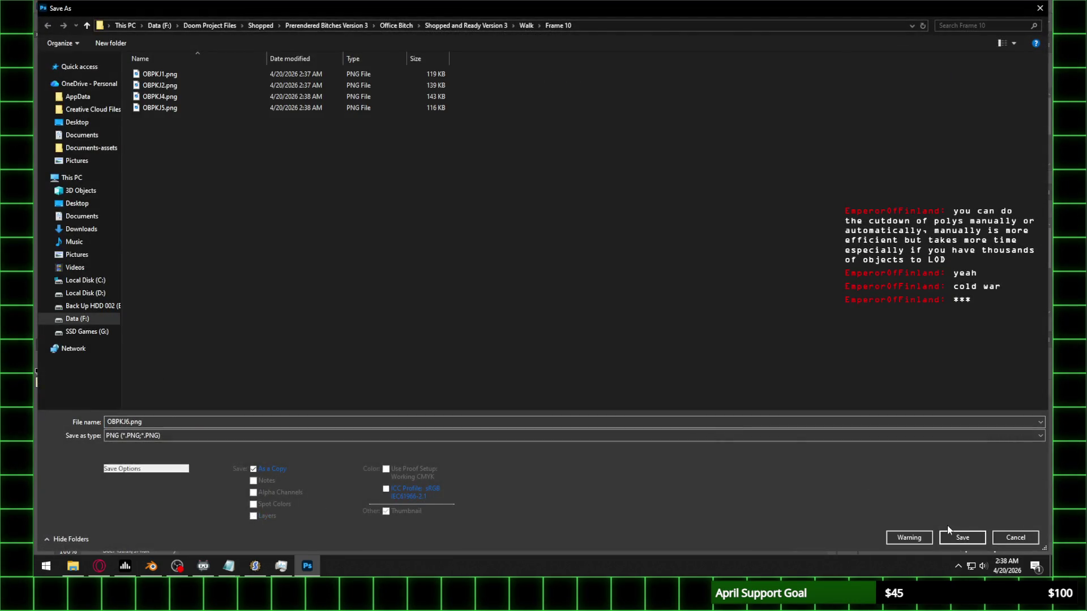
click(961, 538)
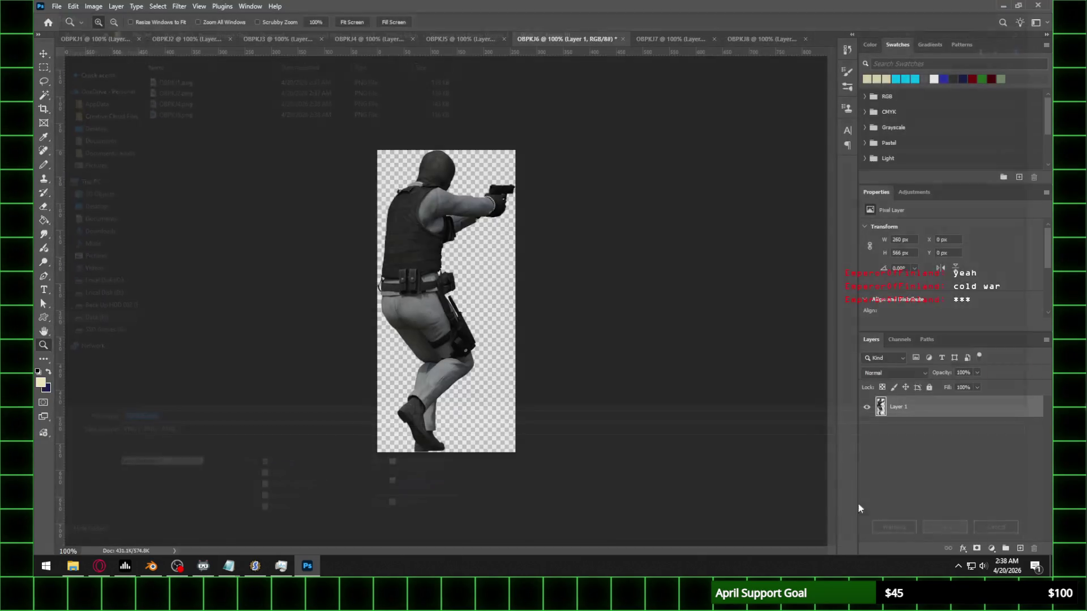
click(398, 202)
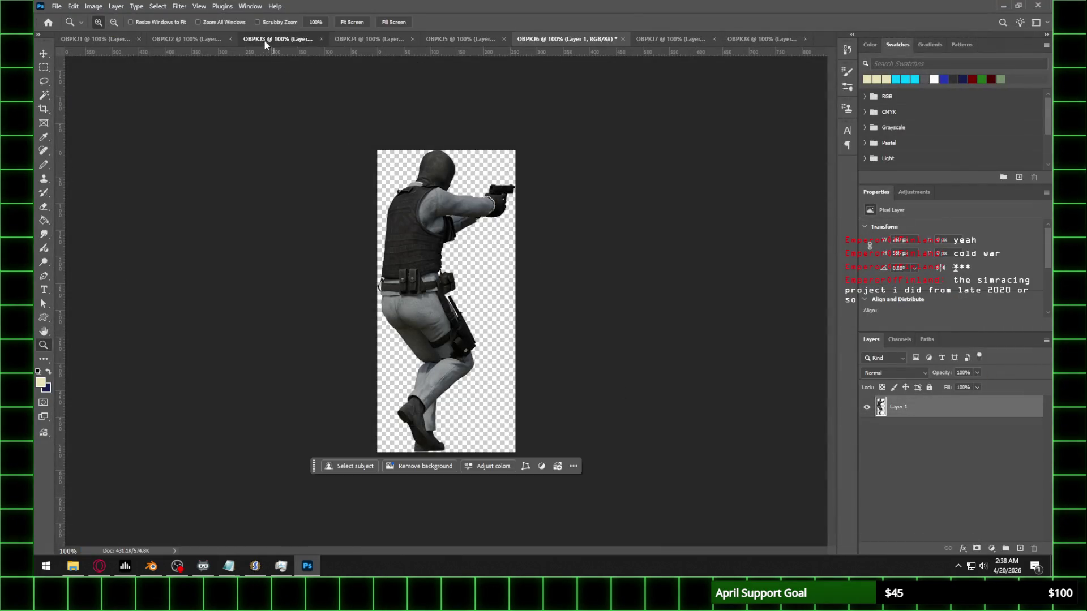
Step: Save OBPKJ3 as a PNG in the Frame 10 folder
click(274, 39)
click(57, 6)
click(85, 135)
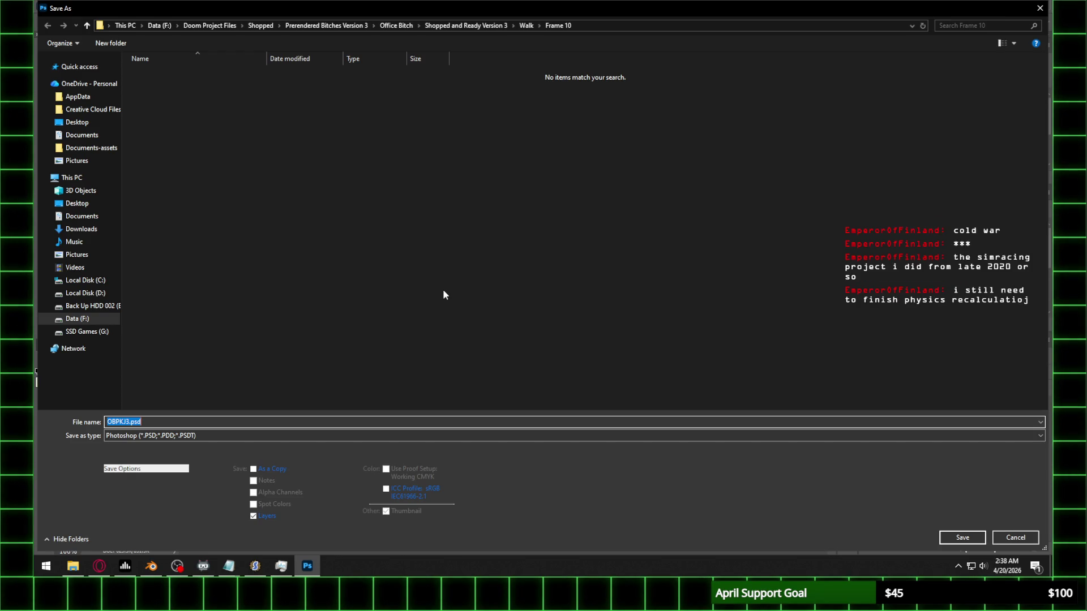
click(212, 435)
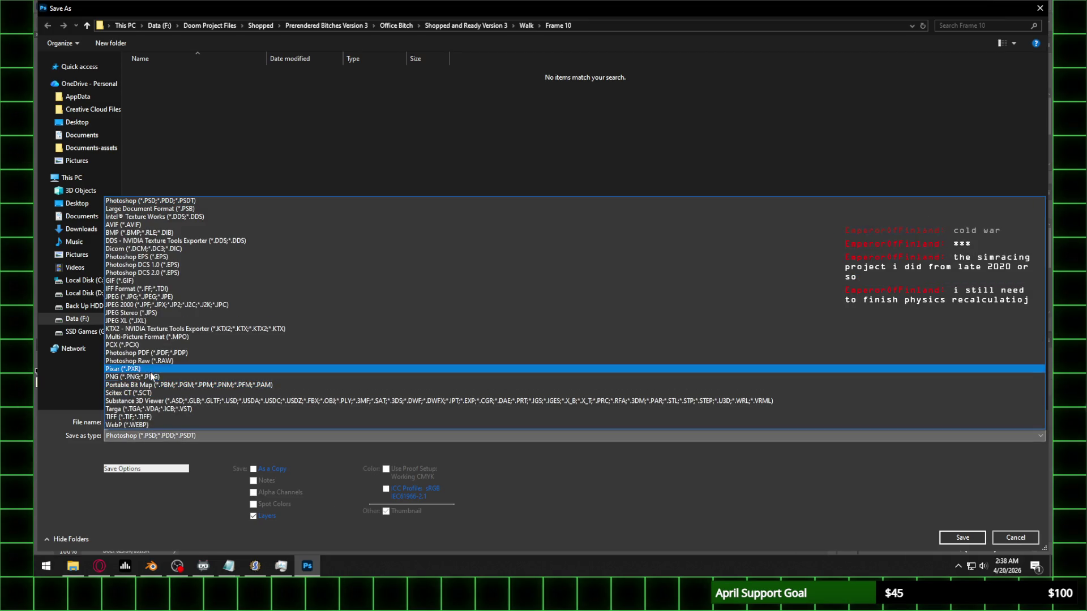
click(150, 371)
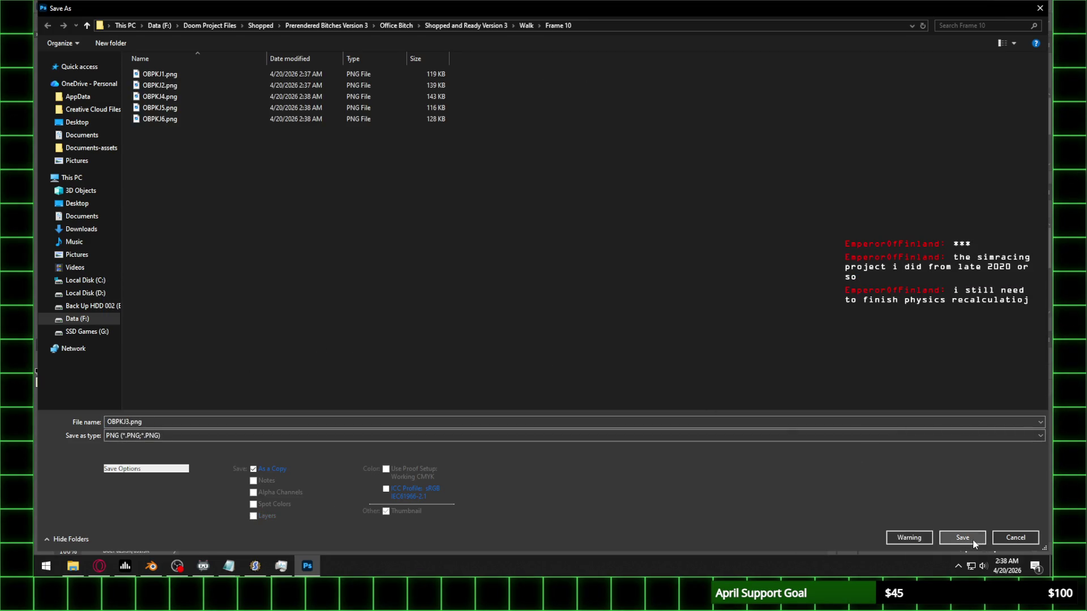
click(962, 537)
click(397, 202)
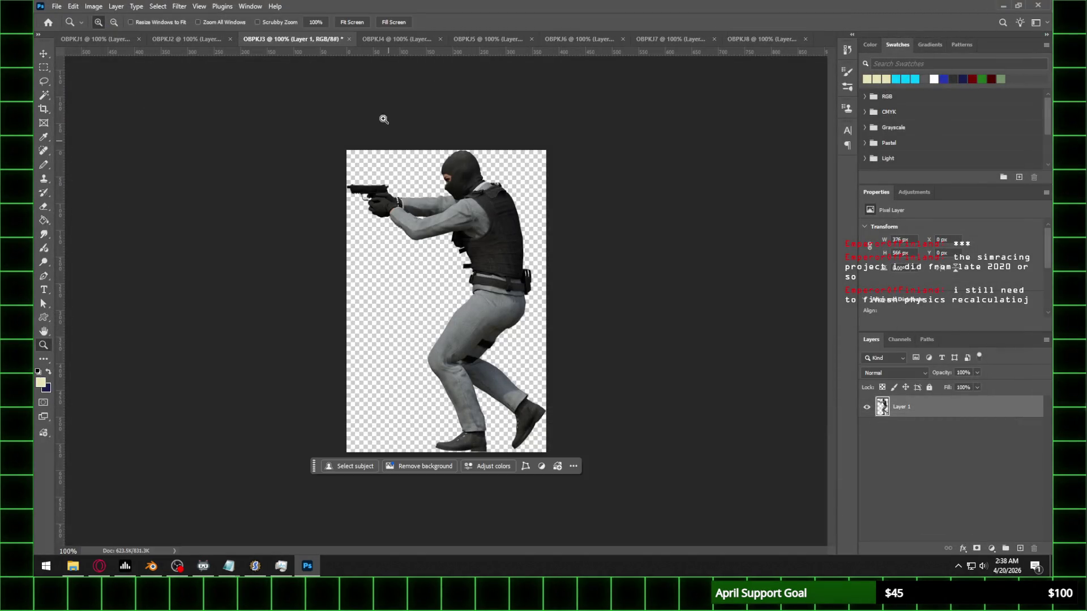
Step: Try re-saving OBPKJ5 as PNG, but decline replacing the existing file and cancel
click(493, 39)
click(411, 43)
click(512, 39)
click(56, 6)
click(77, 137)
click(158, 436)
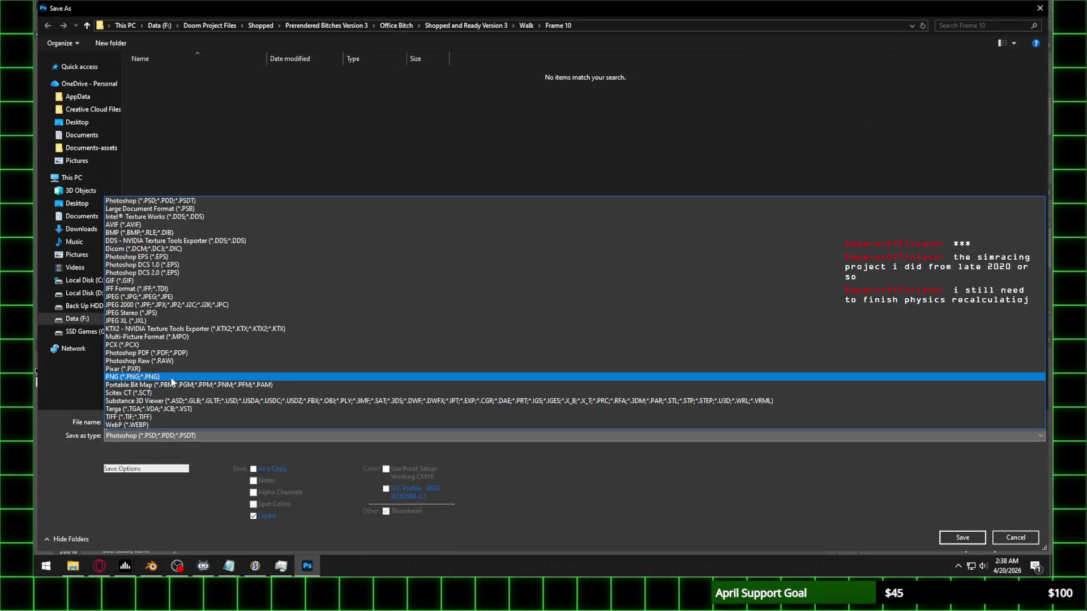
click(173, 376)
click(962, 537)
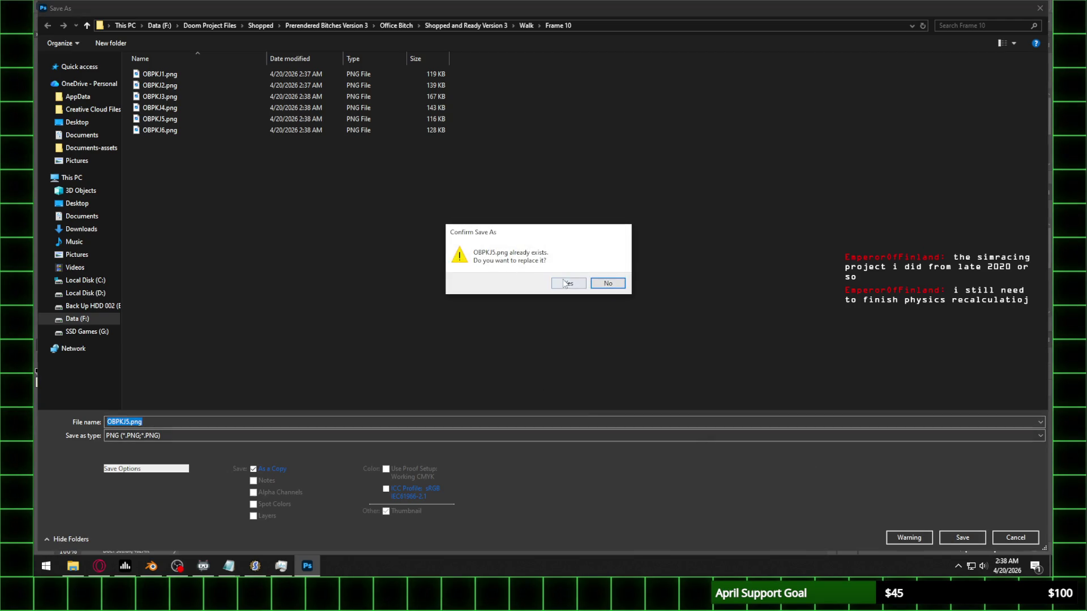
click(623, 285)
click(1010, 538)
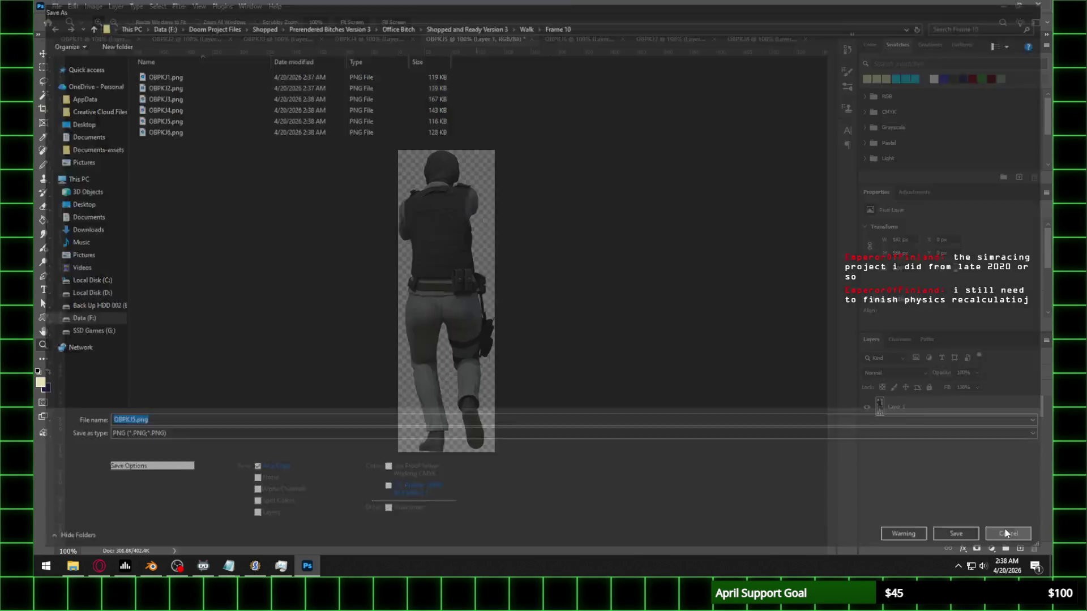
Step: Re-save OBPKJ6 as a PNG in Frame 10
click(583, 46)
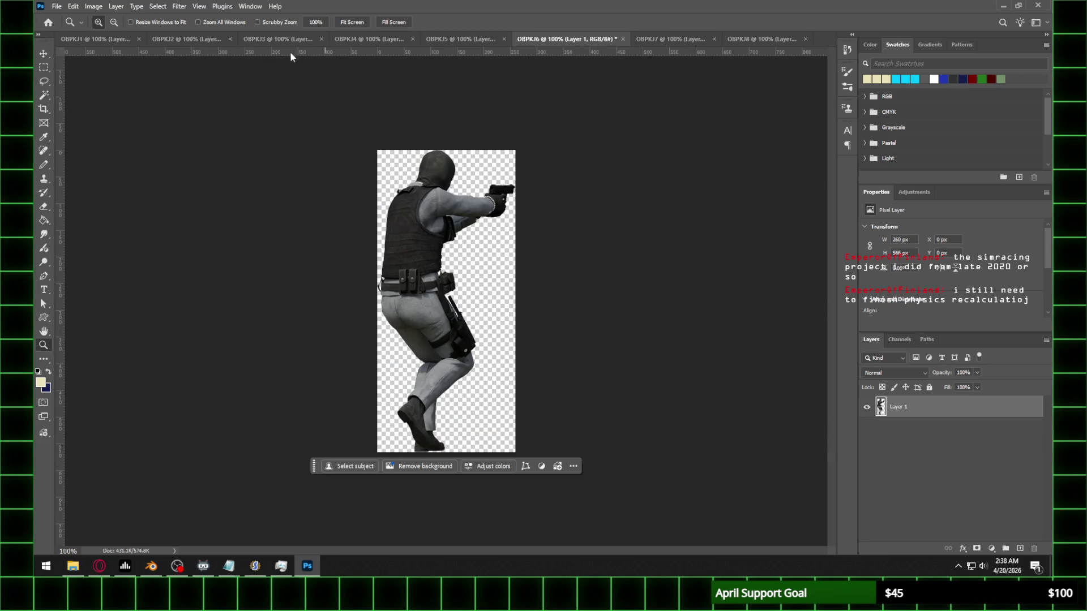
click(57, 6)
click(85, 131)
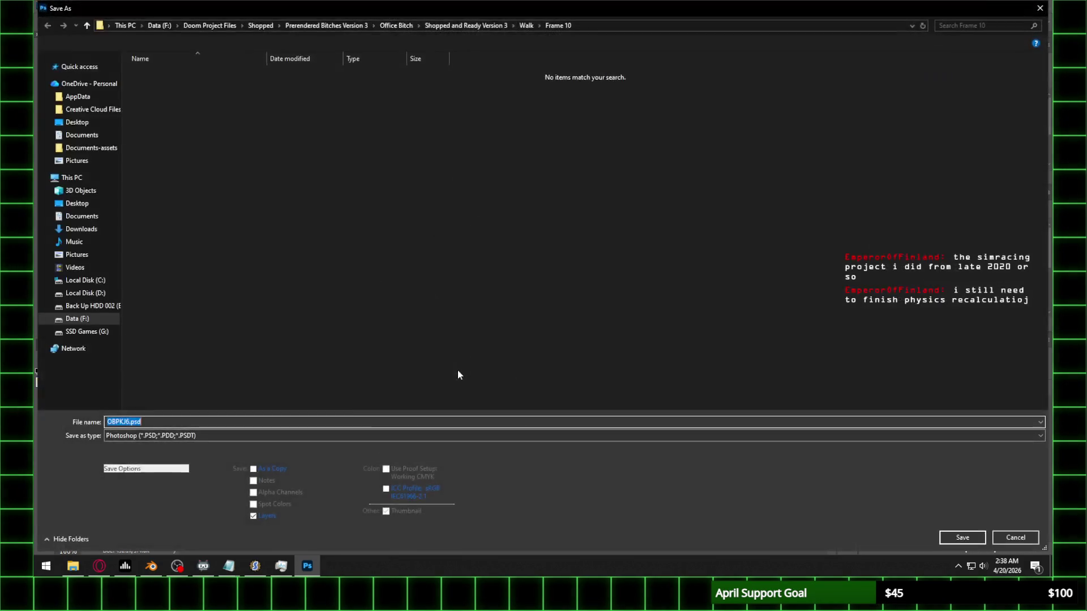
click(224, 435)
click(151, 376)
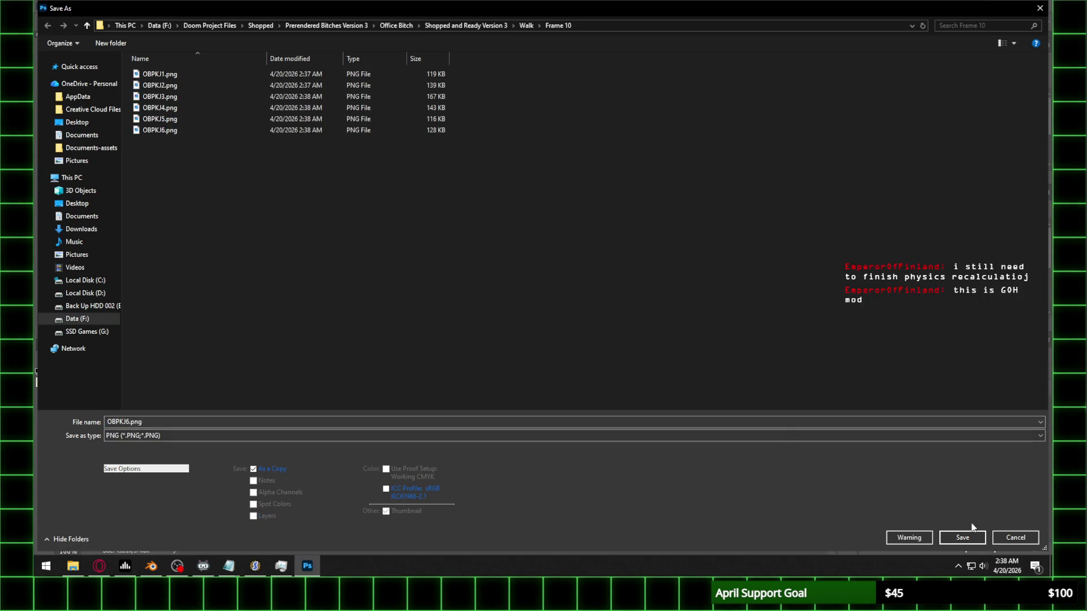
click(967, 540)
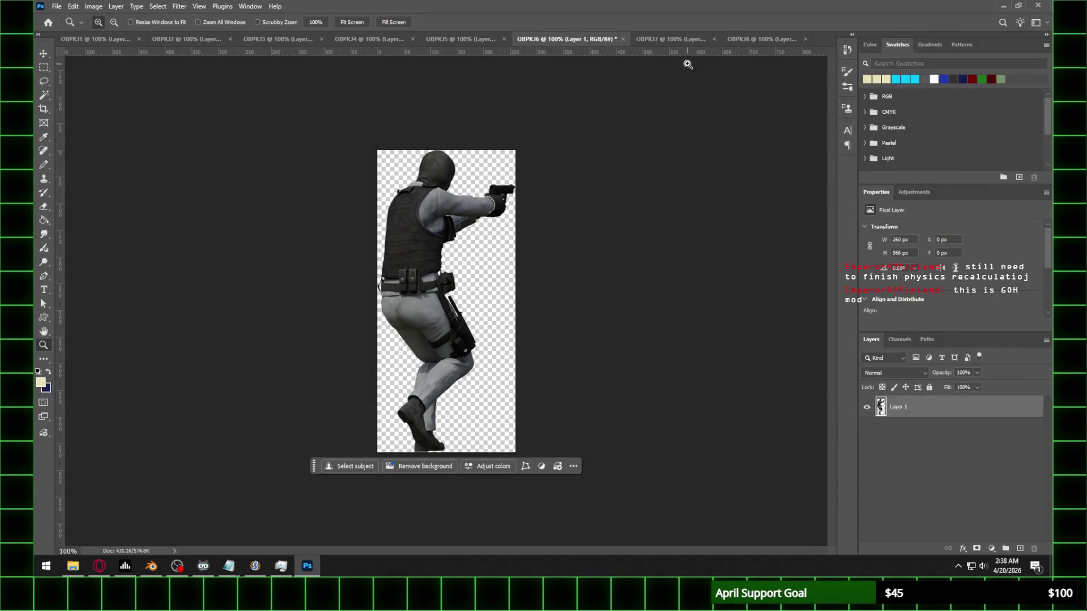
Step: Save OBPKJ7 as a PNG in the Frame 10 folder
click(639, 39)
click(54, 6)
click(96, 137)
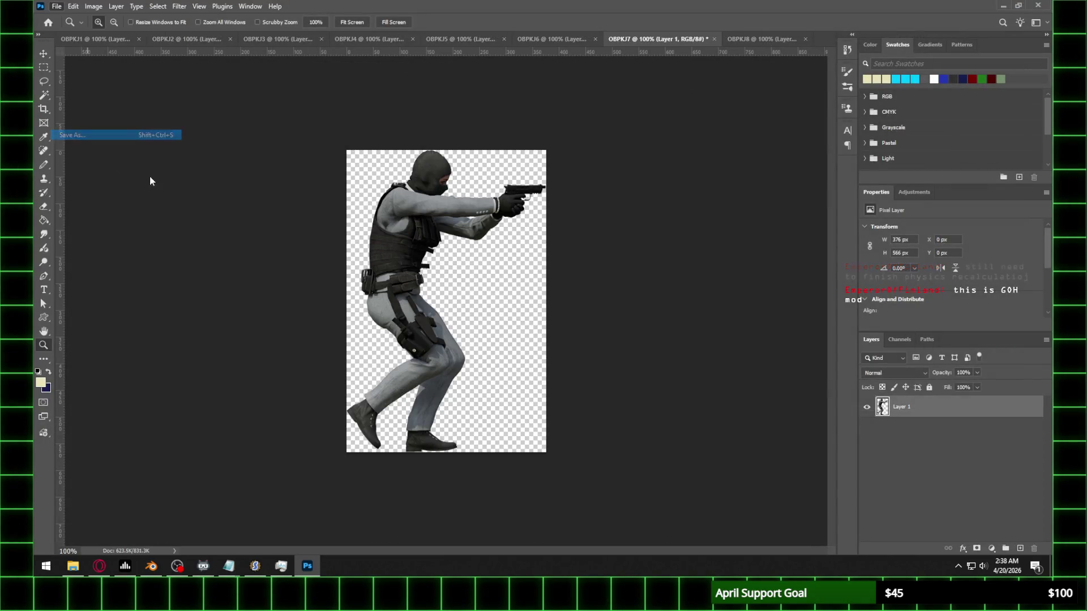
click(187, 436)
click(126, 376)
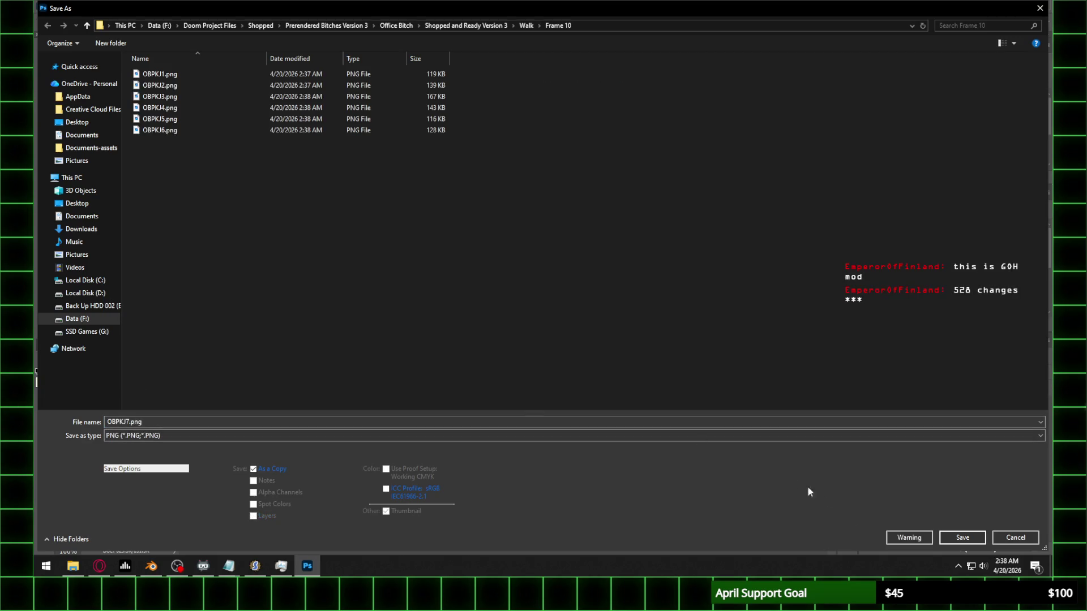
click(951, 535)
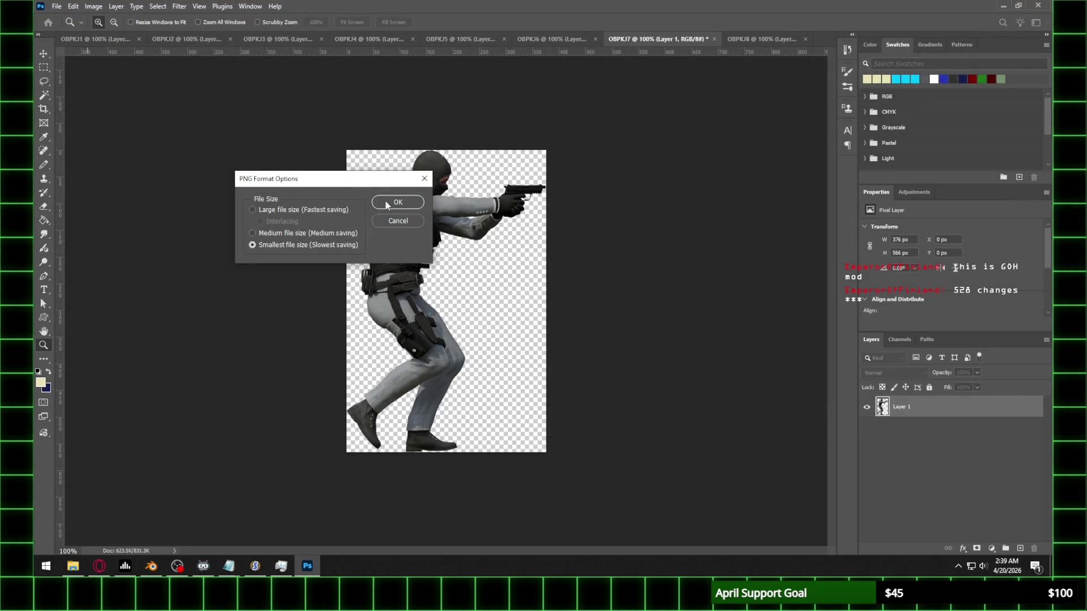
click(398, 202)
Step: Bring up the OBPKJ8 document, glance at the browser, and begin its Save As
click(753, 39)
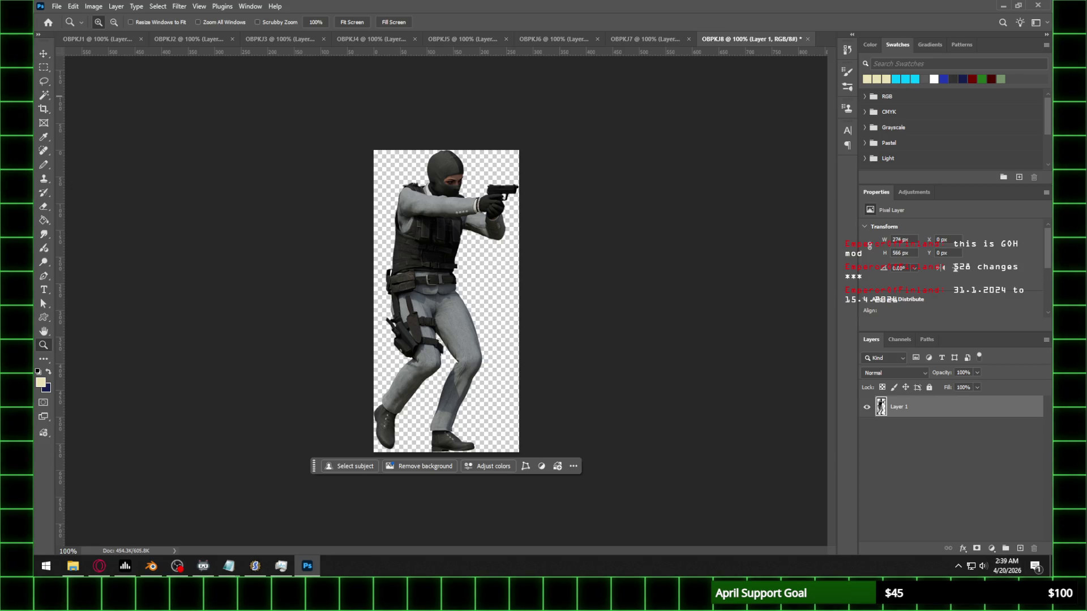
click(99, 566)
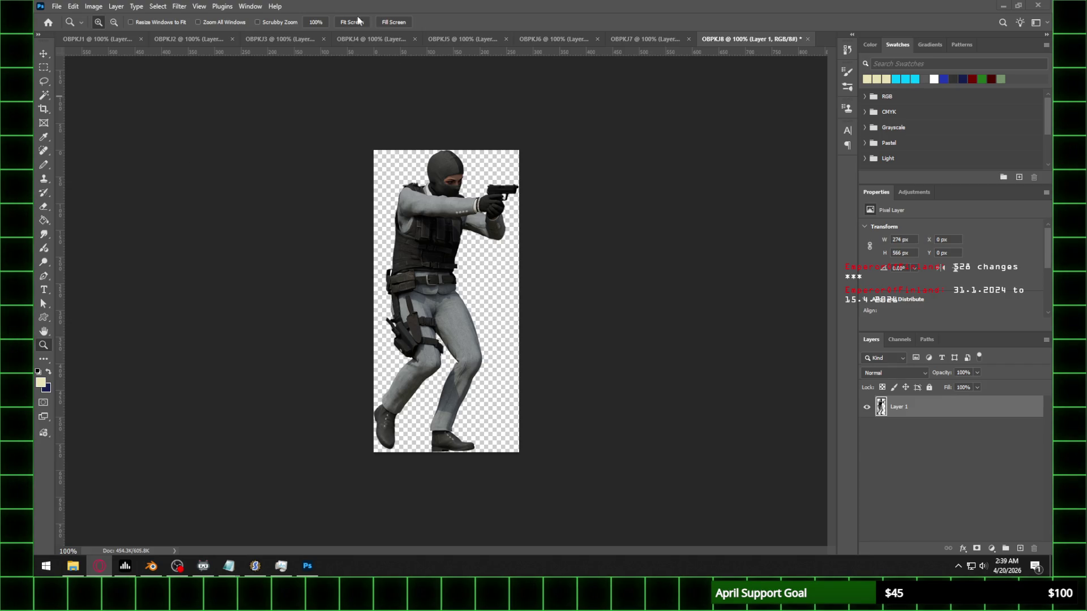
click(55, 5)
Step: Save OBPKJ8 as OBPKJ8.png, accepting the default compression options
click(85, 138)
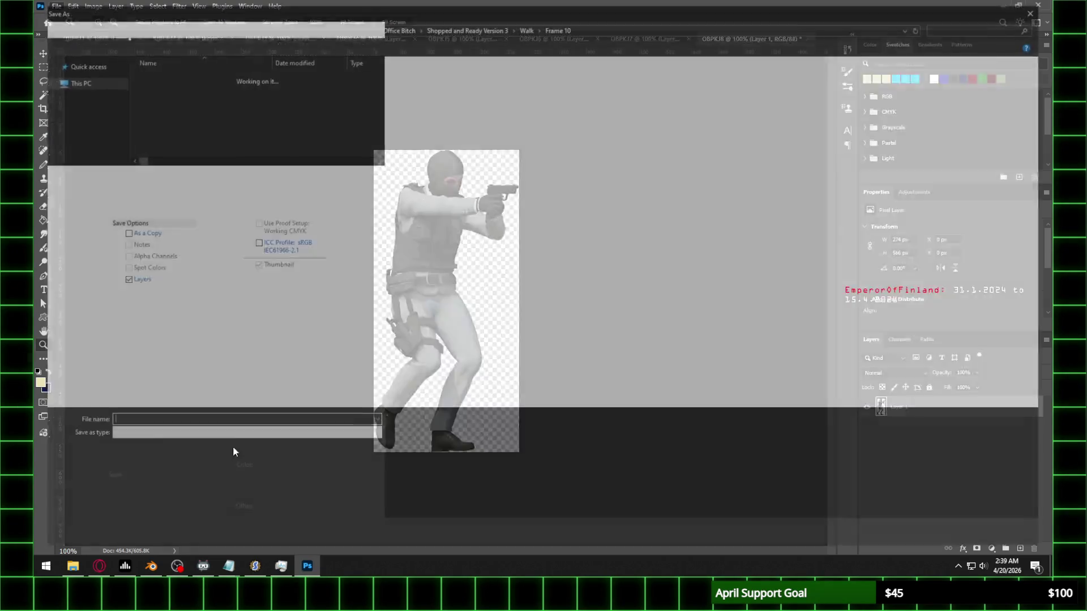
click(180, 435)
click(151, 376)
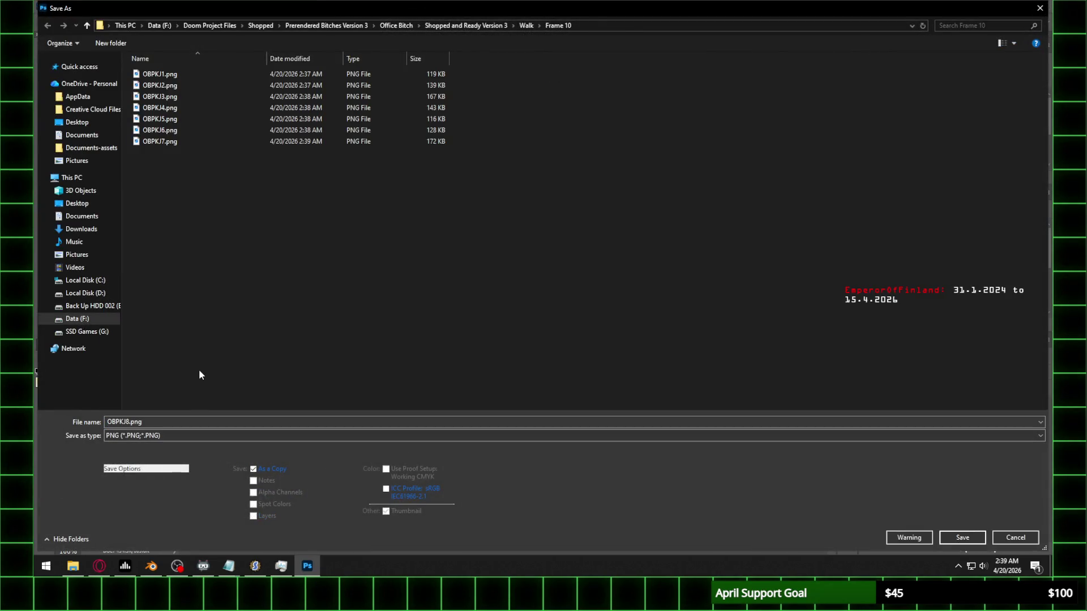
click(962, 537)
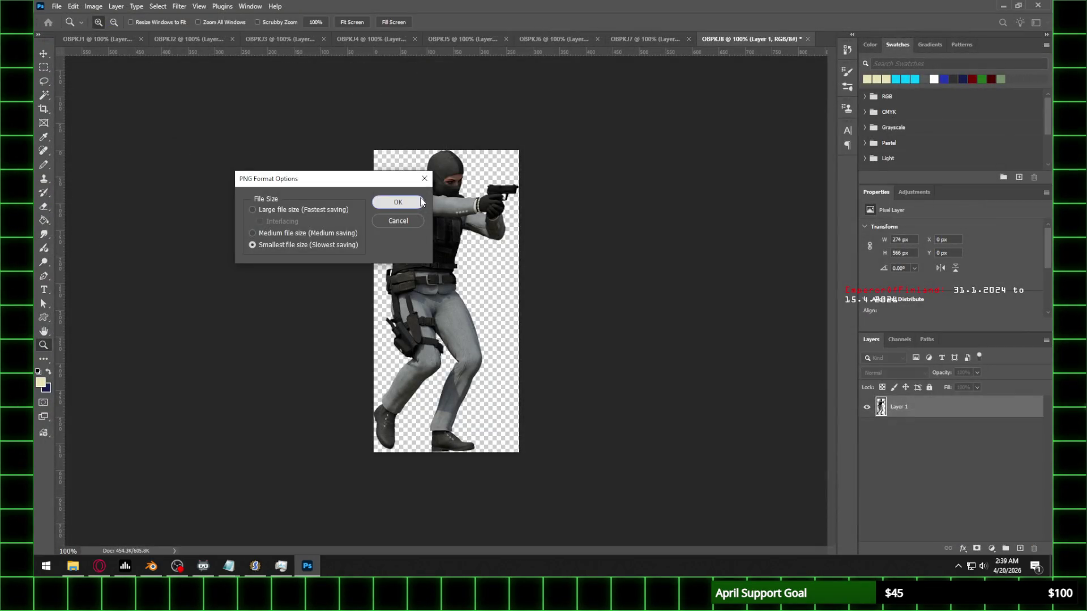
click(398, 202)
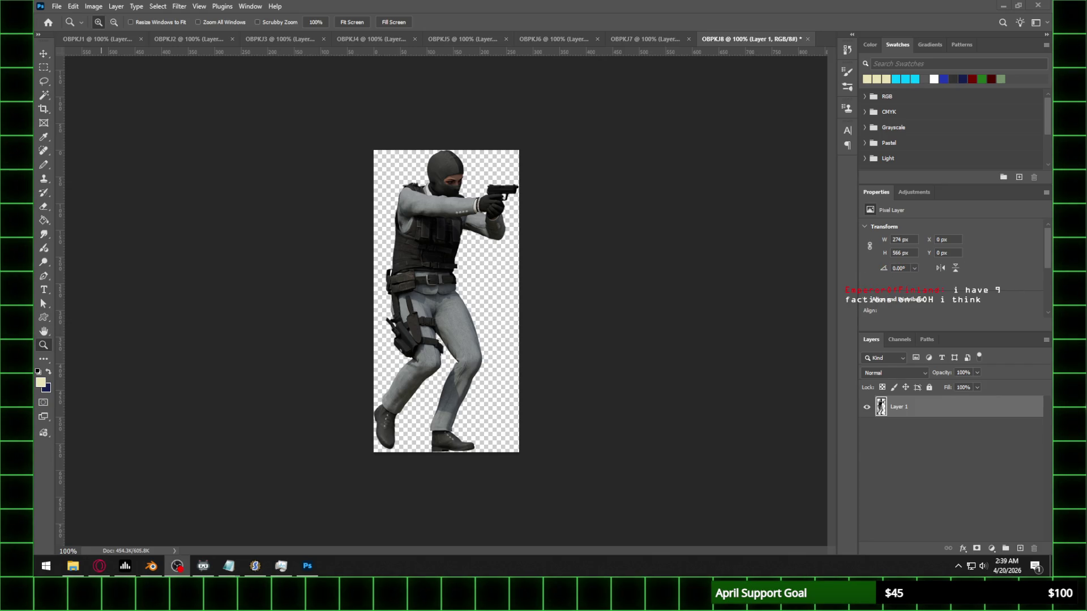
Step: Close all open OBPKJ documents without saving, applying No to all
click(93, 40)
click(56, 7)
click(91, 92)
click(447, 230)
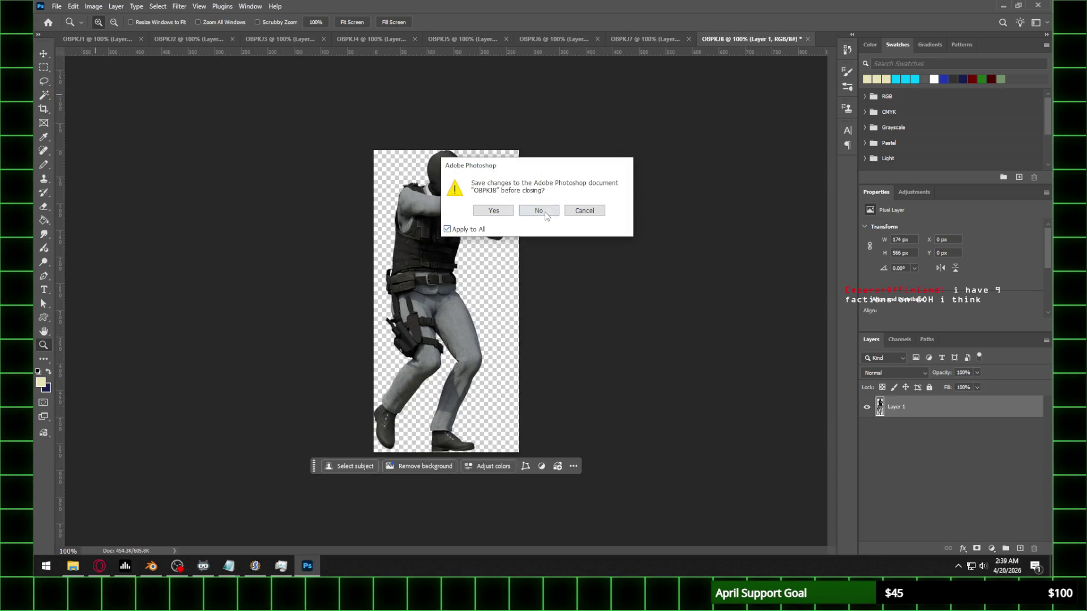
click(539, 211)
click(72, 566)
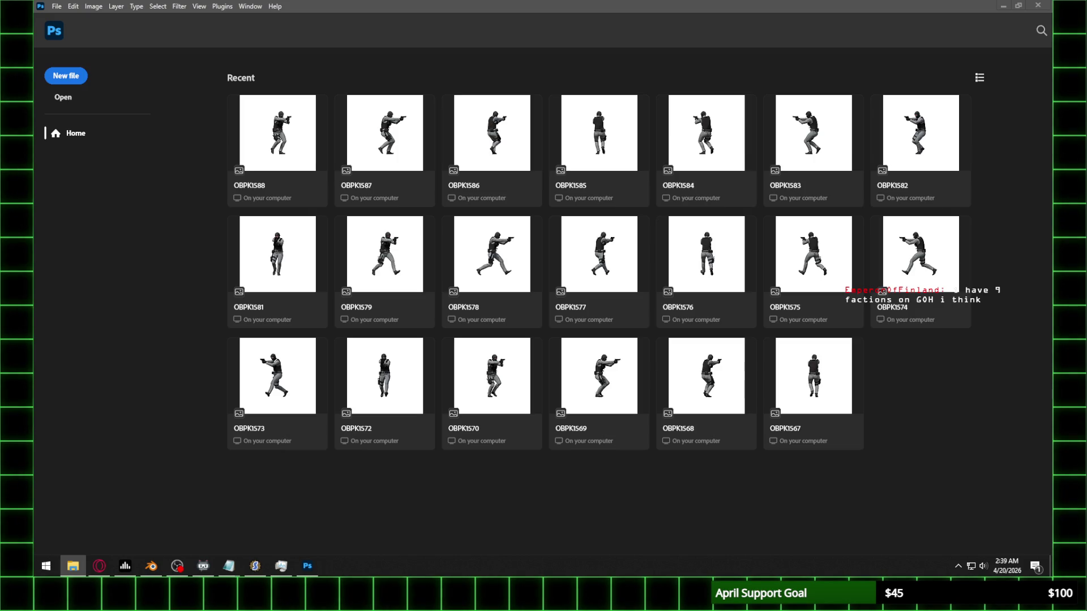
Step: Open renders OBPK1590–OBPK1597 and marquee the front-facing soldier in OBPK1590
drag(497, 198, 501, 222)
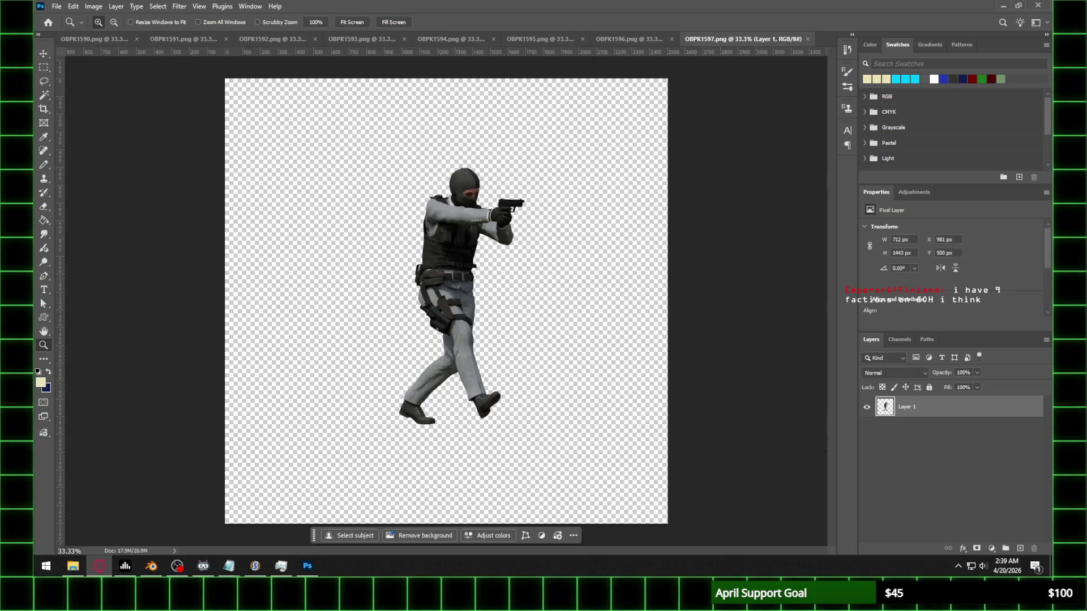
click(85, 39)
click(43, 68)
drag(375, 146, 510, 440)
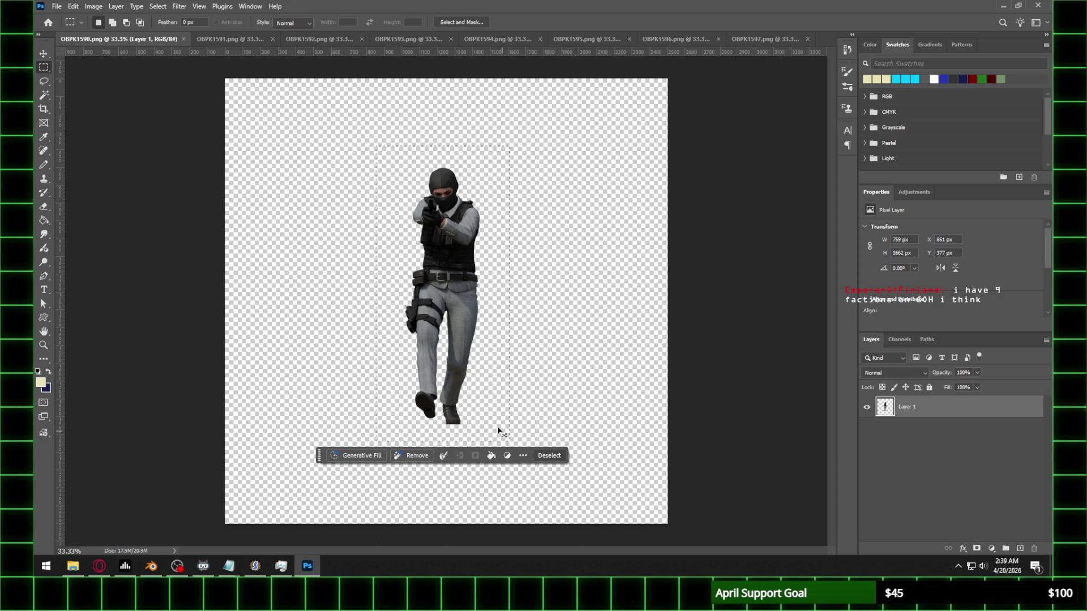
Step: Create a clipboard-sized OBPKK1 document holding the soldier, then close OBPK1590
click(56, 7)
click(66, 18)
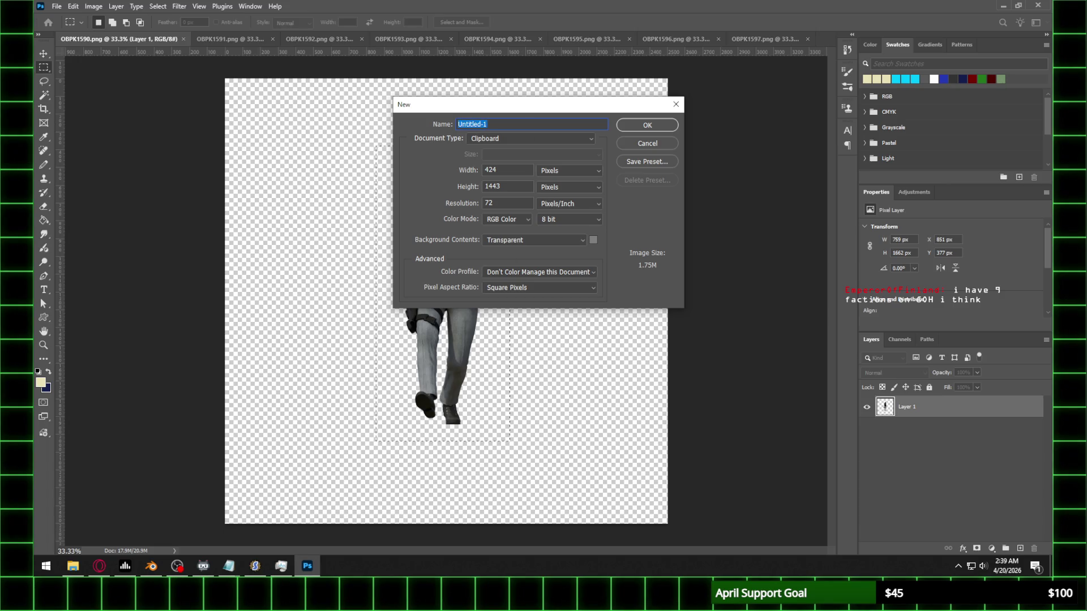
key(alt+Tab)
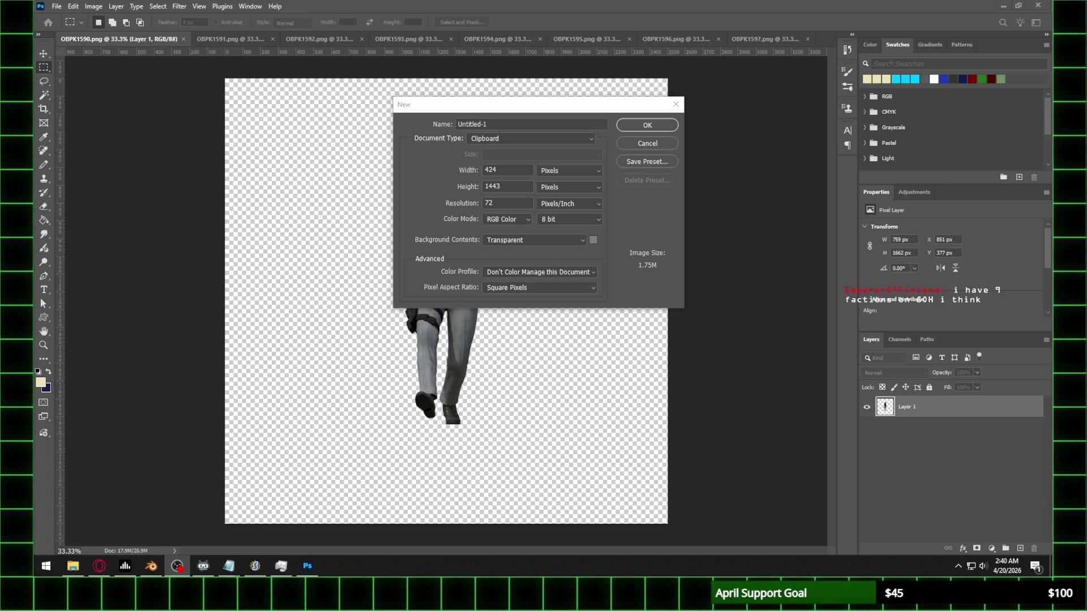
drag(508, 128, 393, 124)
text(OBPKK1)
key(Return)
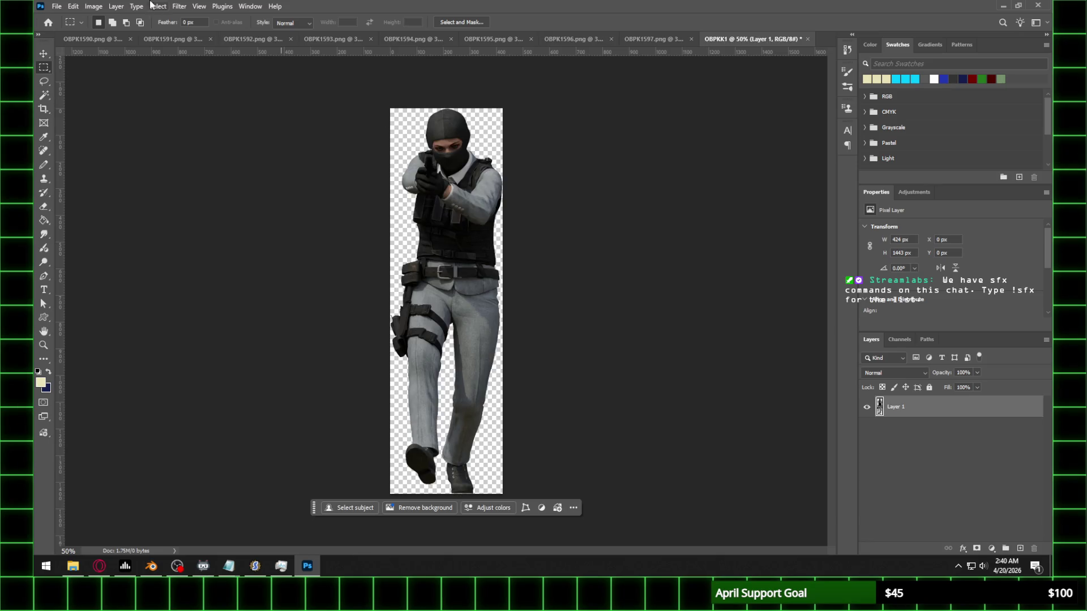
click(131, 39)
Step: Marquee the OBPK1591 soldier and paste it into a new clipboard-sized OBPKK2 document
mouse_move(290, 126)
mouse_down()
mouse_move(575, 437)
mouse_move(575, 452)
mouse_up()
click(56, 6)
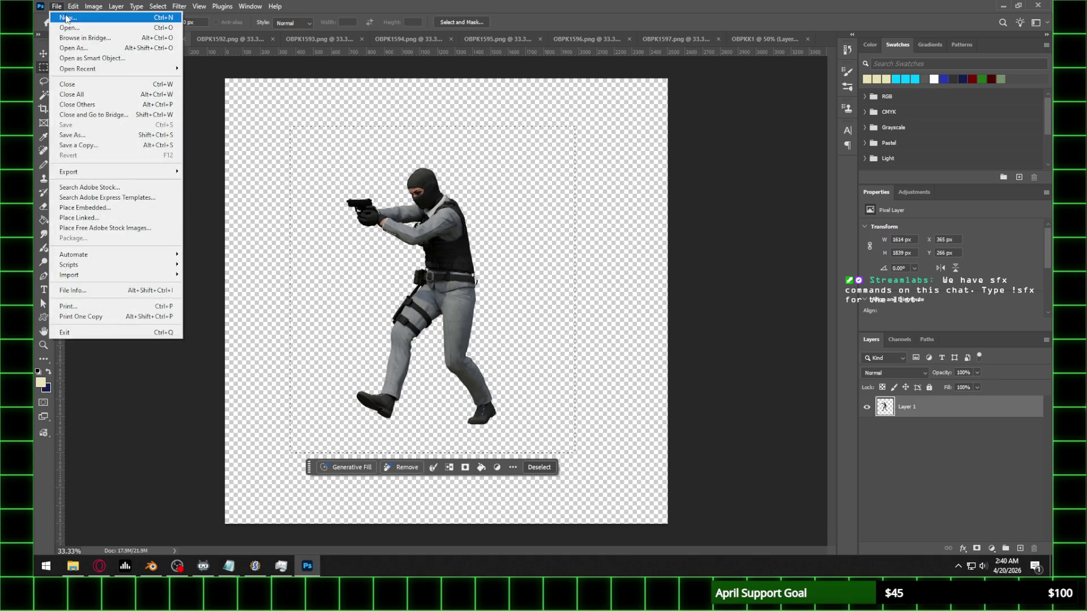
click(66, 17)
text(OBPKK)
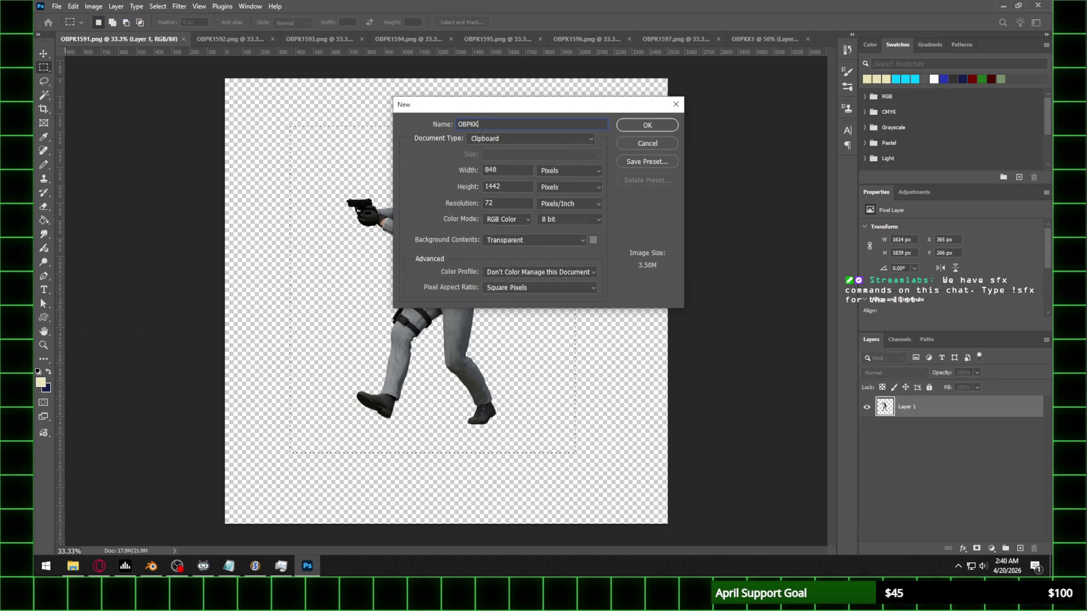
text(2)
key(Return)
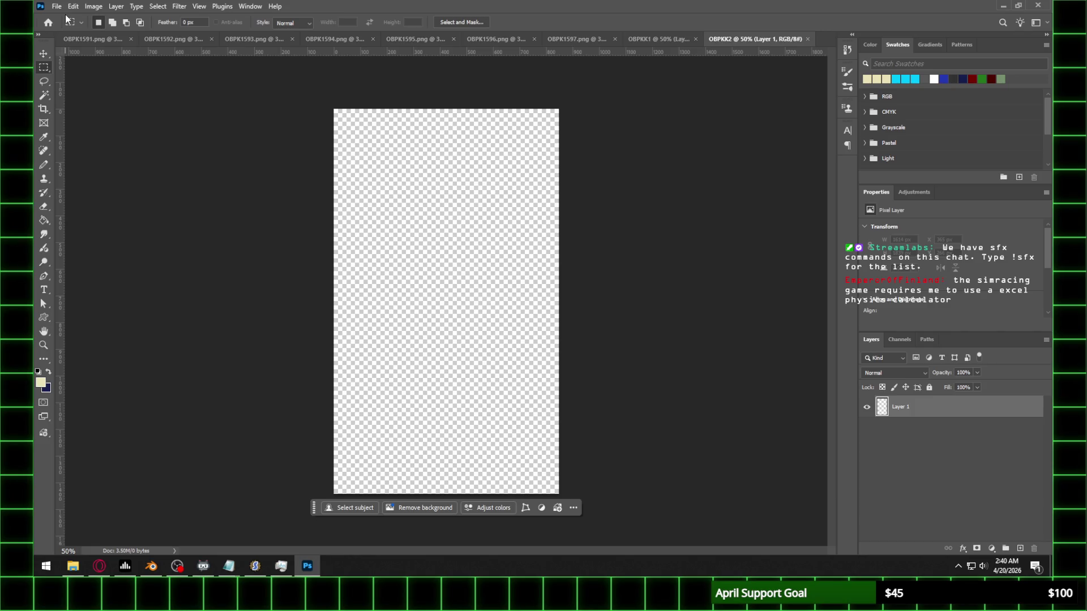
key(ctrl+v)
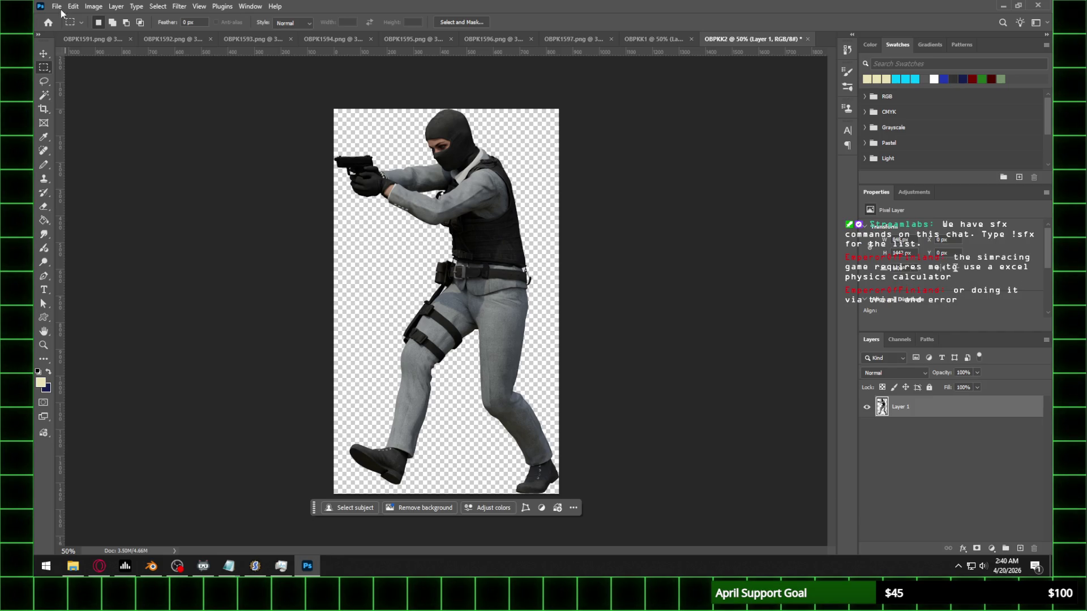
Step: Close the OBPK1591 render, move on to OBPK1592, and review the finished OBPKK2
click(98, 42)
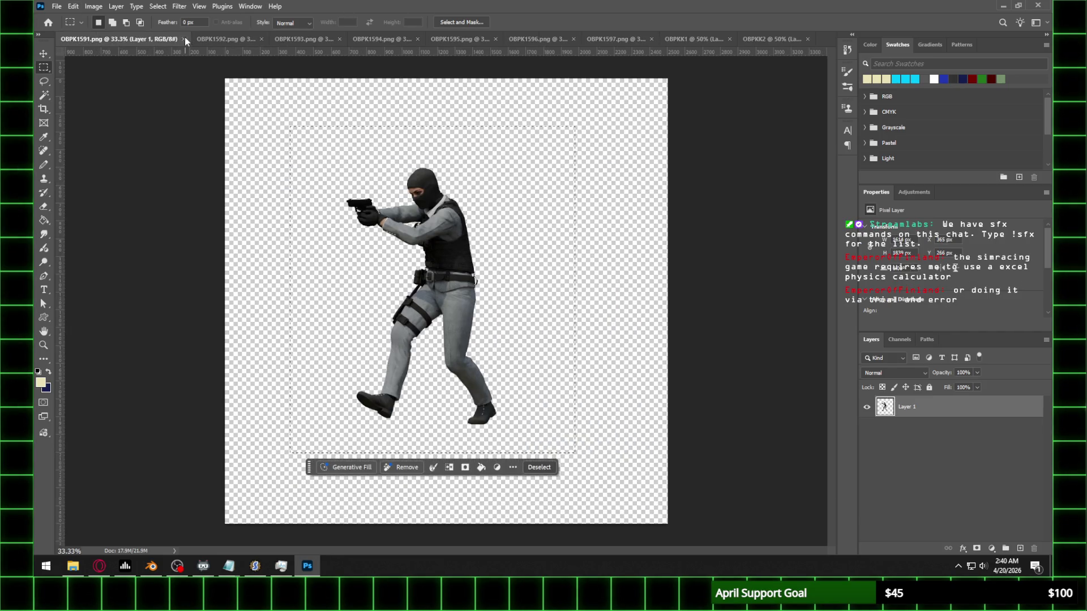
click(188, 39)
click(123, 42)
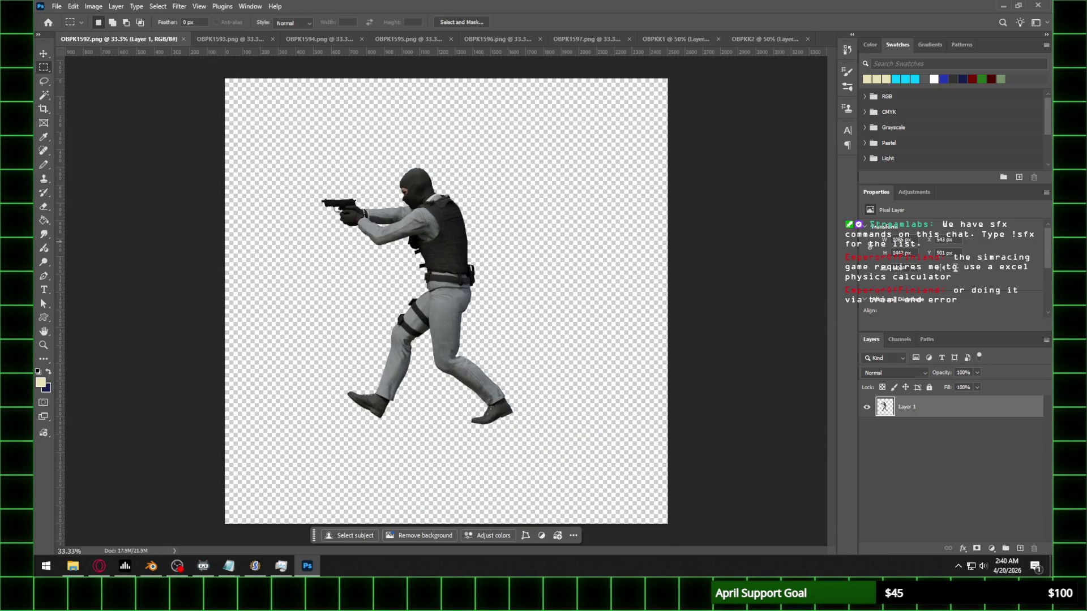
click(99, 566)
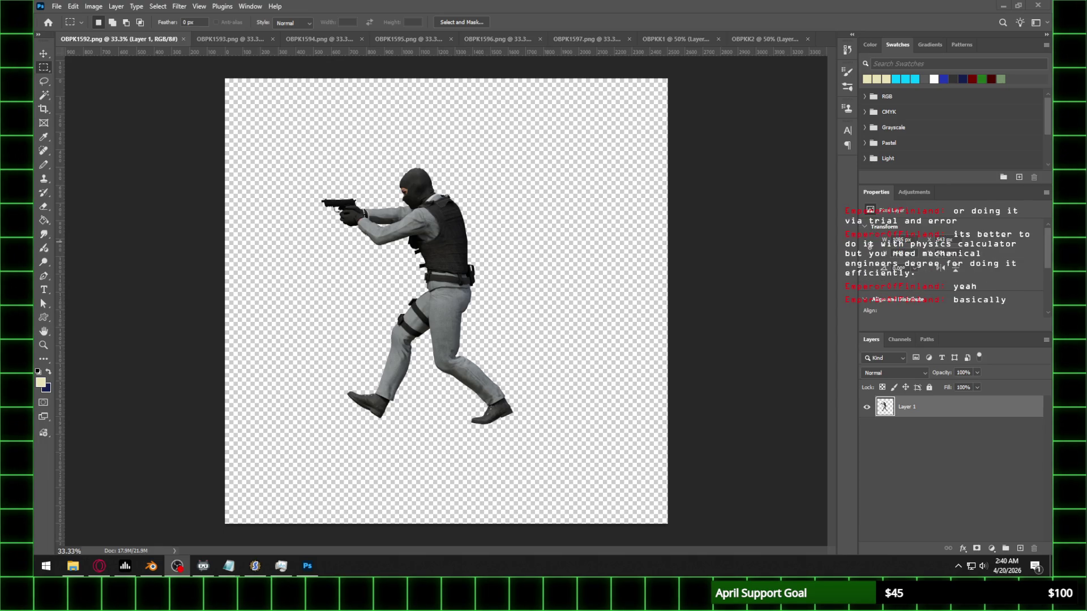
click(746, 38)
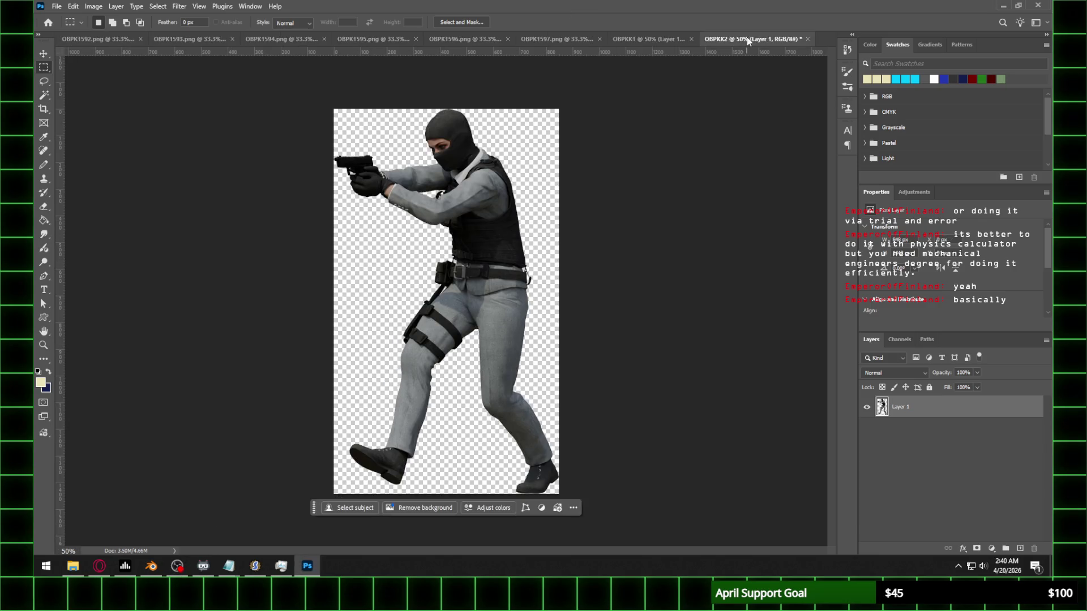
Step: Copy the OBPK1592 soldier into a new clipboard-sized document named OBPKK3
click(84, 38)
mouse_move(283, 129)
mouse_down()
mouse_move(442, 192)
mouse_move(538, 422)
mouse_move(569, 463)
mouse_up()
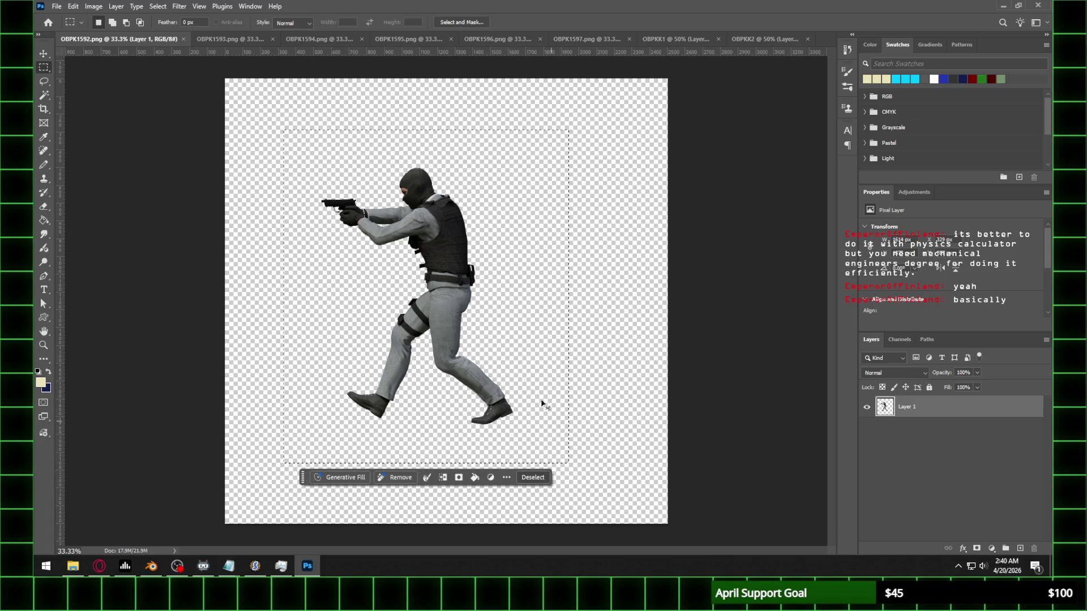
click(57, 6)
click(64, 18)
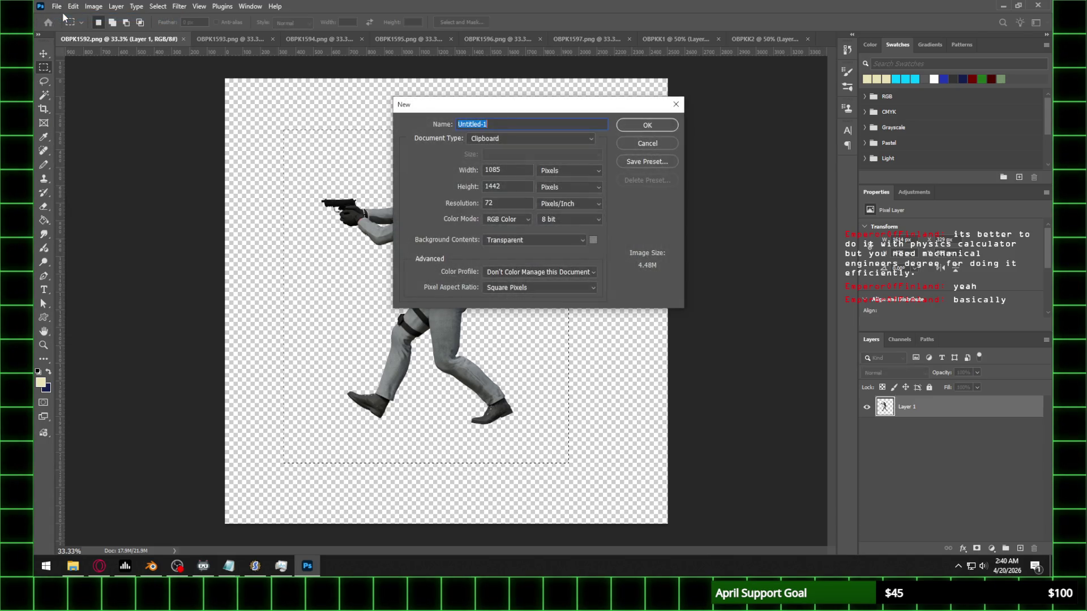
text(OBPKK3)
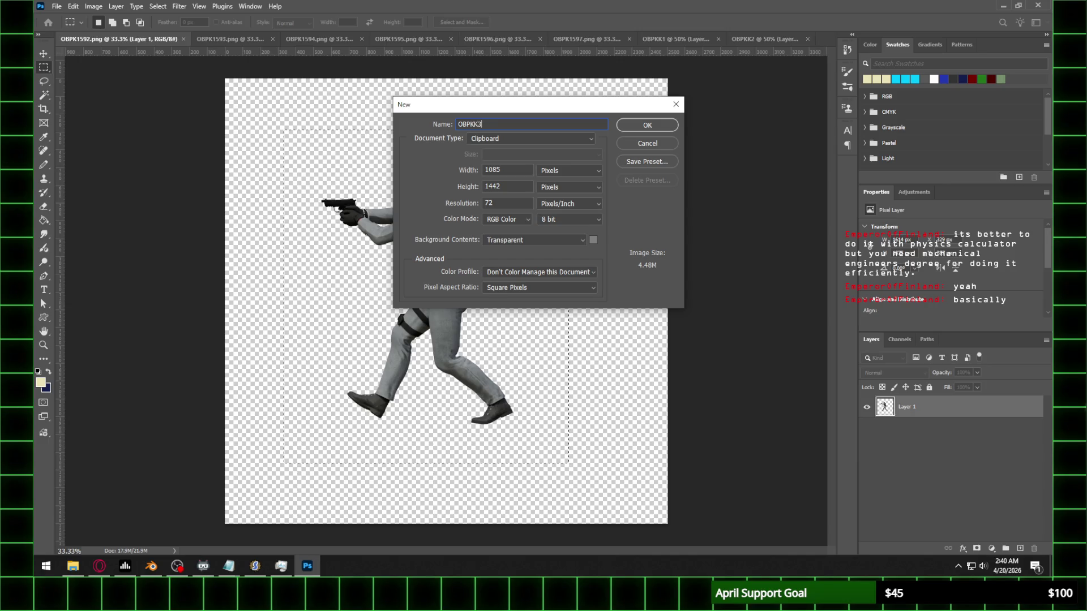
key(Return)
key(ctrl+v)
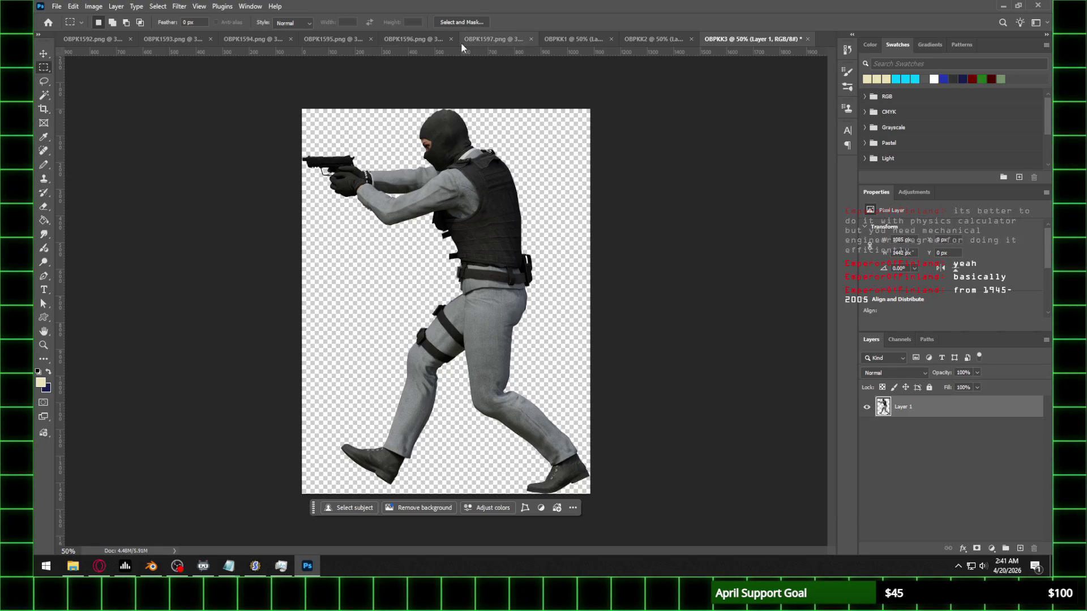
Step: Check the OBPKK3 result against the renders, then close the OBPK1592 render
click(73, 41)
click(226, 38)
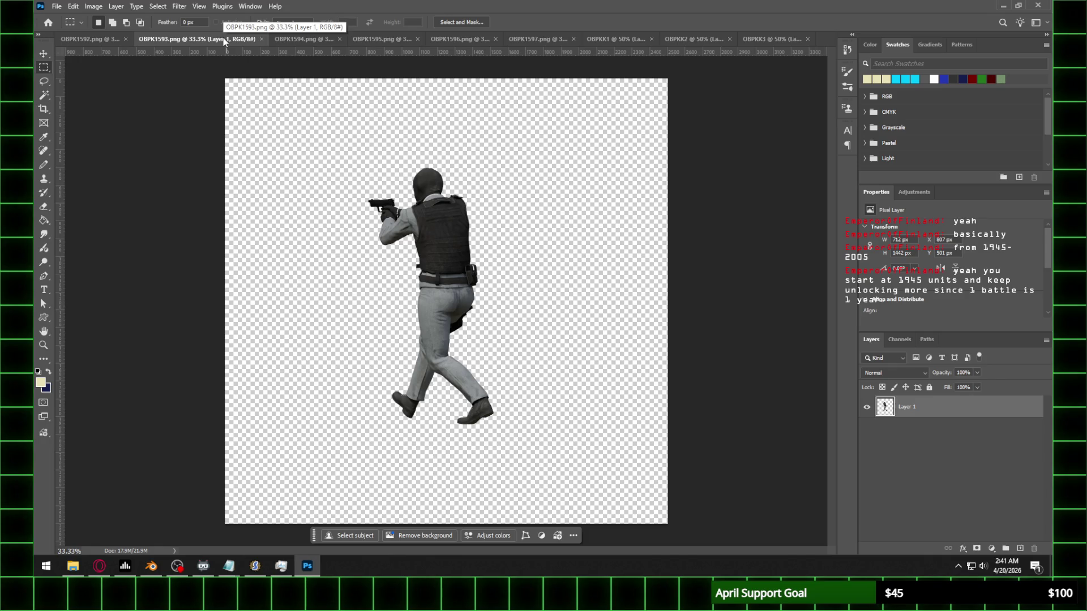
click(77, 39)
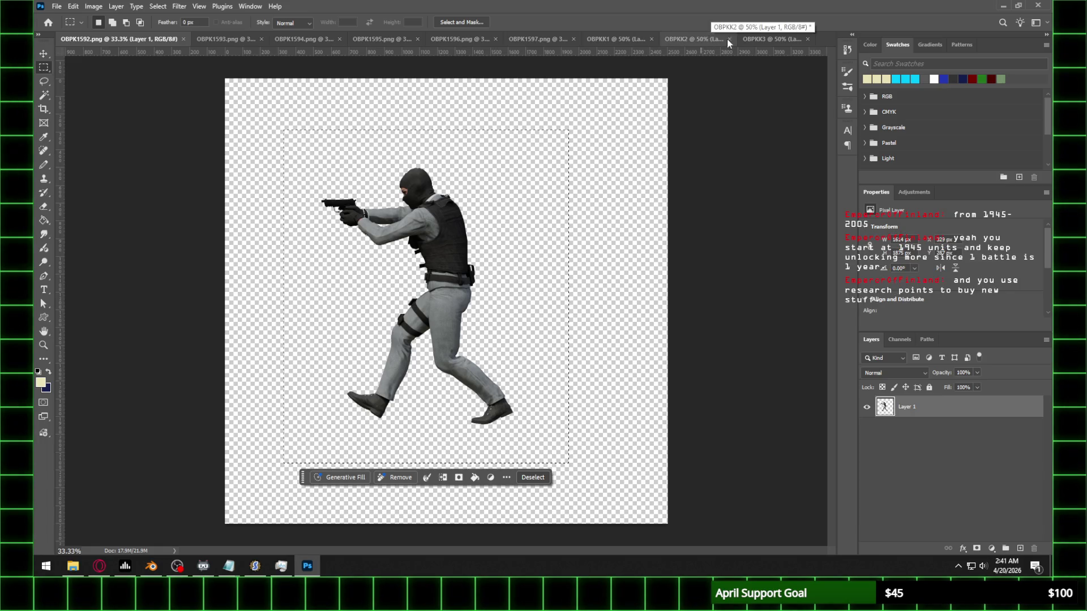
click(750, 39)
click(114, 43)
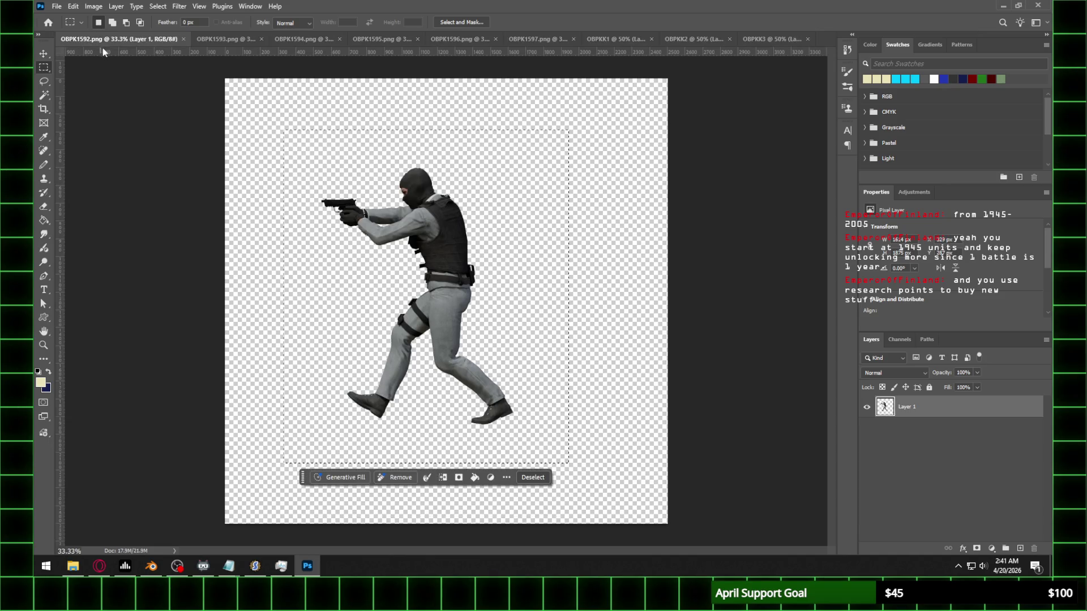
click(183, 39)
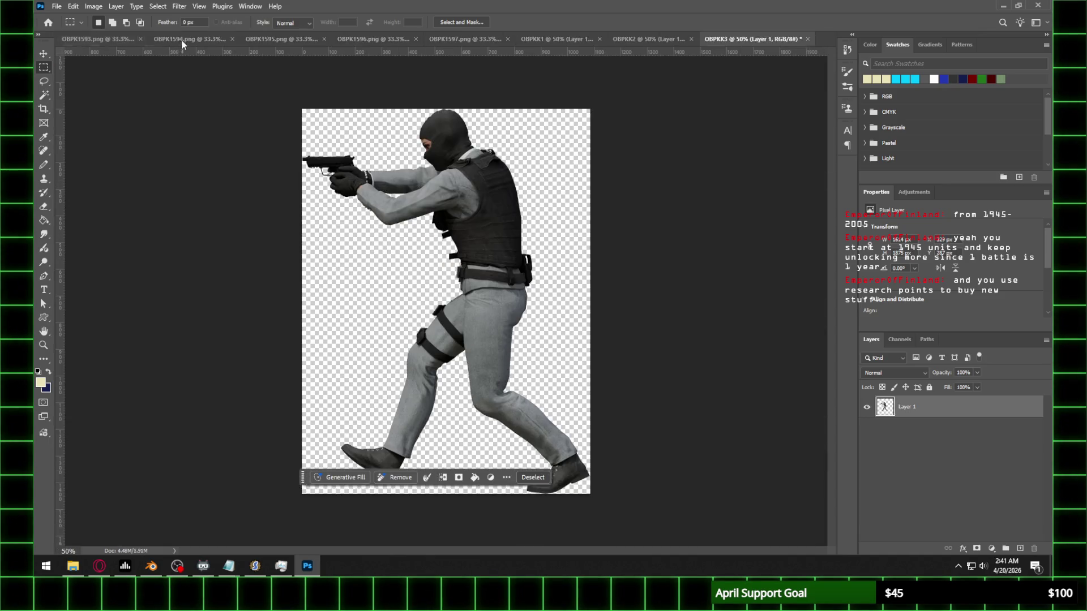
Step: Paste the OBPK1593 soldier into a new OBPKK4 document and close OBPK1593
mouse_move(320, 142)
mouse_down()
mouse_move(608, 453)
mouse_move(607, 471)
mouse_up()
click(56, 7)
click(64, 18)
text(OBPKK4)
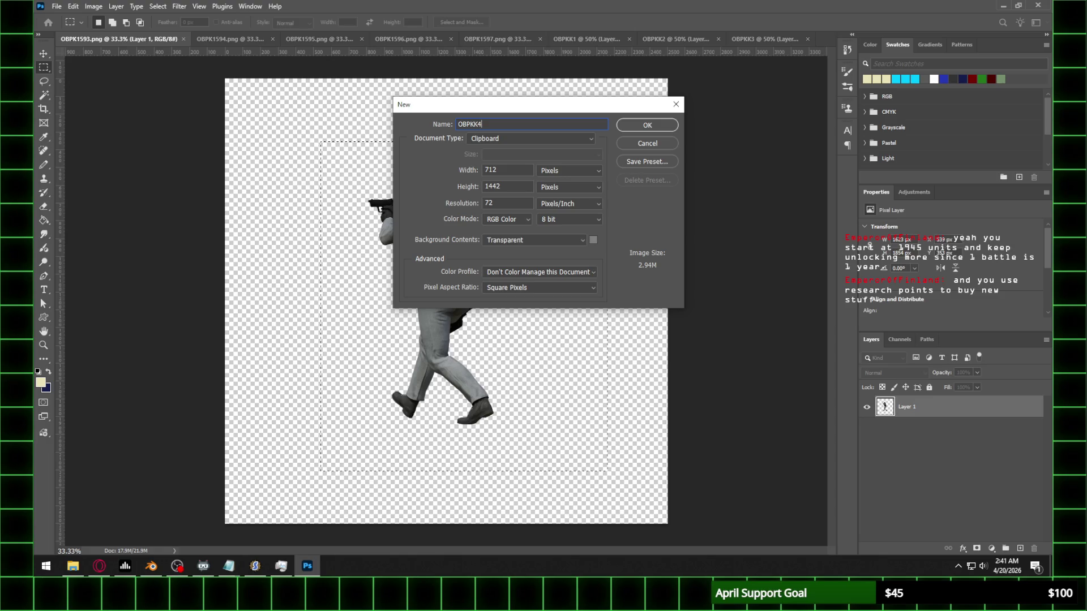
key(Return)
key(ctrl+v)
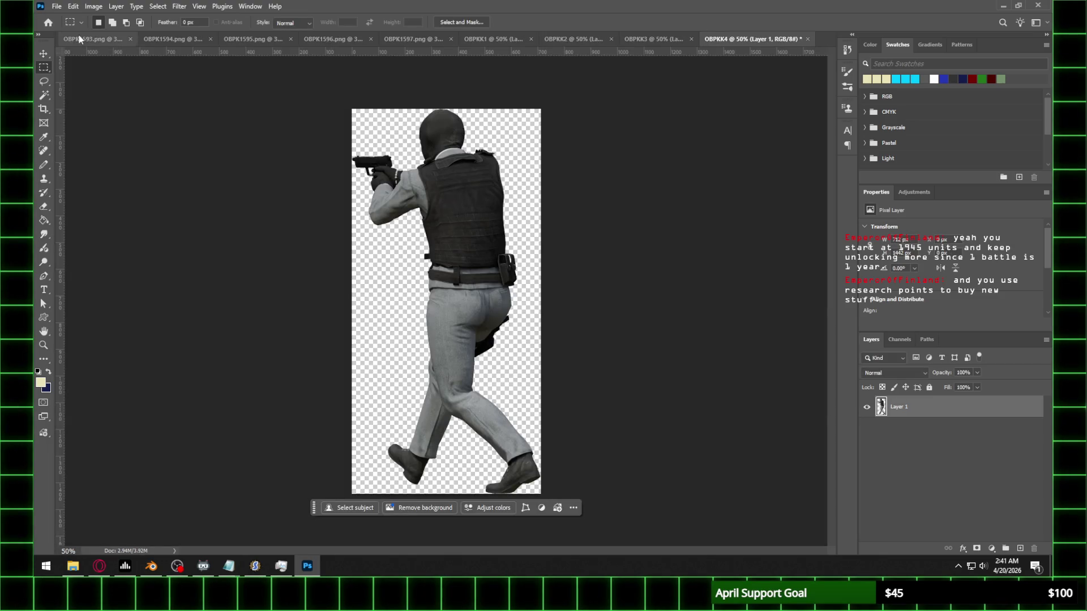
click(80, 39)
click(183, 39)
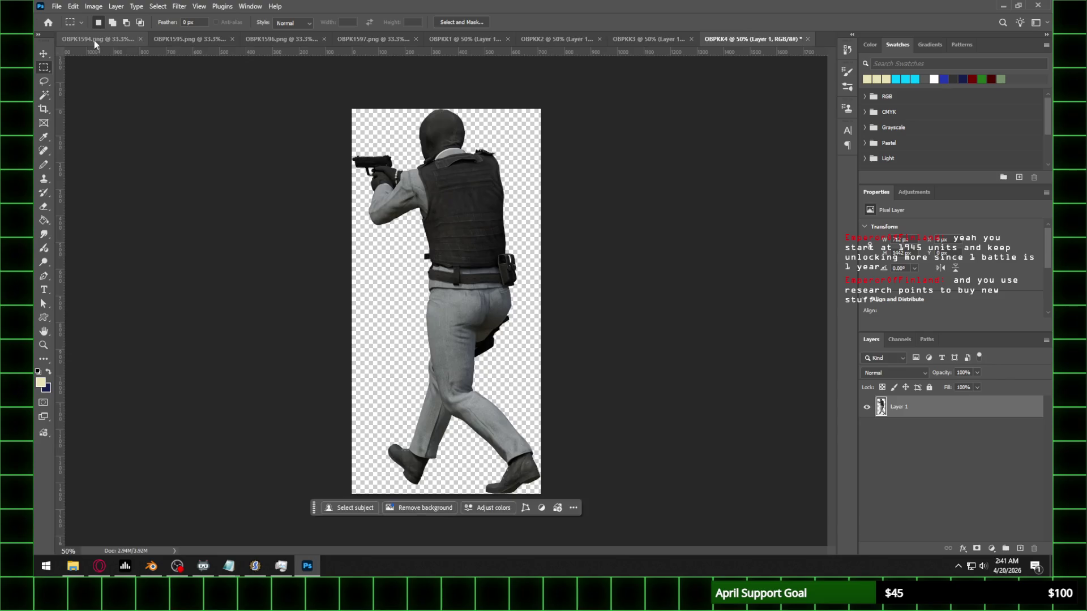
Step: Put the OBPK1594 soldier into a new OBPKK5 document and close OBPK1594
mouse_move(332, 144)
mouse_down()
mouse_move(562, 310)
mouse_move(562, 453)
mouse_up()
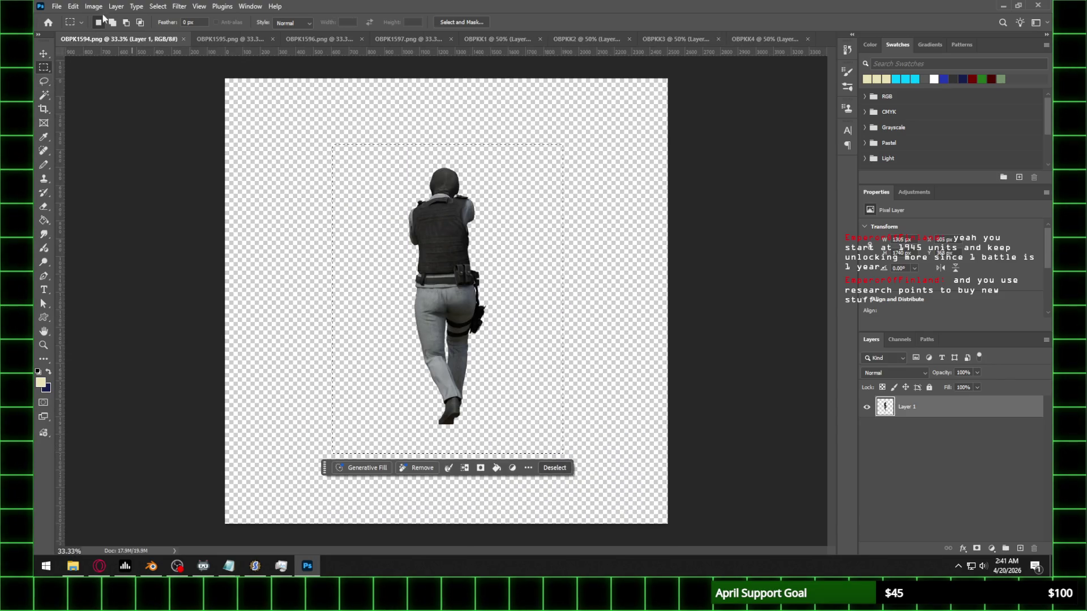
click(57, 6)
click(68, 17)
text(OB)
key(BackSpace)
text(P)
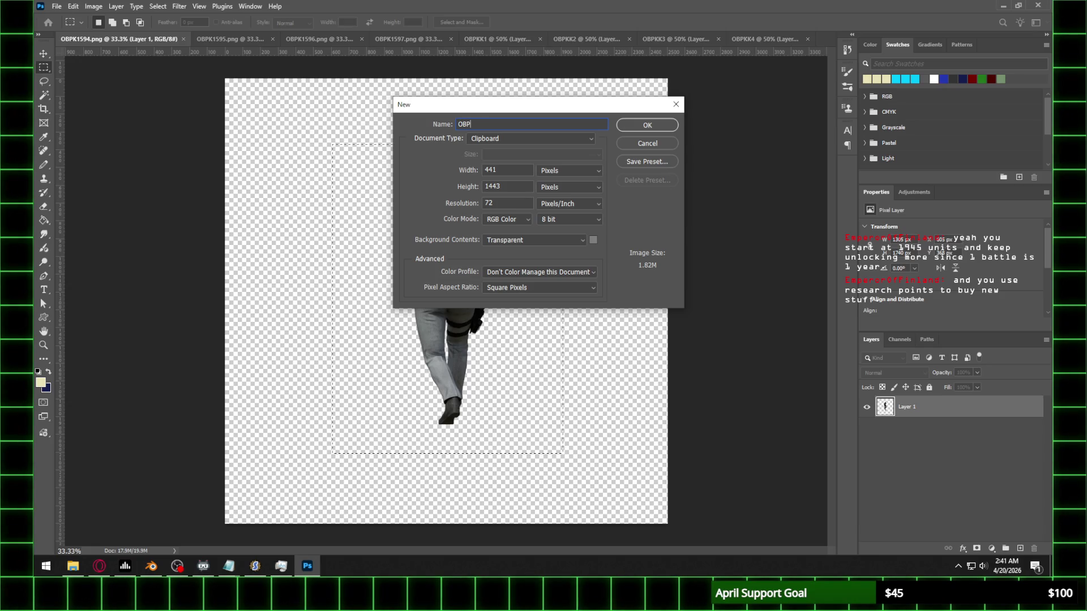
text(KK)
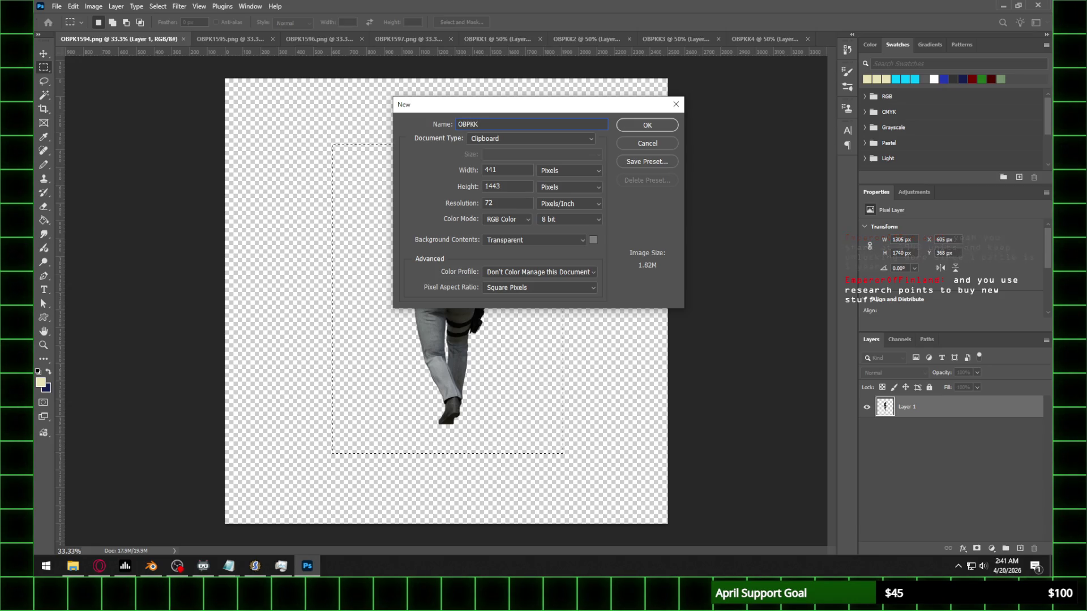
text(5)
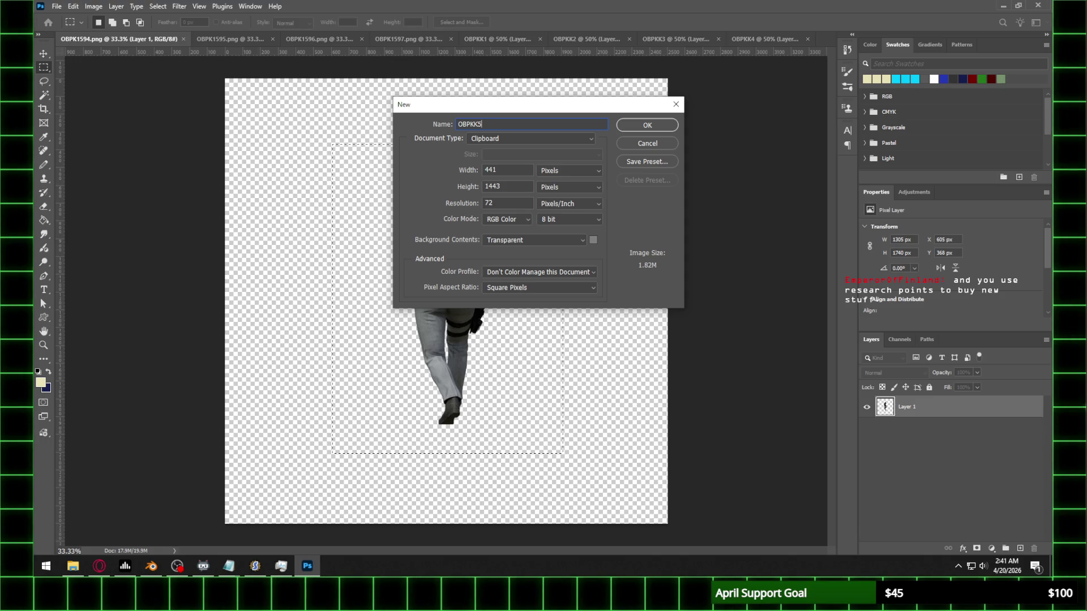
key(Return)
click(76, 40)
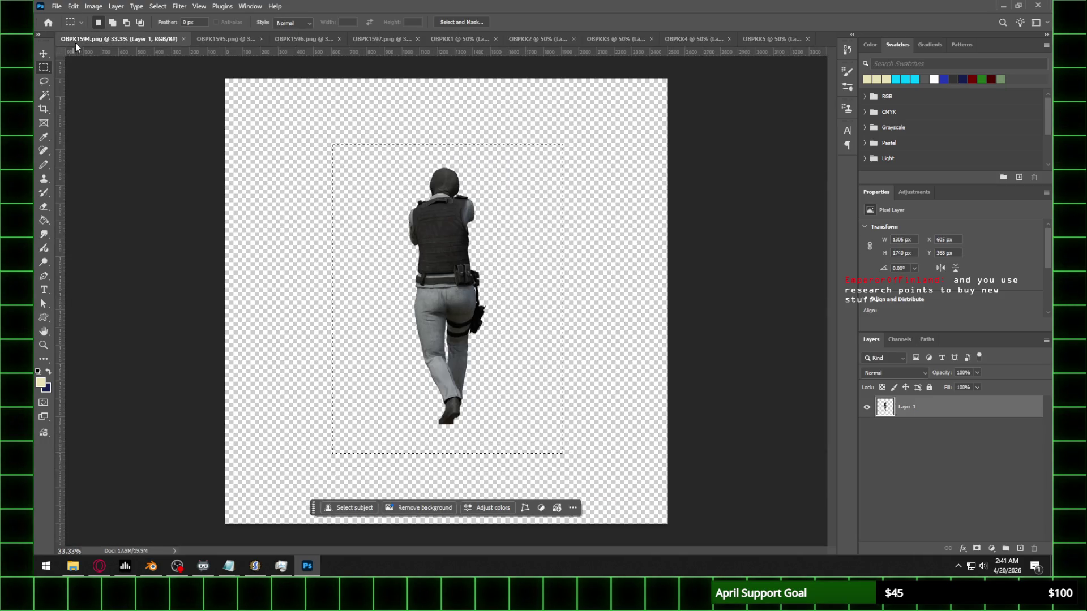
click(183, 40)
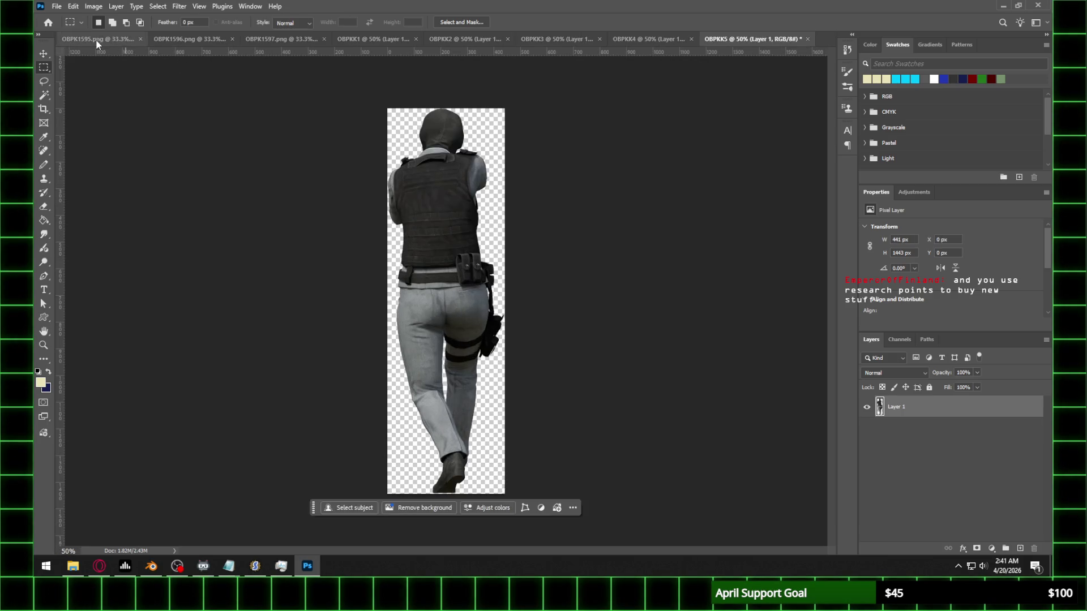
click(96, 40)
Step: Paste the OBPK1595 soldier into a new OBPKK6 document and close OBPK1595
mouse_move(375, 144)
mouse_down()
mouse_move(522, 346)
mouse_move(576, 456)
mouse_up()
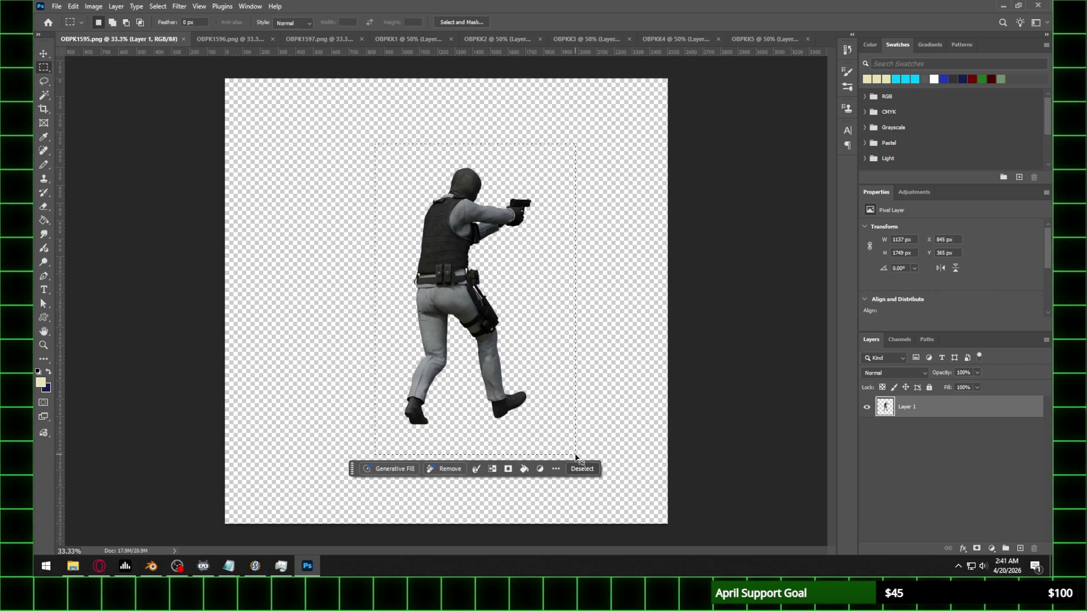
click(58, 5)
click(62, 15)
text(O)
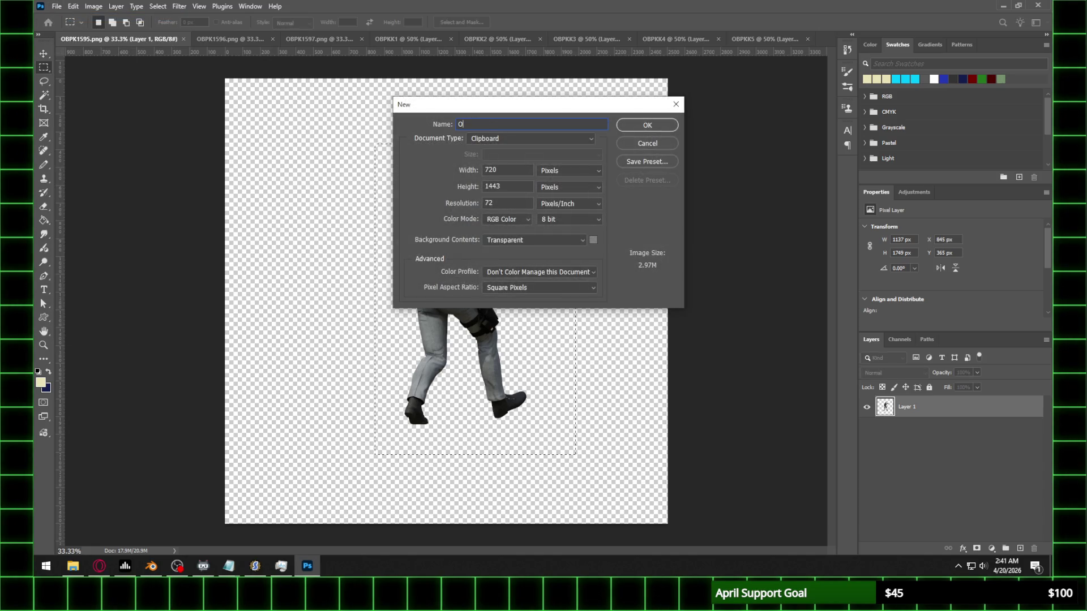
text(BPKK6)
key(Return)
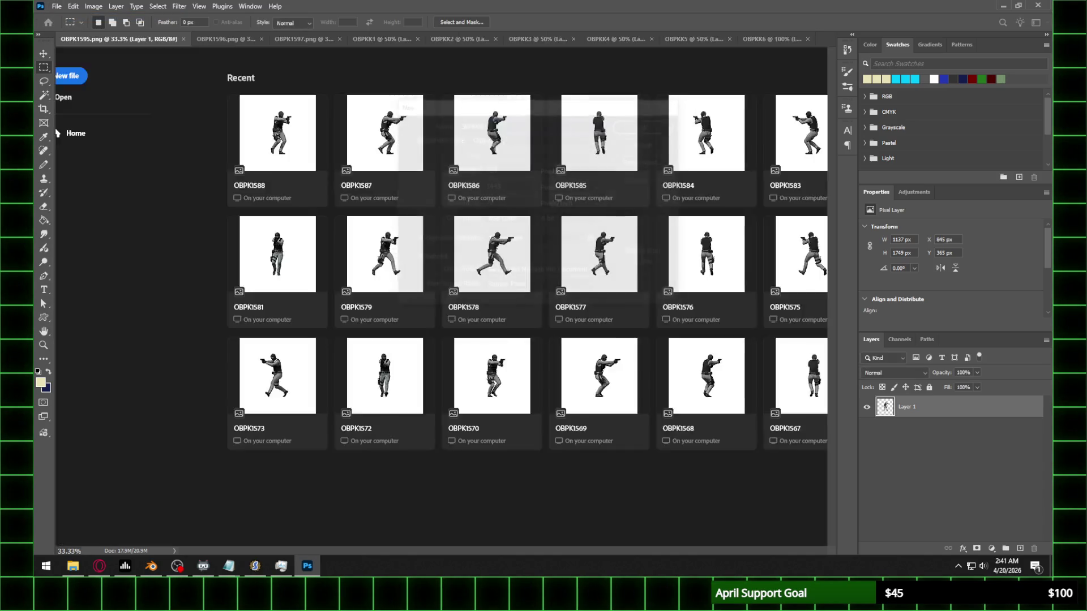
key(ctrl+v)
click(94, 41)
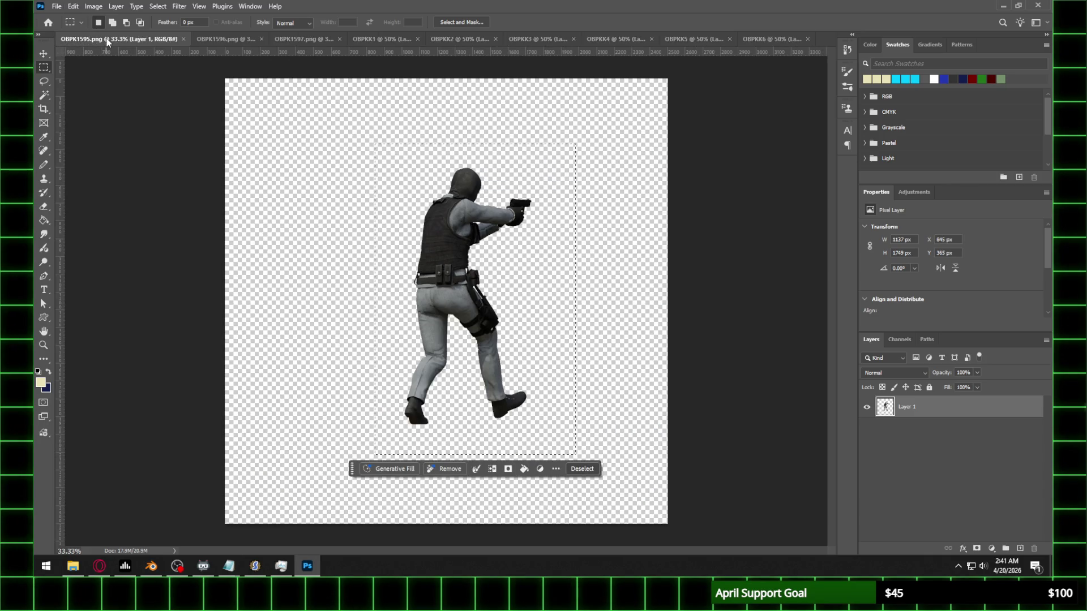
click(183, 39)
Step: Put the OBPK1596 soldier into a new OBPKK7 document and close OBPK1596
mouse_move(357, 146)
mouse_down()
mouse_move(594, 422)
mouse_move(595, 441)
mouse_up()
click(57, 8)
click(62, 19)
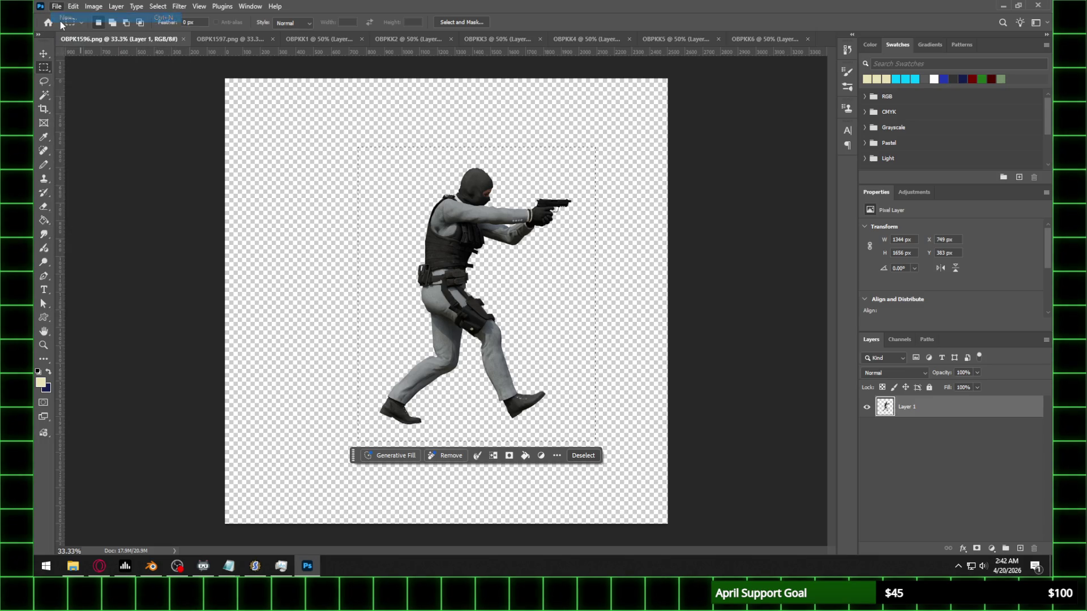
text(OBPKK7)
key(Return)
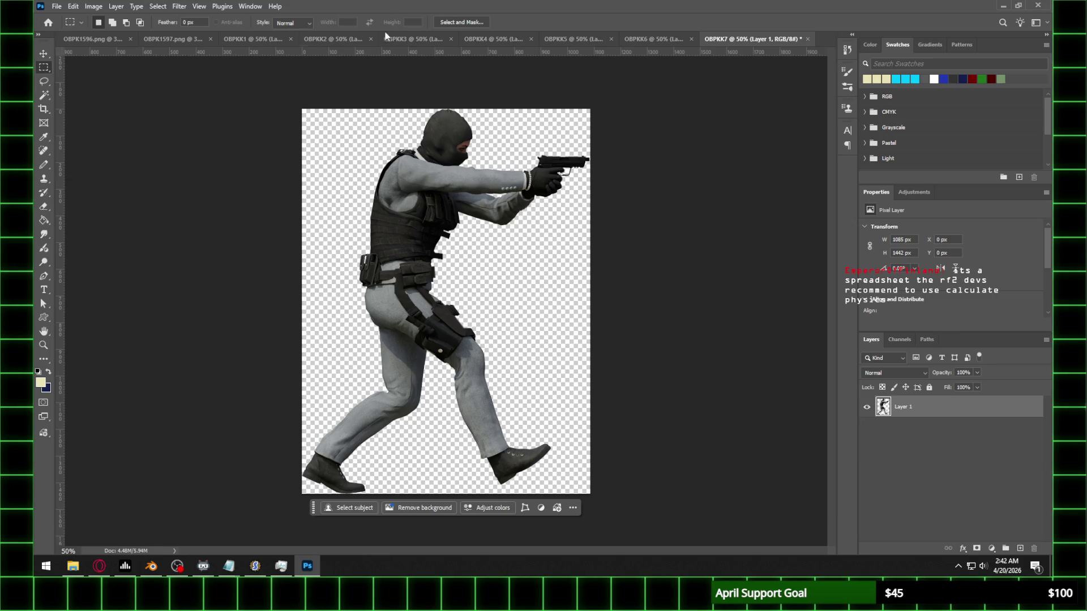
click(105, 39)
click(183, 39)
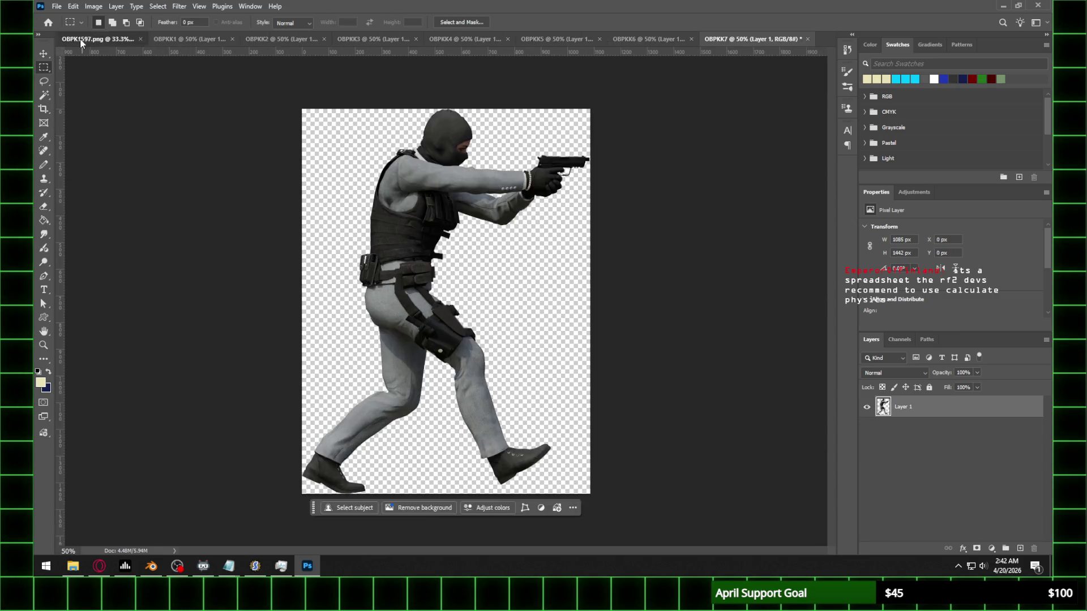
Step: Paste the OBPK1597 soldier into a new OBPKK8 document
mouse_move(365, 132)
mouse_down()
mouse_move(504, 291)
mouse_move(565, 451)
mouse_up()
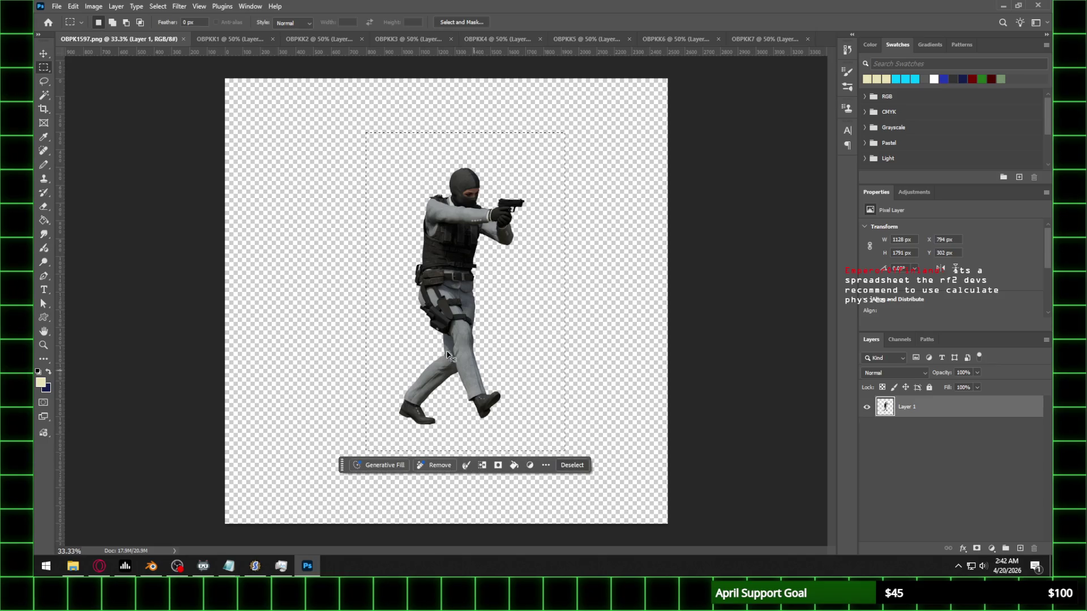
click(57, 6)
click(60, 17)
text(O)
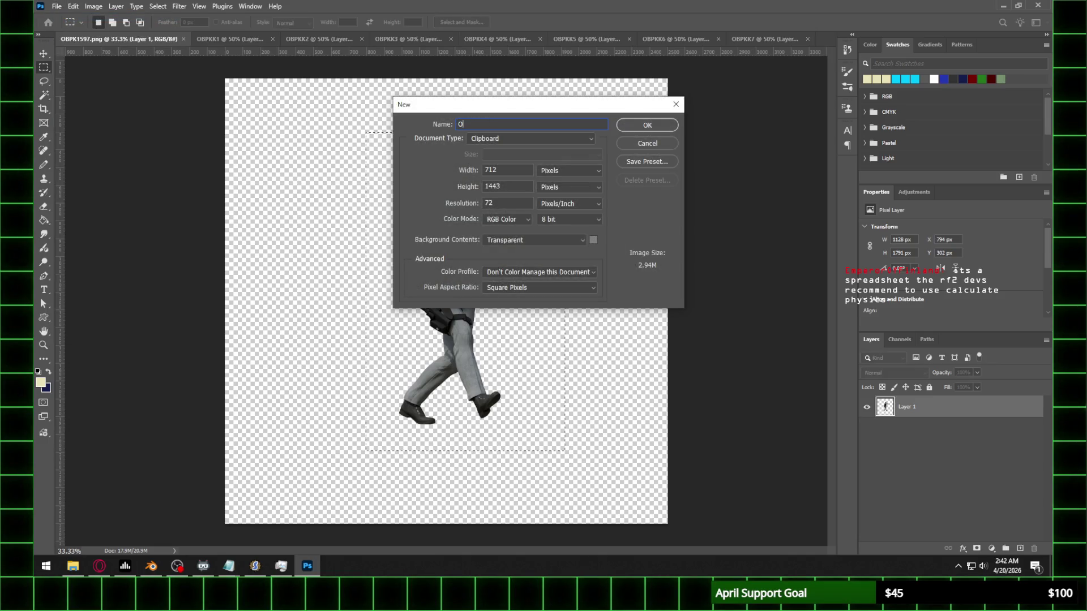
text(BPKK8)
key(Return)
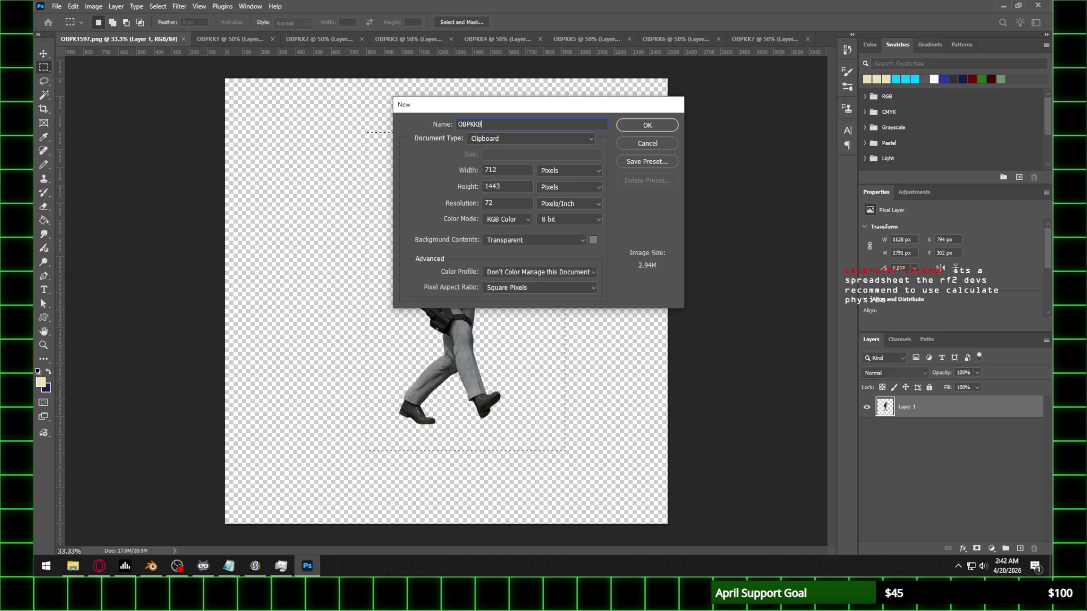
key(ctrl+v)
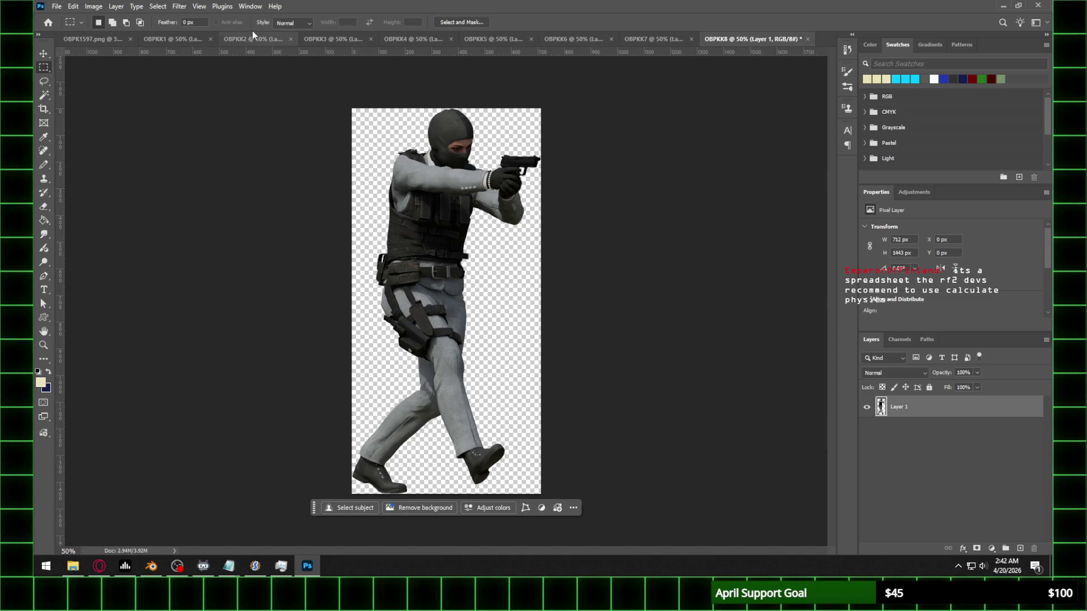
click(90, 38)
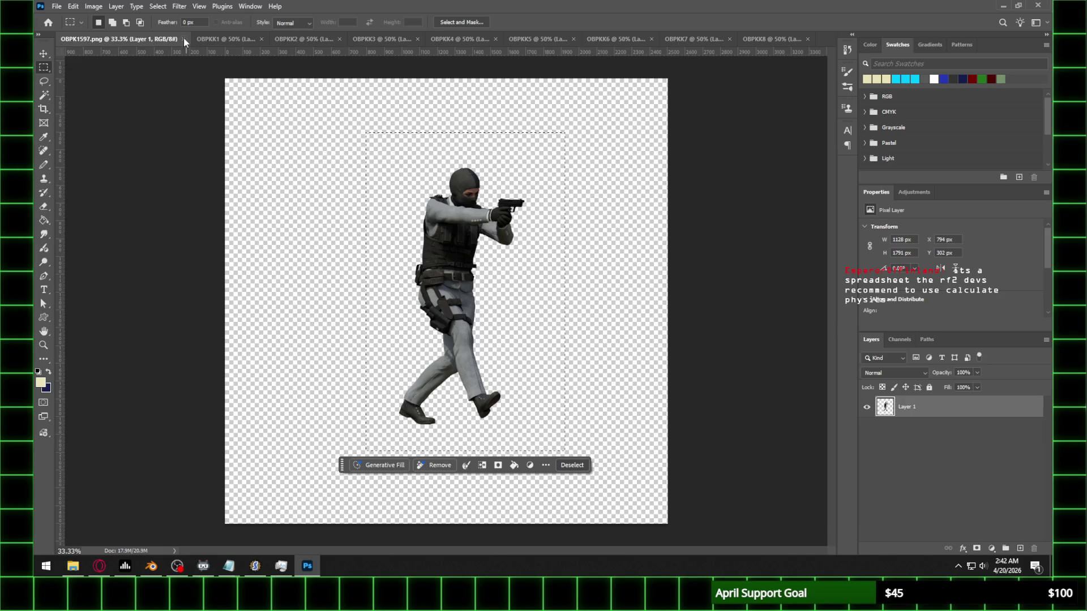
click(182, 38)
click(73, 37)
Step: Resize OBPKK1 and OBPKK2 to 40% and view each at 100%
click(93, 6)
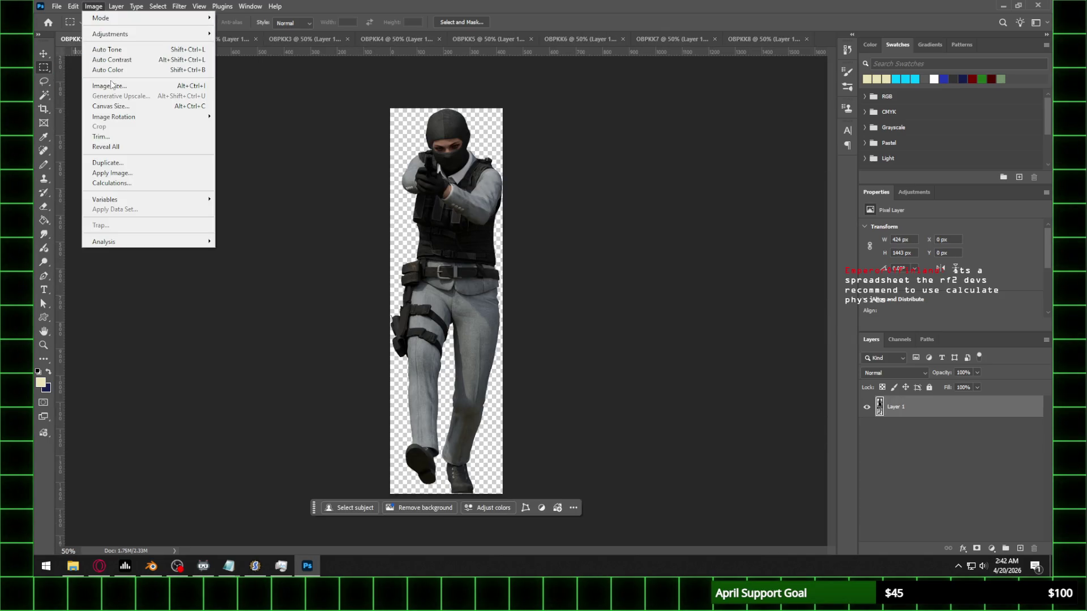
click(110, 86)
text(40)
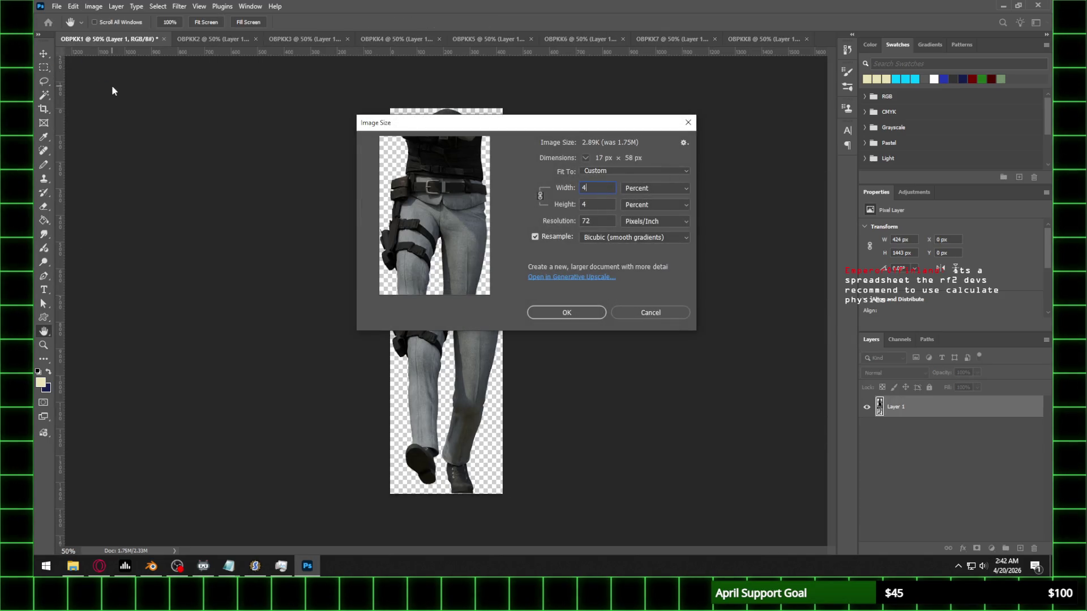
key(Return)
key(z)
key(ctrl+1)
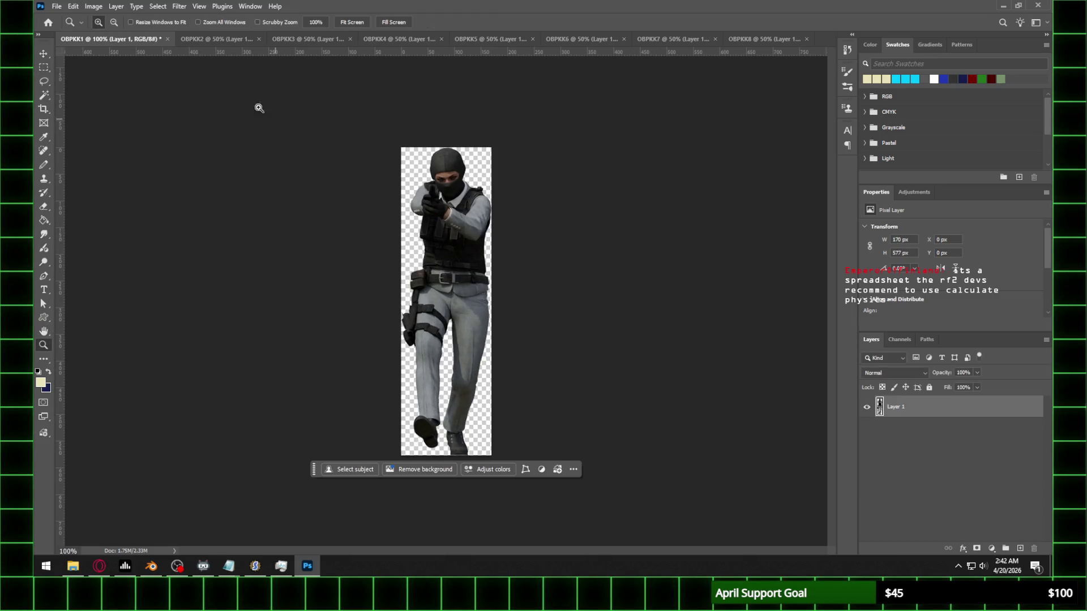
click(226, 38)
click(95, 6)
click(116, 85)
text(40)
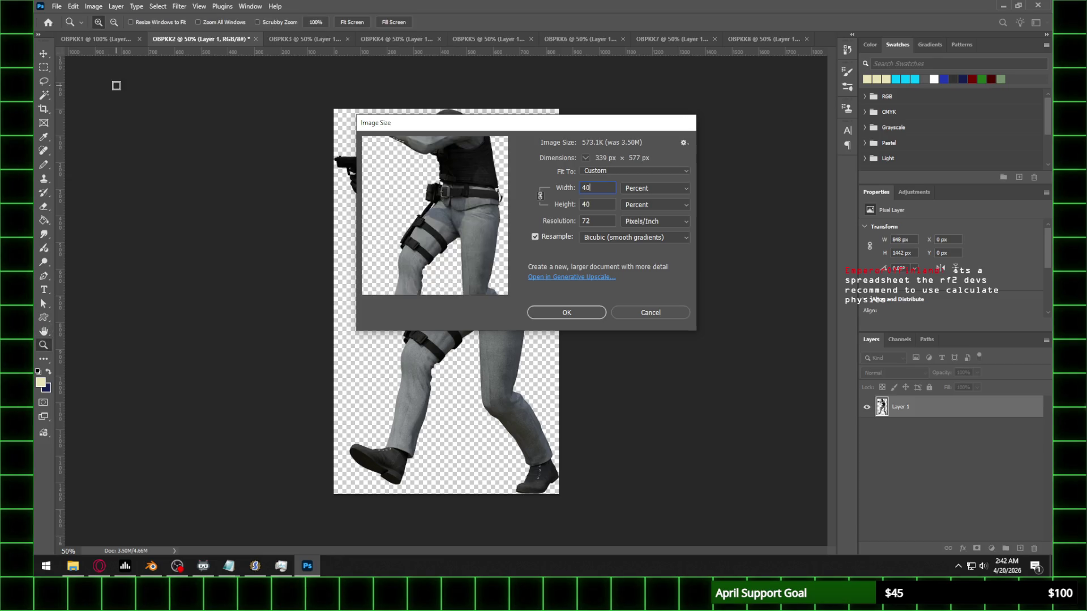
key(Return)
key(ctrl+1)
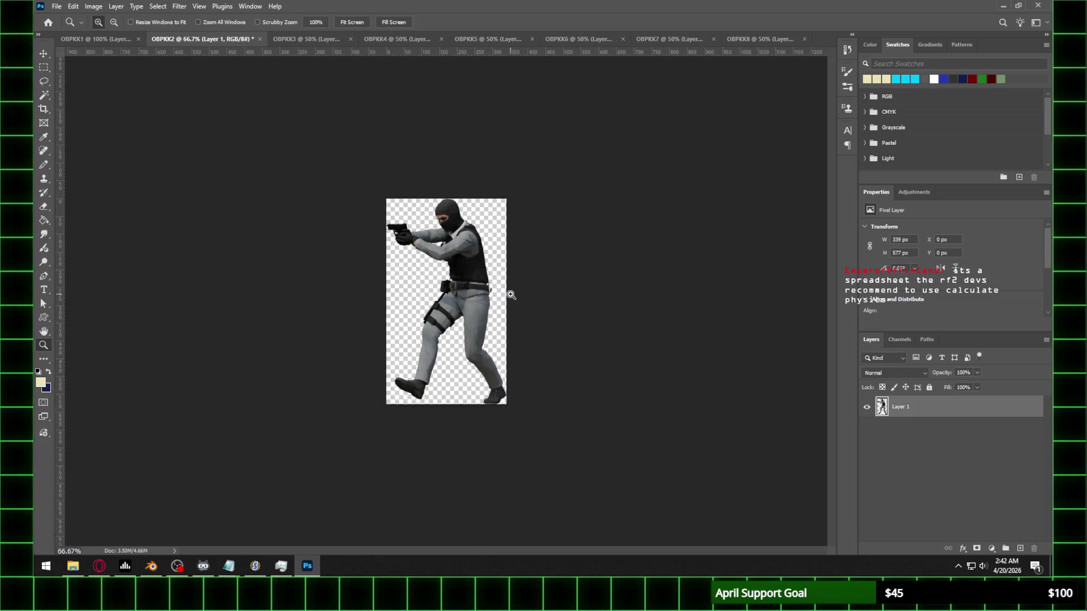
Step: Resize OBPKK3 and OBPKK4 to 40% and zoom in on each
click(303, 41)
click(93, 6)
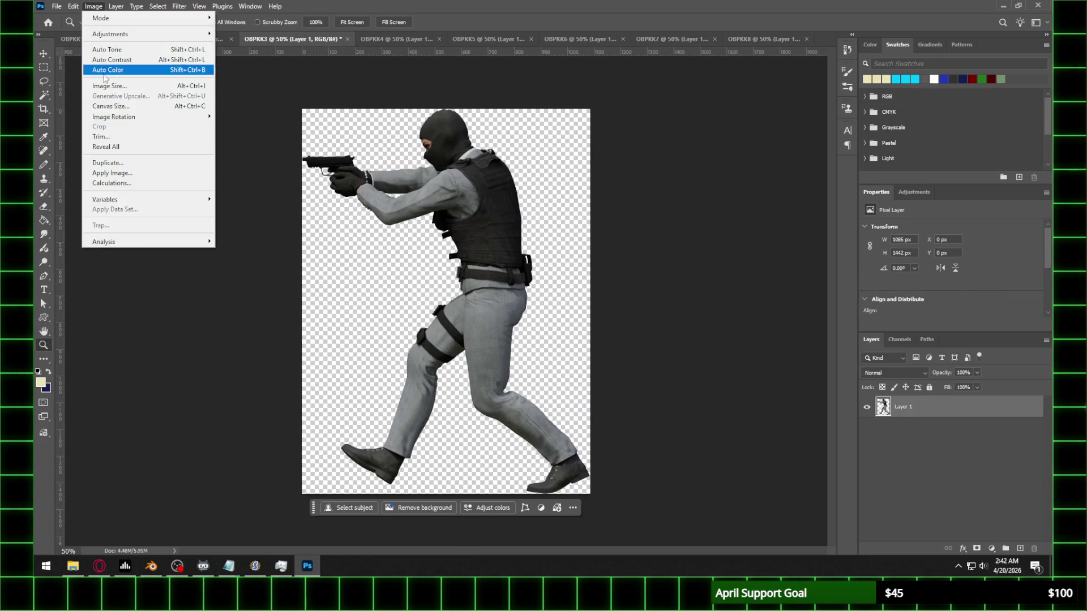
click(107, 83)
text(40)
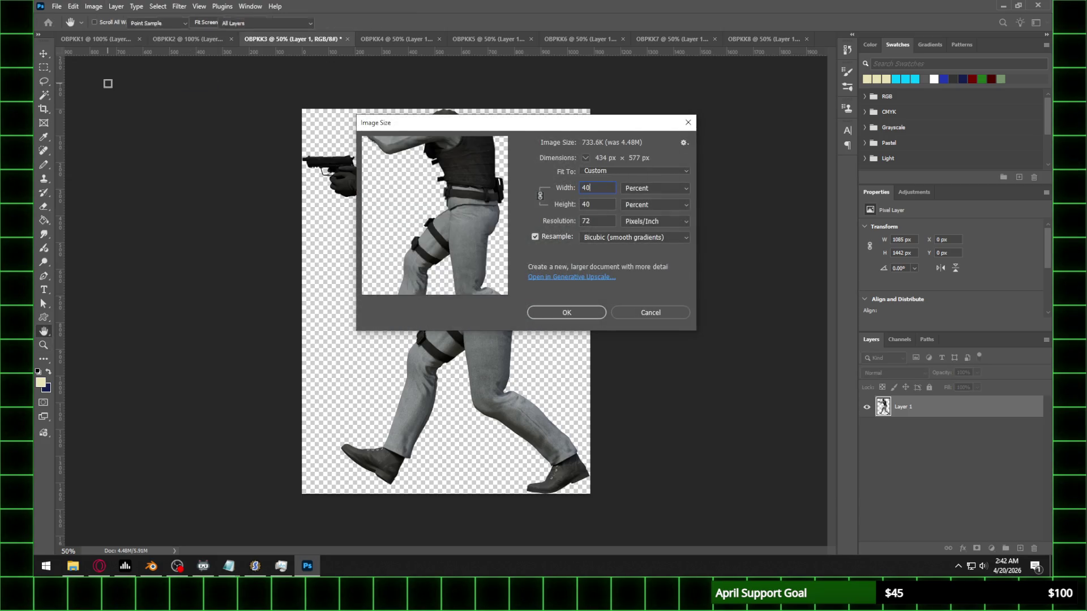
key(Return)
key(z)
click(444, 168)
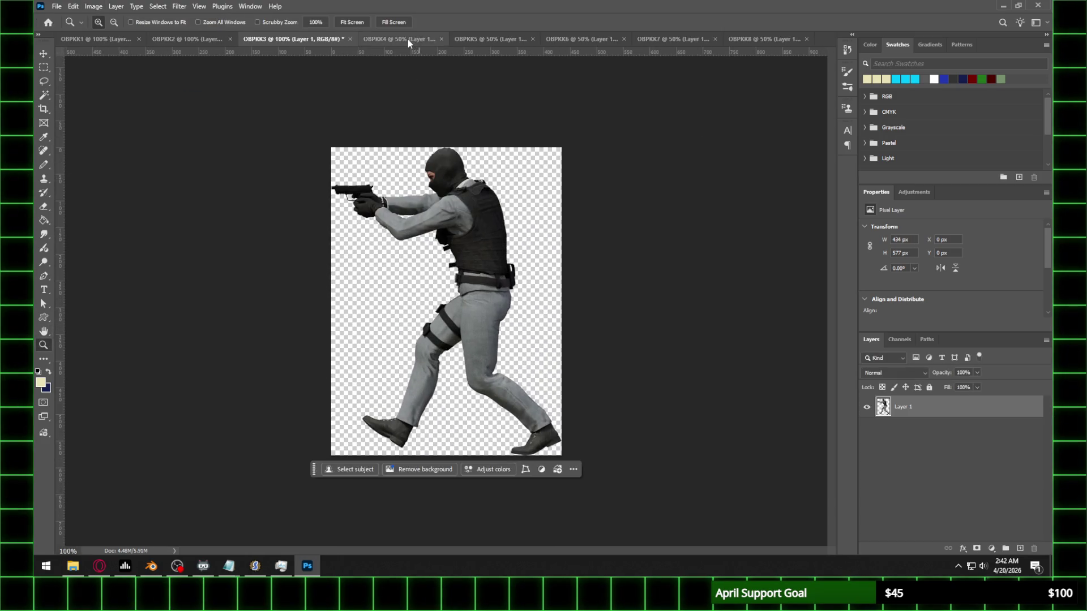
click(407, 39)
click(94, 6)
click(128, 86)
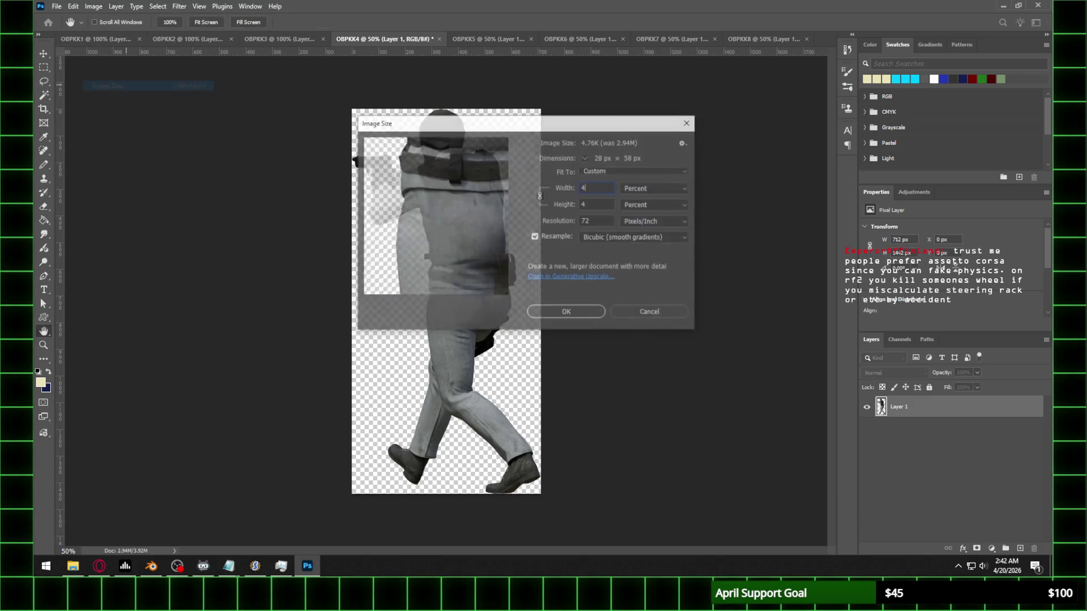
text(285)
key(Return)
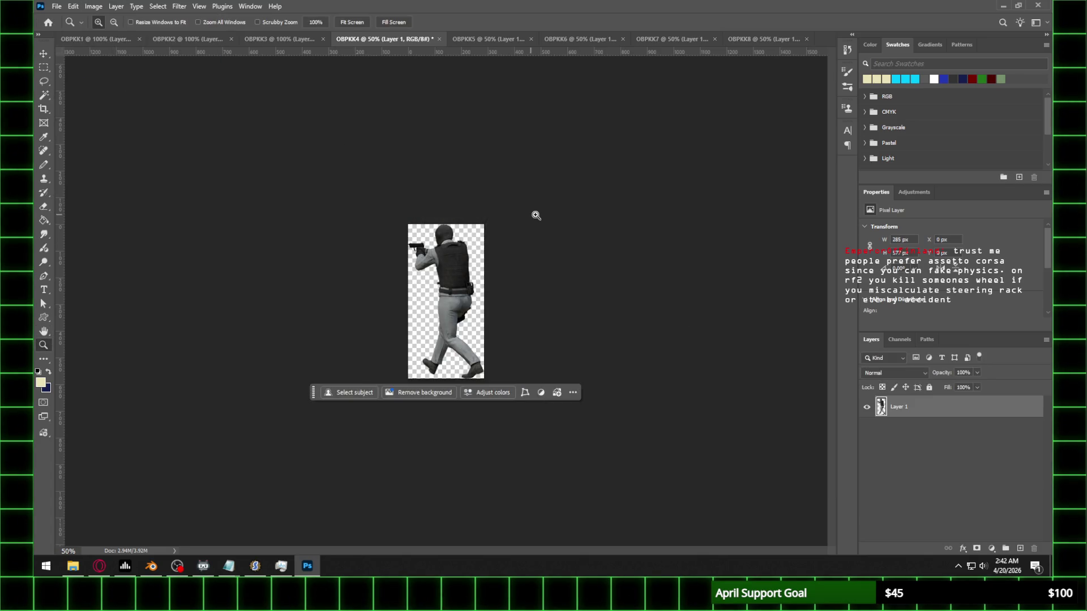
click(534, 214)
Step: Resize OBPKK5 and OBPKK6 to 40% and zoom in on each
click(487, 40)
click(97, 7)
click(106, 87)
text(40)
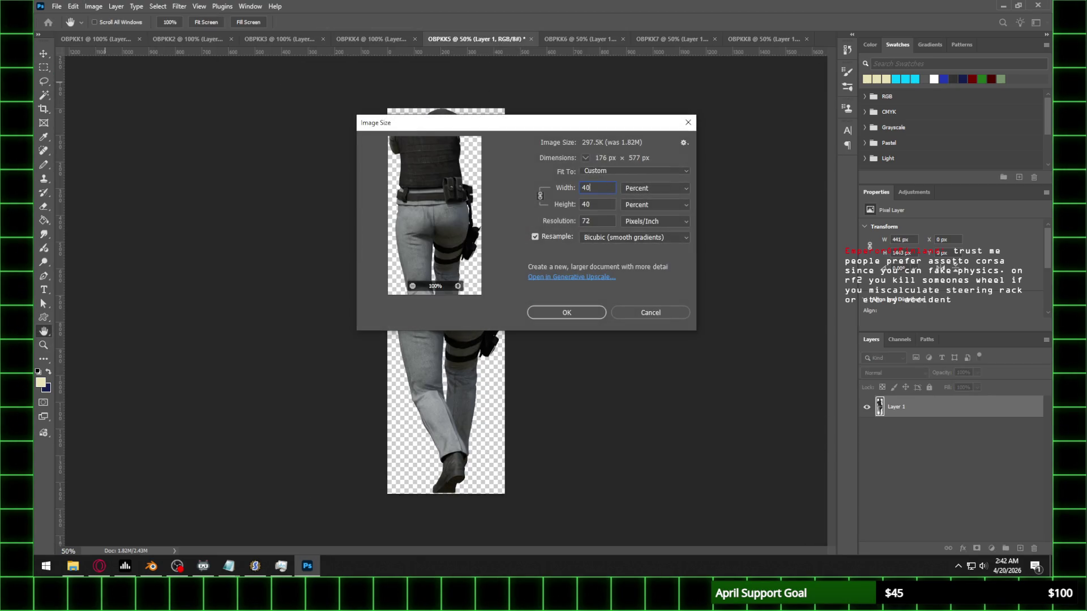
key(Return)
key(z)
click(539, 262)
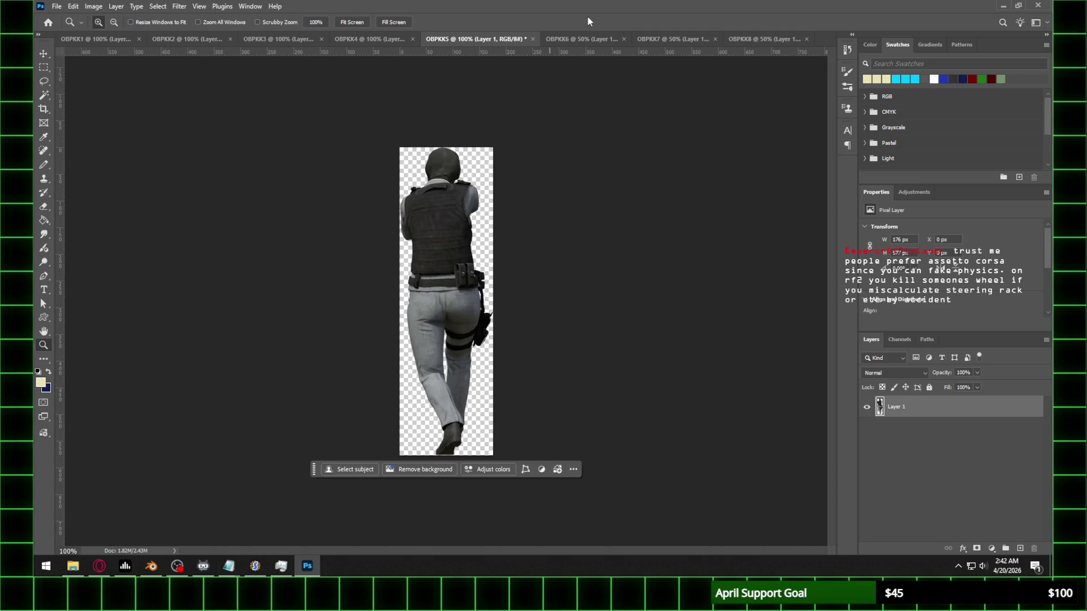
click(611, 39)
click(92, 6)
click(117, 85)
text(40)
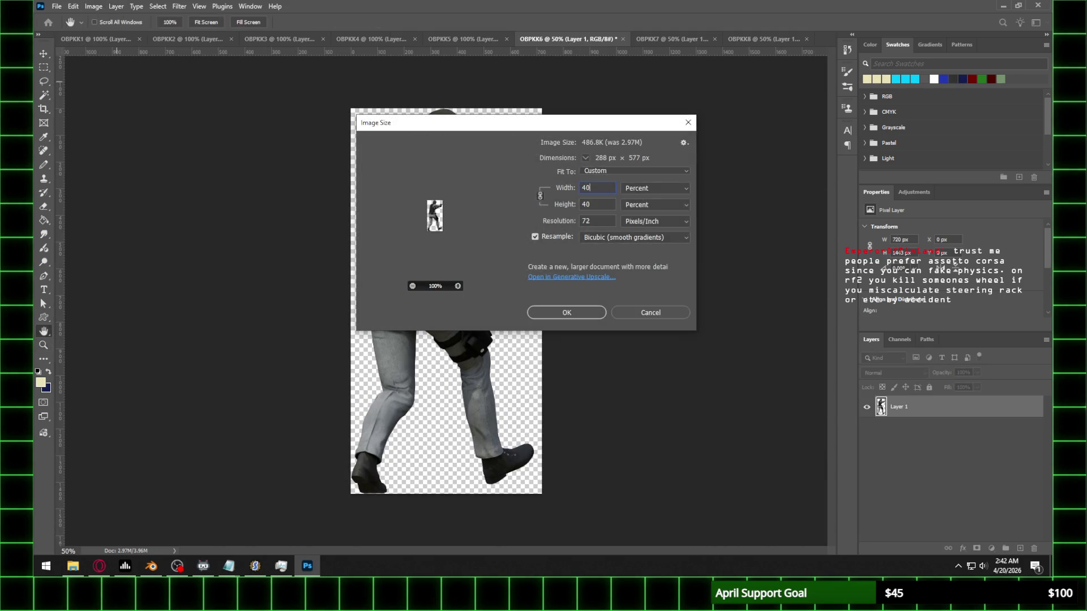
key(Return)
click(553, 269)
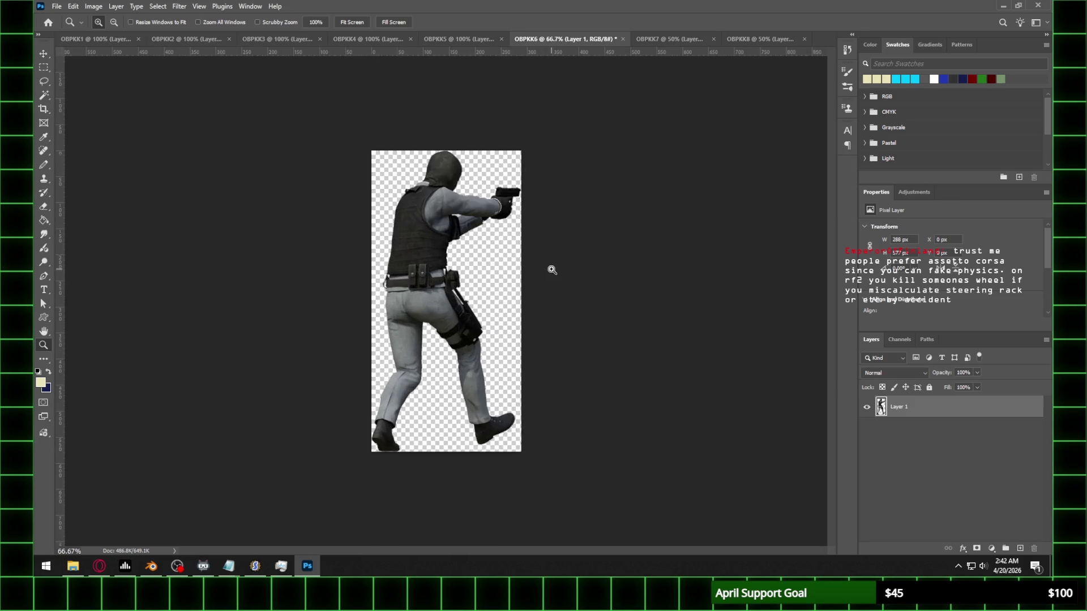
Step: Resize OBPKK7 and OBPKK8 to 40% and zoom in on each
click(681, 40)
click(92, 7)
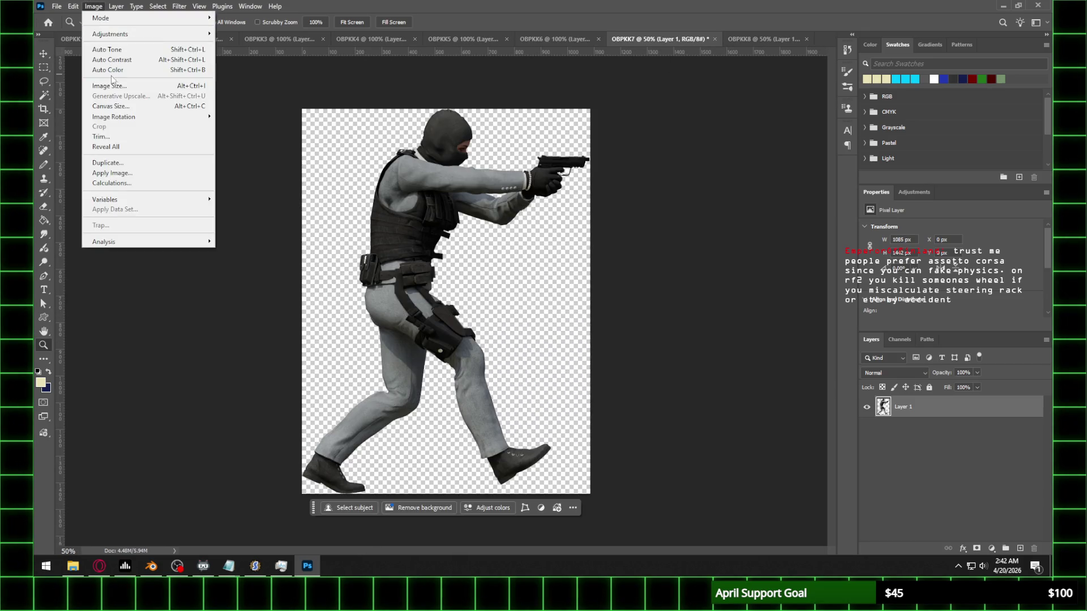
click(117, 85)
key(Return)
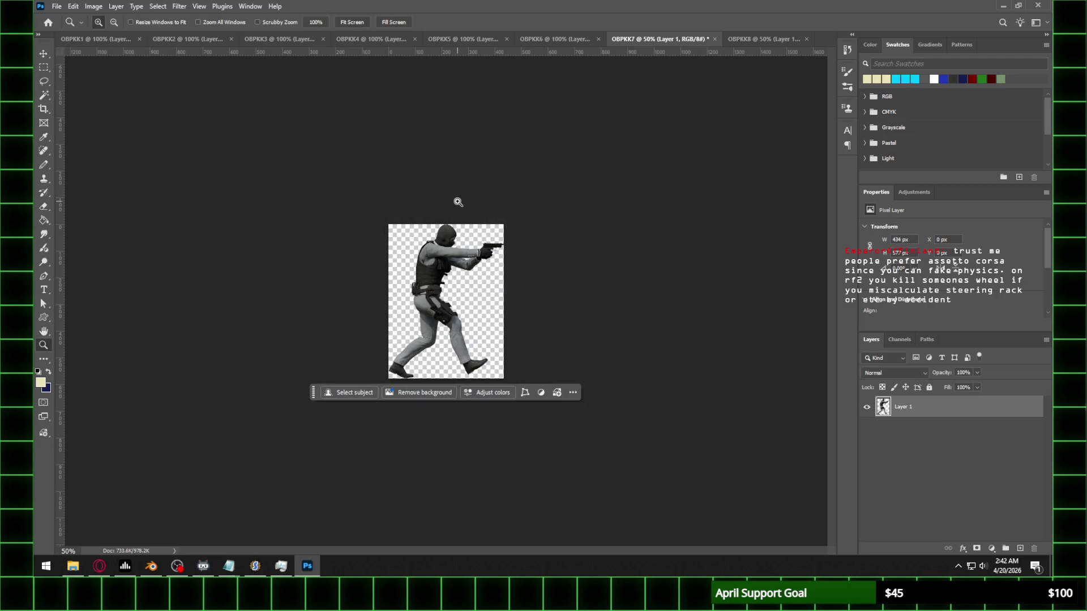
key(z)
click(458, 204)
click(755, 43)
click(93, 6)
click(117, 85)
text(40)
key(Return)
click(529, 232)
Step: Return to OBPKK1 and bring up Save As for it
click(103, 39)
click(56, 6)
click(77, 131)
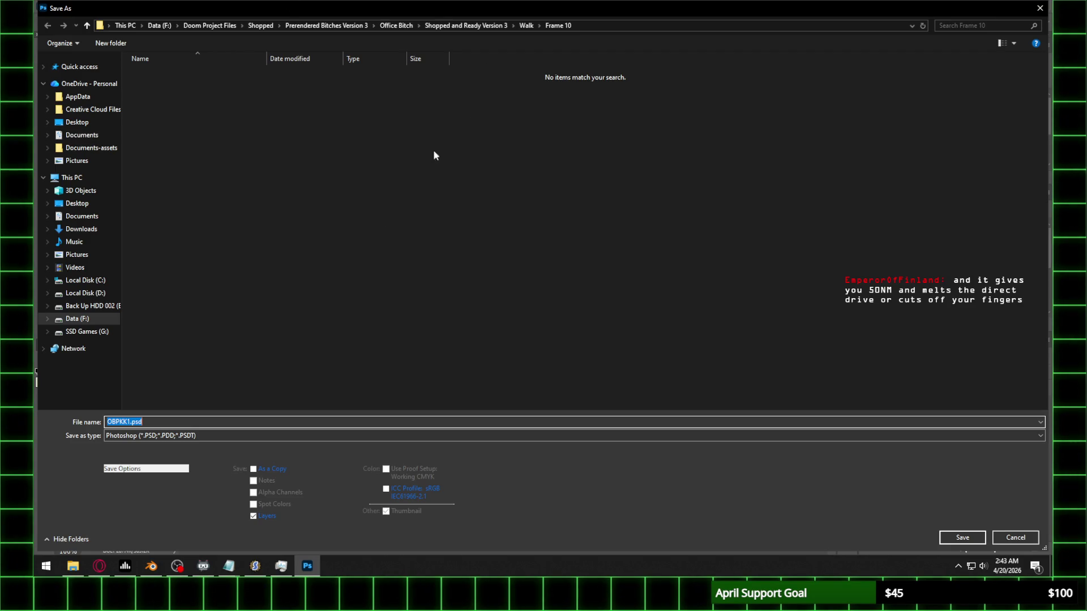
Step: Choose PNG format and create Frame 10 and Frame 11 folders inside Walk, entering Frame 11
click(129, 436)
click(141, 383)
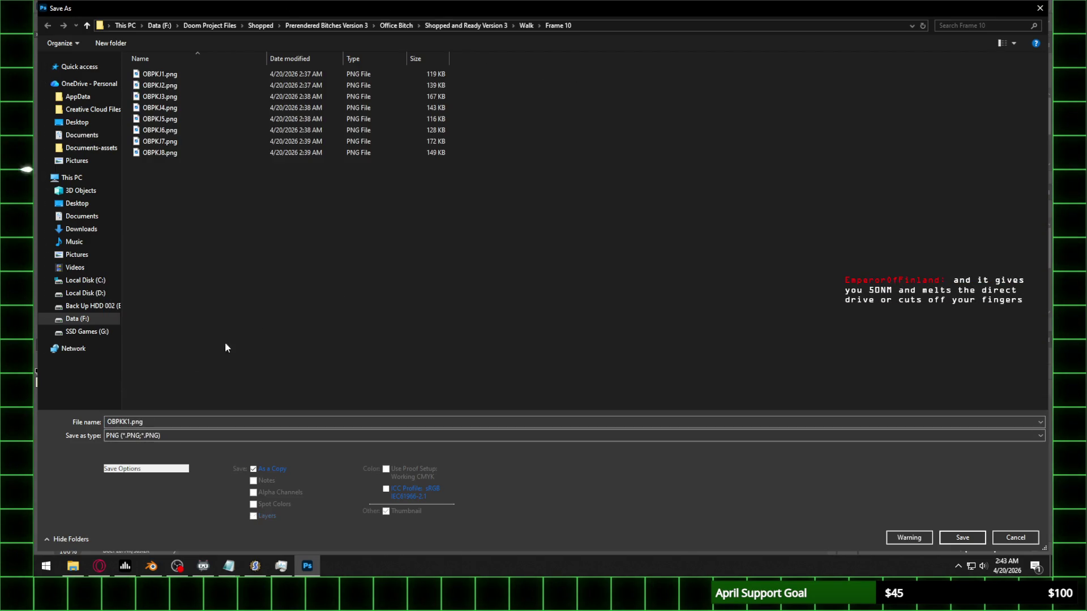
click(526, 26)
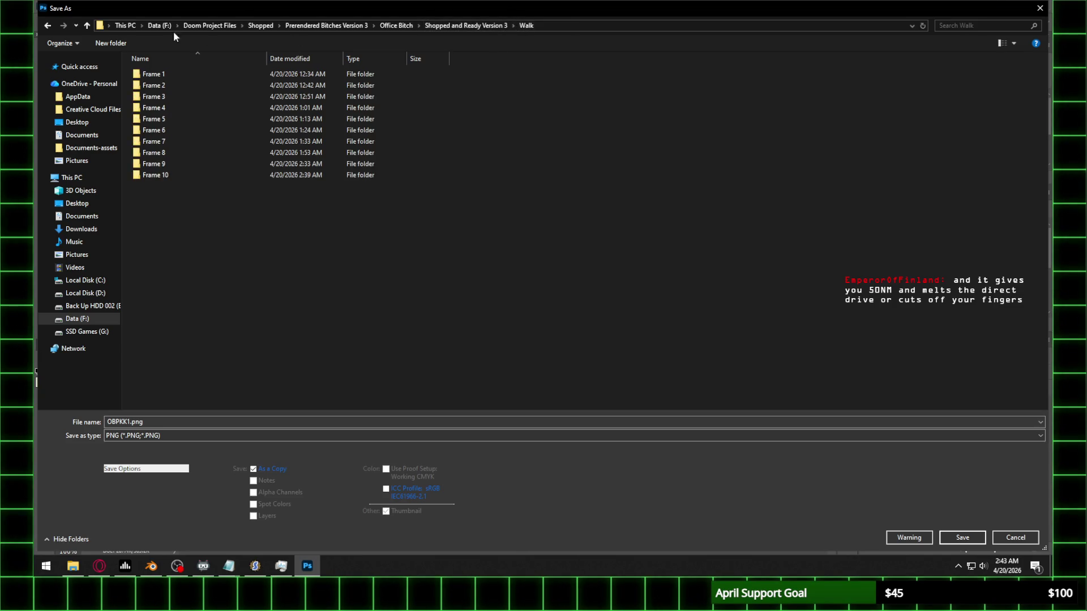
click(112, 43)
text(Frame 10)
key(Return)
key(Return)
right_click(165, 197)
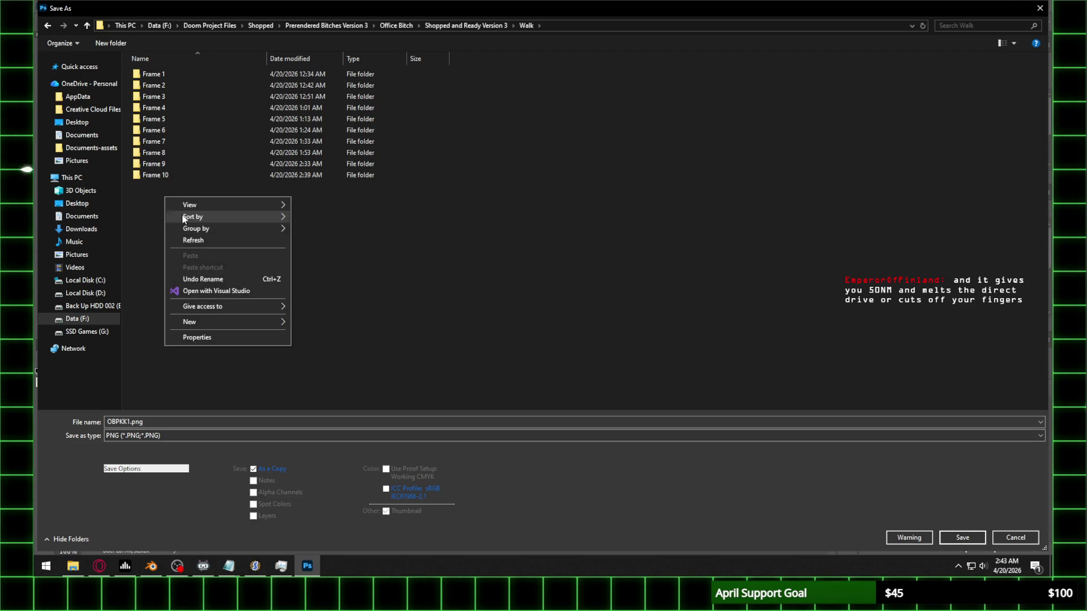
mouse_move(211, 324)
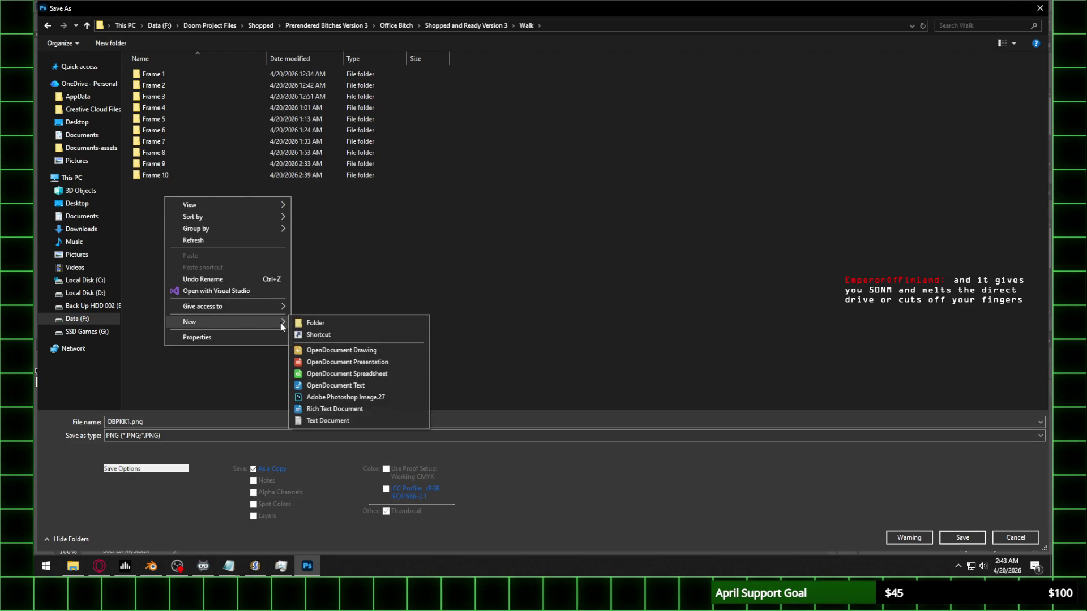
click(319, 321)
text(Frame 11)
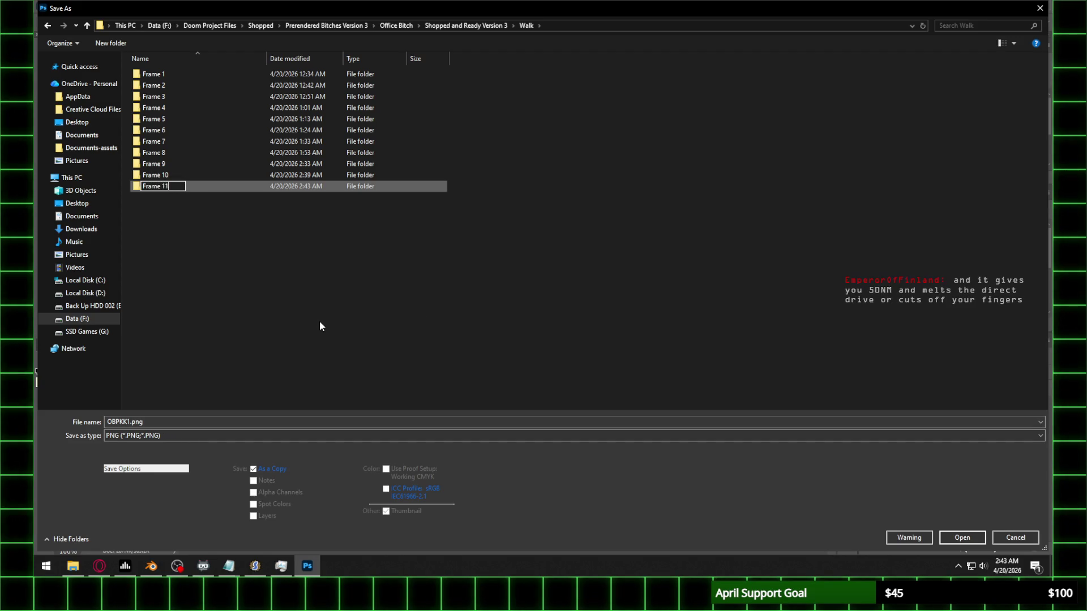
key(Return)
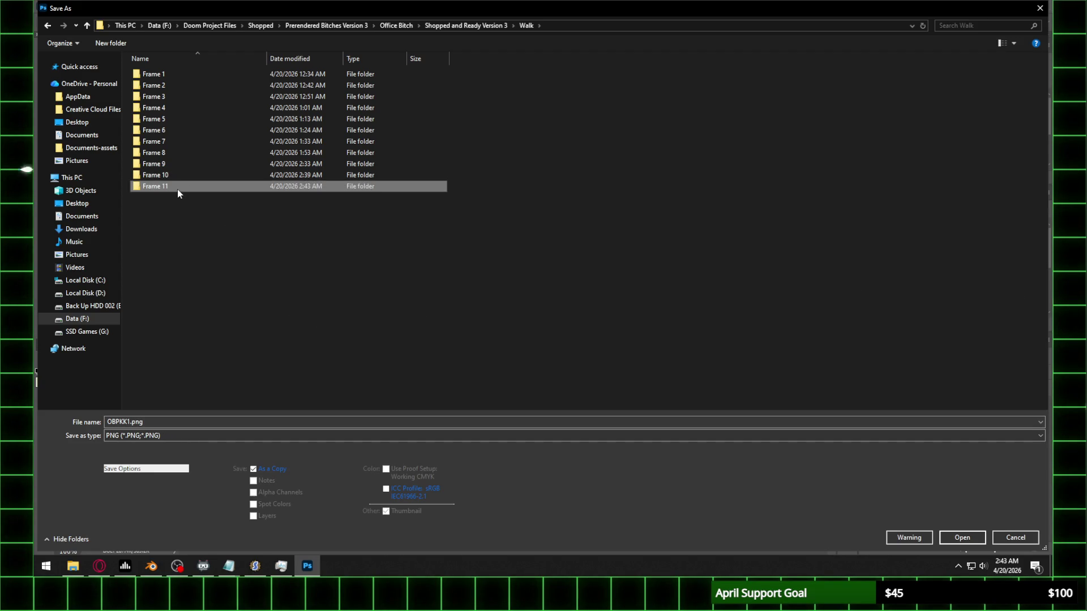
double_click(178, 189)
Step: Save OBPKK1 and OBPKK2 as PNG files in the Frame 11 folder
click(979, 534)
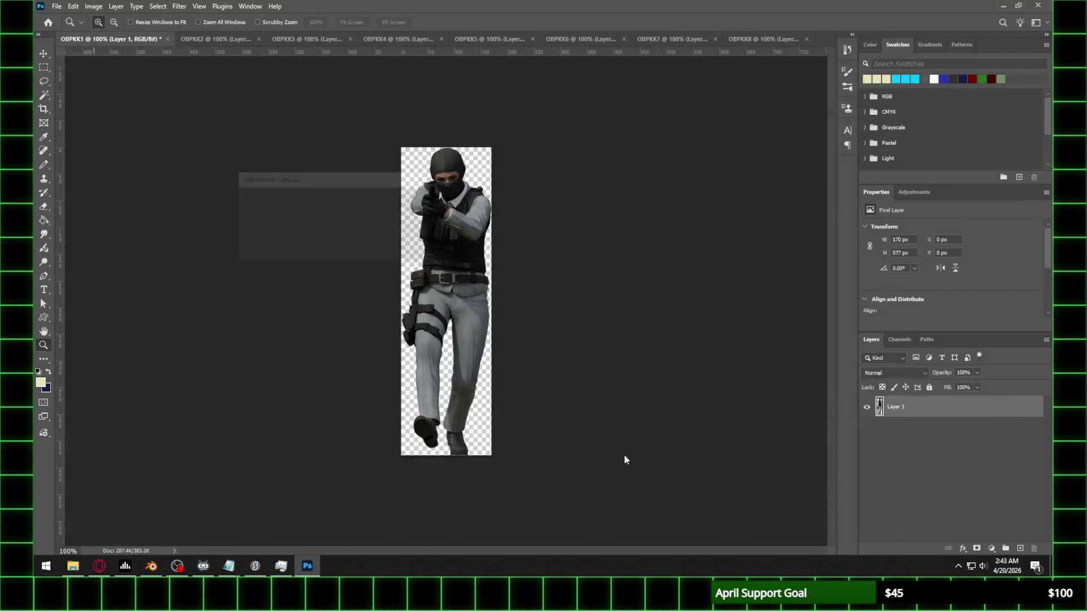
click(402, 202)
click(210, 39)
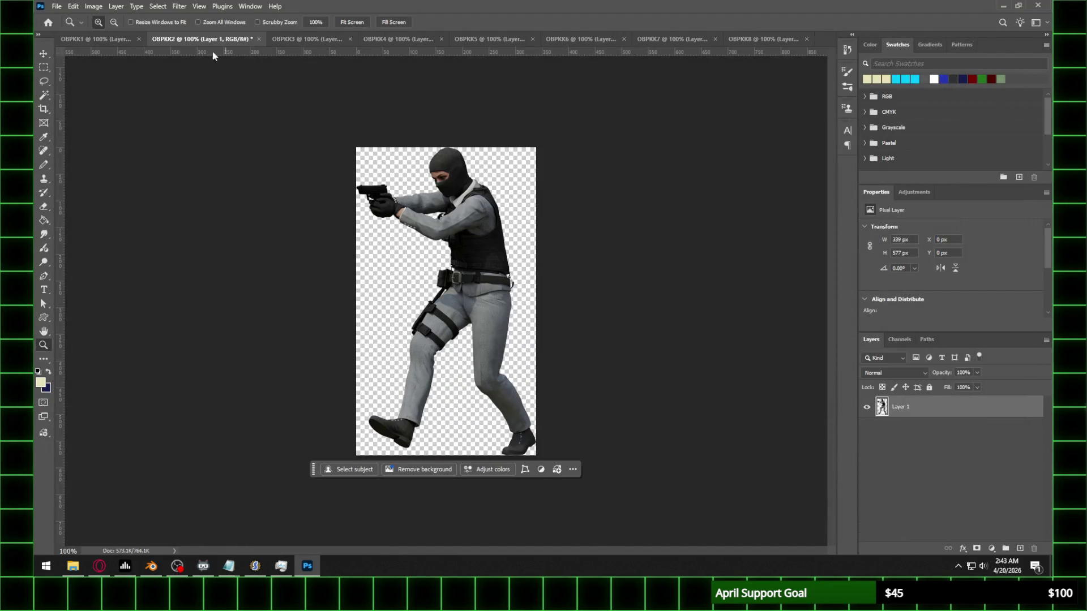
click(56, 7)
click(85, 135)
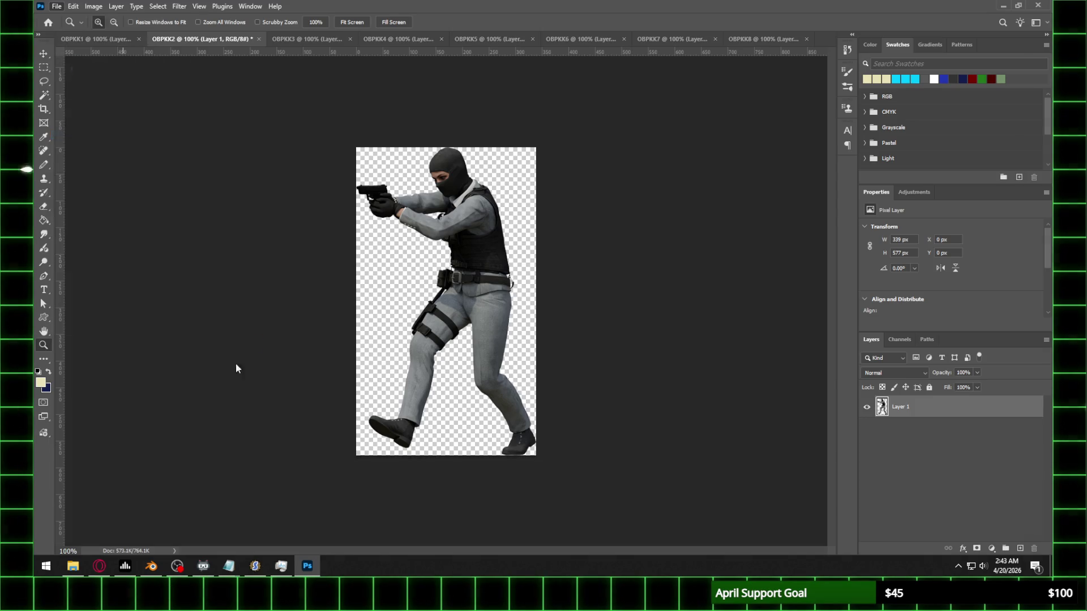
click(136, 436)
click(194, 374)
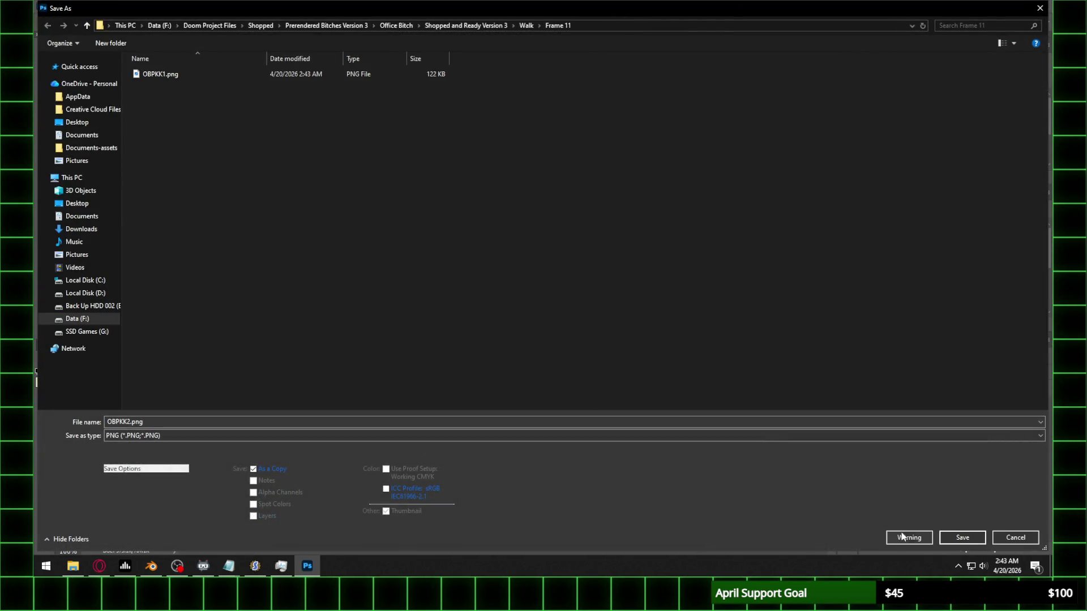
click(962, 537)
click(401, 204)
Step: Save the OBPKK3 frame as a PNG file
click(306, 39)
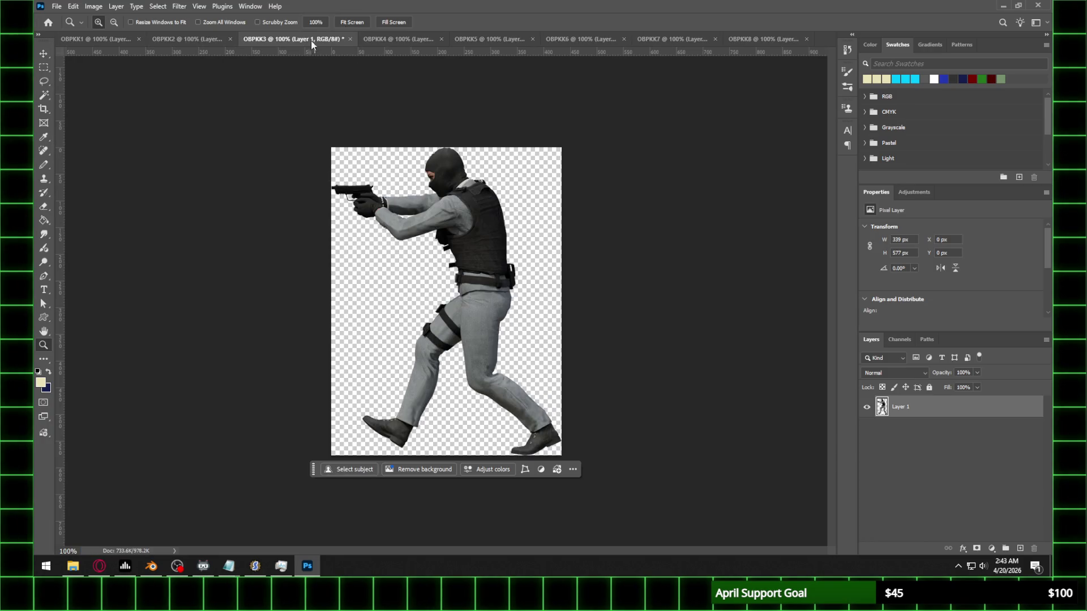
click(58, 7)
click(85, 135)
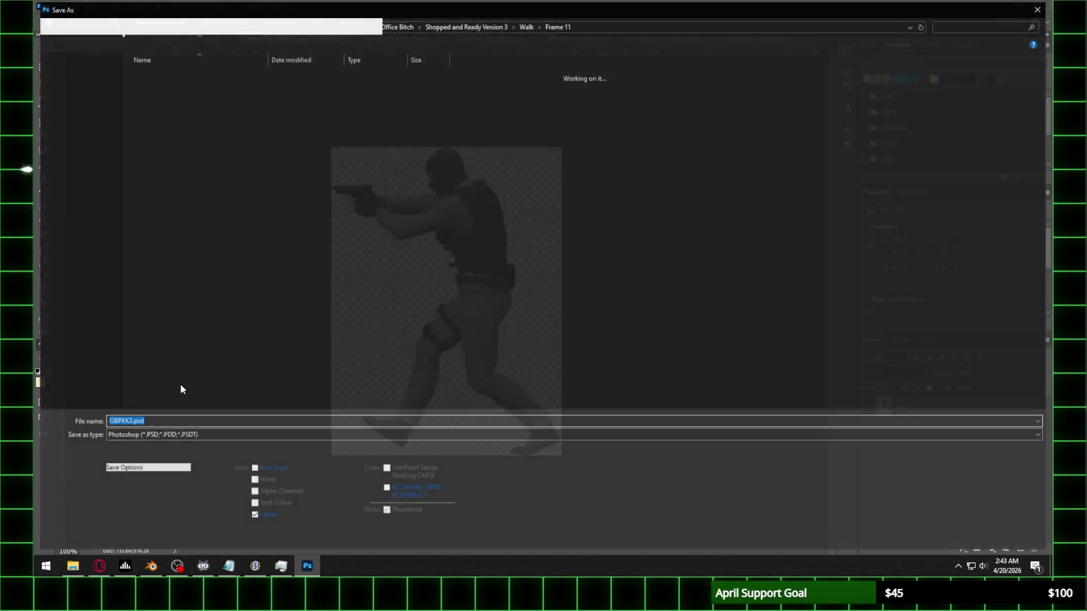
click(166, 435)
click(170, 377)
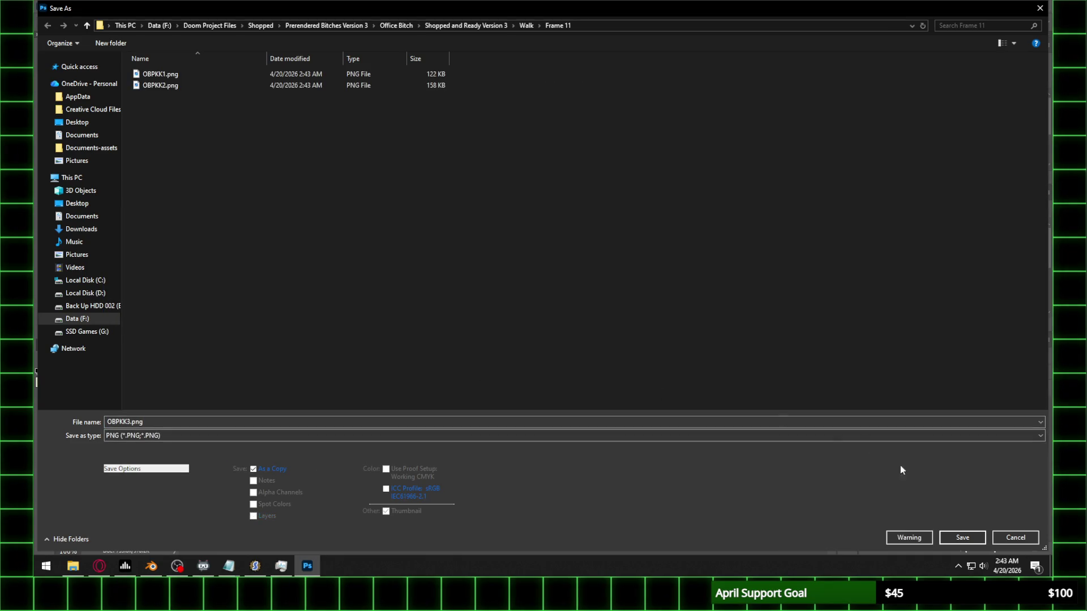
click(958, 538)
click(400, 204)
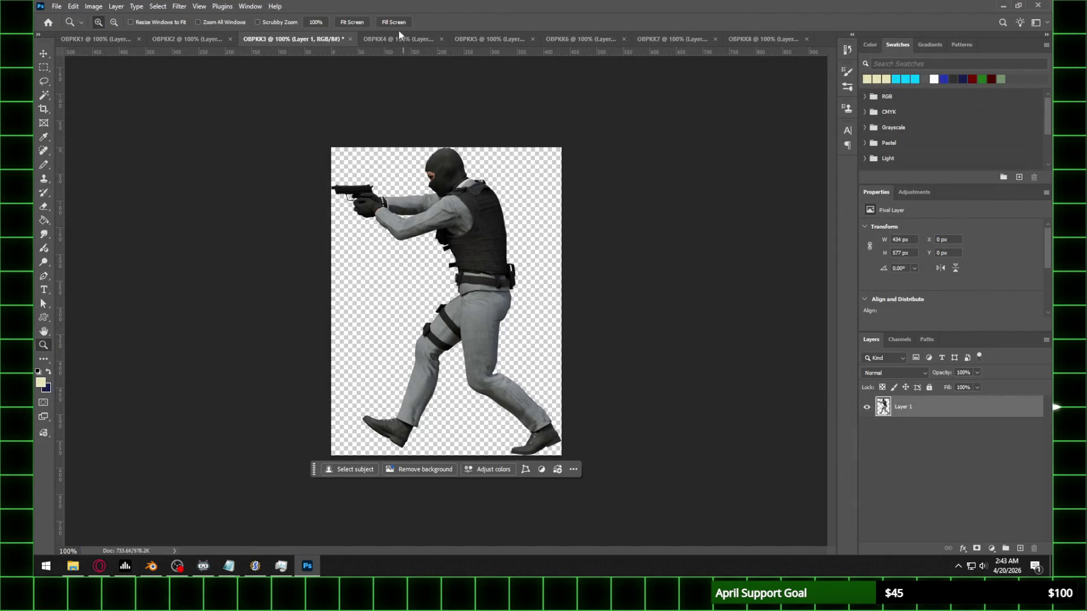
Step: Save the OBPKK4 frame as a PNG file
click(396, 38)
click(58, 6)
click(90, 136)
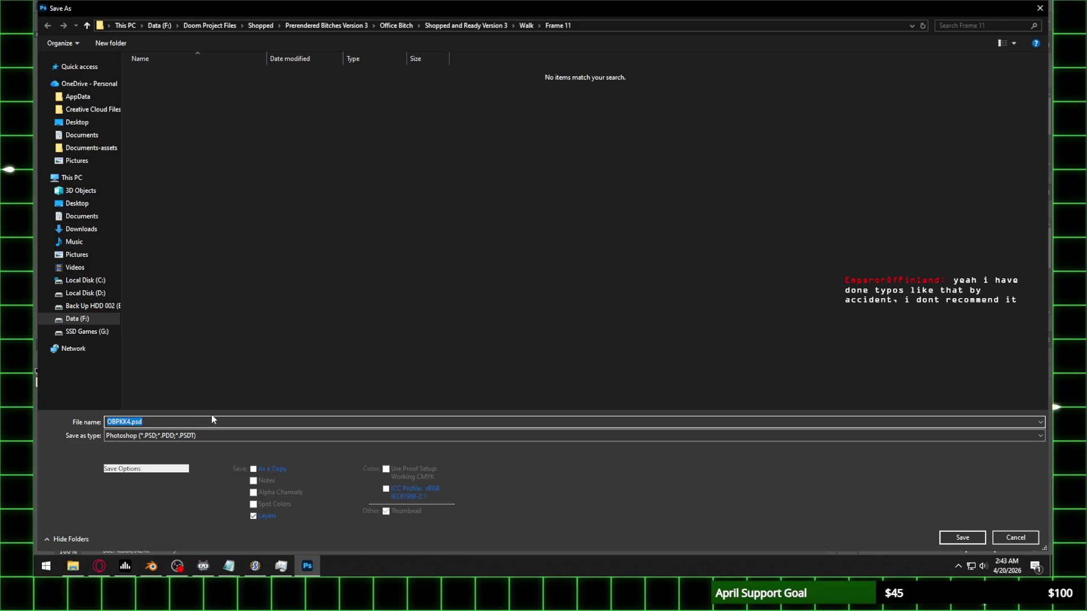
click(152, 435)
click(152, 377)
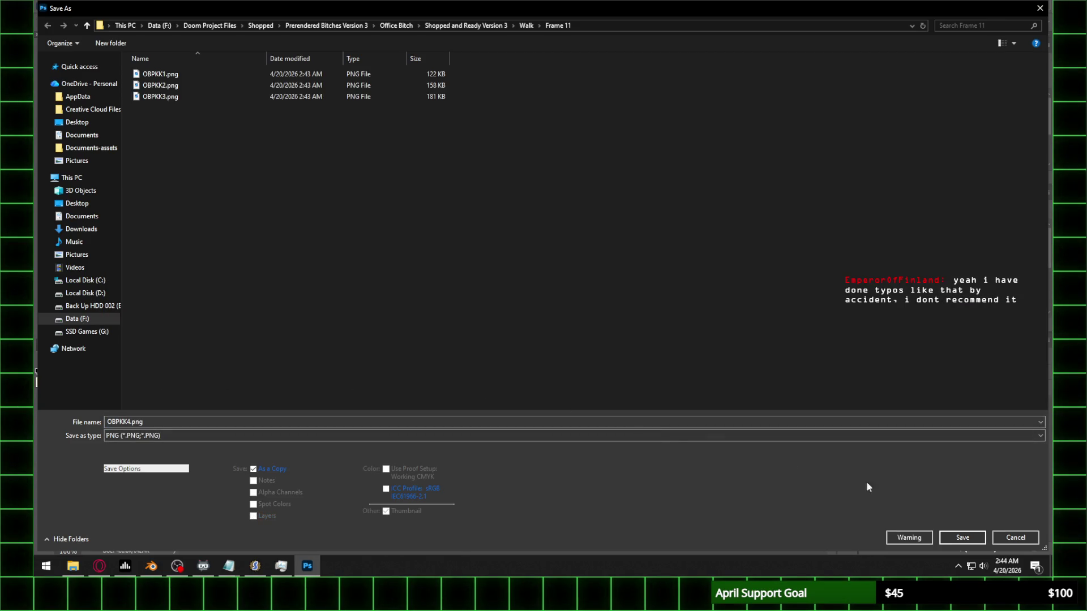
click(960, 537)
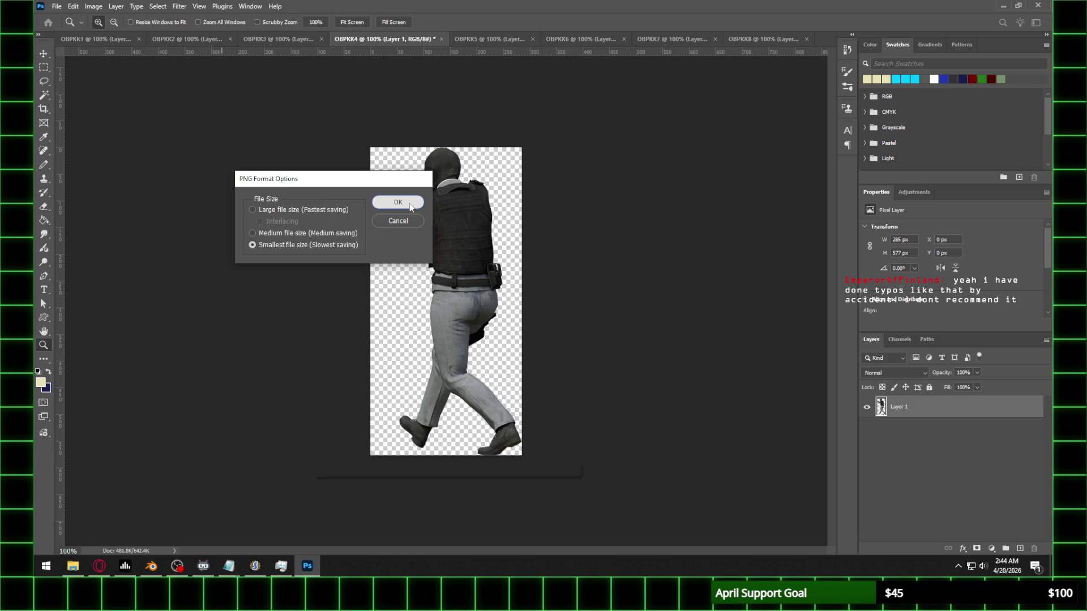
click(409, 211)
Step: Save the OBPKK5 frame as a PNG file
click(487, 38)
click(57, 6)
click(73, 134)
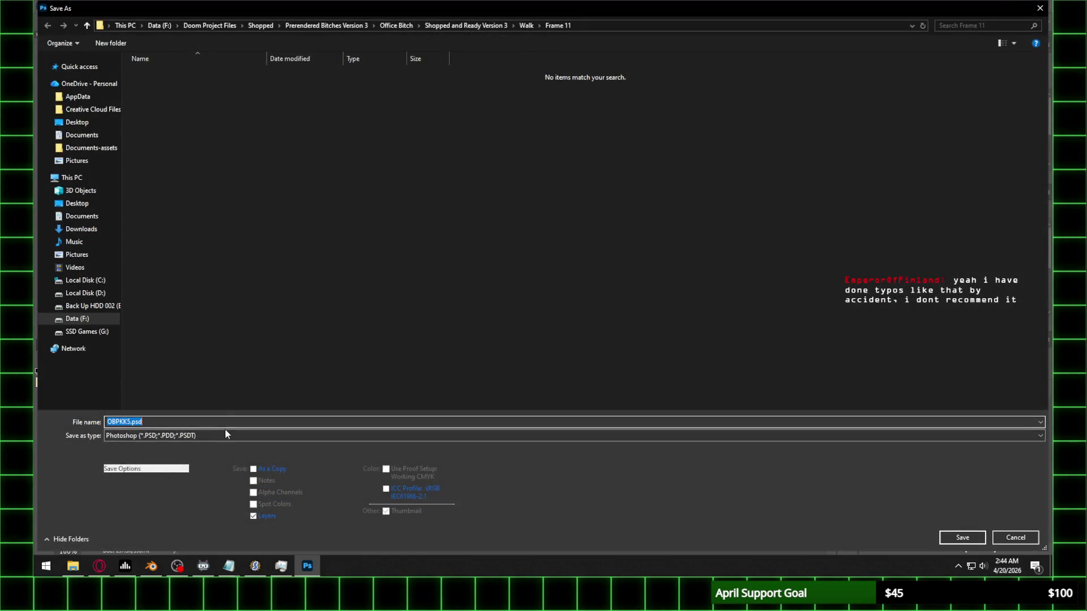
click(175, 435)
click(165, 377)
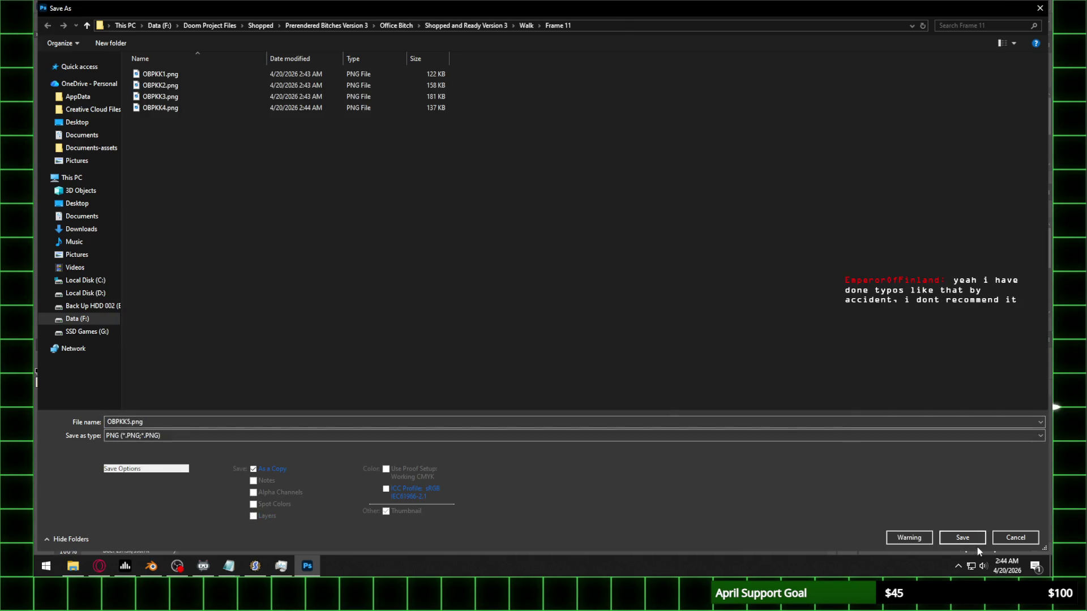
click(963, 537)
click(403, 202)
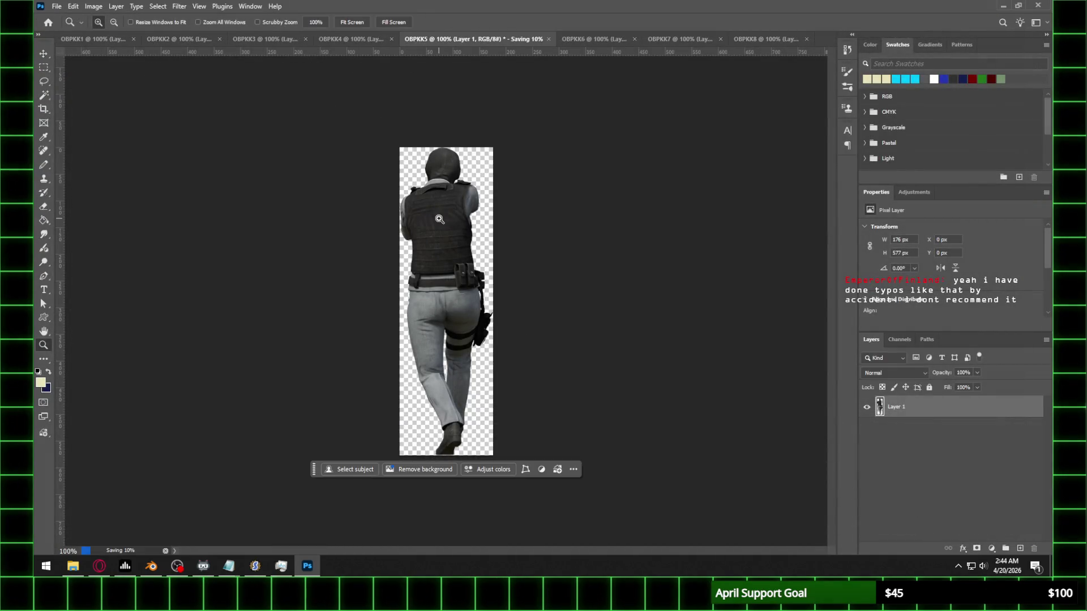
Step: Save the OBPKK6 frame as a PNG file
click(584, 39)
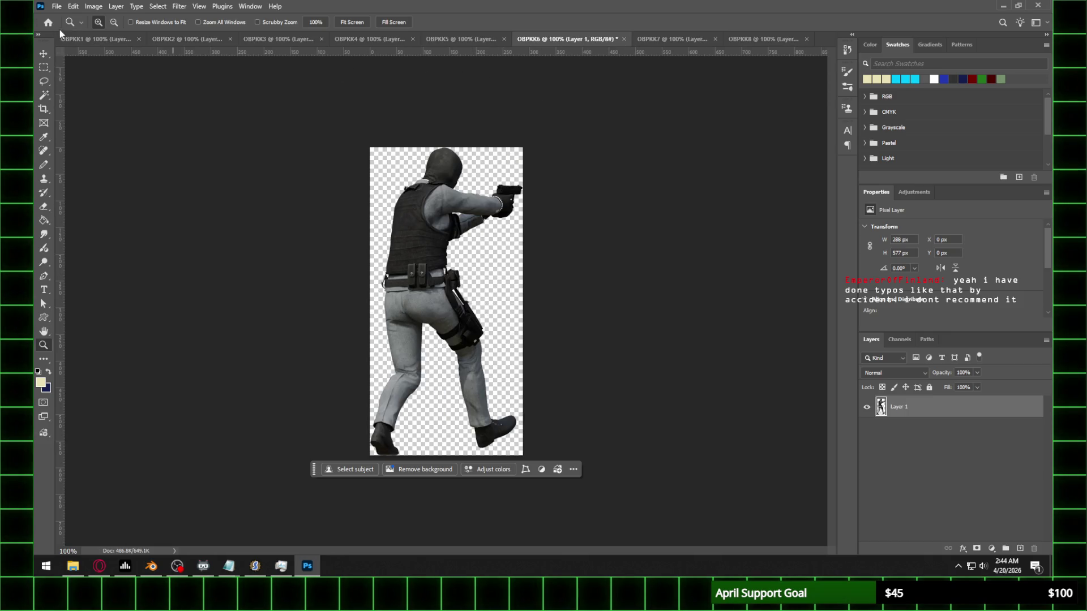
click(55, 6)
click(79, 137)
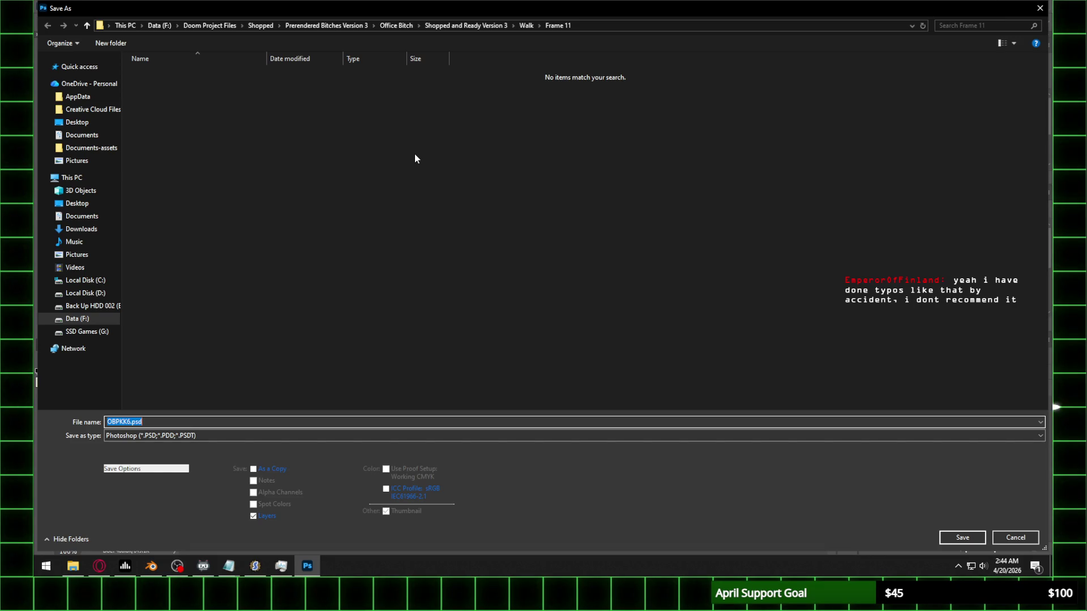
click(179, 435)
click(176, 381)
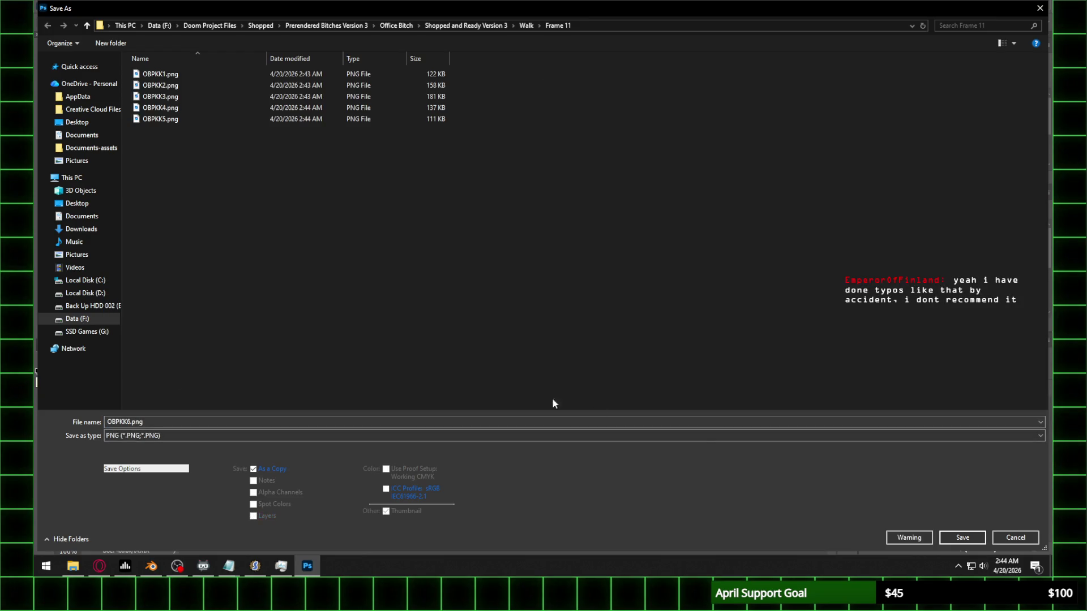
click(962, 537)
click(399, 202)
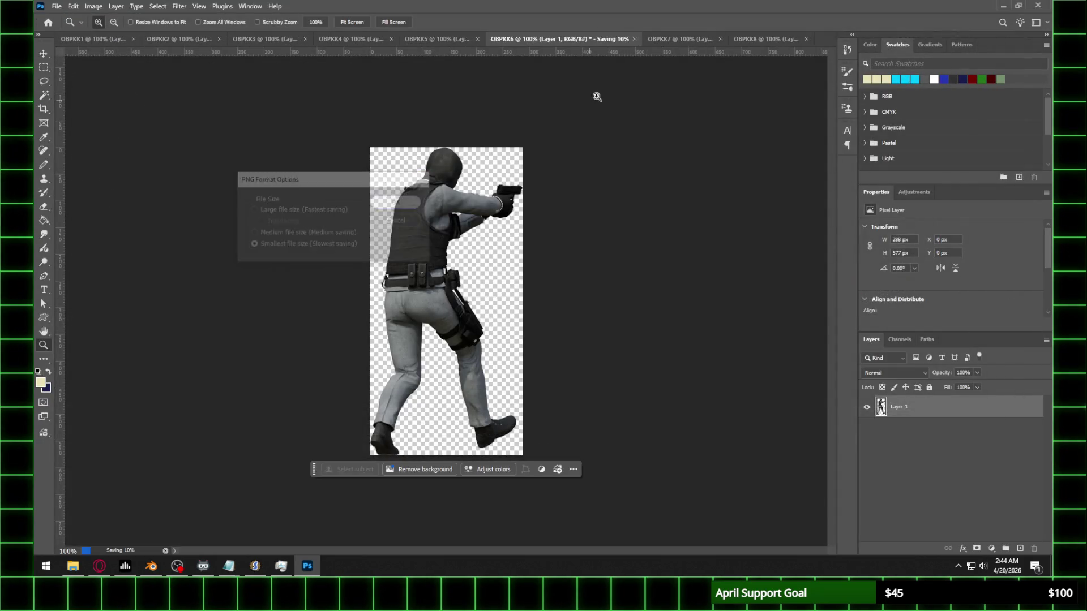
Step: Save the OBPKK7 frame as a PNG file
click(674, 42)
click(56, 7)
click(98, 135)
click(170, 436)
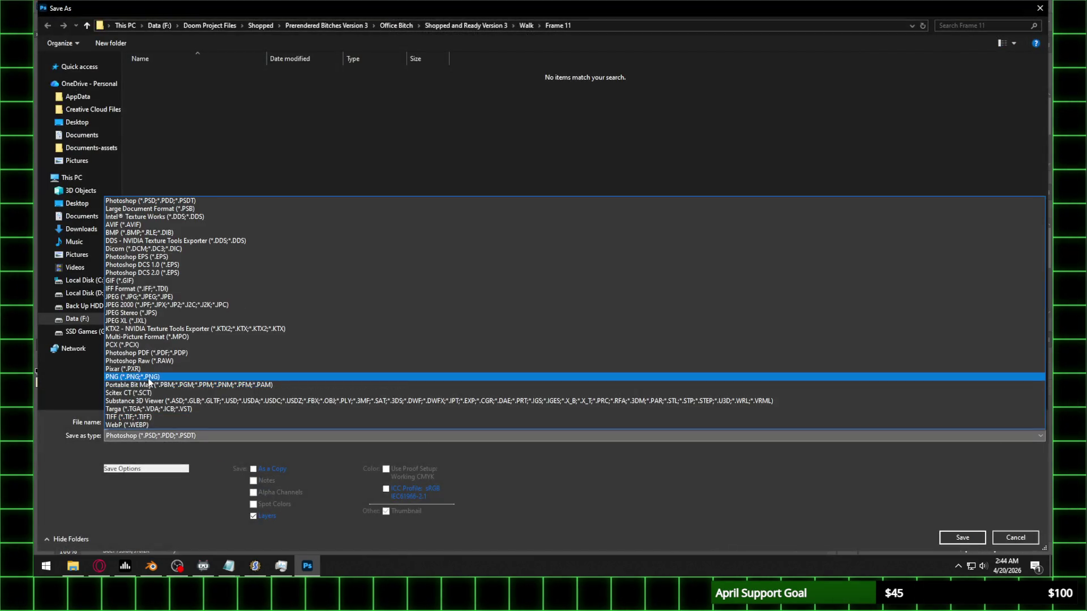
click(175, 381)
click(955, 538)
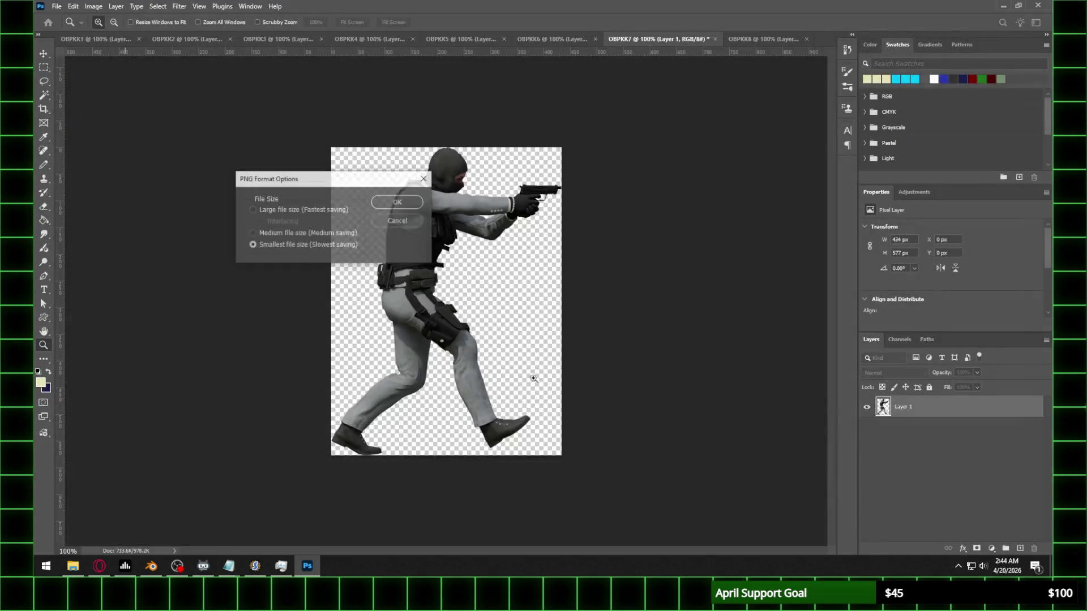
click(406, 206)
Step: Save the OBPKK8 frame as OBPKK8.png with default PNG options
click(753, 38)
click(57, 7)
click(98, 136)
click(210, 437)
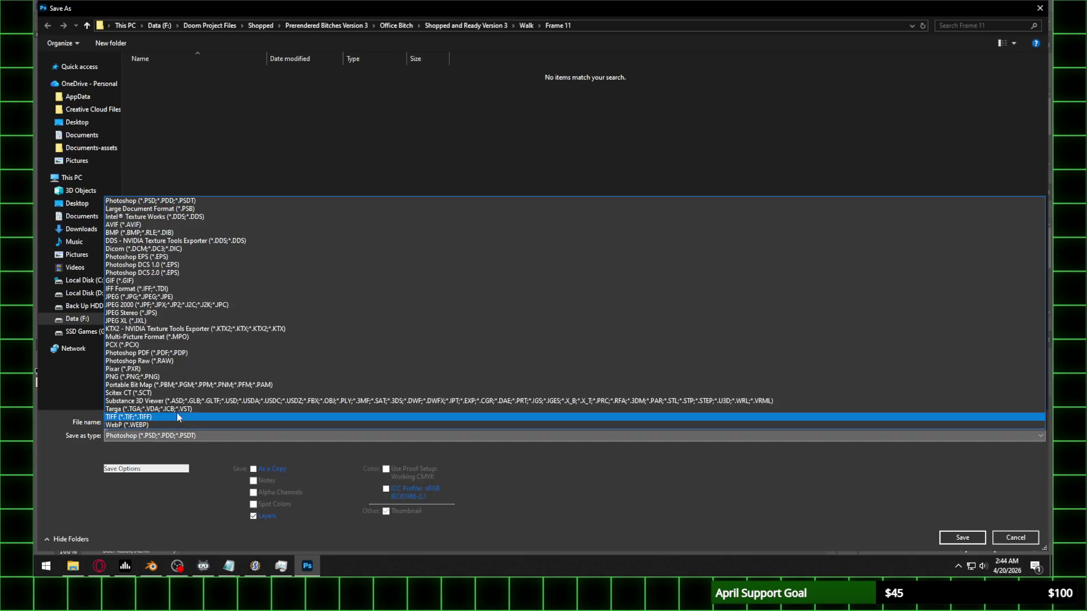
click(214, 382)
click(962, 538)
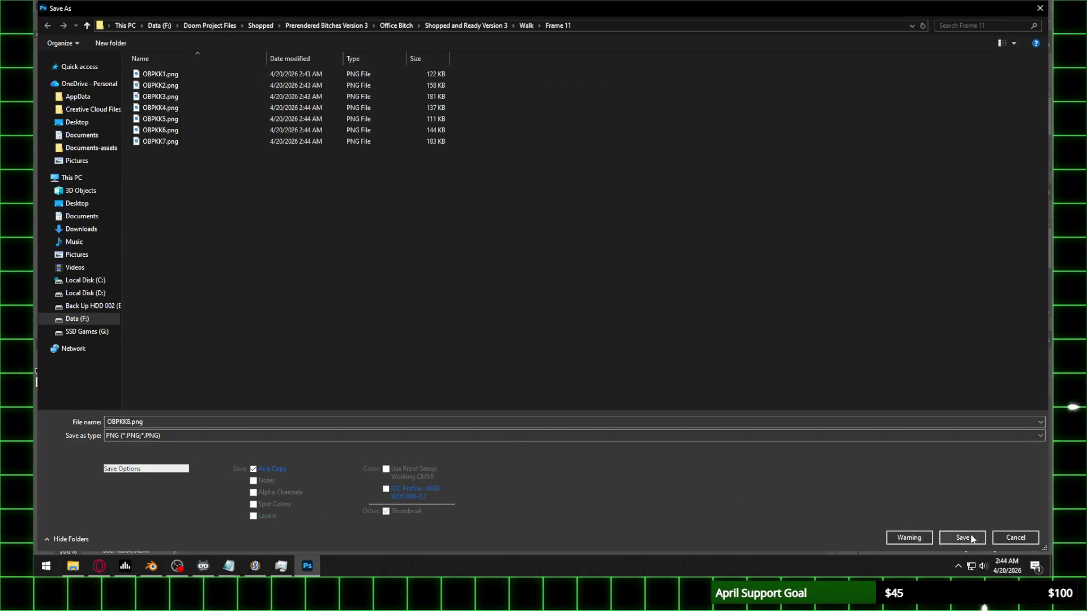
click(416, 205)
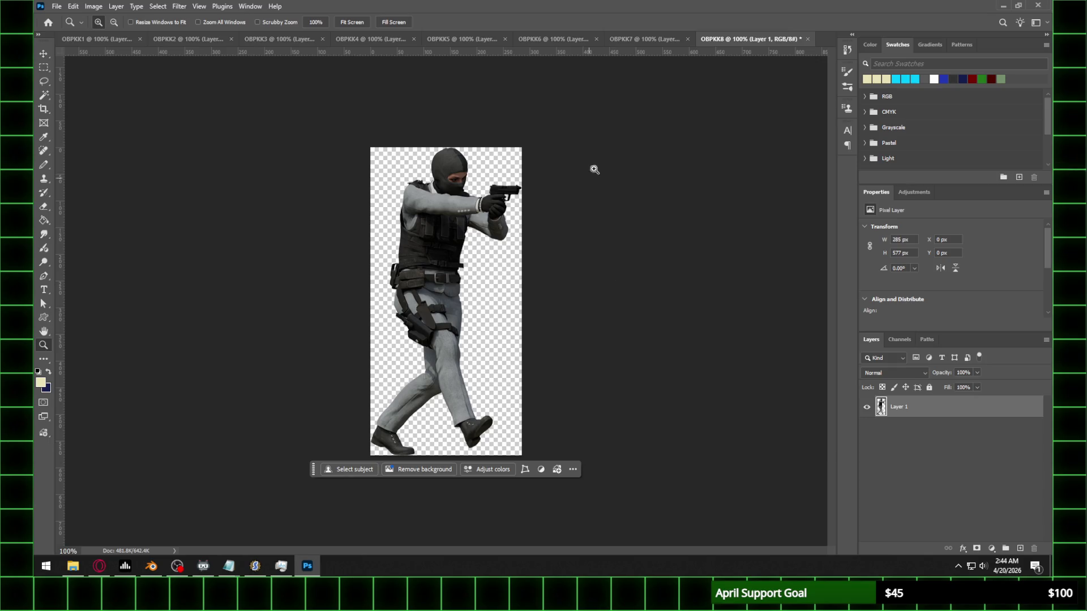
Step: Close all OBPKK documents discarding changes, then open renders OBPK1599–OBPK1606
click(99, 41)
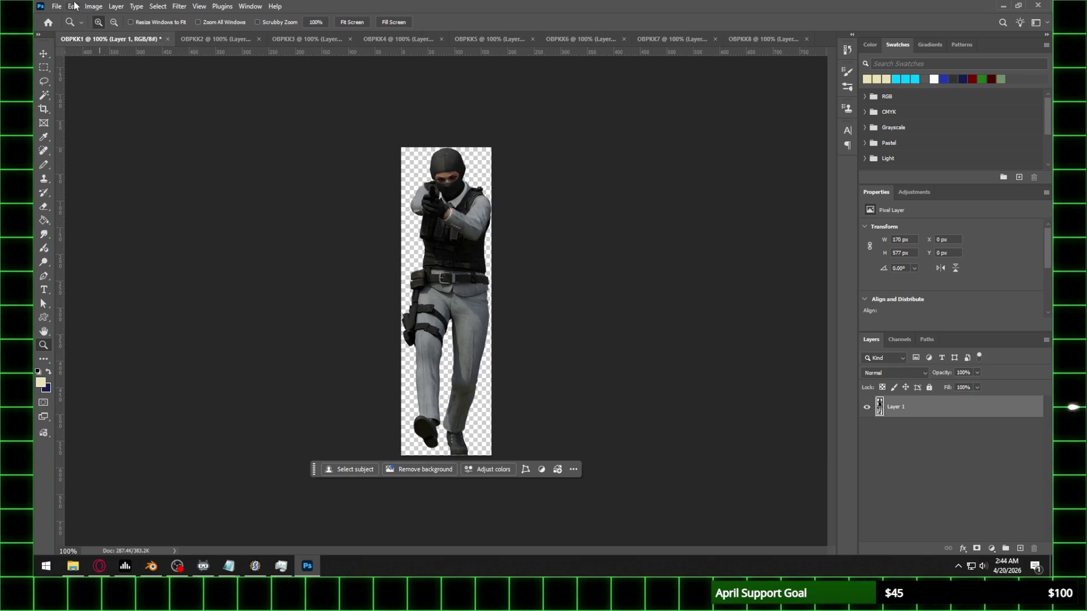
click(56, 5)
click(79, 95)
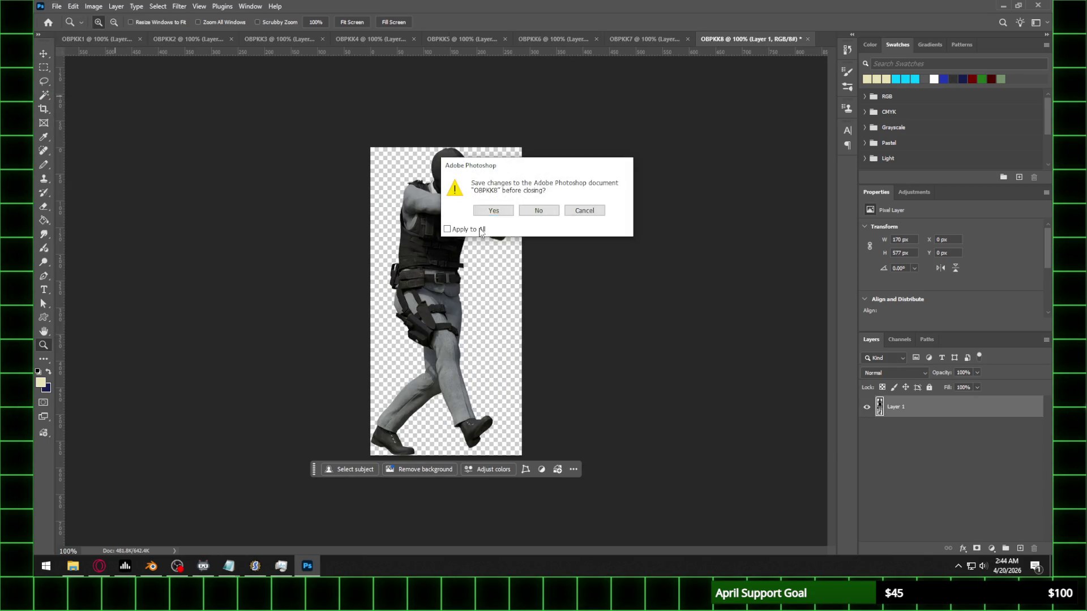
click(541, 210)
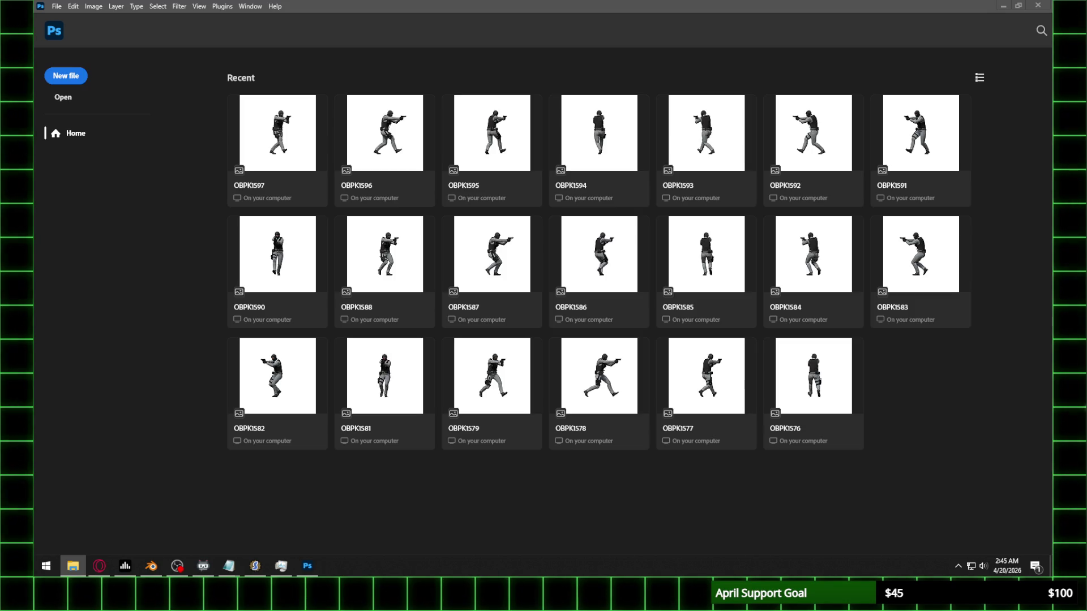
mouse_move(1073, 170)
mouse_down()
mouse_move(864, 107)
mouse_move(385, 141)
mouse_up()
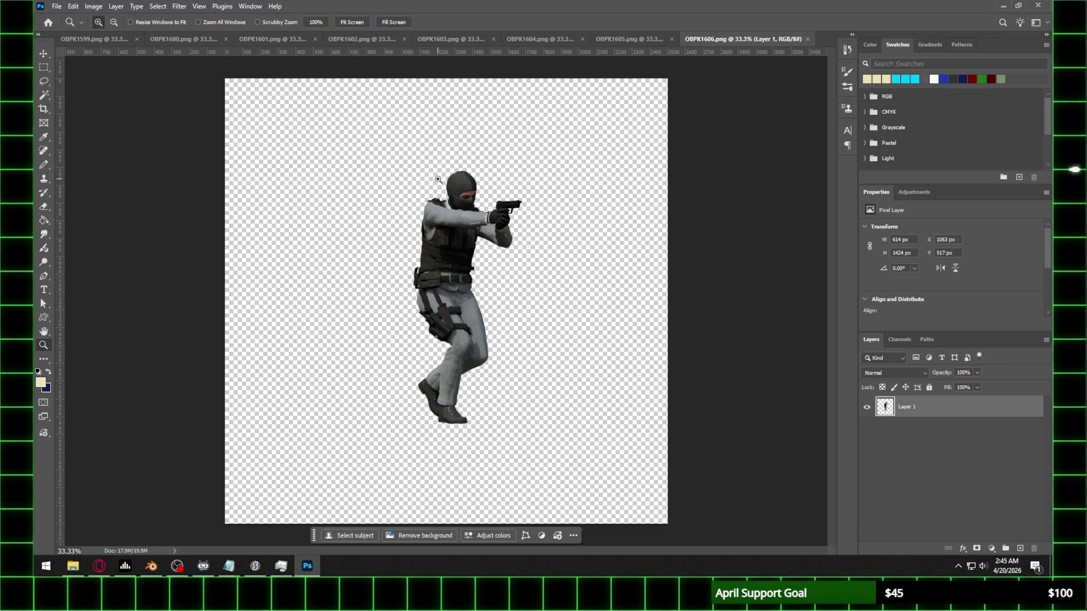
click(94, 39)
Step: Copy the OBPK1599 soldier into a new clipboard-sized document OBPKL1 and close the render
click(44, 67)
mouse_move(362, 139)
mouse_down()
mouse_move(551, 404)
mouse_move(549, 452)
mouse_up()
key(ctrl+c)
key(ctrl+n)
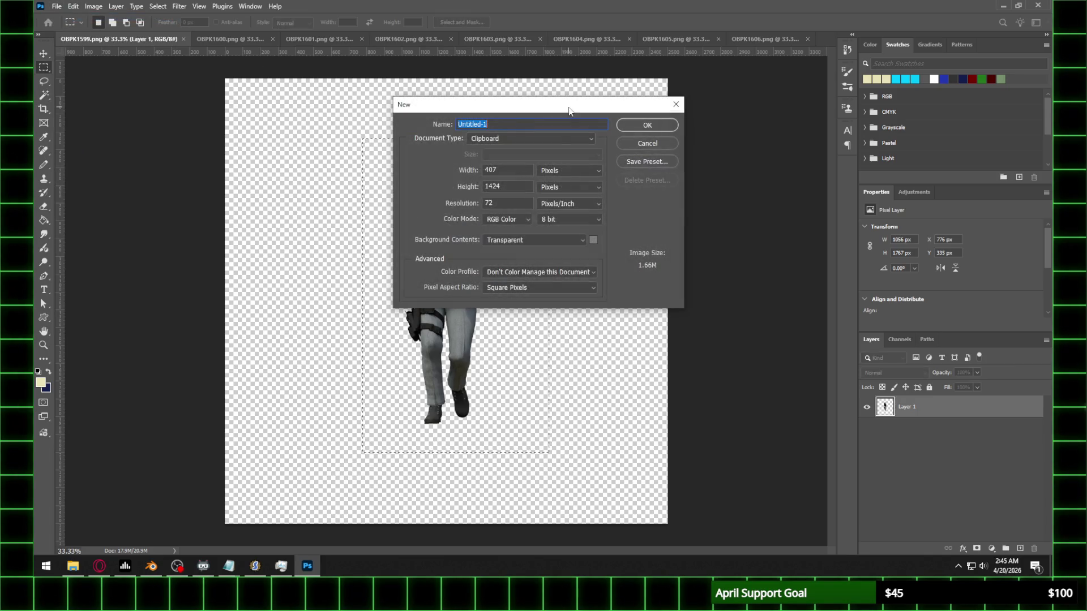
text(OBPK)
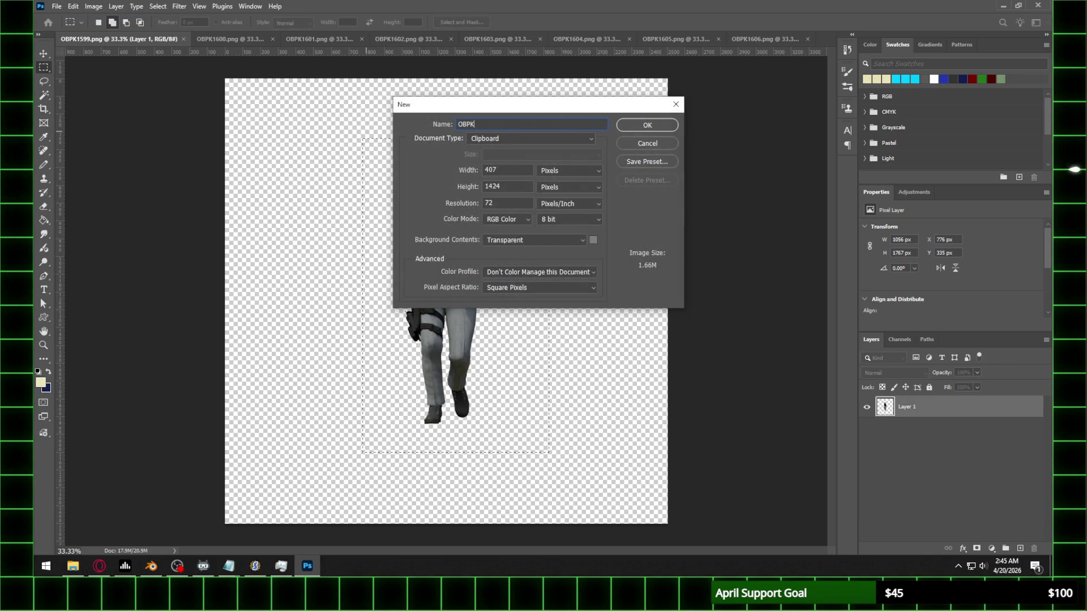
text(L1)
key(Return)
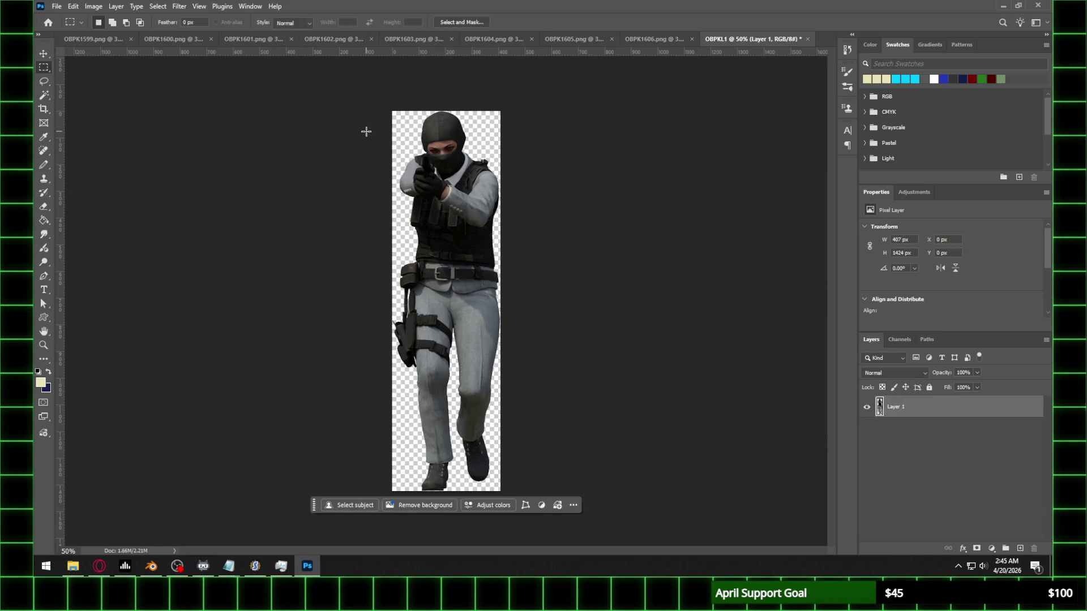
click(85, 6)
click(130, 39)
Step: Paste the OBPK1600 soldier into new document OBPKL2 and close the render
click(130, 43)
mouse_move(286, 113)
mouse_down()
mouse_move(563, 458)
mouse_move(561, 486)
mouse_up()
key(ctrl+d)
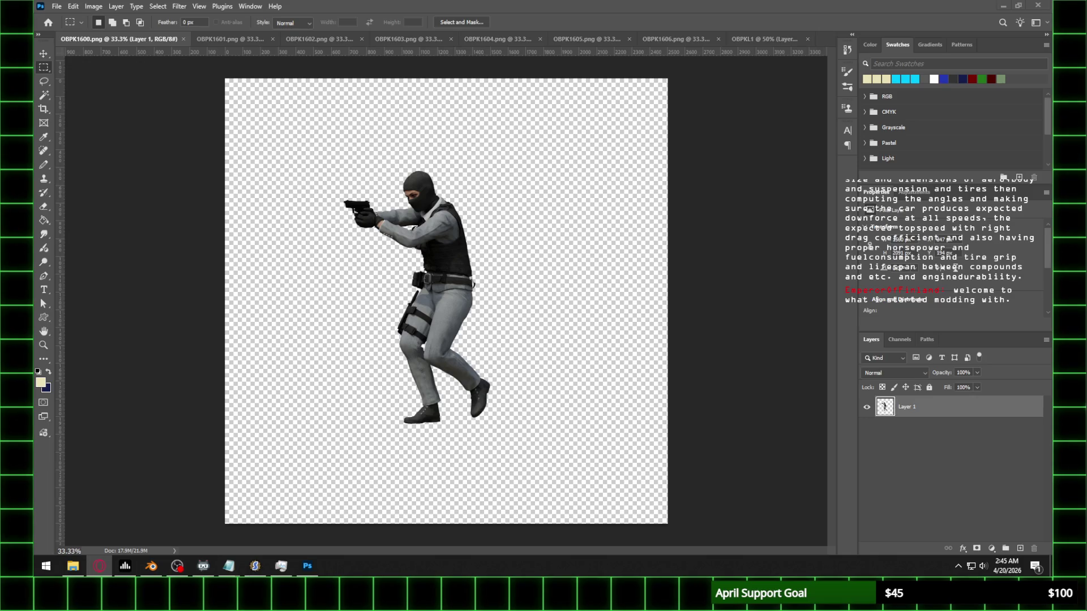
click(372, 5)
click(56, 7)
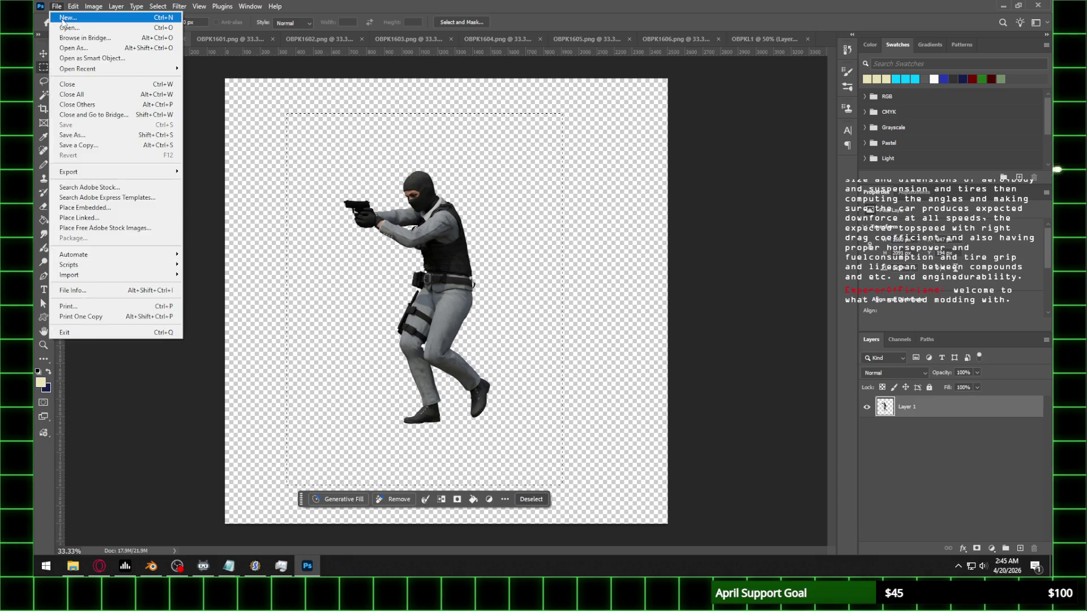
click(58, 17)
text(OBP)
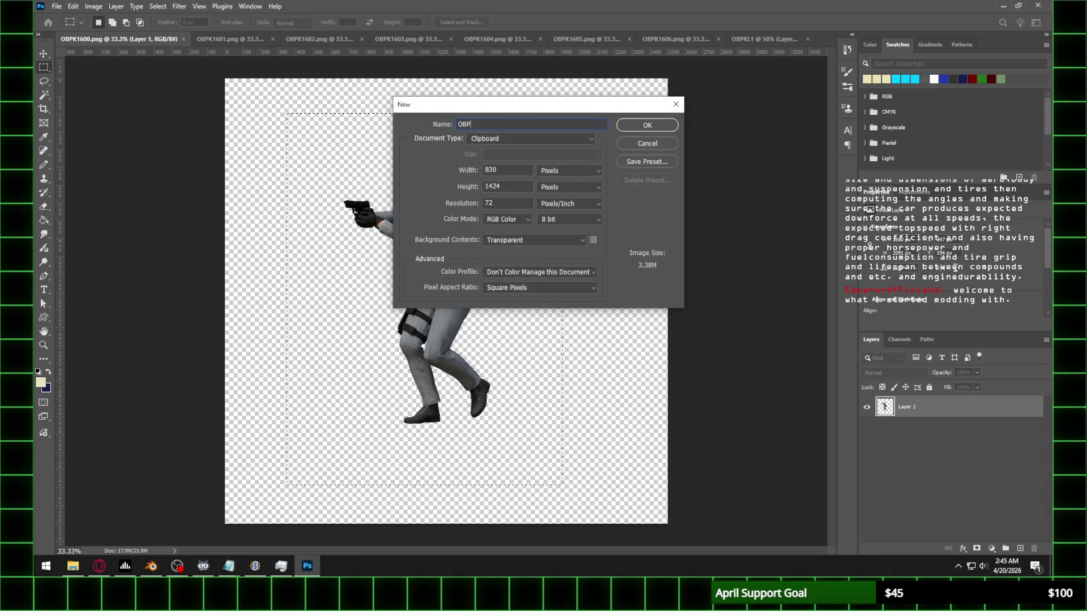
text(KL2)
key(Return)
key(ctrl+v)
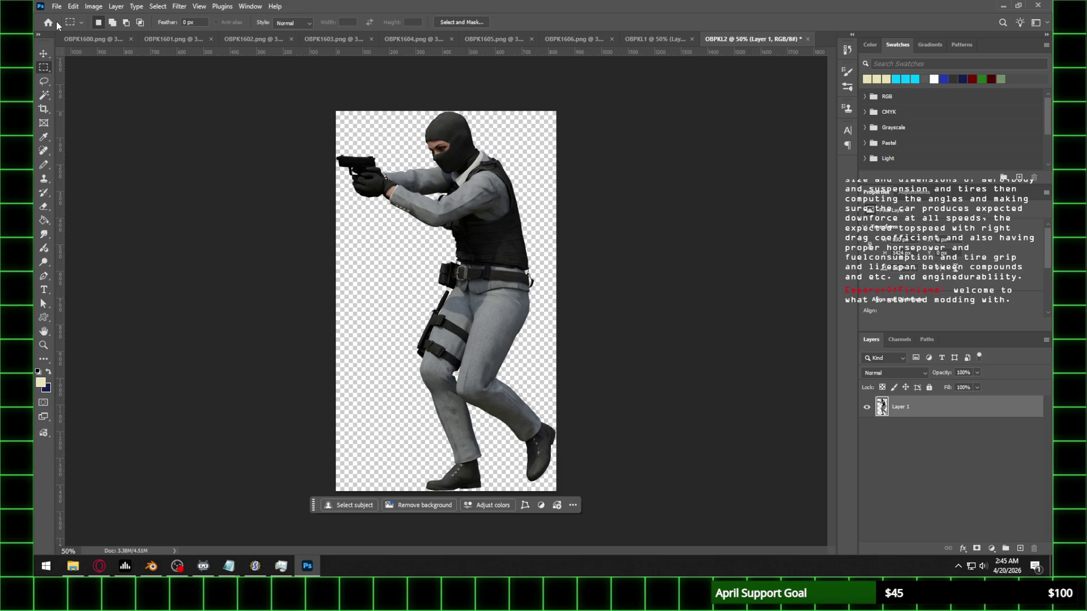
click(131, 39)
Step: Paste the OBPK1601 soldier into new document OBPKL3 and close the render
click(76, 41)
mouse_move(318, 140)
mouse_down()
mouse_move(440, 225)
mouse_move(513, 450)
mouse_up()
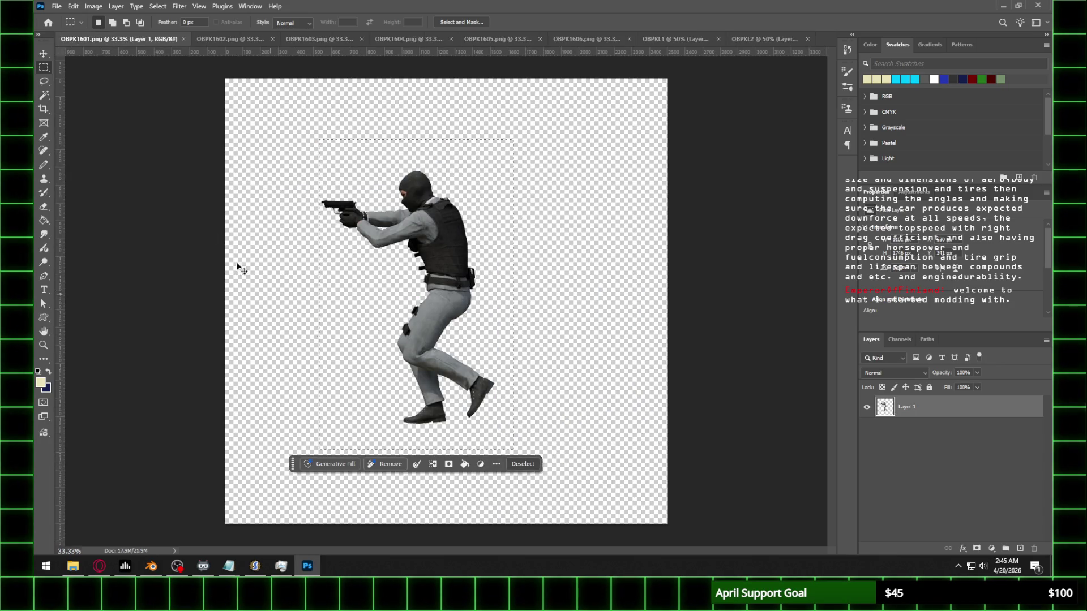
click(56, 6)
click(68, 17)
text(OB)
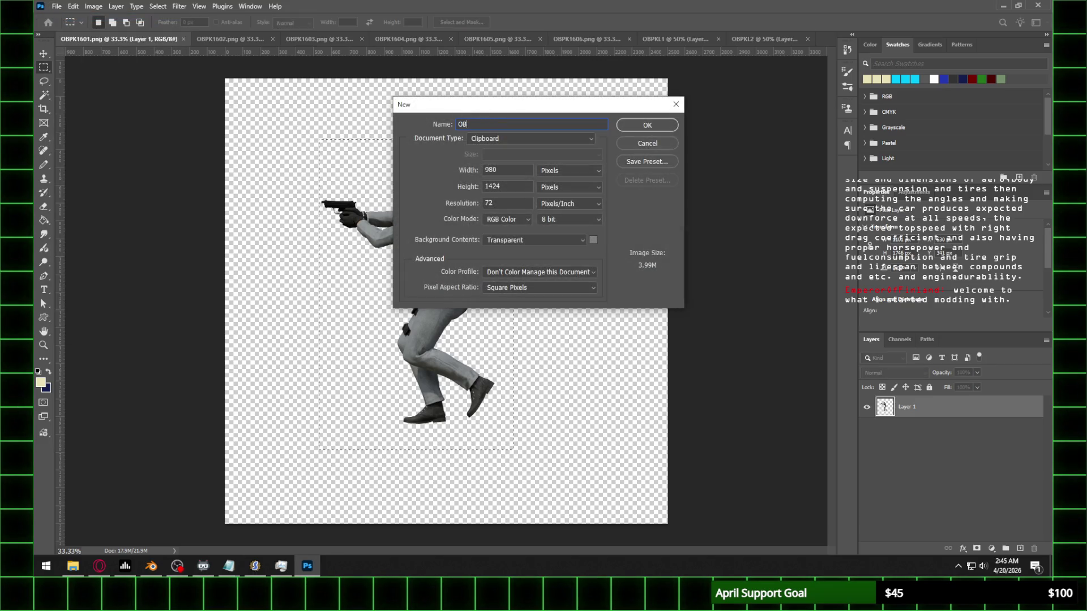
text(PKL3)
key(Return)
key(ctrl+v)
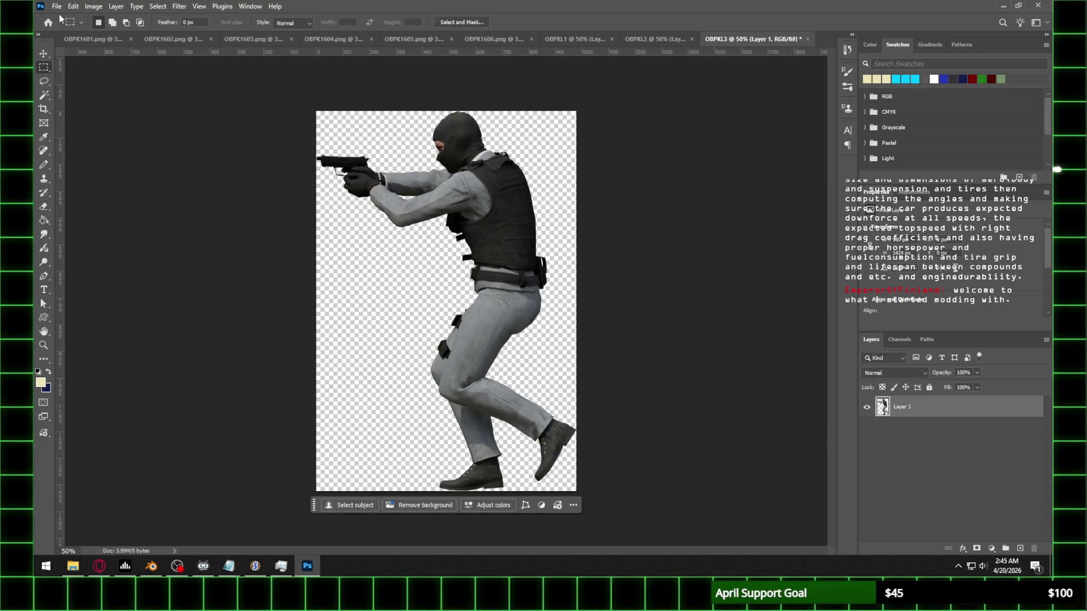
click(131, 39)
Step: Copy the OBPK1602 soldier into new document OBPKL4 and close the render
mouse_move(290, 131)
mouse_down()
mouse_move(582, 447)
mouse_move(582, 470)
mouse_up()
key(ctrl+c)
click(56, 6)
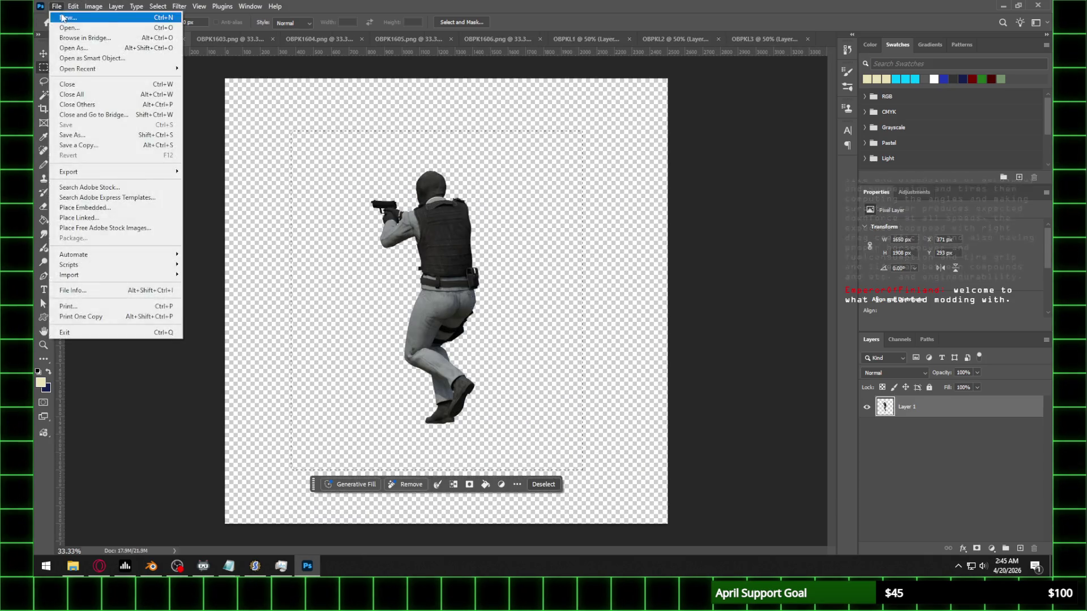
click(68, 18)
text(OBPKL4)
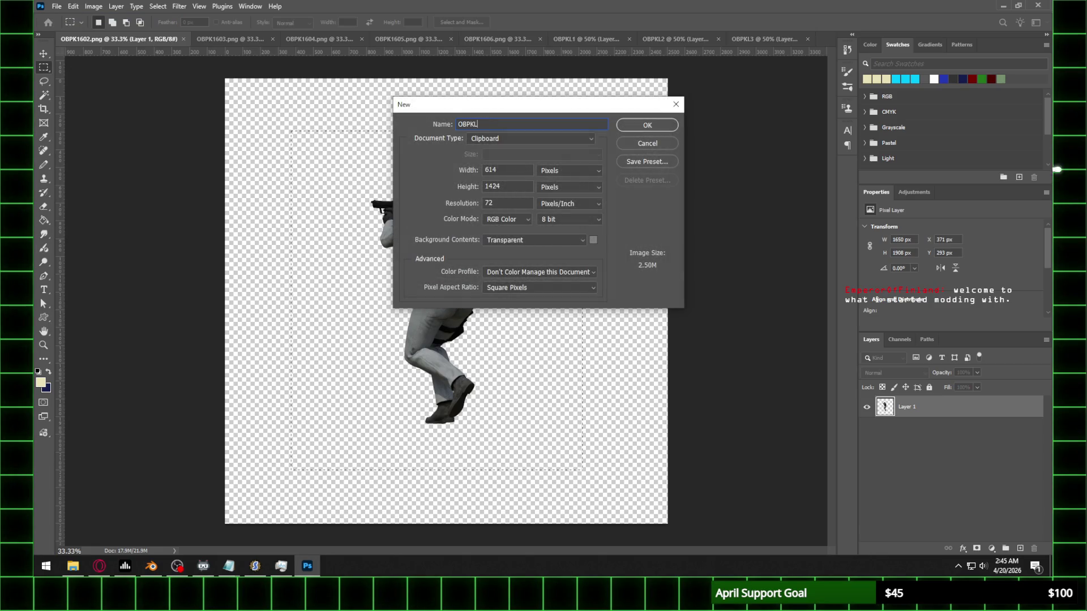
key(Return)
click(129, 39)
Step: Put the OBPK1603 soldier into new document OBPKL5 and close the render
mouse_move(344, 136)
mouse_down()
mouse_move(554, 363)
mouse_move(560, 451)
mouse_up()
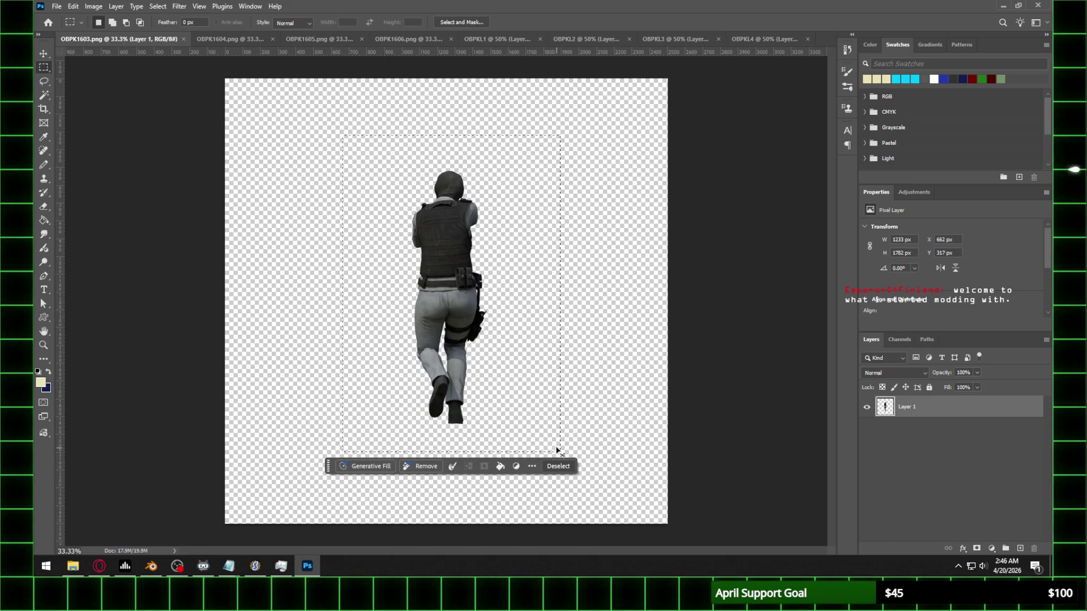
click(57, 6)
click(65, 15)
text(OB)
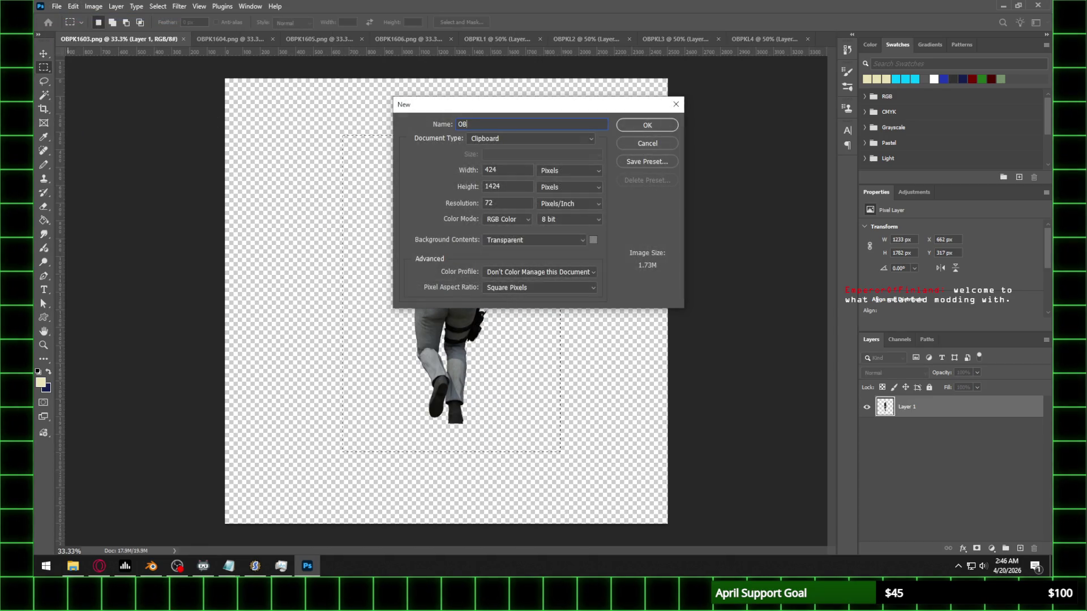
text(PKL5)
key(Return)
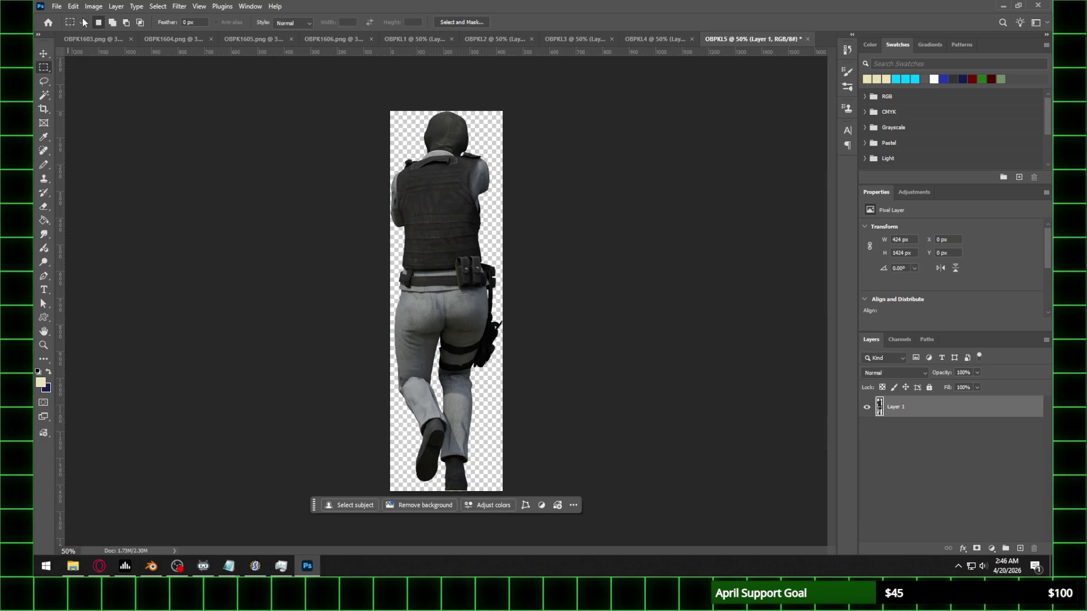
click(131, 38)
Step: Paste the OBPK1604 soldier into new document OBPKL6 and close the render
drag(337, 137, 588, 455)
click(57, 6)
click(65, 15)
text(OBPKL6)
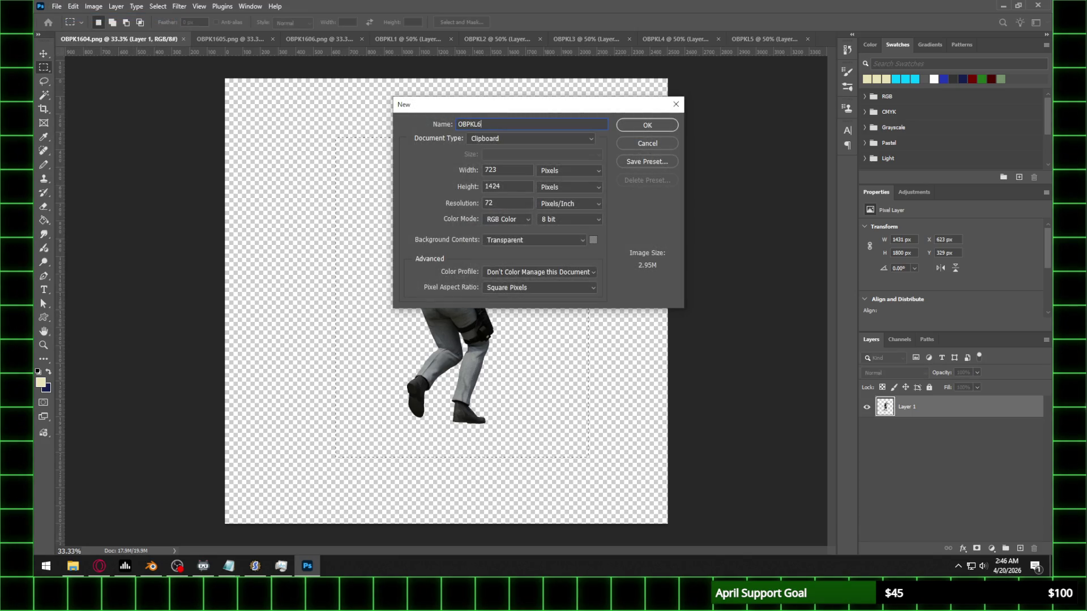
key(Return)
key(ctrl+v)
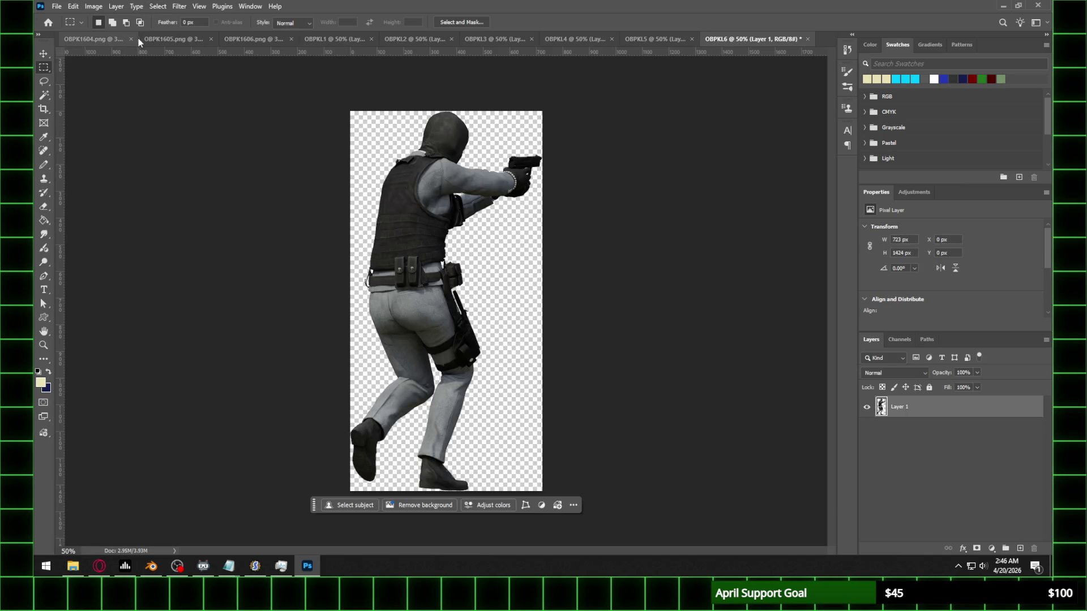
click(131, 38)
Step: Paste the OBPK1605 soldier into new document OBPKL7 and close the render
mouse_move(311, 144)
mouse_down()
mouse_move(388, 194)
mouse_move(625, 450)
mouse_up()
click(57, 7)
click(65, 15)
text(OBPKL7)
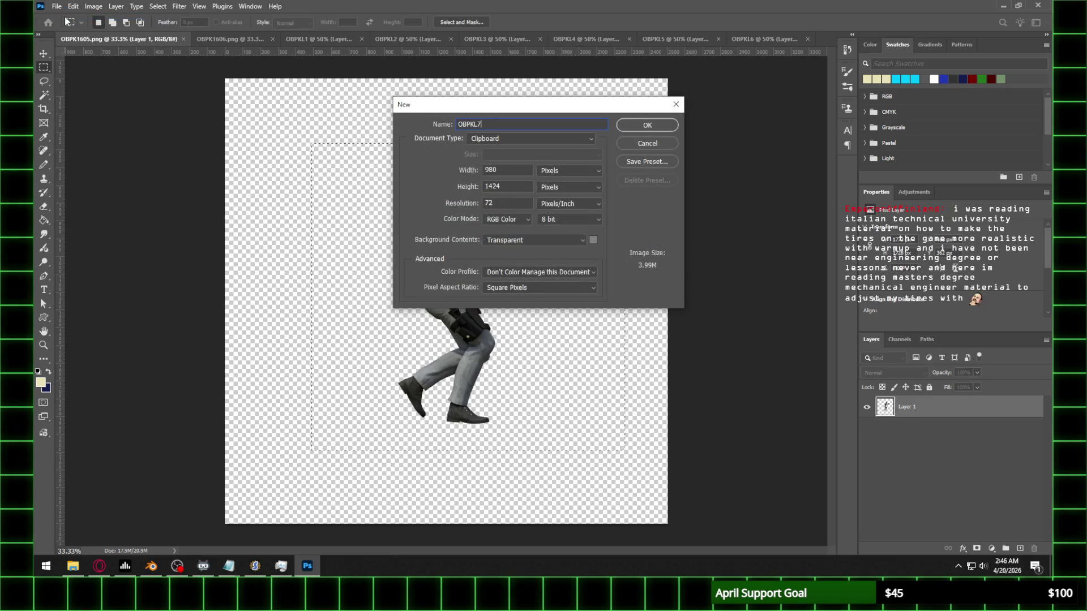
key(Return)
key(ctrl+v)
click(109, 38)
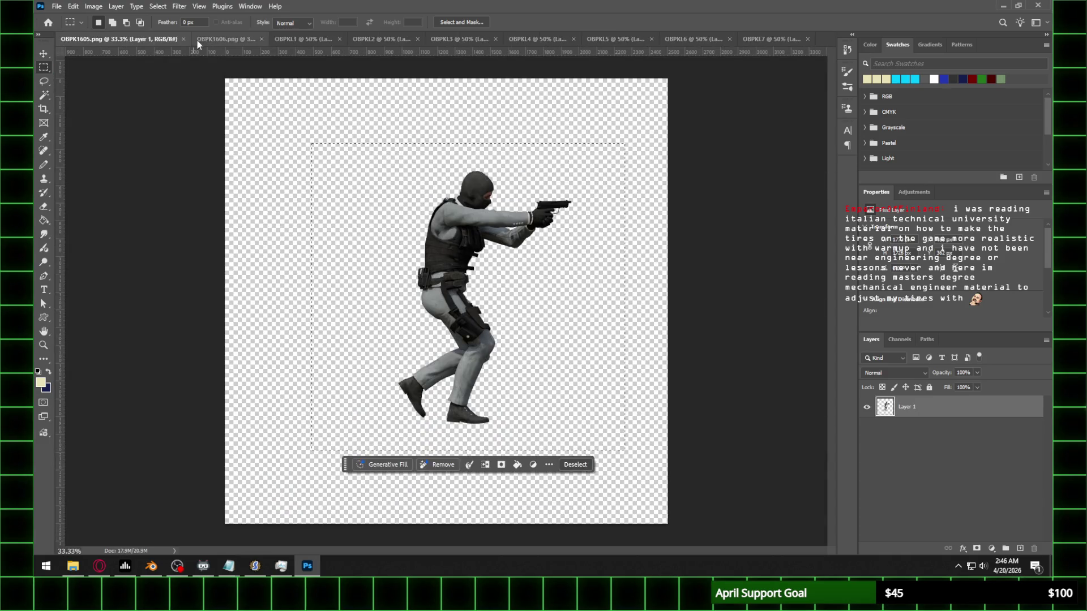
click(185, 39)
Step: Paste the OBPK1606 soldier into new document OBPKL8 and close the render
click(98, 39)
drag(366, 156, 563, 439)
click(57, 6)
click(62, 16)
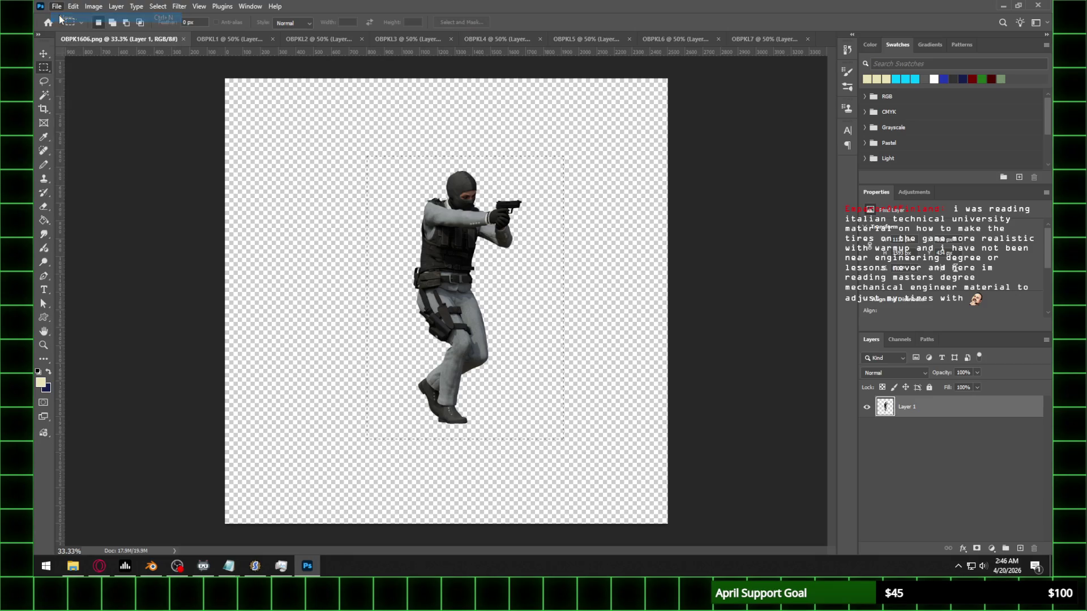
text(OBPKL8)
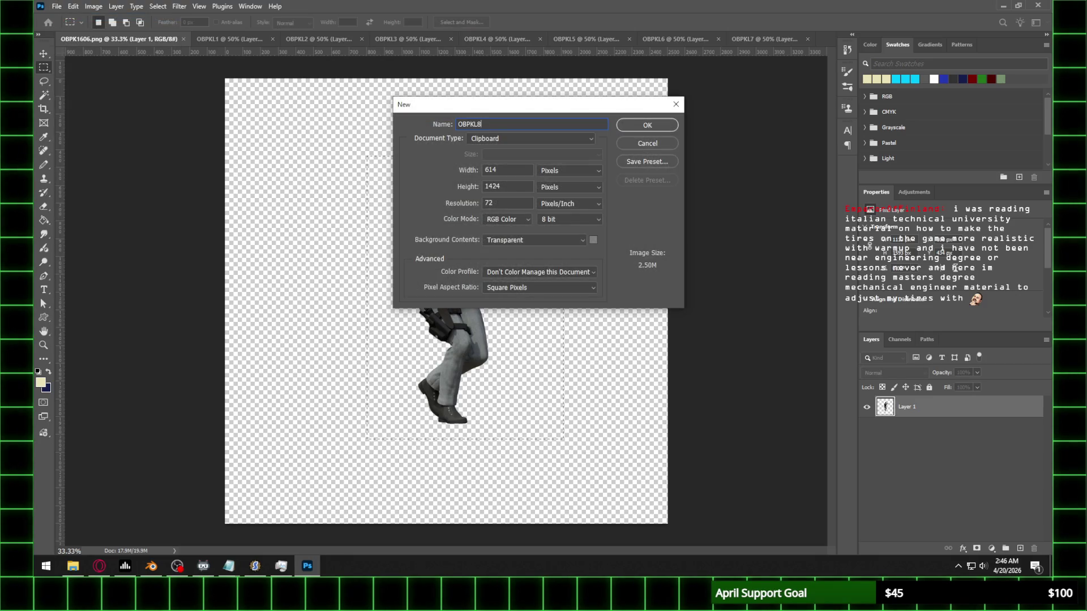
key(Return)
key(ctrl+v)
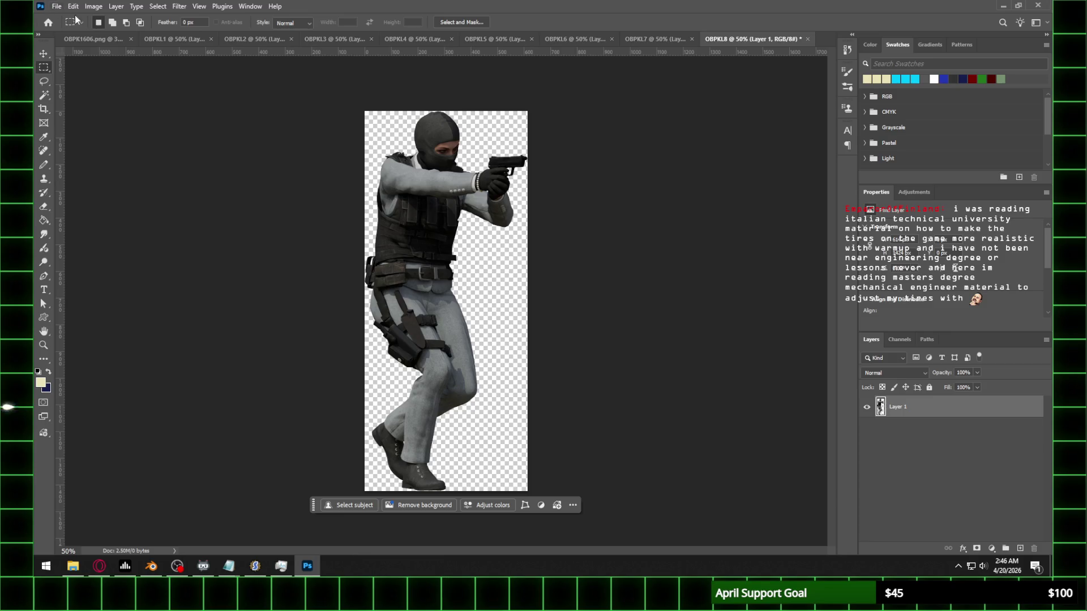
click(131, 39)
Step: Resize OBPKL1 to 40% width in Image Size and zoom in on the figure
click(94, 41)
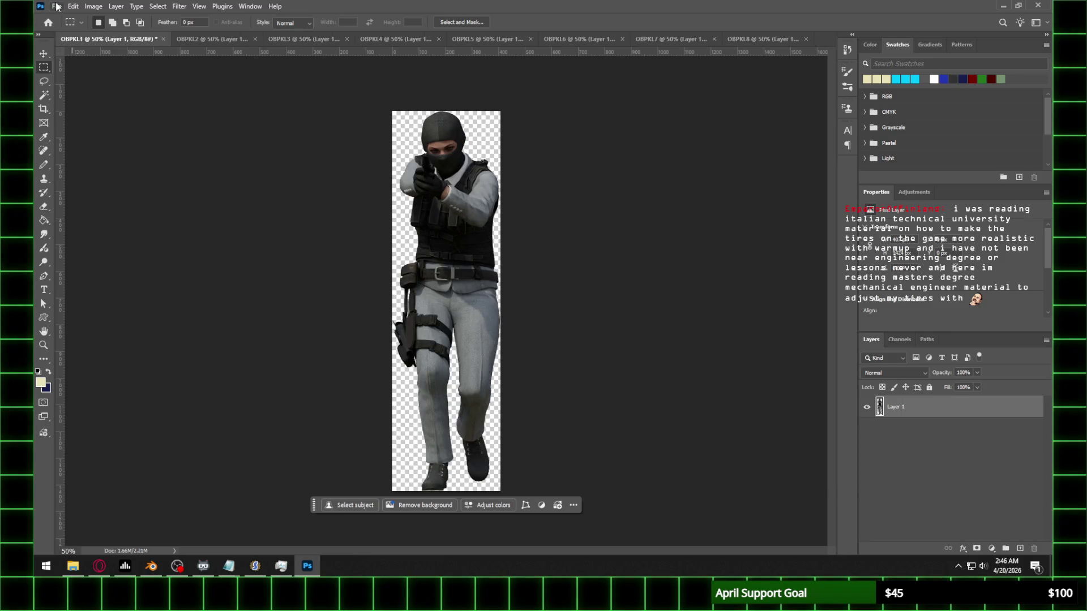
click(93, 6)
click(113, 88)
text(40)
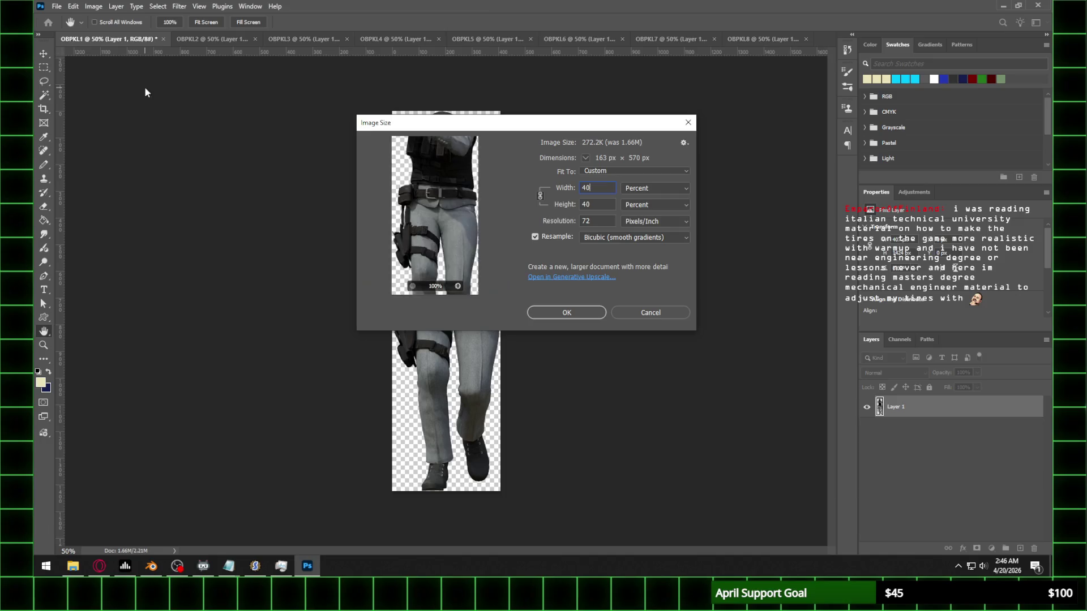
key(Return)
key(z)
click(334, 162)
Step: Shrink OBPKL2 to 40% and view it at 100%
click(209, 39)
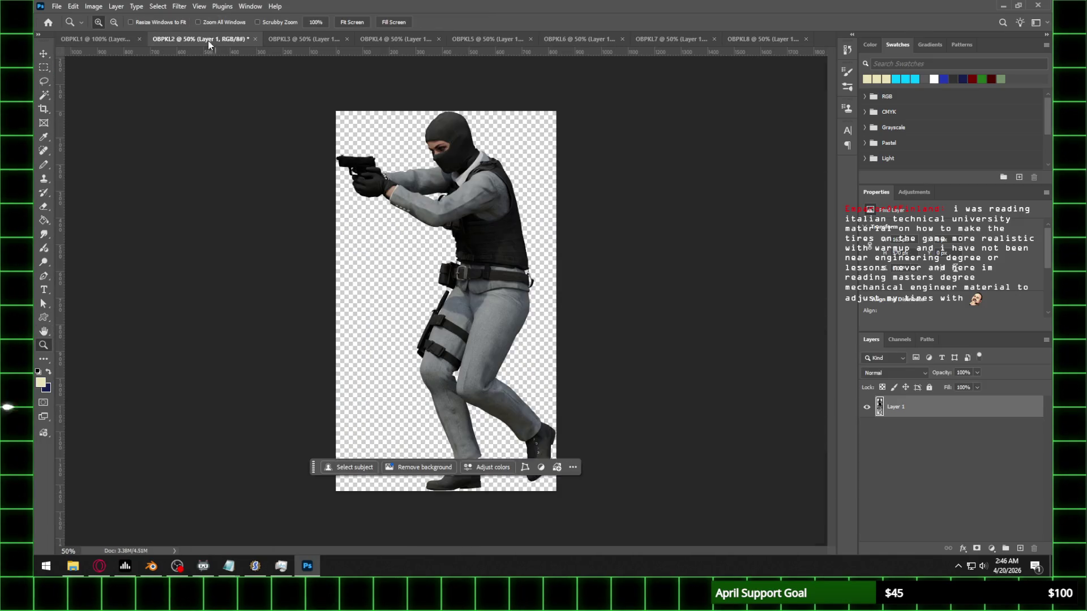
click(94, 6)
click(110, 85)
text(40)
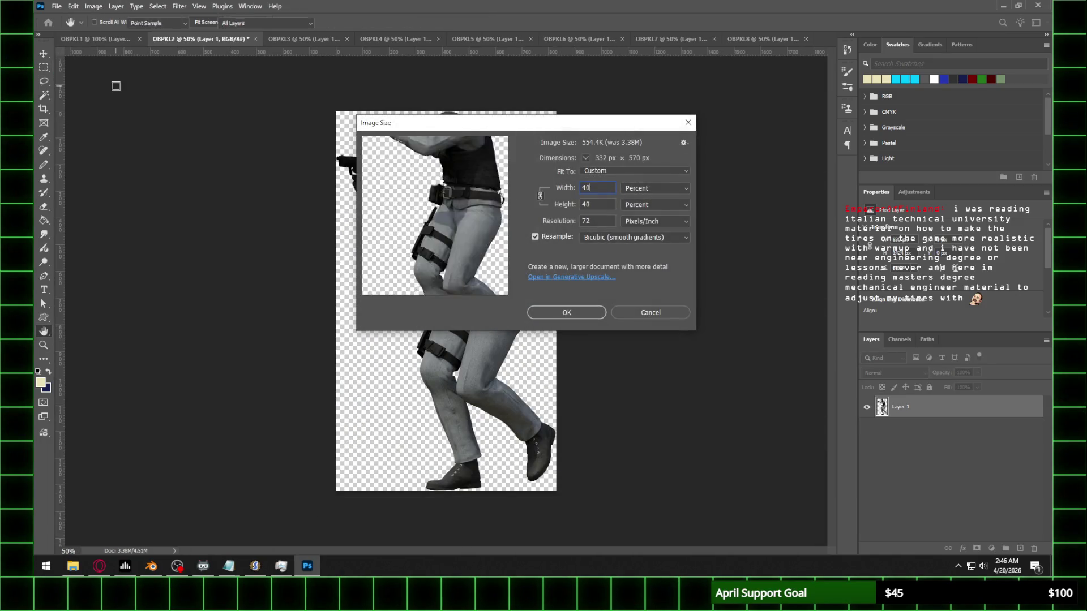
key(Return)
click(384, 202)
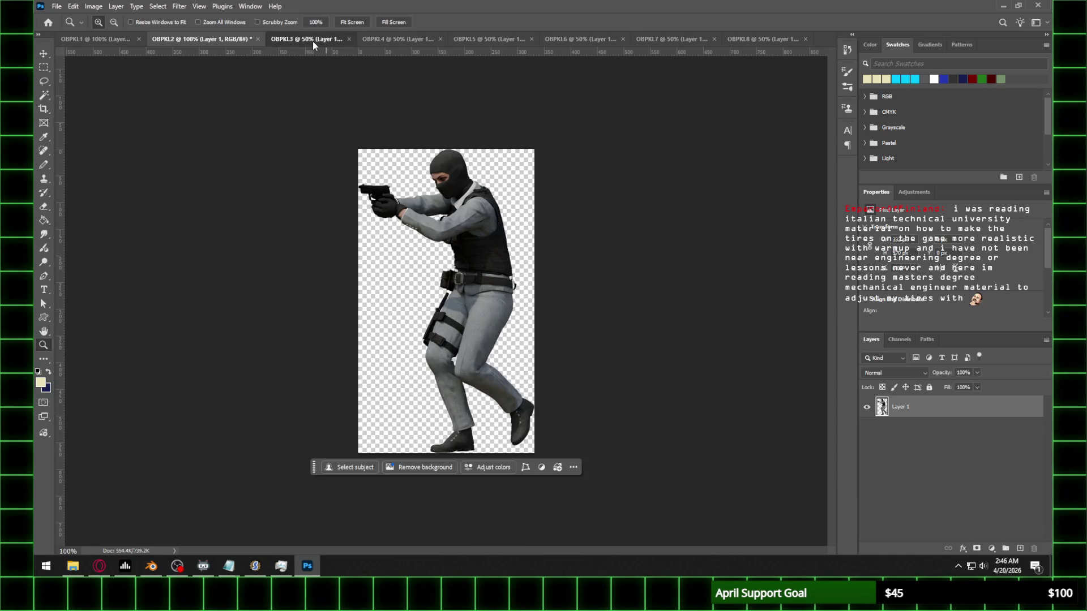
Step: Shrink OBPKL3 and OBPKL4 each to 40% via Image Size
click(312, 42)
click(94, 6)
click(109, 85)
text(40)
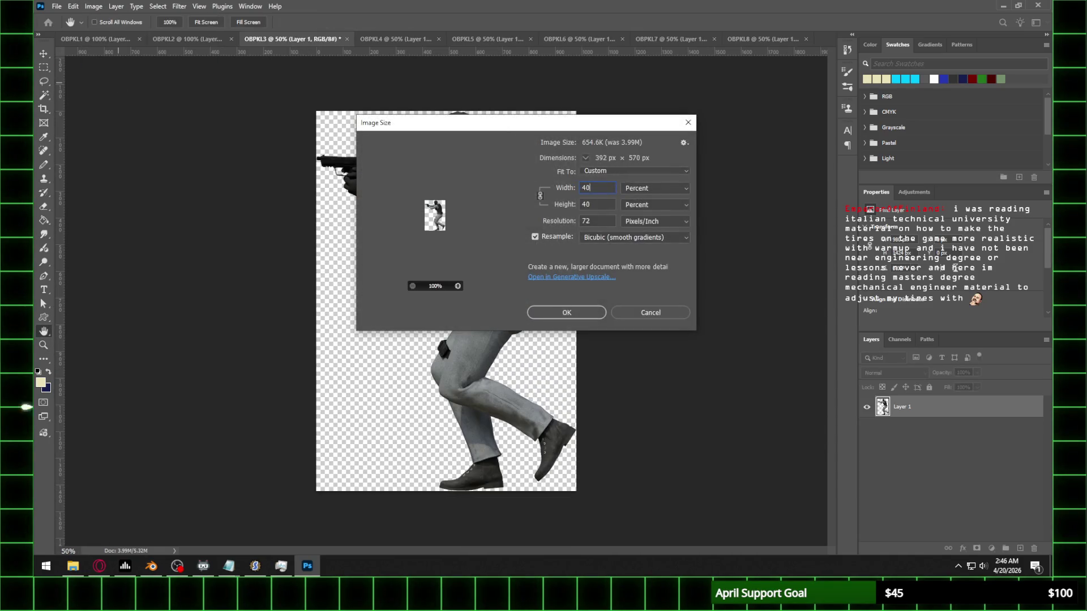
key(Return)
click(378, 40)
click(107, 6)
click(124, 89)
text(40)
key(Return)
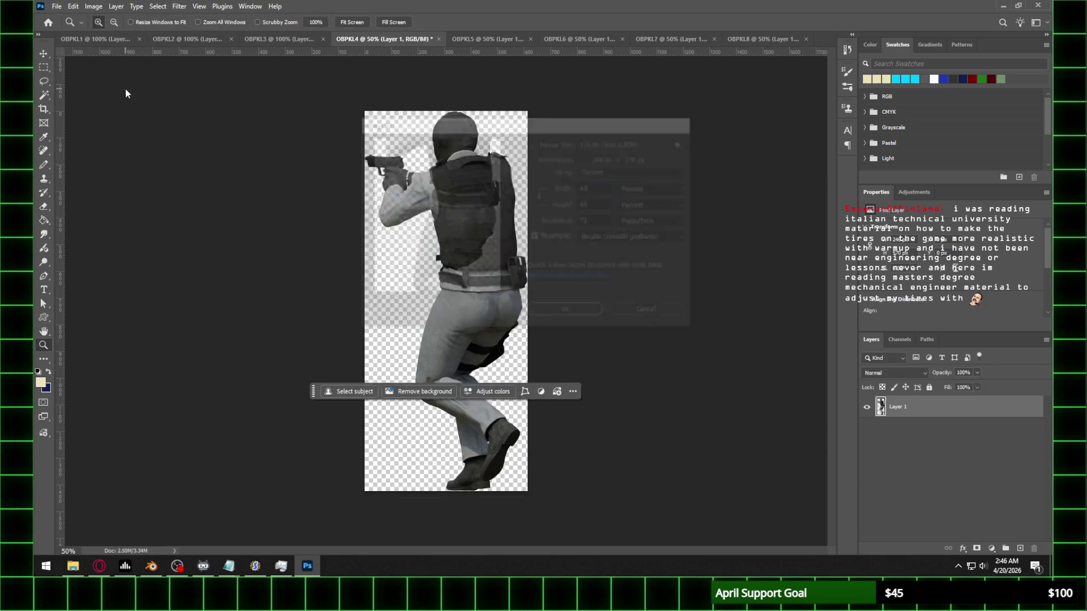
Step: Shrink OBPKL5 and OBPKL6 each to 40% via Image Size
click(490, 39)
click(105, 6)
click(119, 88)
text(40)
key(Return)
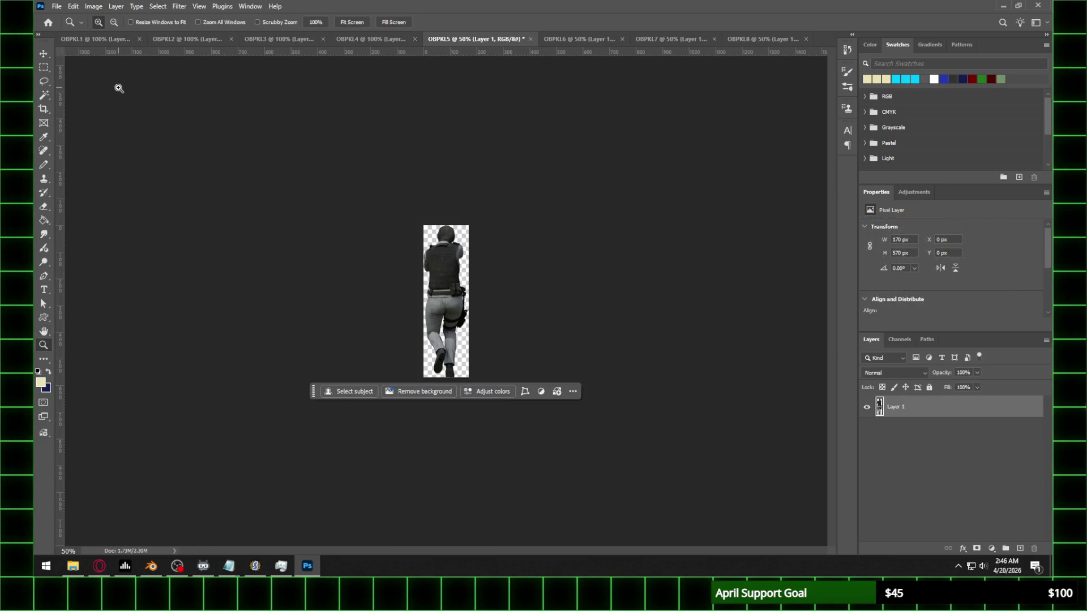
click(578, 38)
click(93, 6)
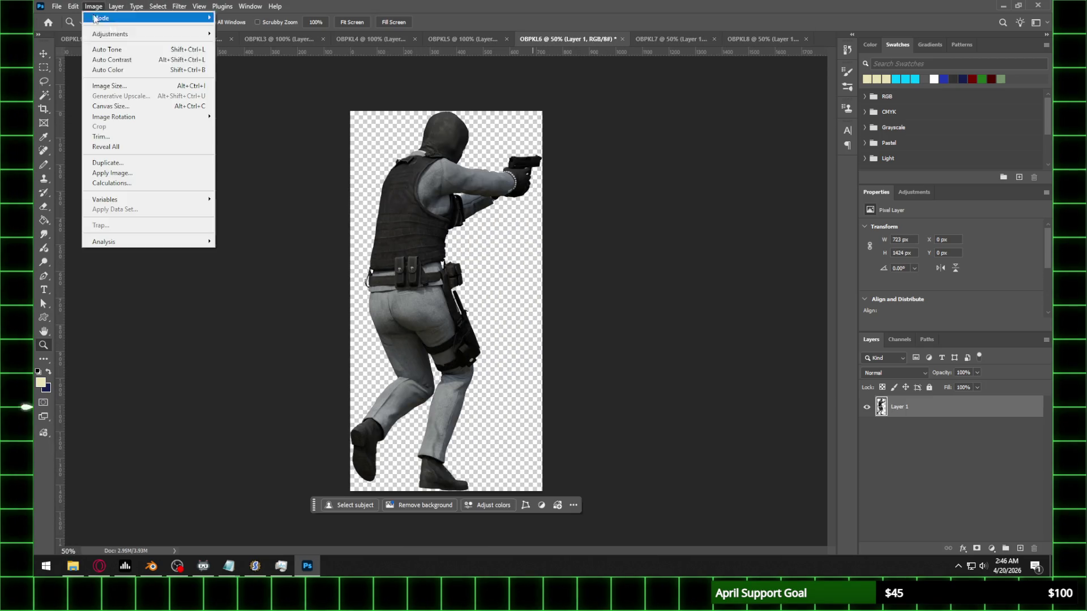
click(110, 85)
text(40)
key(Return)
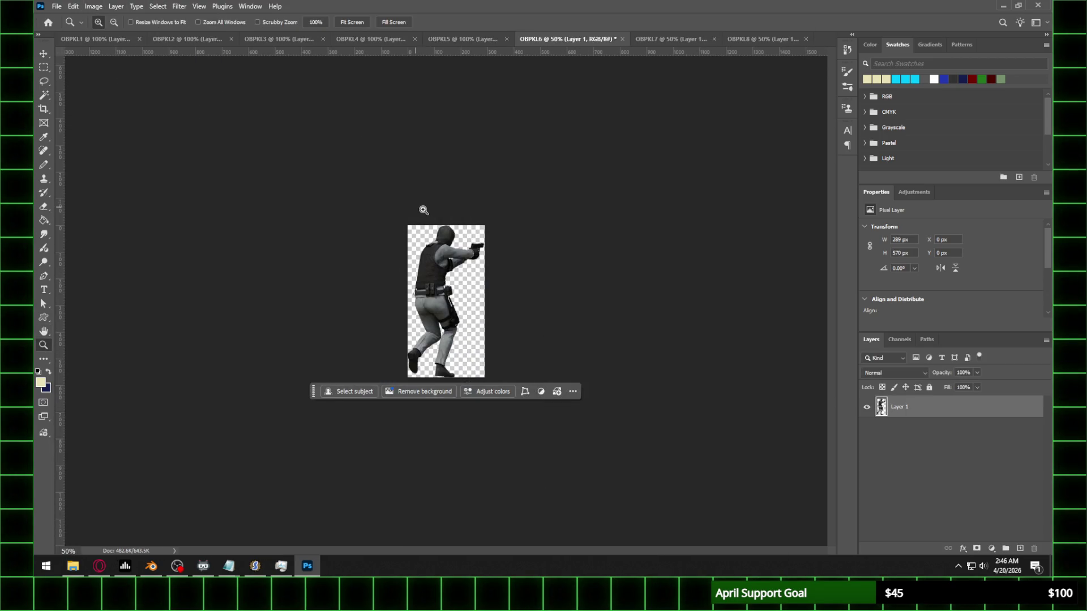
Step: Shrink OBPKL7 to 40% and magnify its view to 100%
click(659, 39)
click(93, 6)
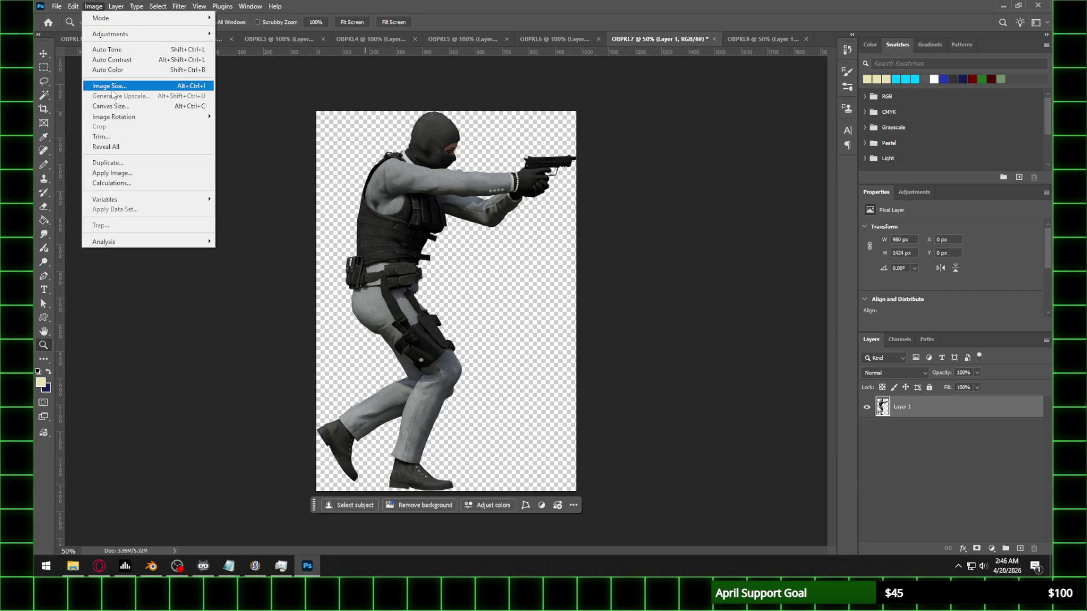
click(111, 89)
text(40)
key(Return)
click(488, 182)
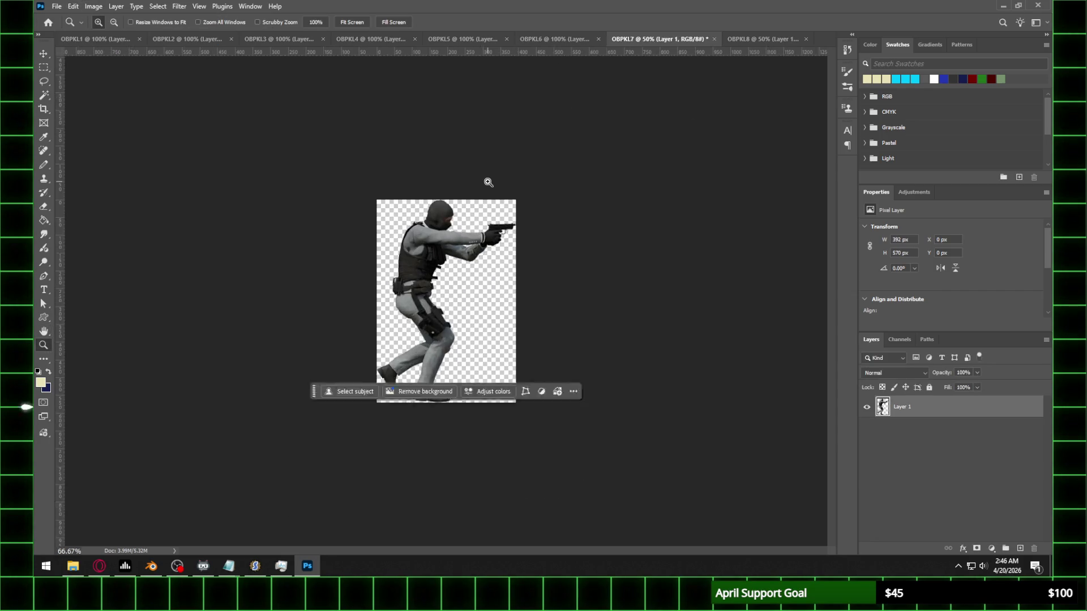
click(488, 182)
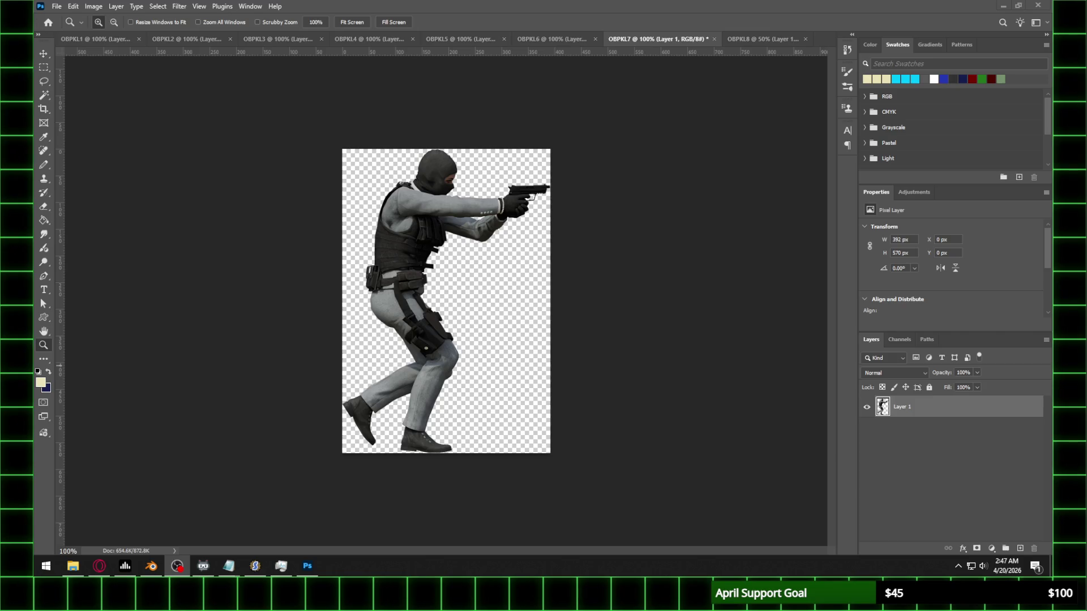
Step: Shrink OBPKL8 to 40%, view it at 100%, then return to OBPKL1
click(753, 39)
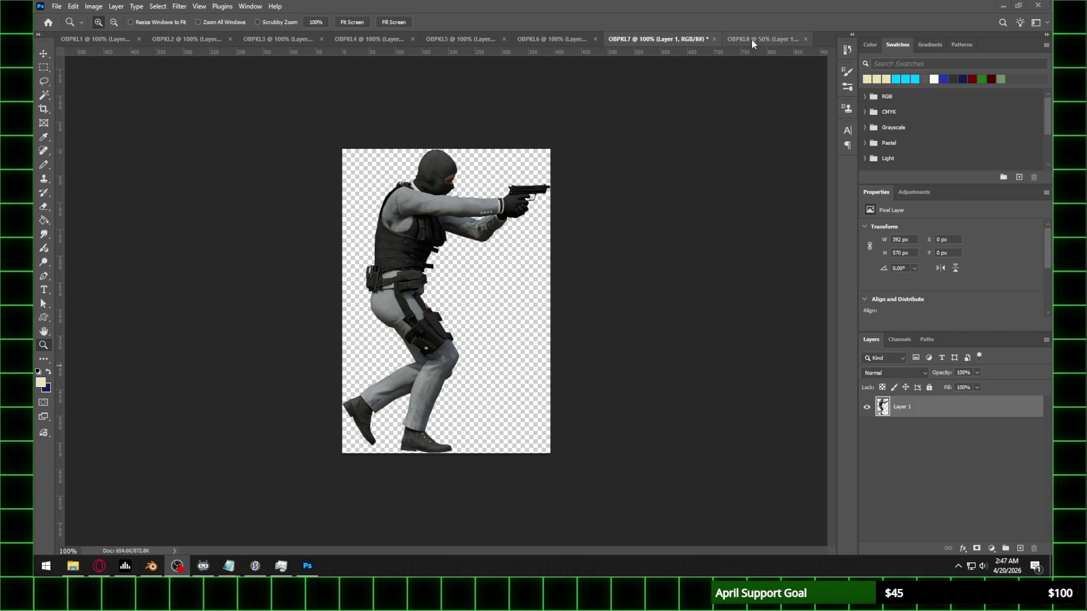
click(89, 7)
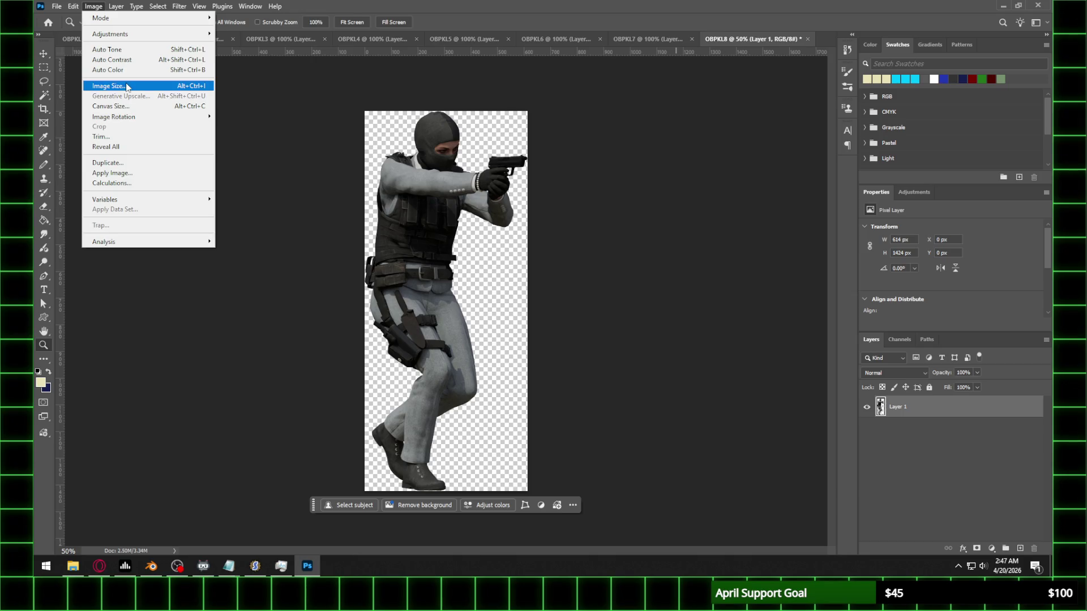
click(114, 86)
text(40)
key(Return)
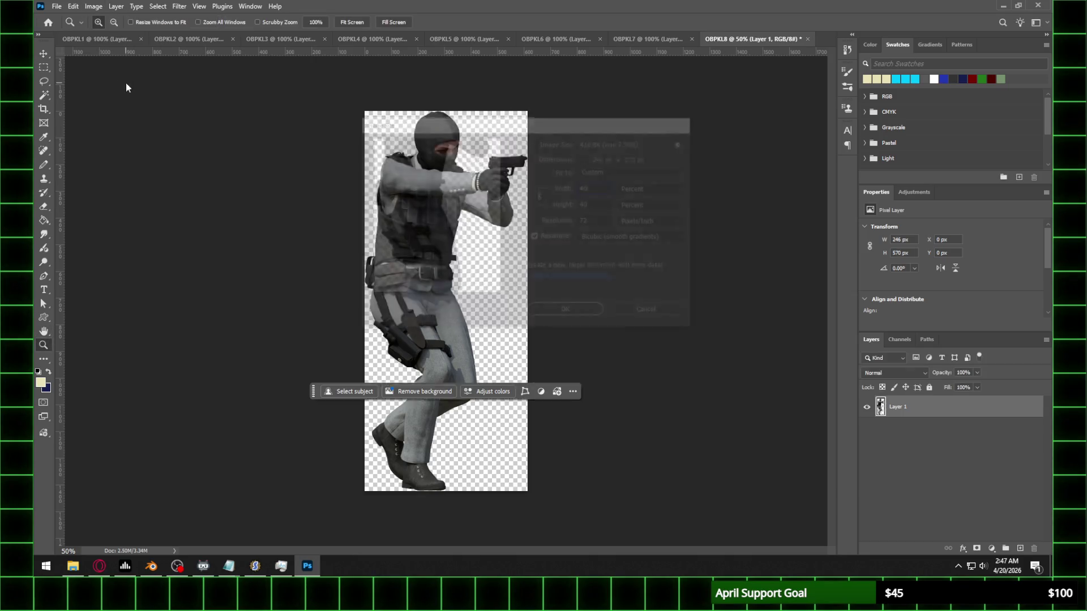
key(z)
click(517, 190)
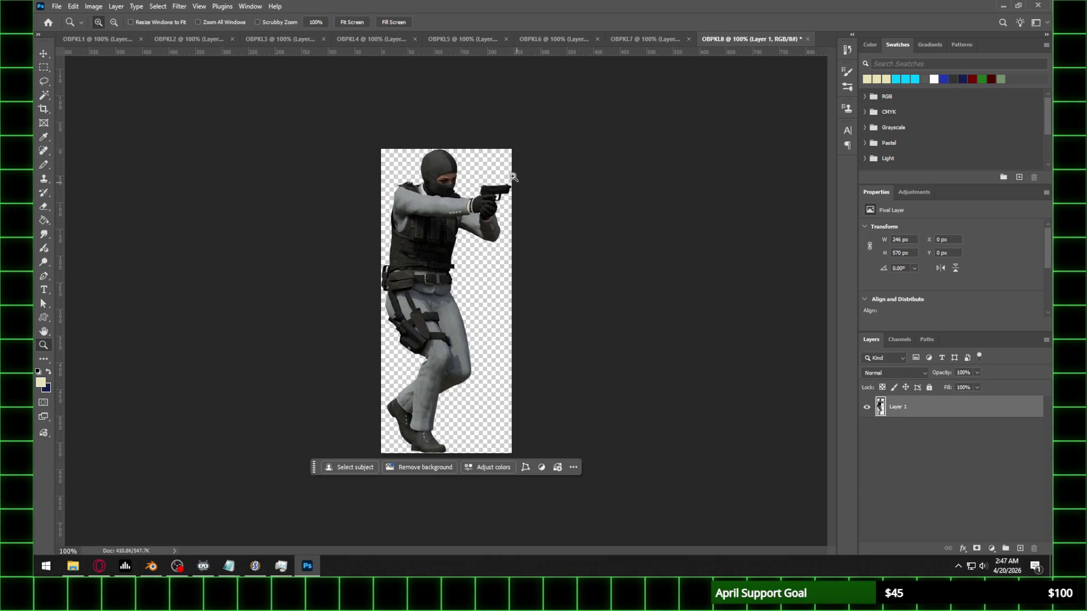
click(71, 36)
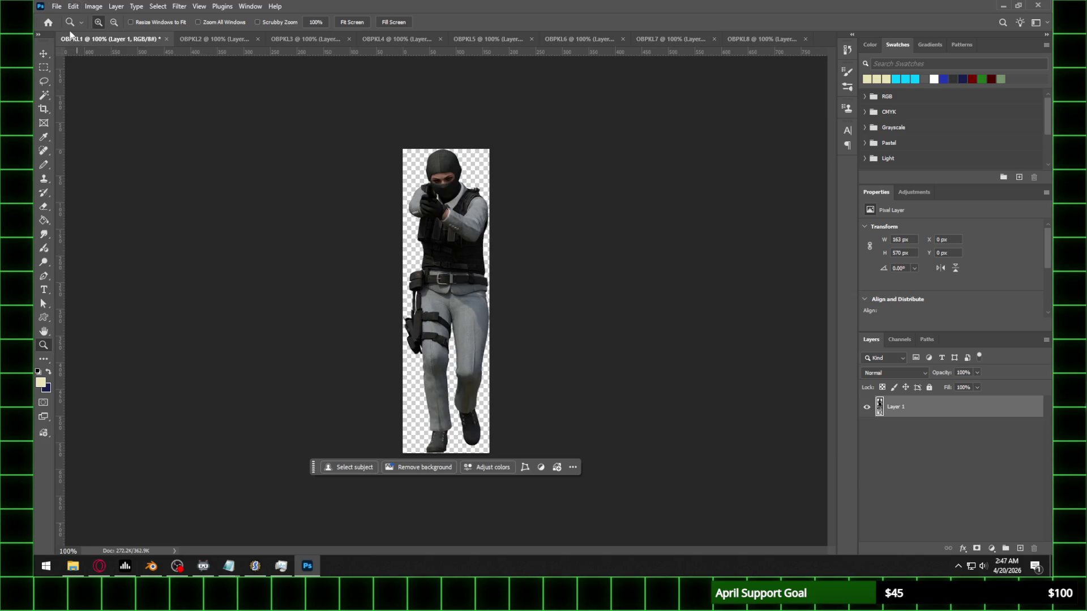
Step: Save OBPKL1 as a PNG in a new 'Frame 12' folder inside Walk
click(56, 6)
click(85, 133)
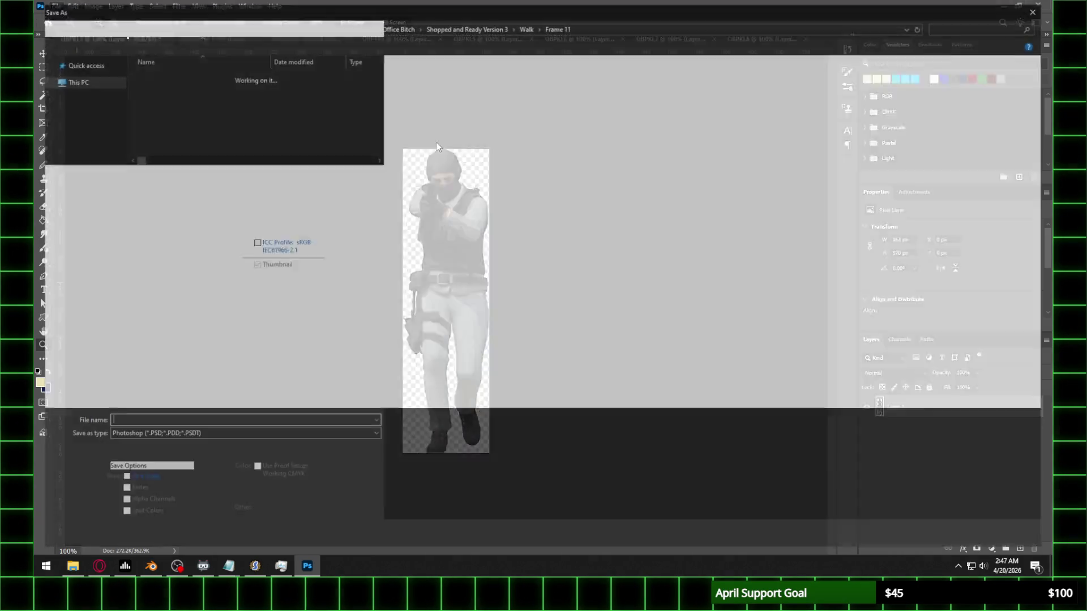
click(523, 27)
click(111, 43)
text(Frame 12)
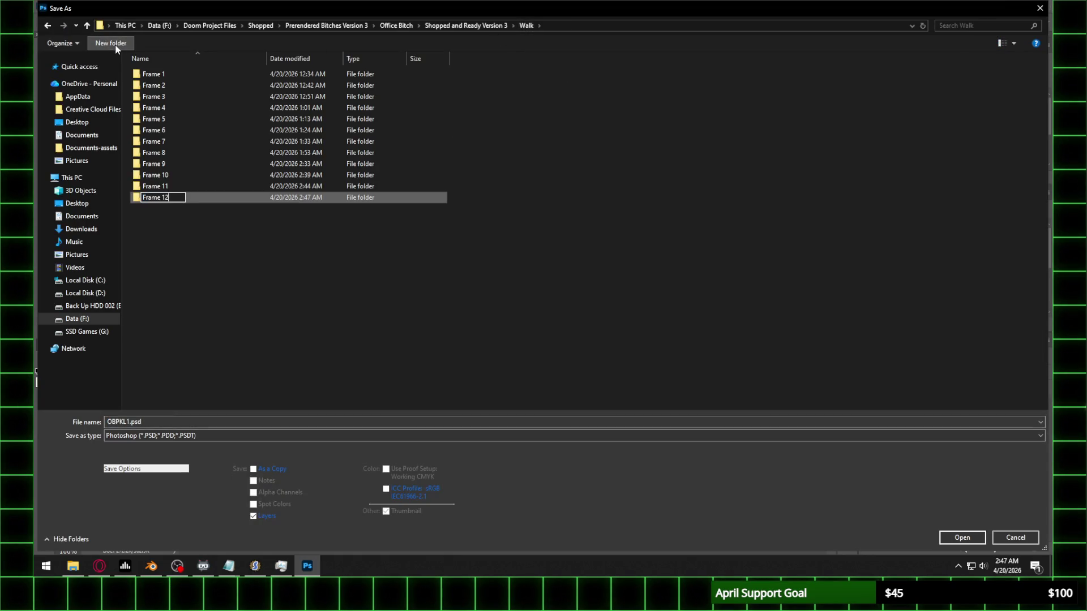
key(Return)
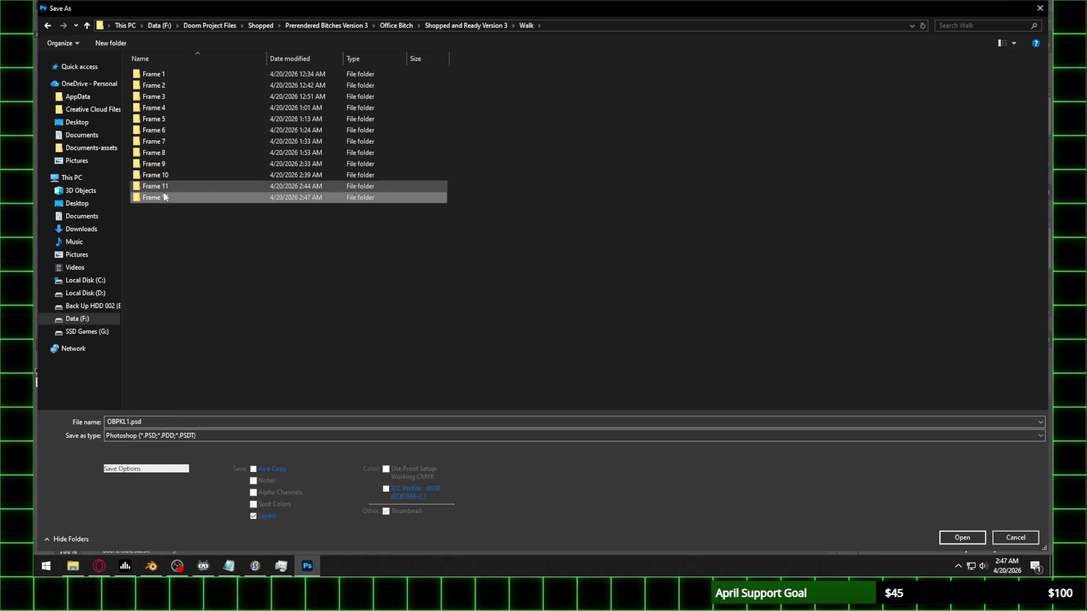
double_click(164, 196)
click(205, 442)
click(147, 381)
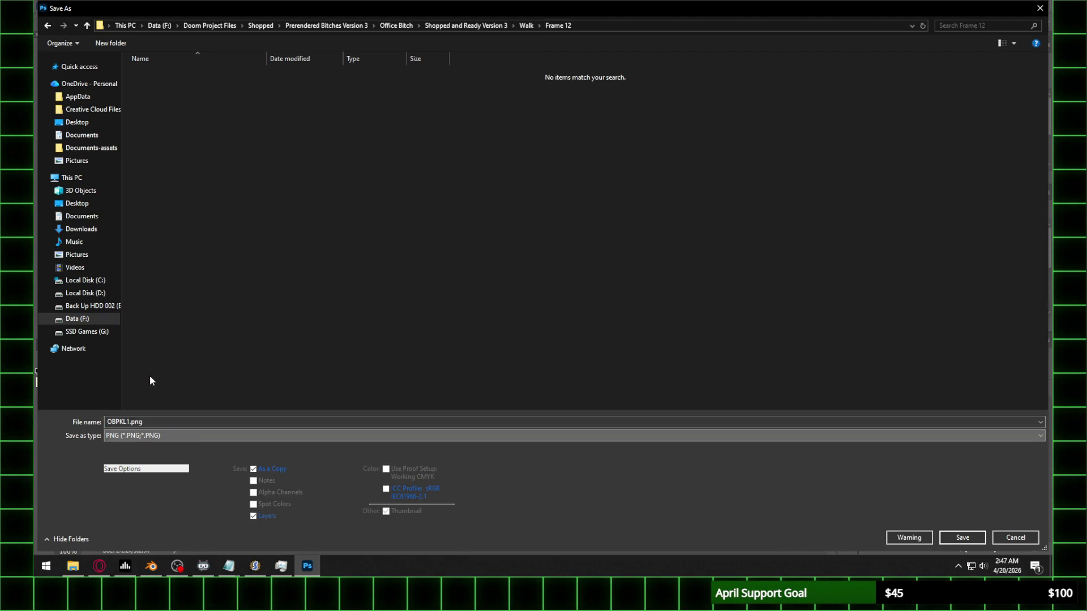
key(Return)
key(Return)
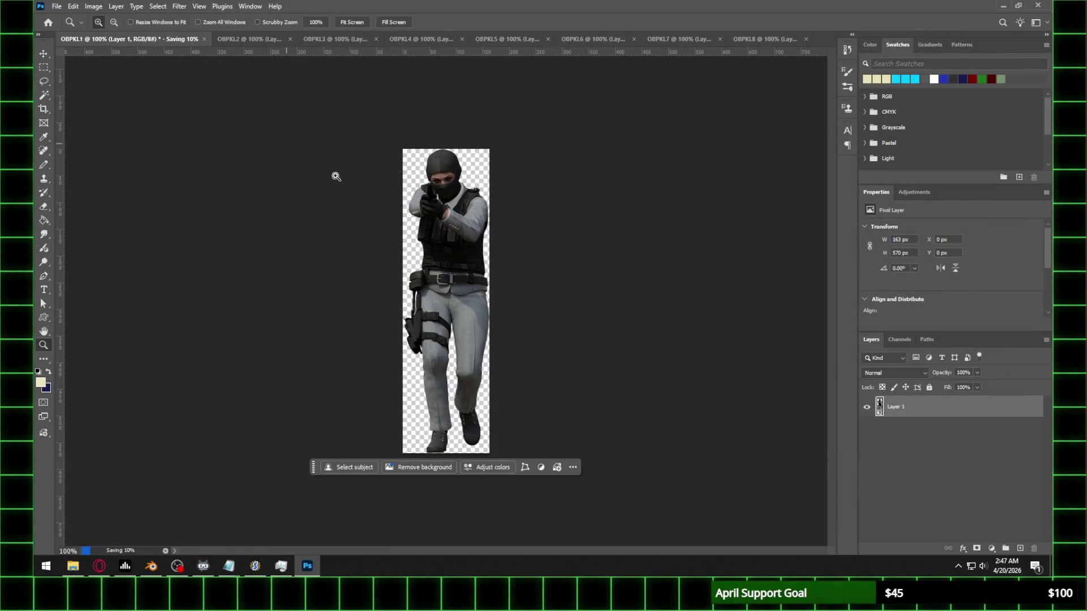
Step: Save OBPKL2 as OBPKL2.png in Frame 12, accepting the PNG options
click(243, 38)
click(57, 6)
click(79, 136)
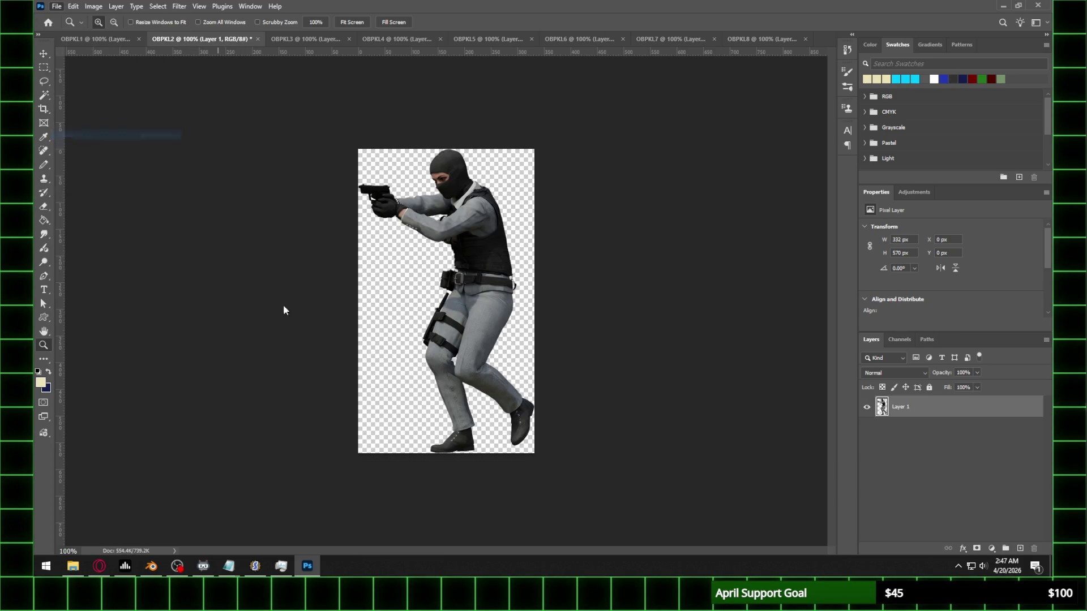
click(170, 435)
click(131, 377)
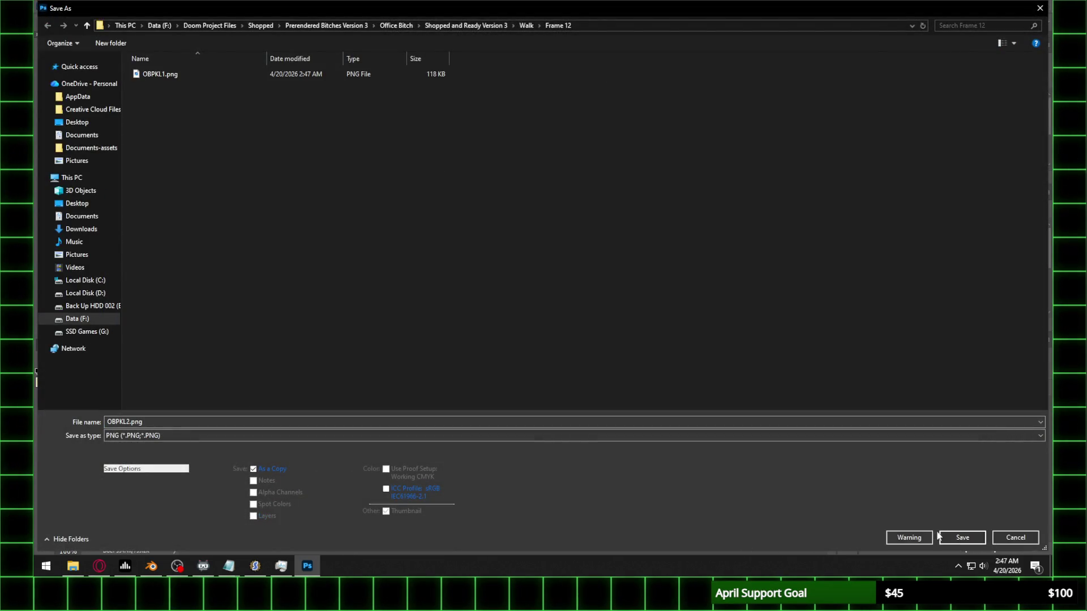
click(962, 537)
click(398, 203)
key(ctrl+Tab)
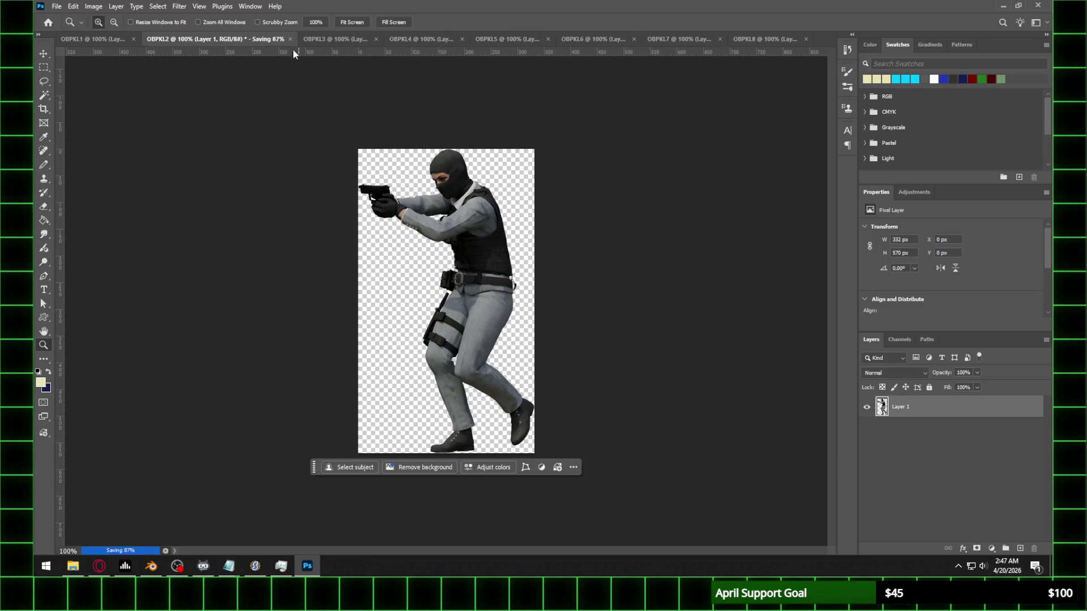
Step: Save OBPKL3 as a PNG in Frame 12, accepting the PNG options
click(57, 6)
click(80, 134)
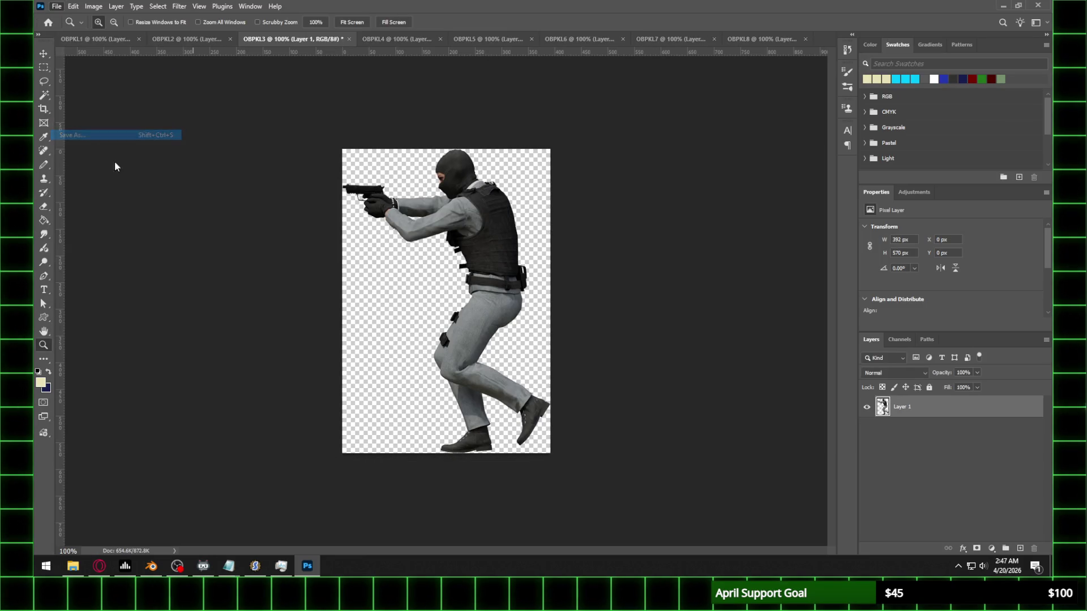
click(155, 440)
click(206, 376)
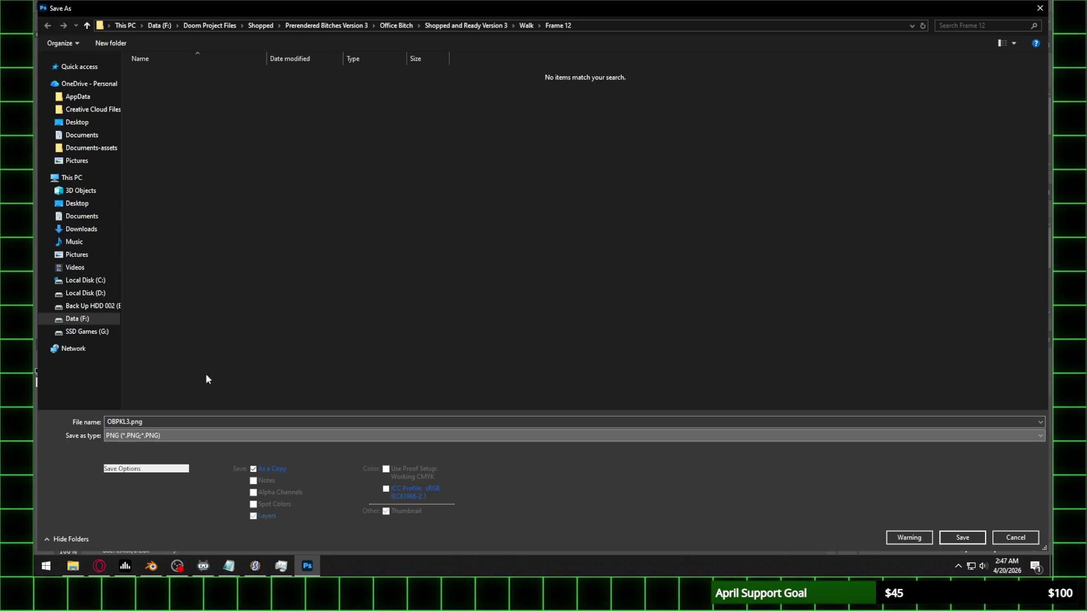
key(Return)
click(398, 202)
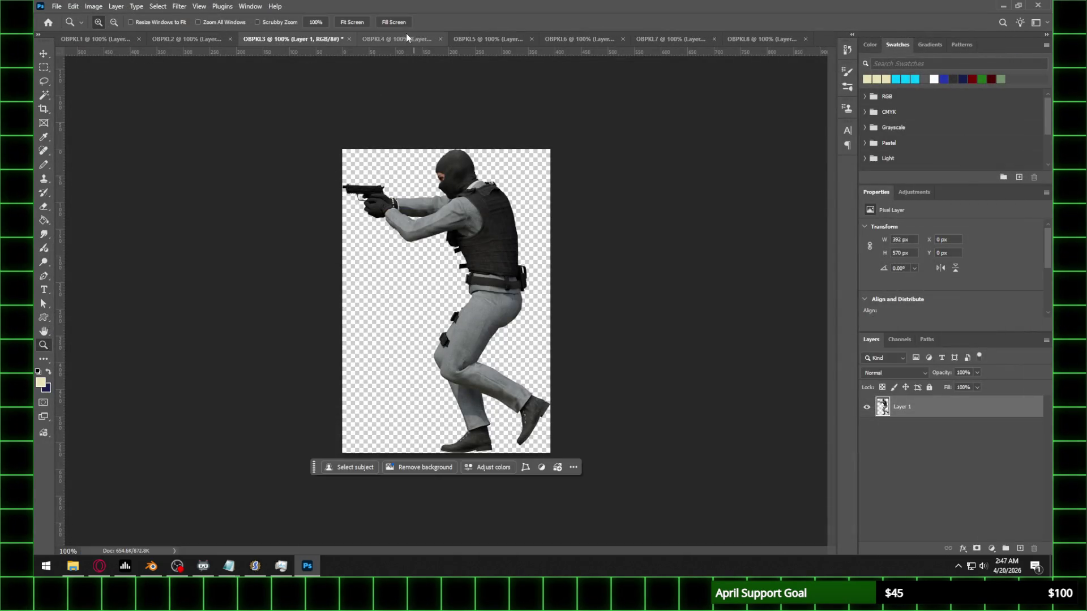
key(ctrl+Tab)
Step: Save OBPKL4 as OBPKL4.png in Frame 12, accepting the PNG options
click(52, 5)
click(76, 135)
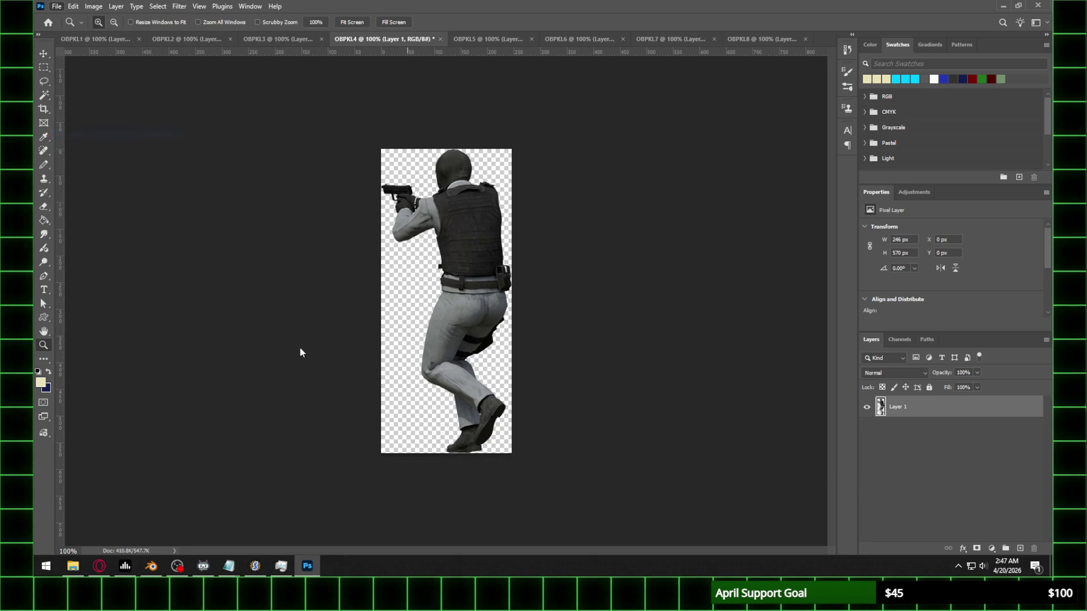
click(175, 437)
click(206, 375)
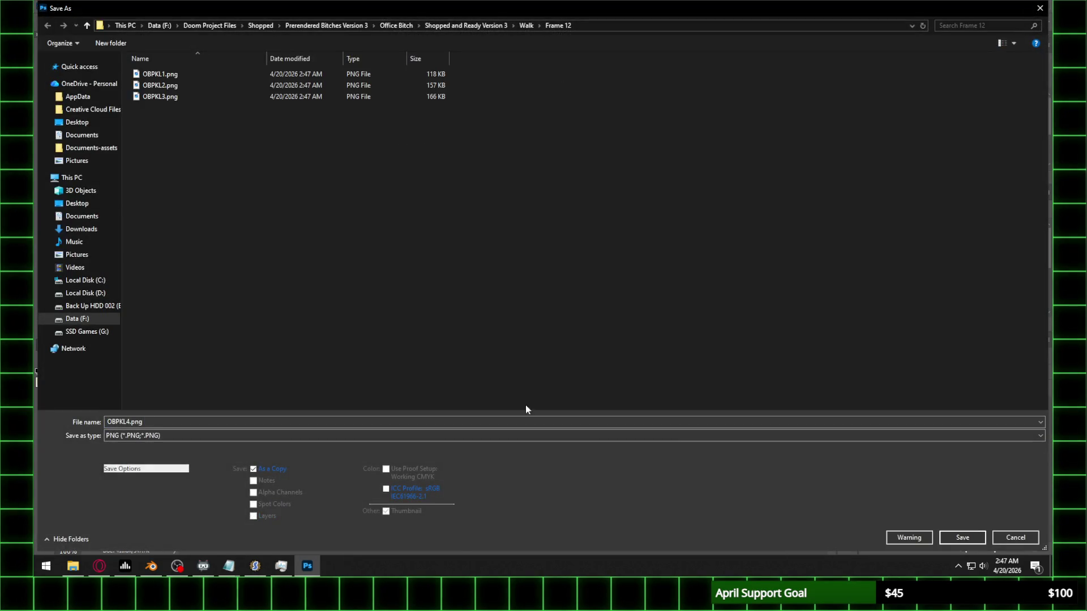
click(965, 537)
click(398, 202)
key(ctrl+Tab)
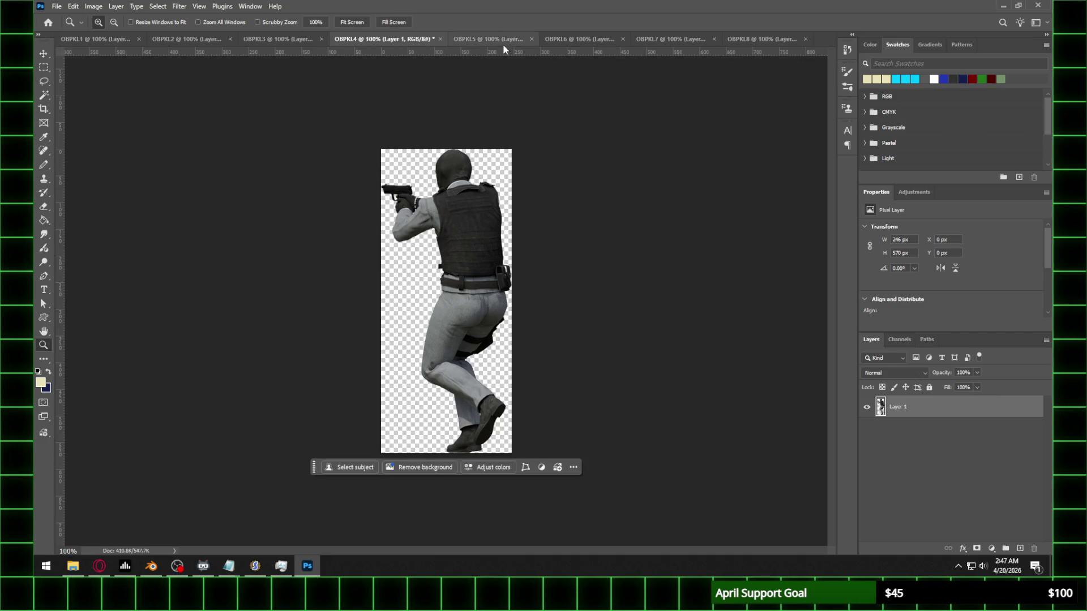
Step: Save OBPKL5 as OBPKL5.png in Frame 12, accepting the PNG options
click(57, 5)
click(76, 134)
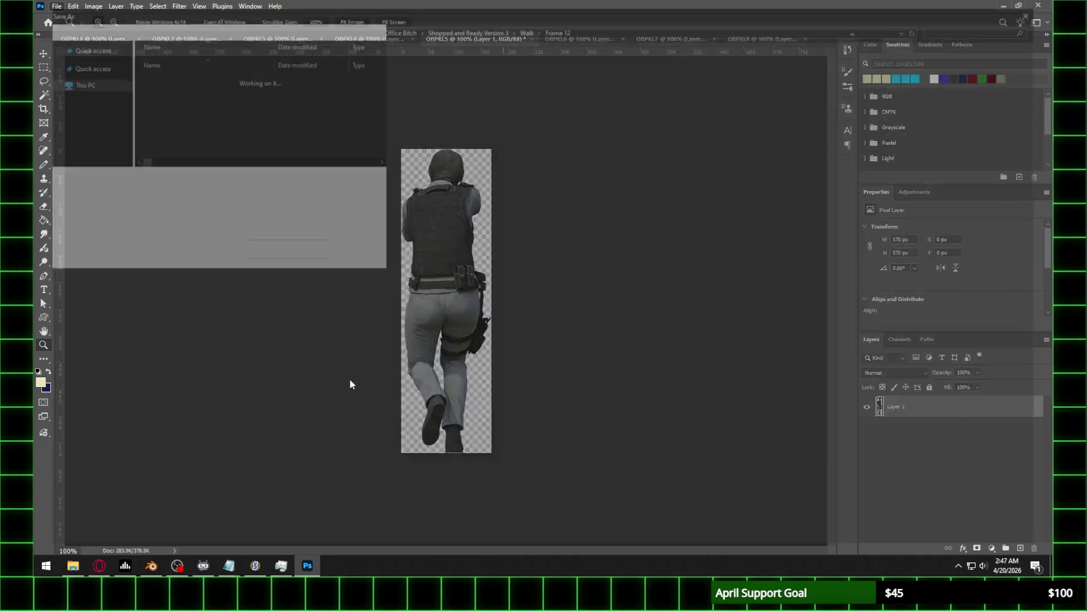
click(179, 436)
scroll(728, 380, down, 2)
click(728, 380)
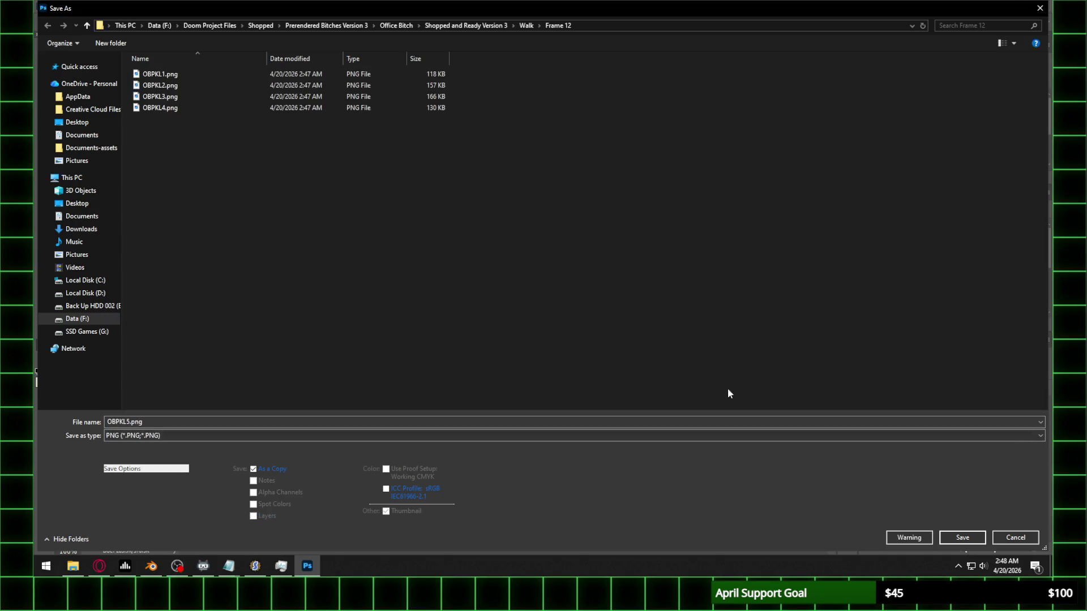
click(962, 537)
click(398, 204)
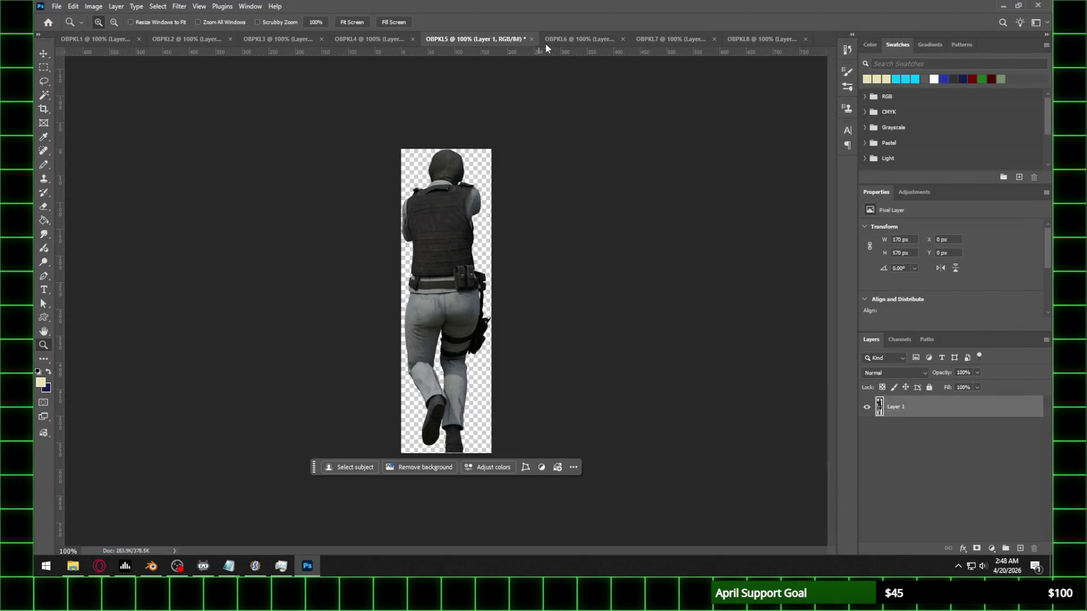
Step: Save OBPKL6 as a PNG, confirming the PNG compression options
click(545, 43)
click(50, 6)
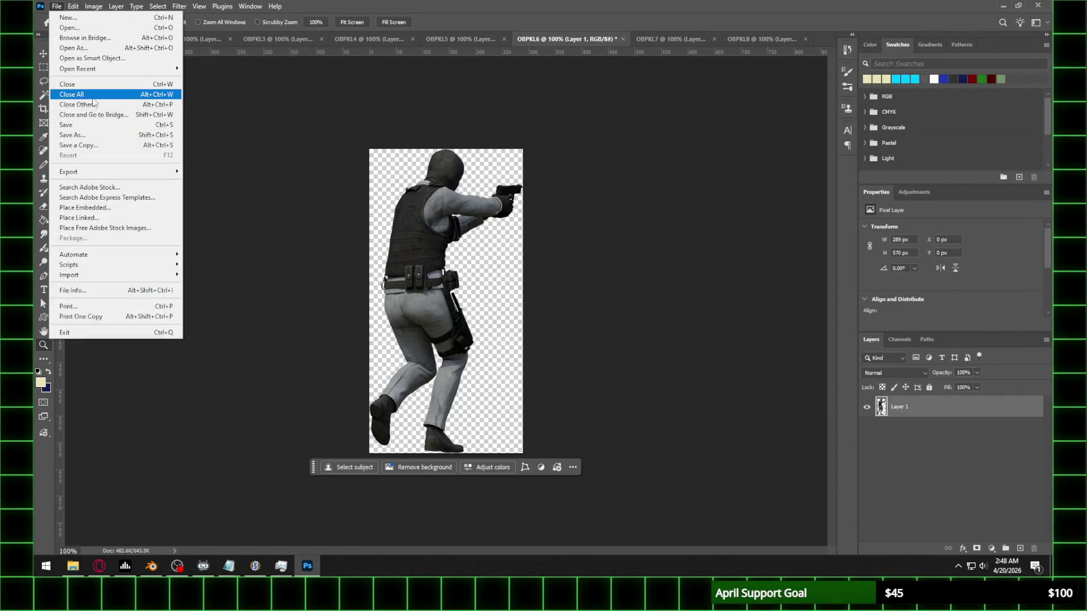
click(77, 135)
click(183, 436)
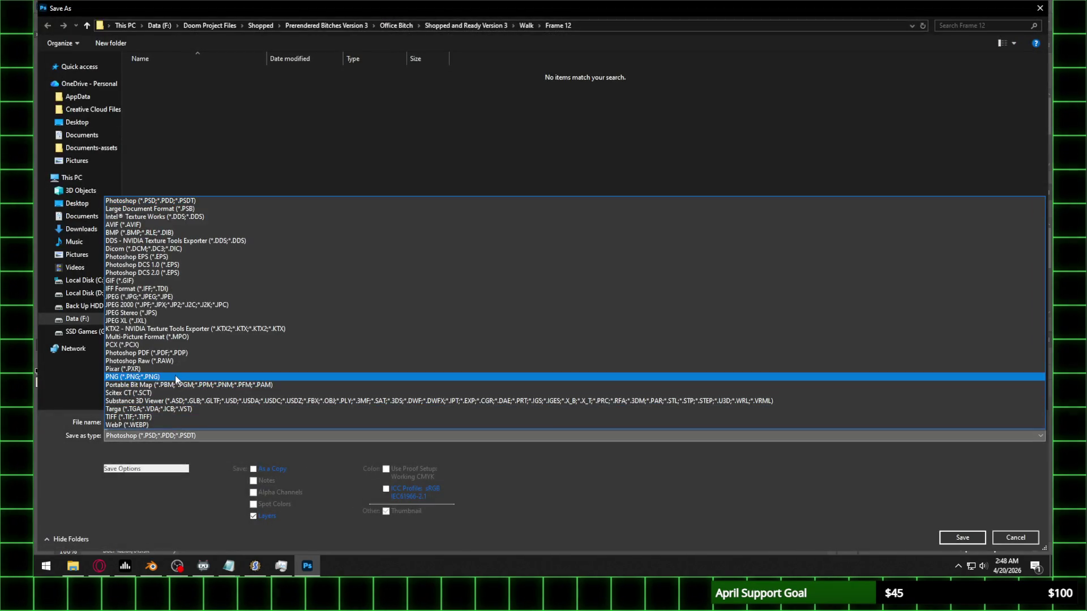
click(175, 374)
click(962, 538)
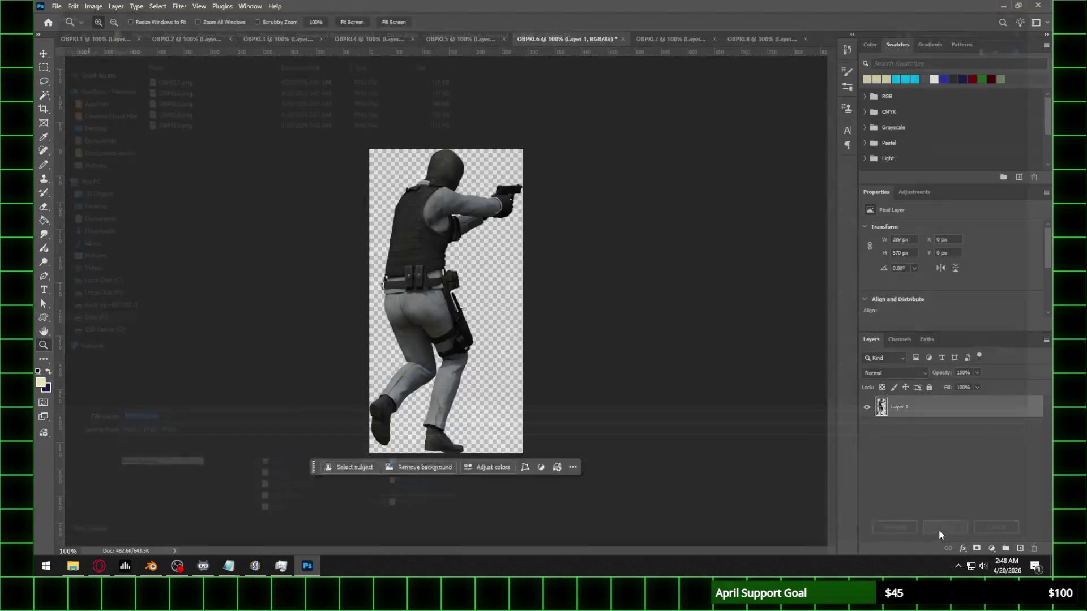
click(398, 204)
Step: Save OBPKL7 as a PNG, confirming the PNG compression options
click(678, 38)
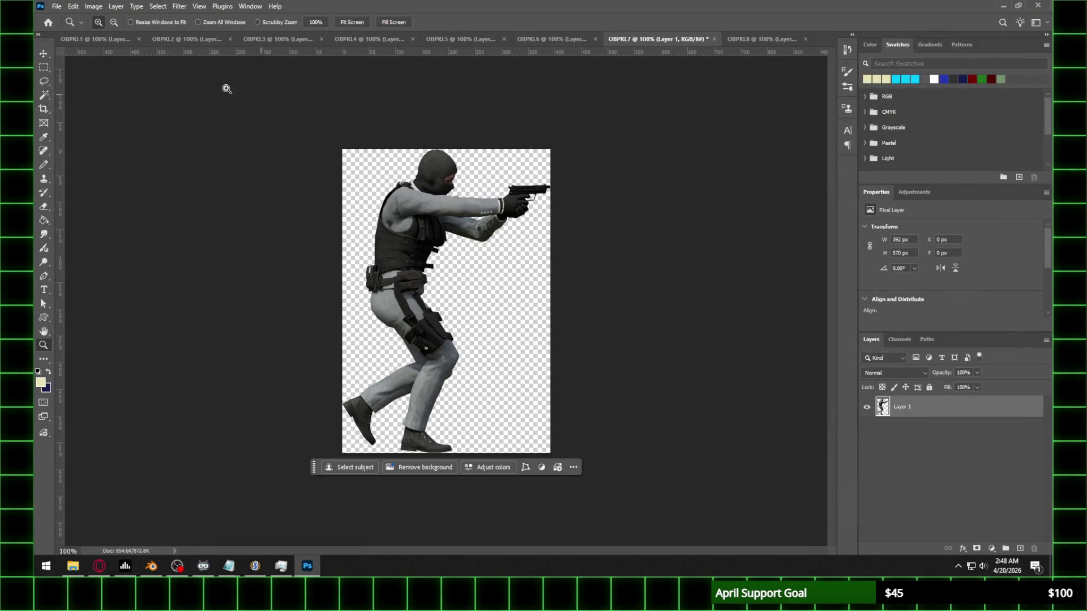
click(58, 5)
click(79, 136)
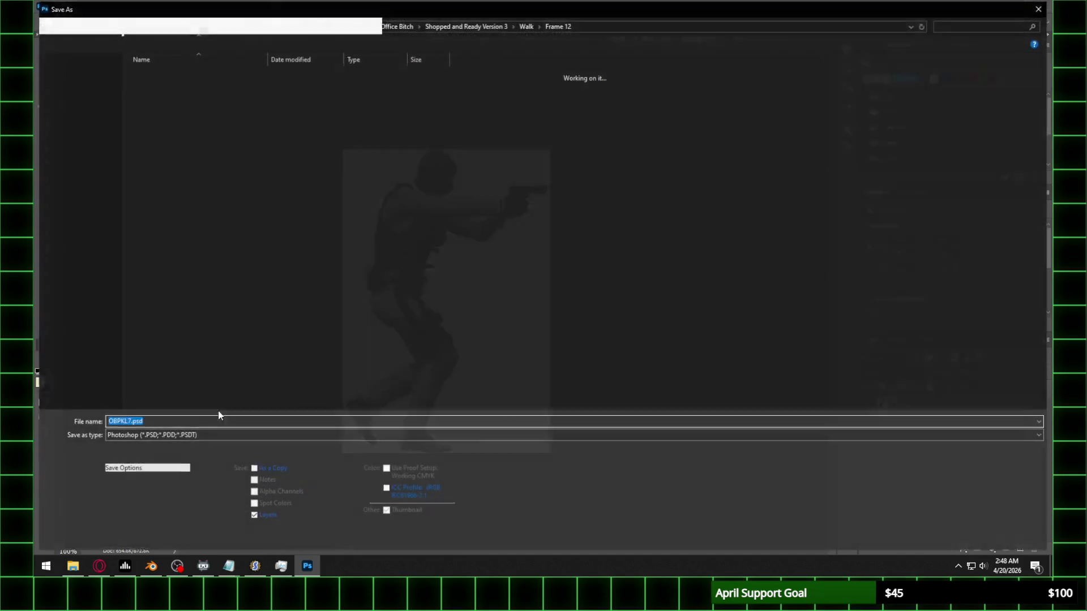
click(186, 434)
click(226, 373)
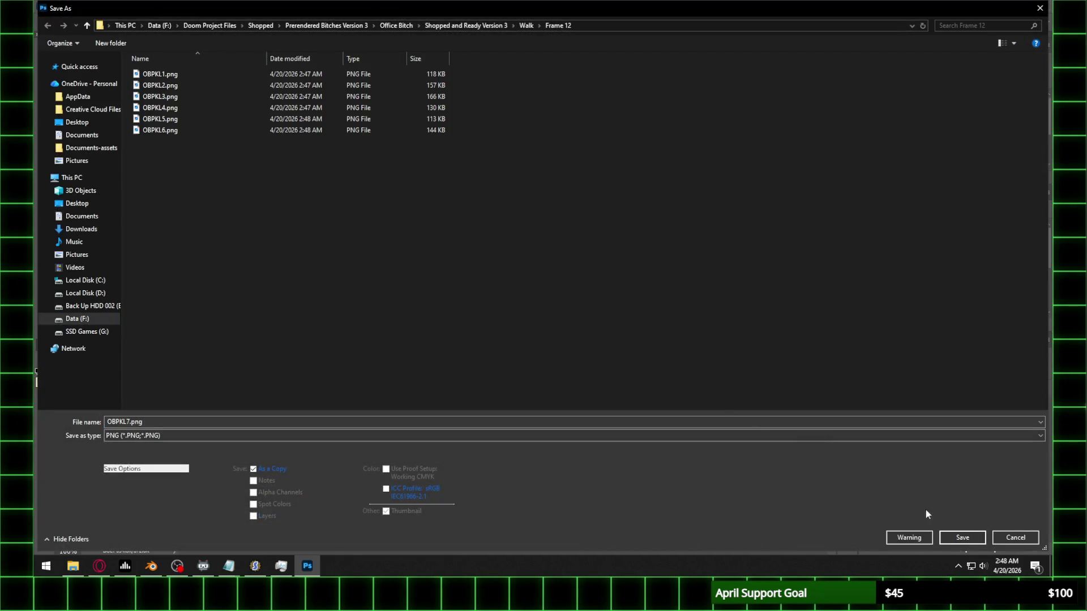
click(962, 537)
click(396, 202)
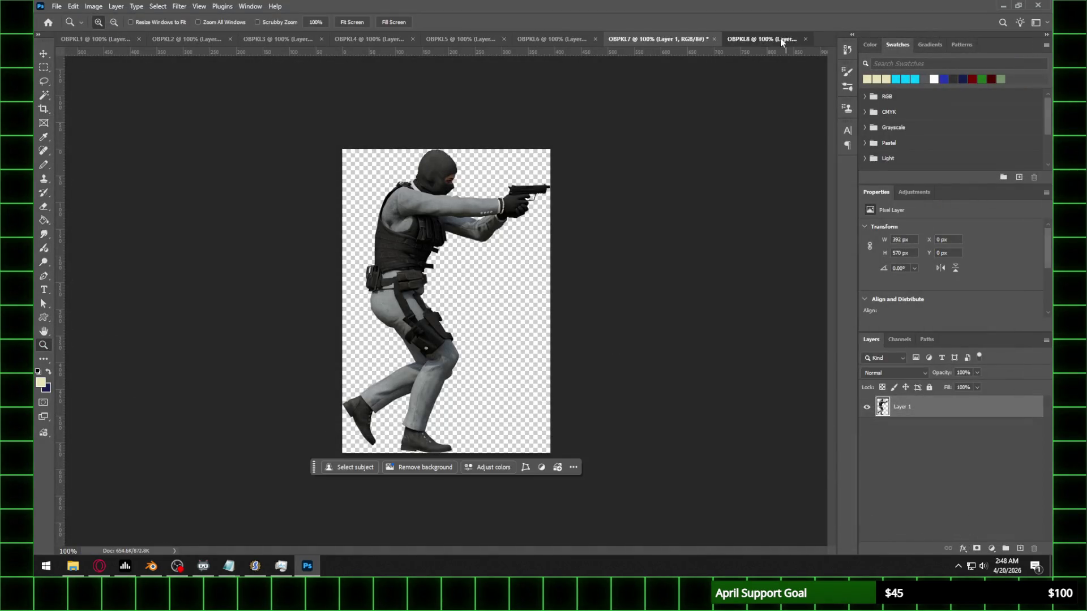
Step: Save OBPKL8 as a PNG, confirming the PNG compression options
click(780, 39)
click(55, 6)
click(79, 137)
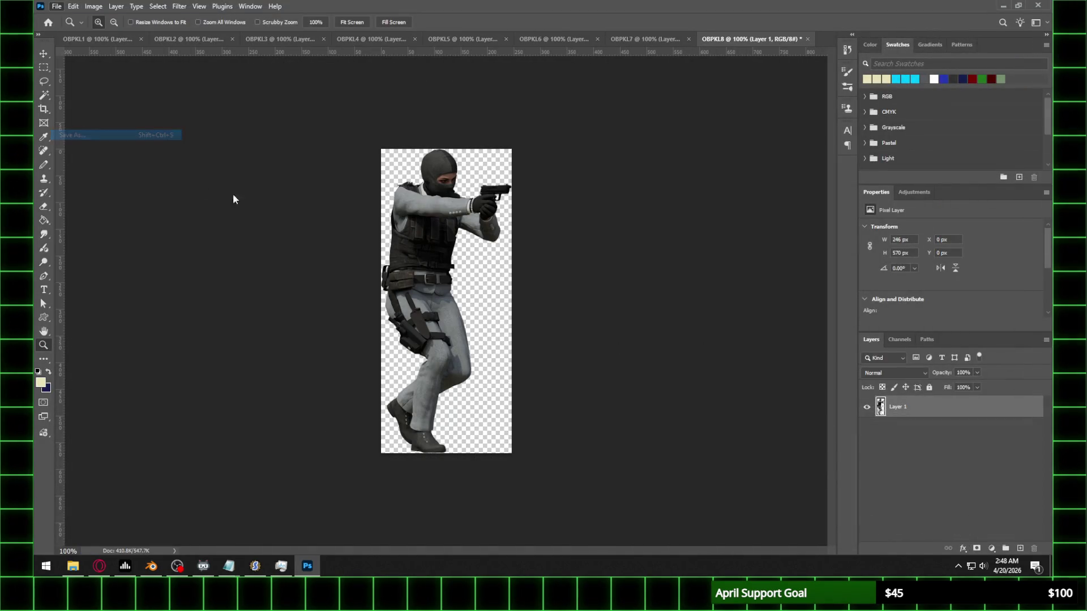
click(175, 435)
click(165, 376)
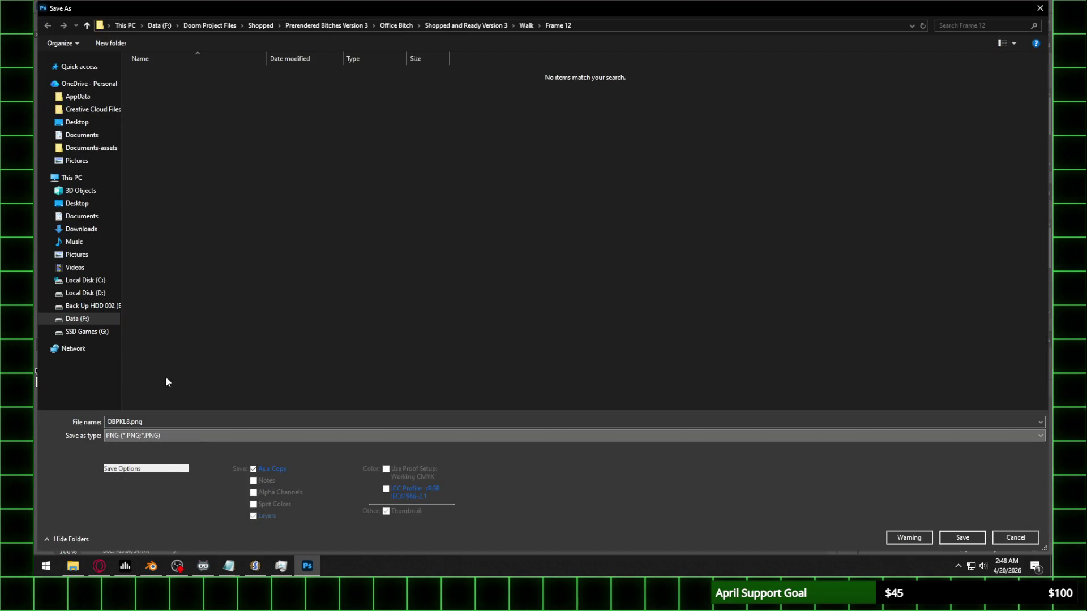
click(983, 537)
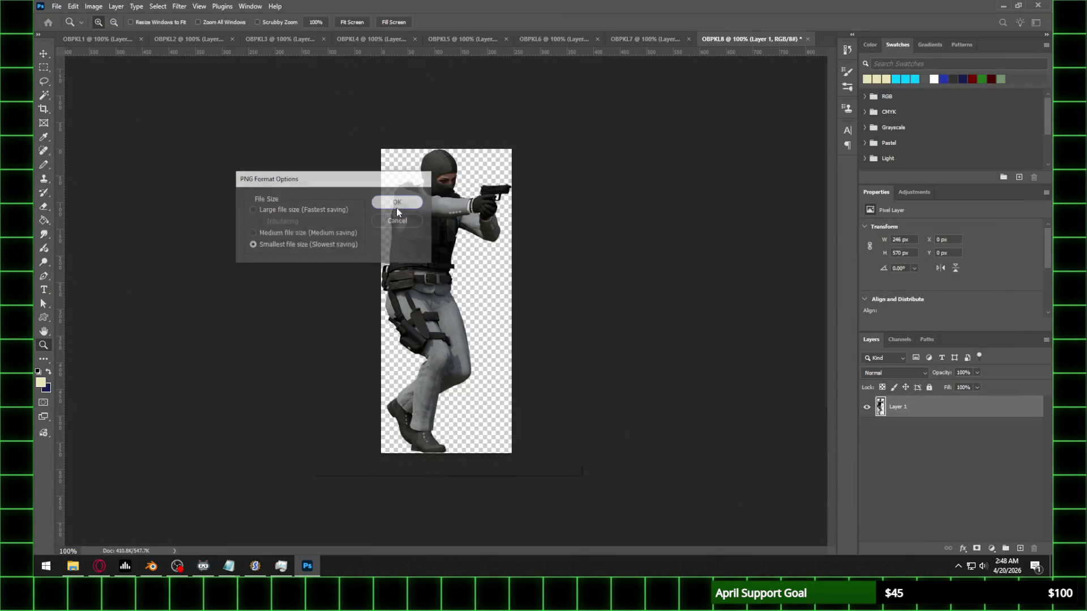
click(396, 205)
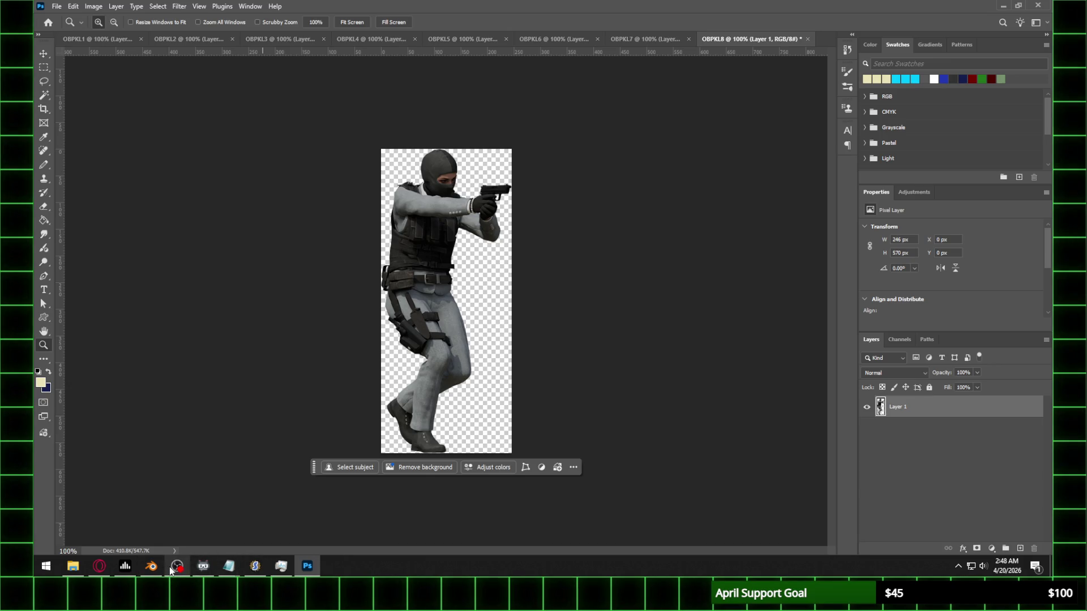
Step: Close the OBPKL8 document without saving and bring in renders OBPK1608–1615
mouse_move(172, 568)
click(52, 5)
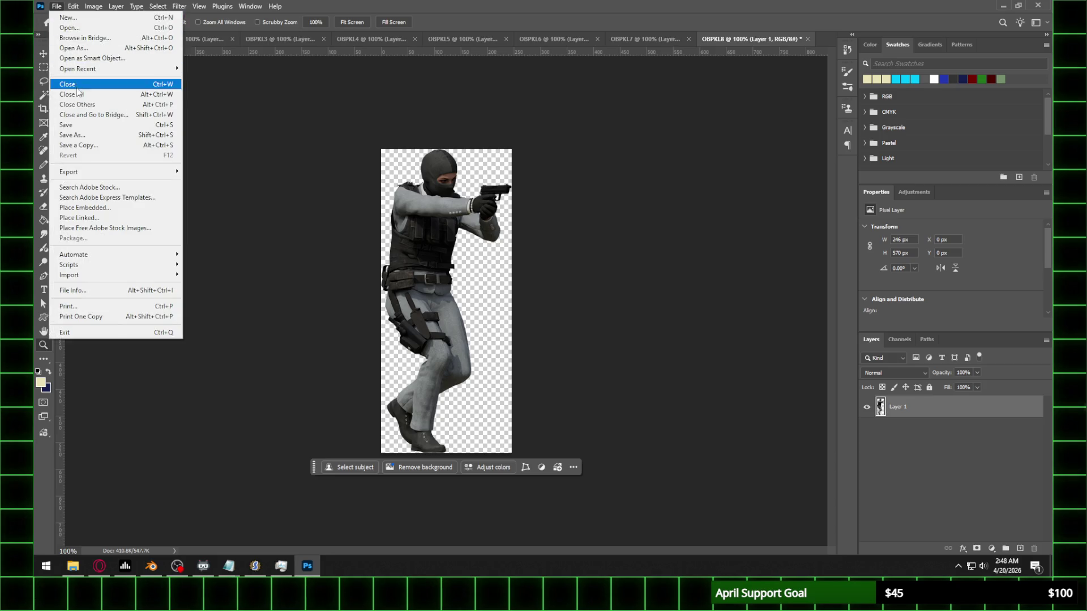
click(74, 87)
click(525, 213)
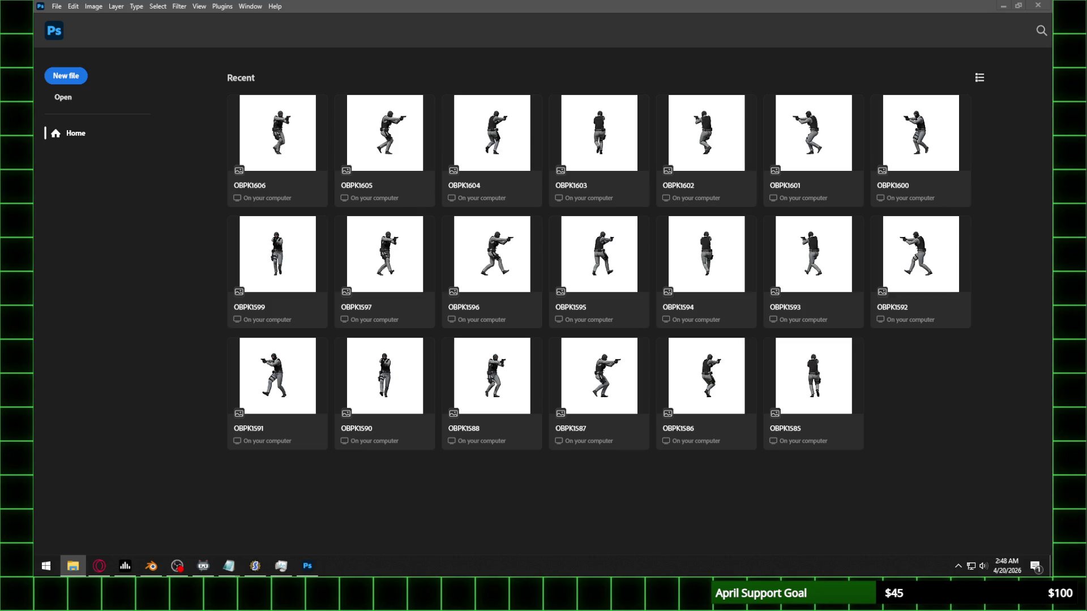
mouse_move(543, 218)
mouse_down()
mouse_move(521, 242)
mouse_move(463, 262)
mouse_up()
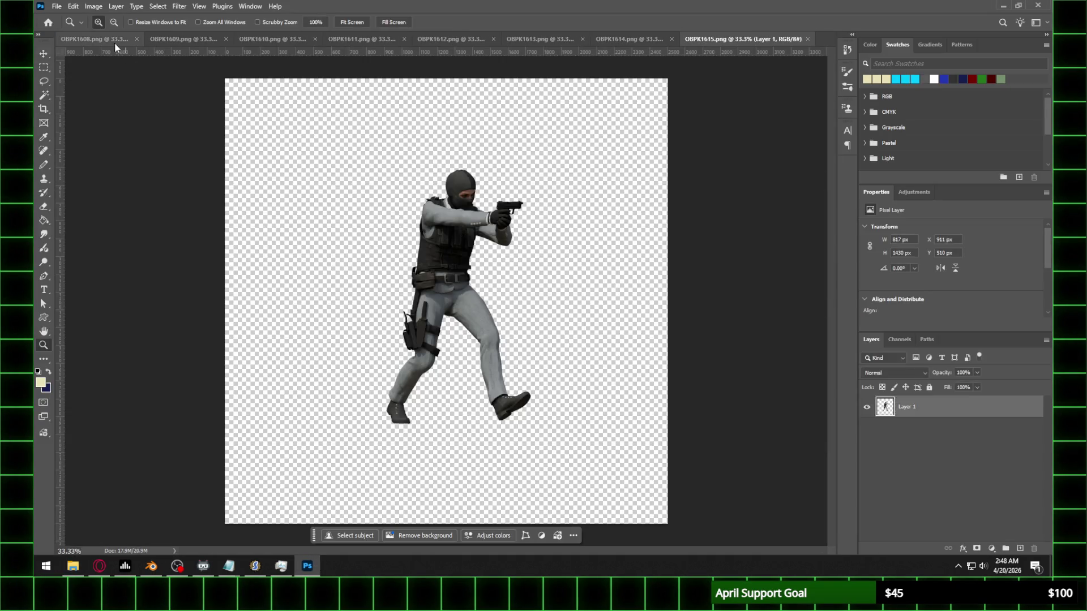
Step: Marquee the soldier in OBPK1608 and paste it into a new clipboard-sized document OBPKM1
click(94, 38)
key(m)
mouse_move(327, 129)
mouse_down()
mouse_move(354, 139)
mouse_move(551, 447)
mouse_up()
click(55, 10)
click(68, 20)
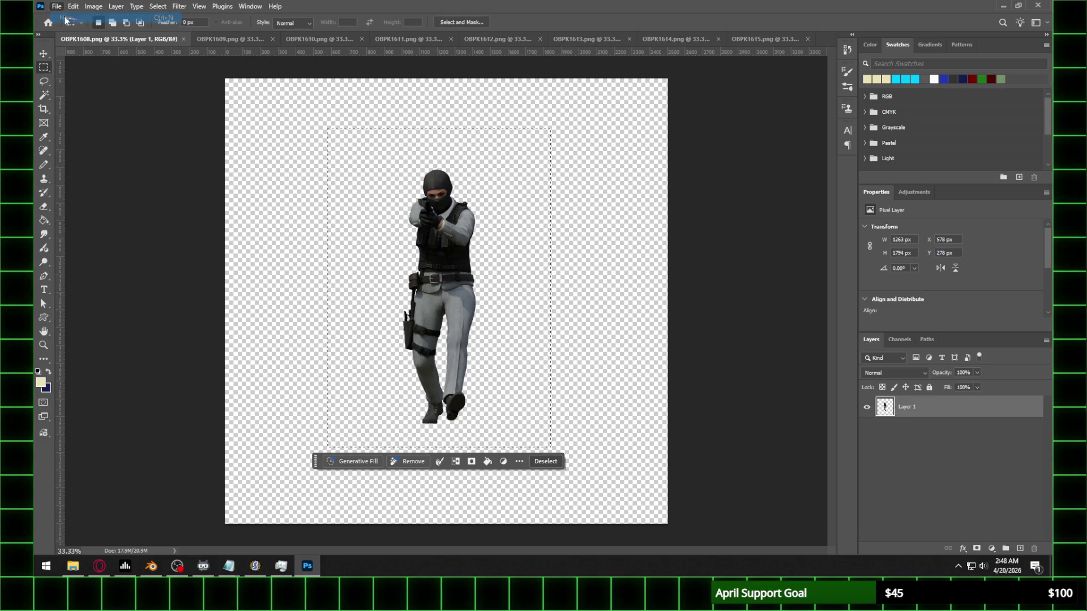
text(OB)
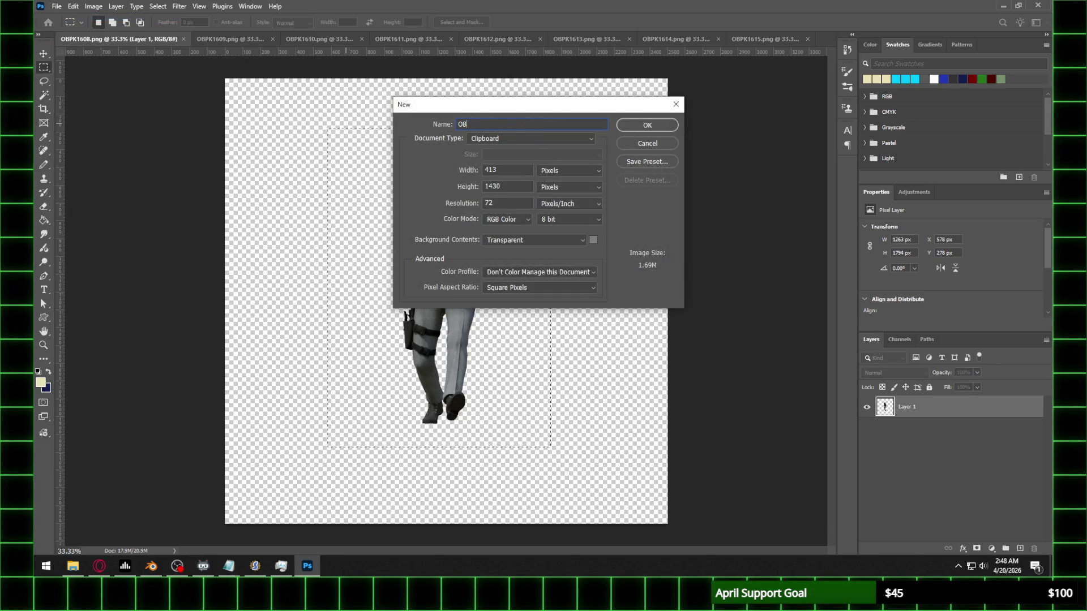
text(PKM1)
key(Return)
key(ctrl+v)
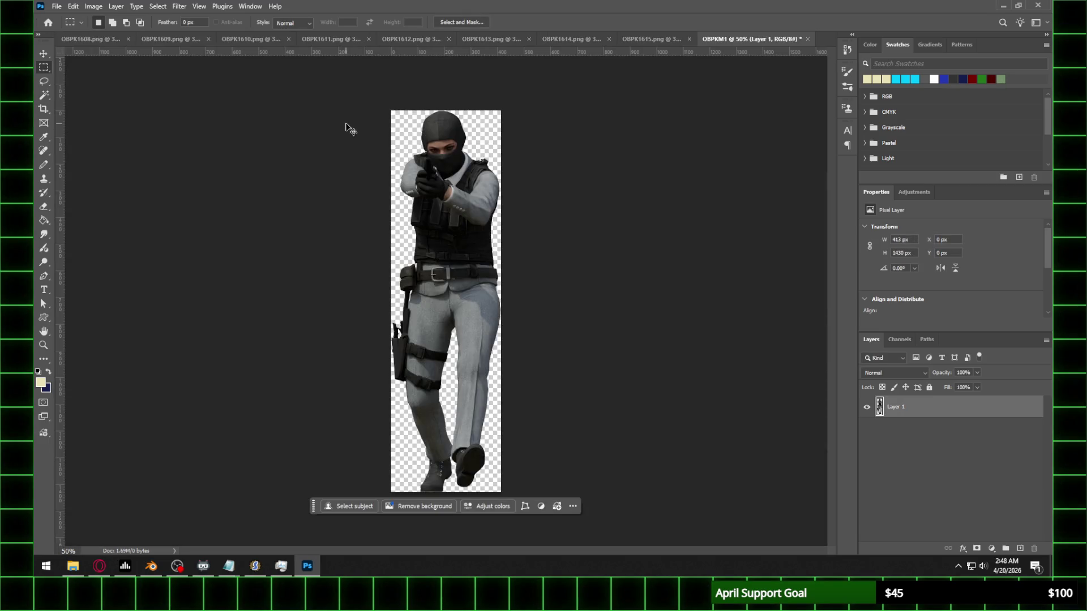
Step: Close OBPK1608 and paste the OBPK1609 soldier into a new document OBPKM2
click(129, 39)
click(118, 39)
drag(293, 132, 543, 444)
click(56, 6)
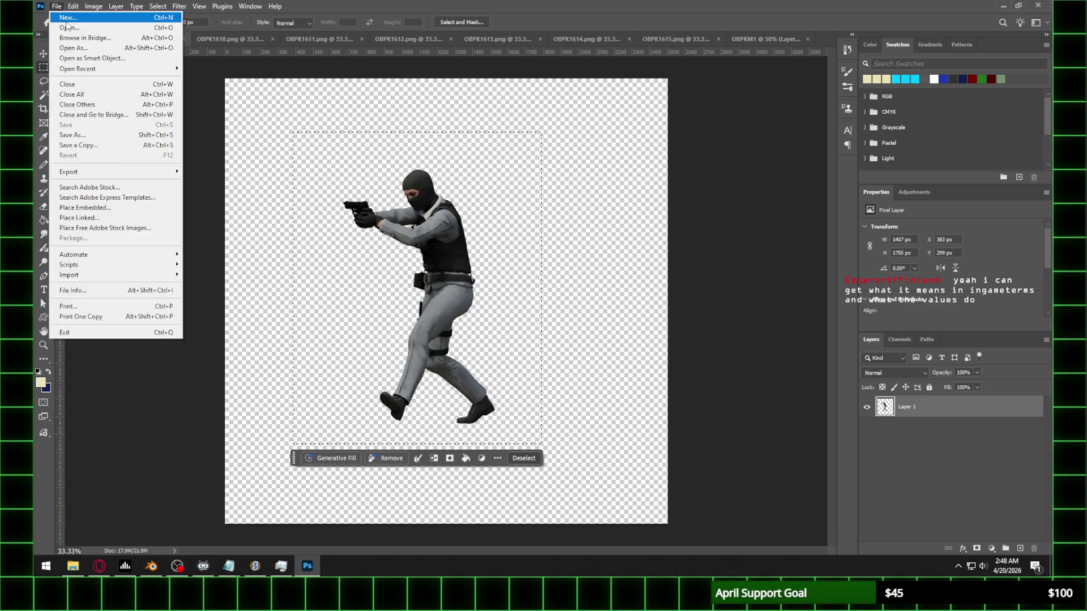
click(67, 23)
text(OBPKM2)
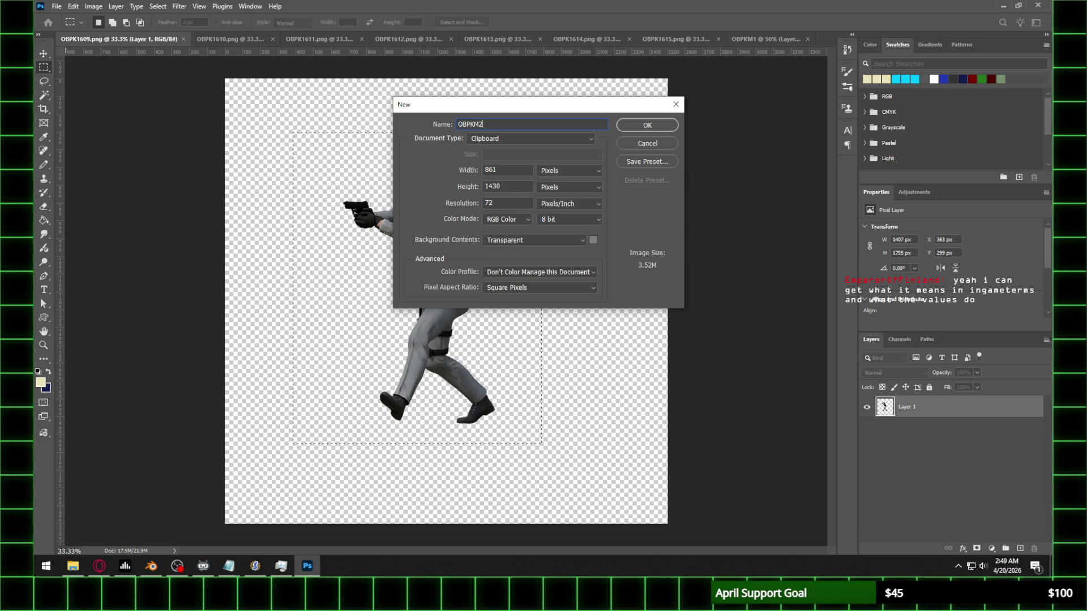
key(Return)
key(ctrl+v)
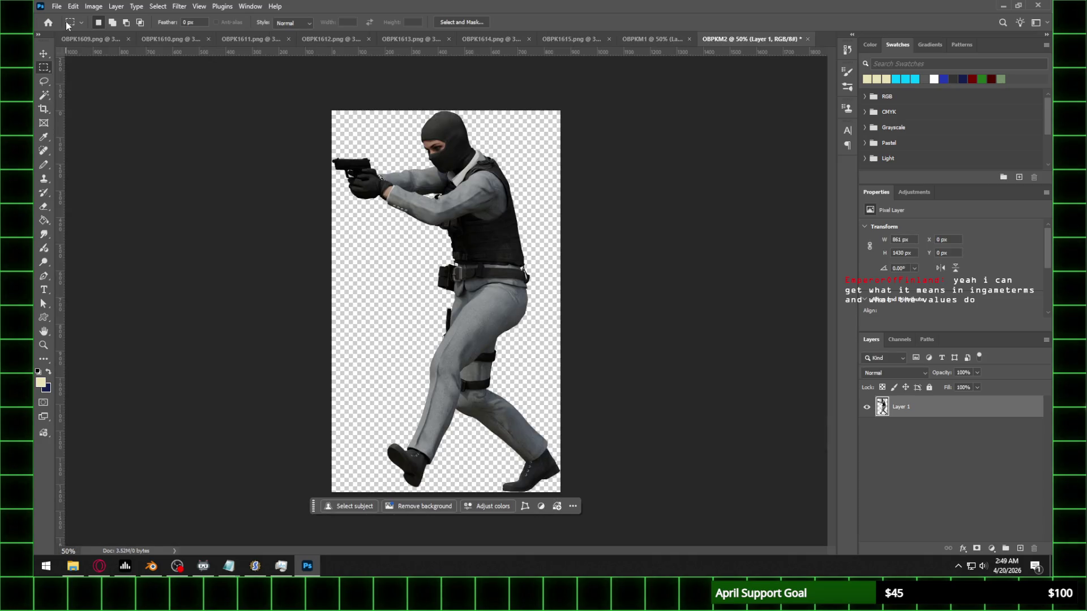
Step: Close OBPK1609 and paste the OBPK1610 soldier into a new document OBPKM3
click(90, 42)
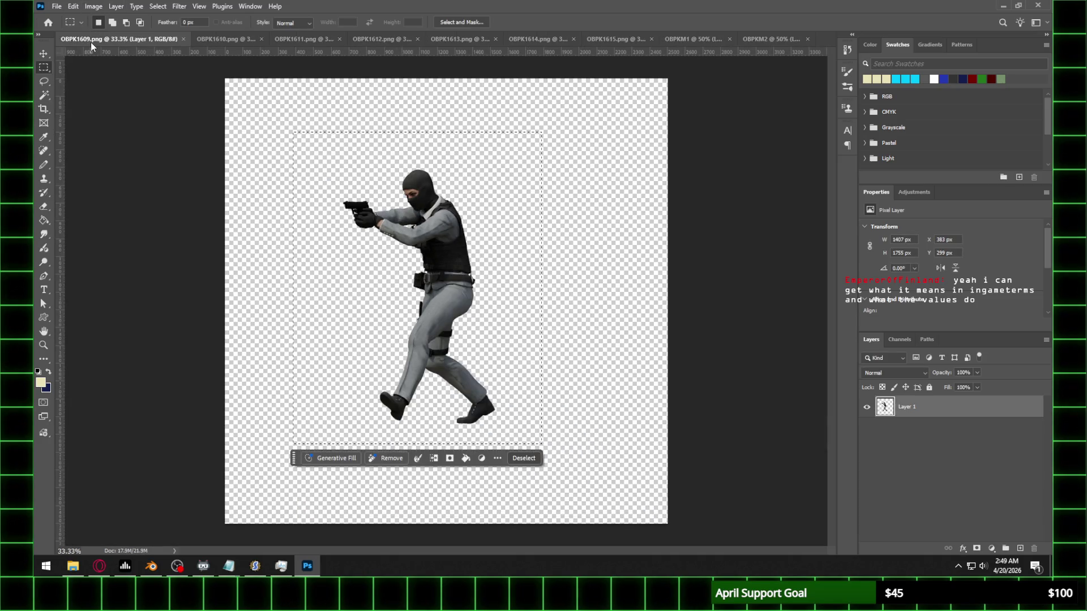
click(184, 40)
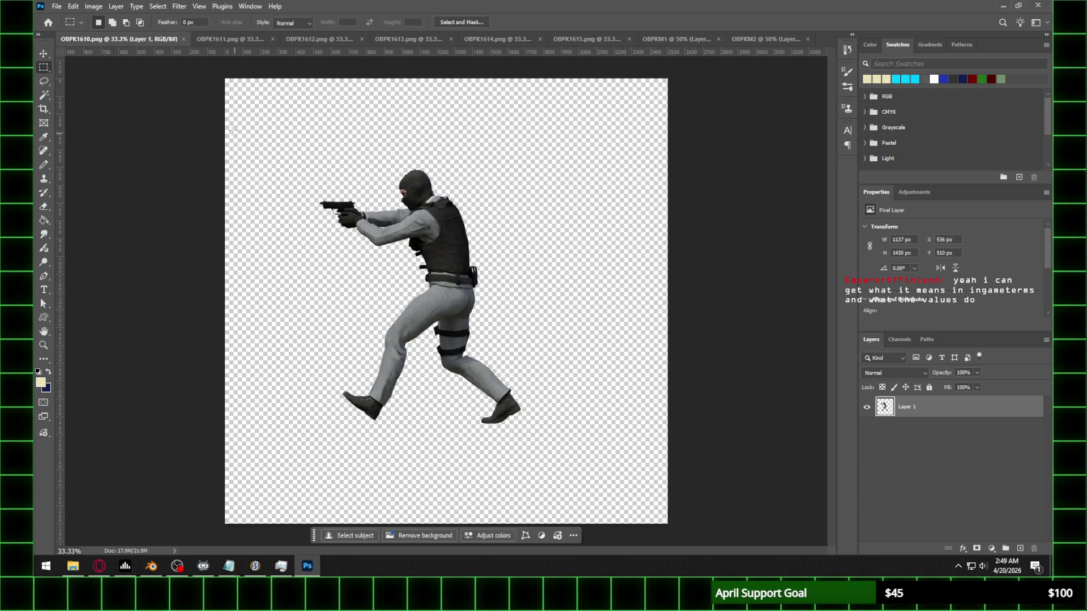
drag(232, 129, 598, 460)
click(57, 6)
click(59, 19)
text(1)
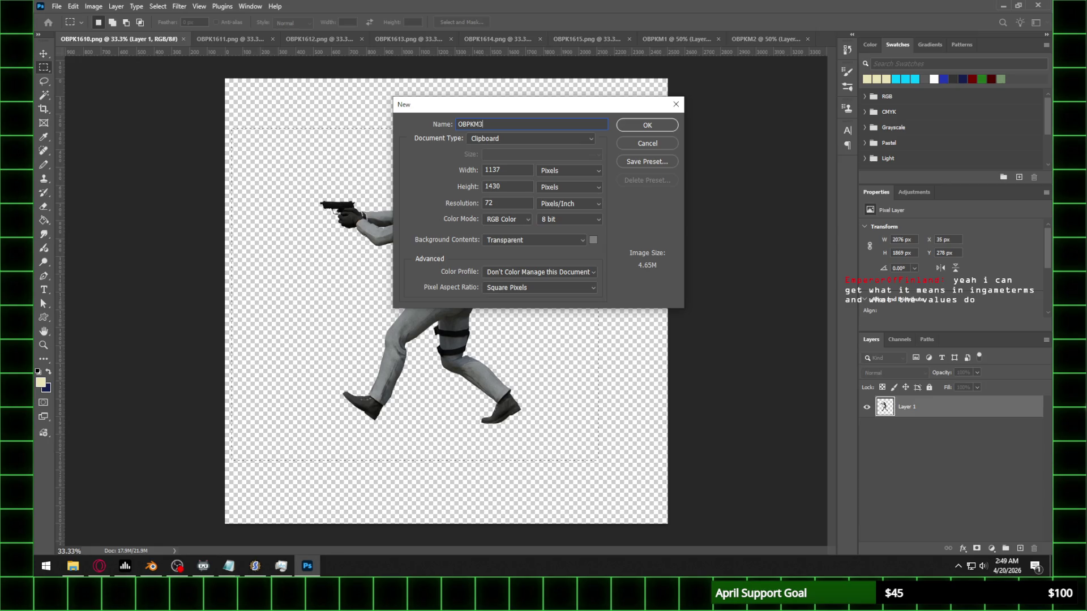
key(Return)
key(ctrl+v)
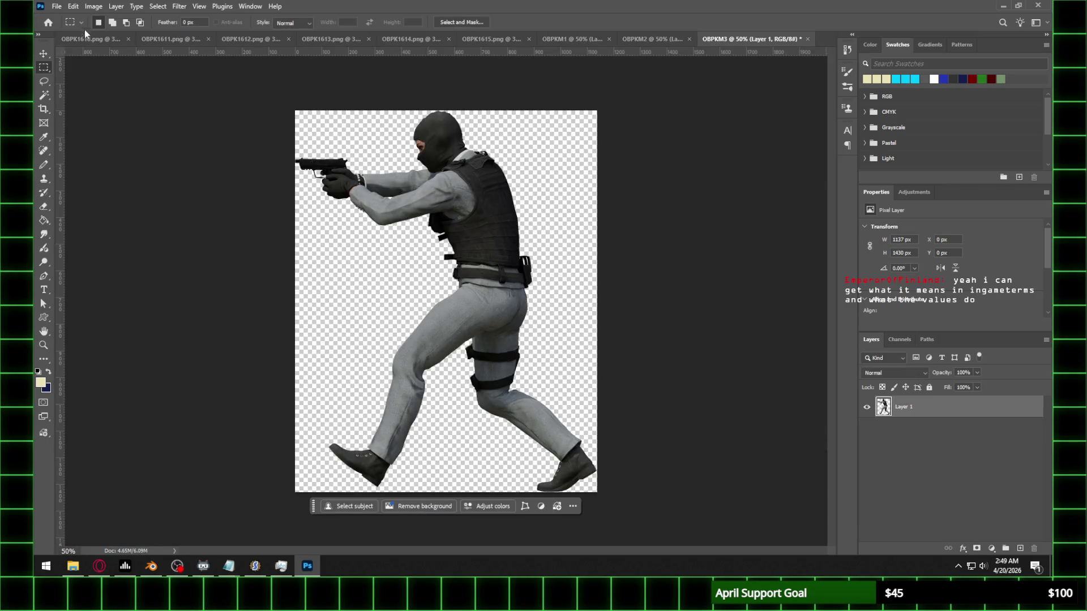
Step: Close OBPK1610 and paste the OBPK1611 soldier into a new document OBPKM4
click(128, 39)
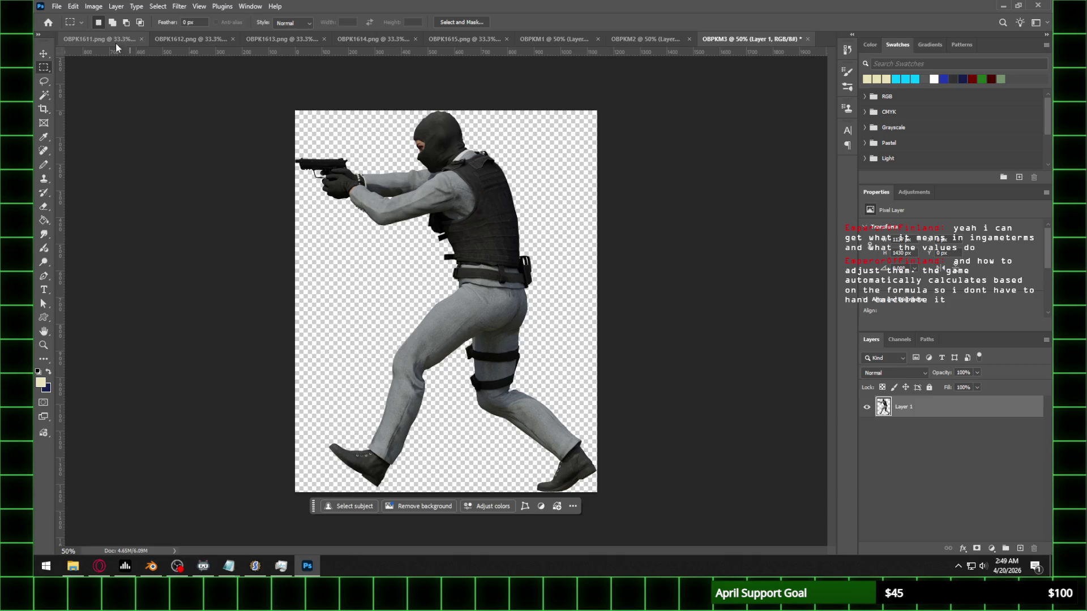
key(ctrl+Tab)
drag(515, 349, 548, 447)
click(56, 6)
click(71, 18)
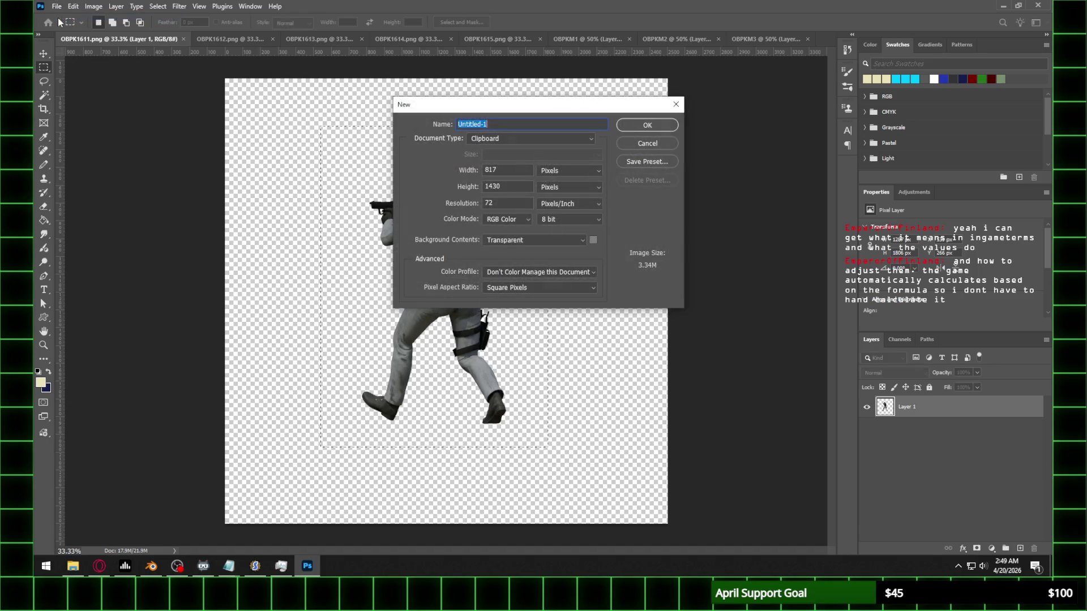
text(PKM4)
key(Return)
key(ctrl+v)
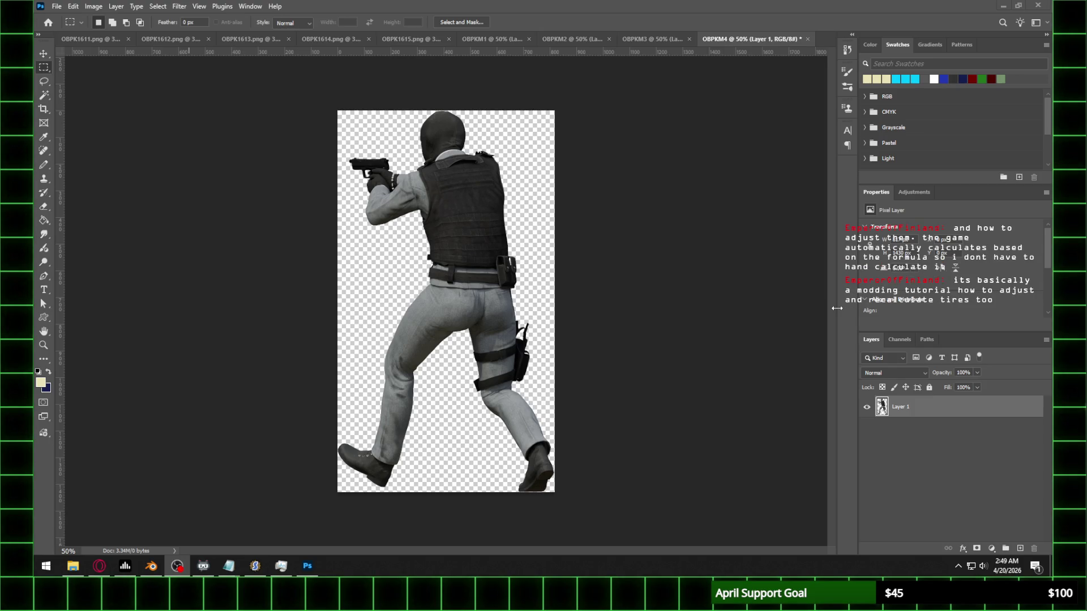
Step: Close OBPK1611 and paste the OBPK1612 soldier into a new document OBPKM5
click(80, 39)
click(183, 38)
click(119, 39)
mouse_move(390, 139)
mouse_down()
mouse_move(506, 320)
mouse_move(520, 444)
mouse_up()
click(57, 6)
click(67, 18)
text(OBPKM45)
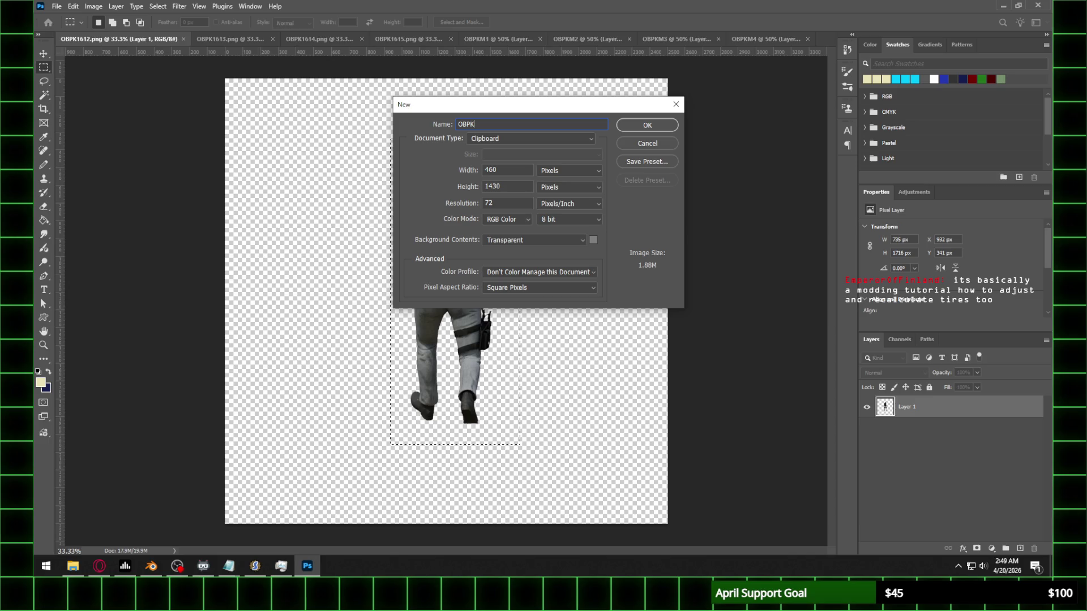
key(BackSpace)
key(BackSpace)
text(5)
key(Return)
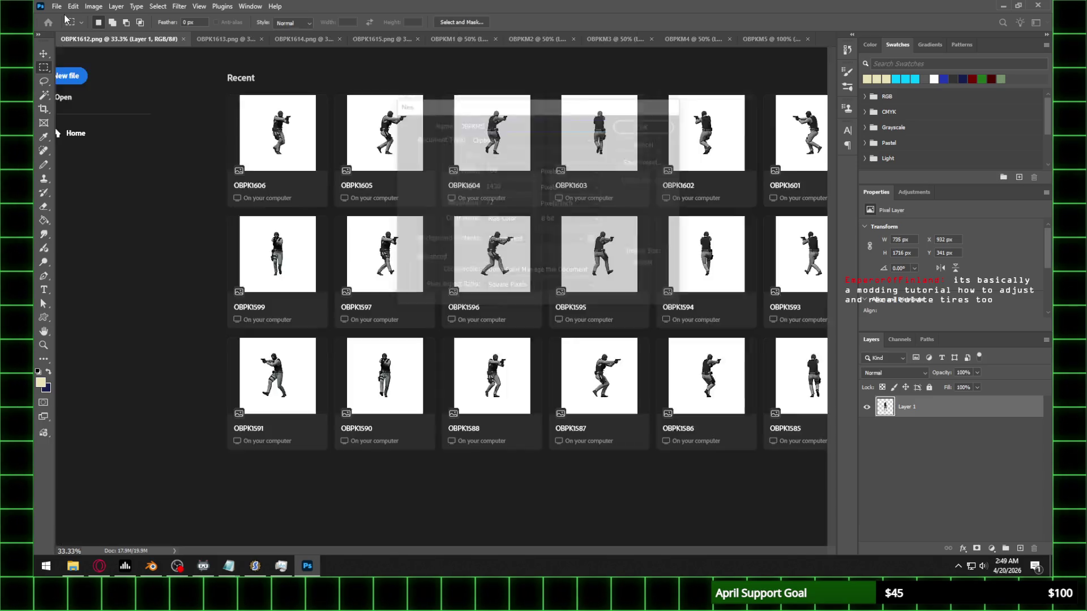
key(ctrl+v)
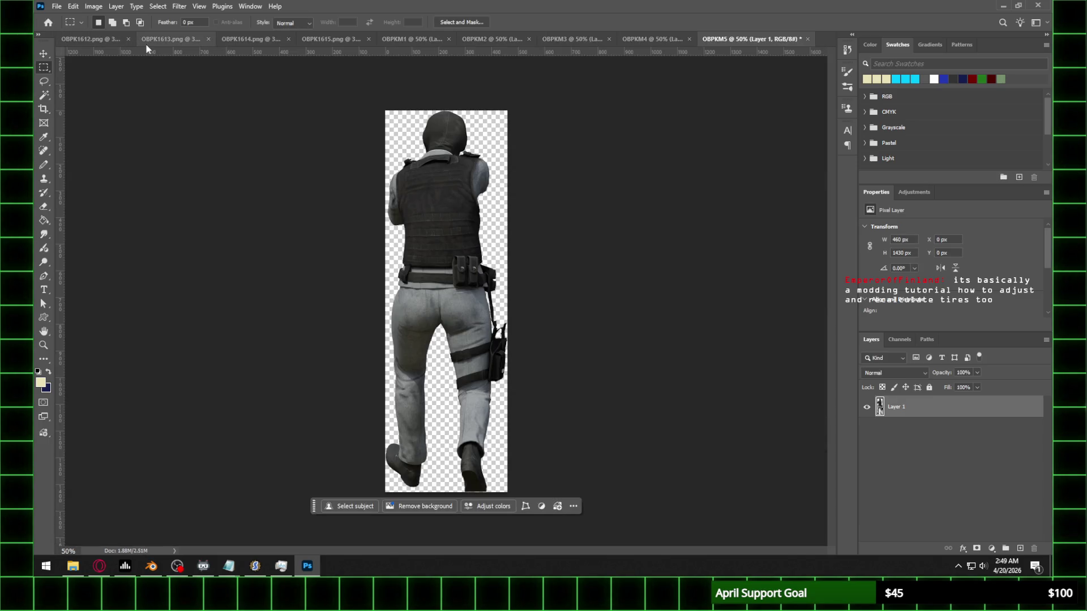
Step: Close OBPK1612 and paste the OBPK1613 soldier into a new document OBPKM6
click(73, 40)
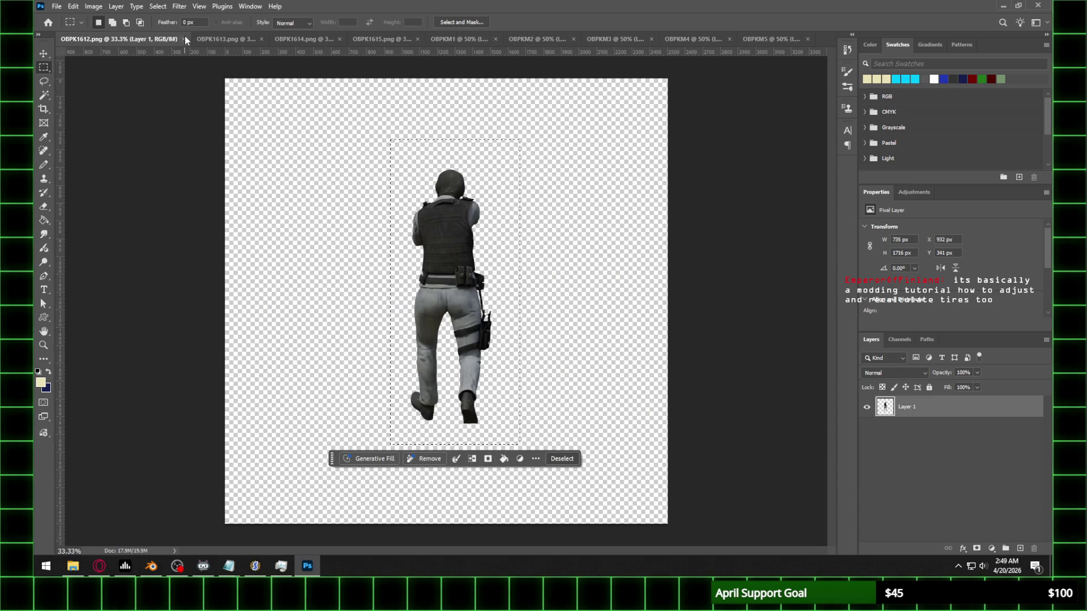
click(184, 37)
click(104, 39)
drag(359, 136, 579, 451)
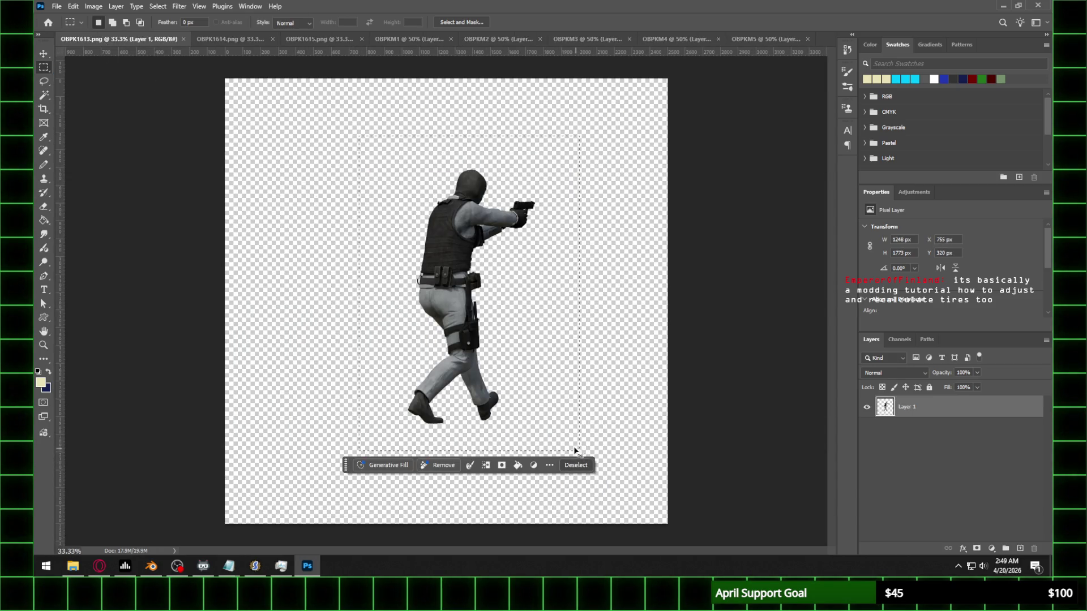
click(57, 6)
click(65, 17)
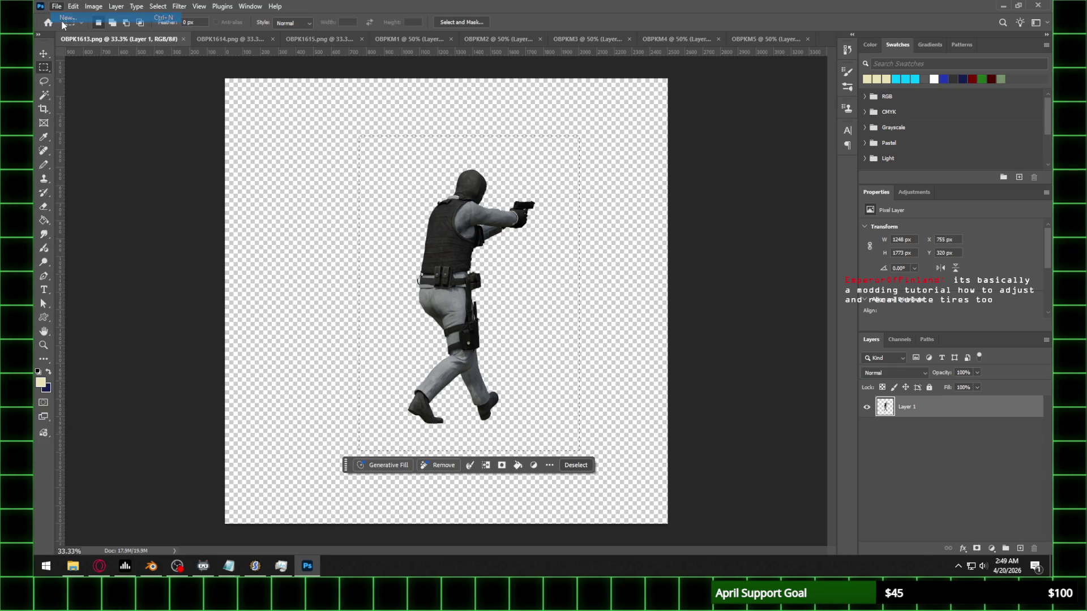
text(P)
key(BackSpace)
text(OBPK)
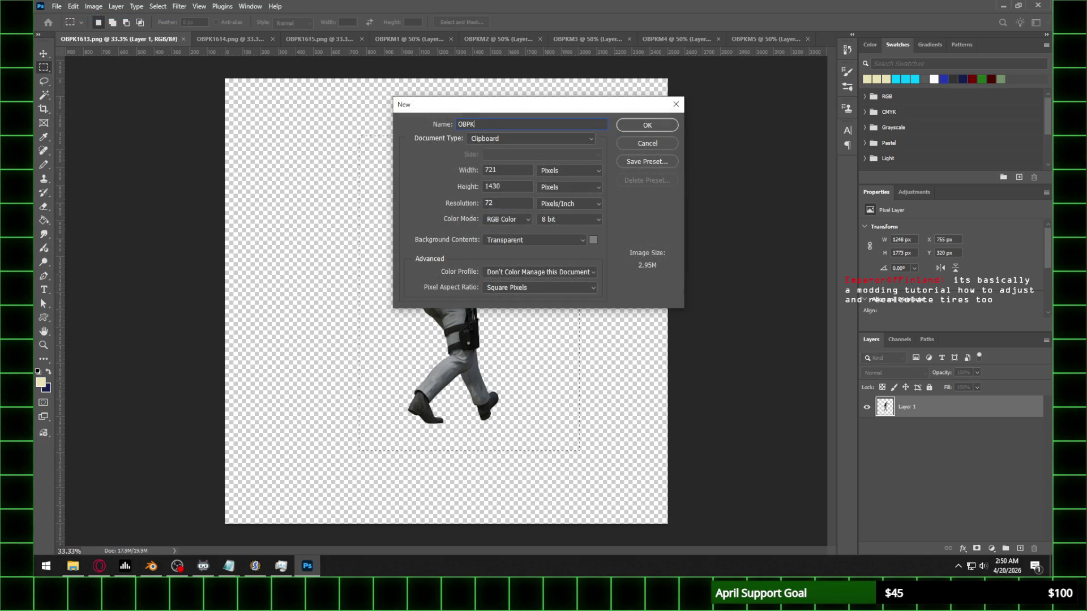
text(M6)
key(Return)
key(ctrl+v)
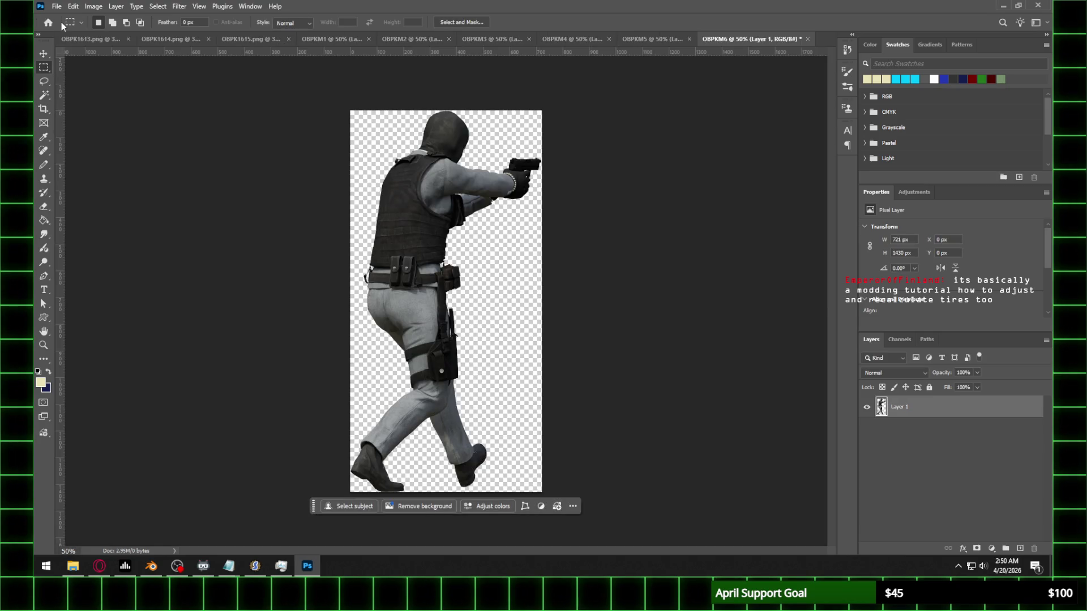
Step: Close OBPK1613 and paste the OBPK1614 soldier into a new document OBPKM7
click(128, 39)
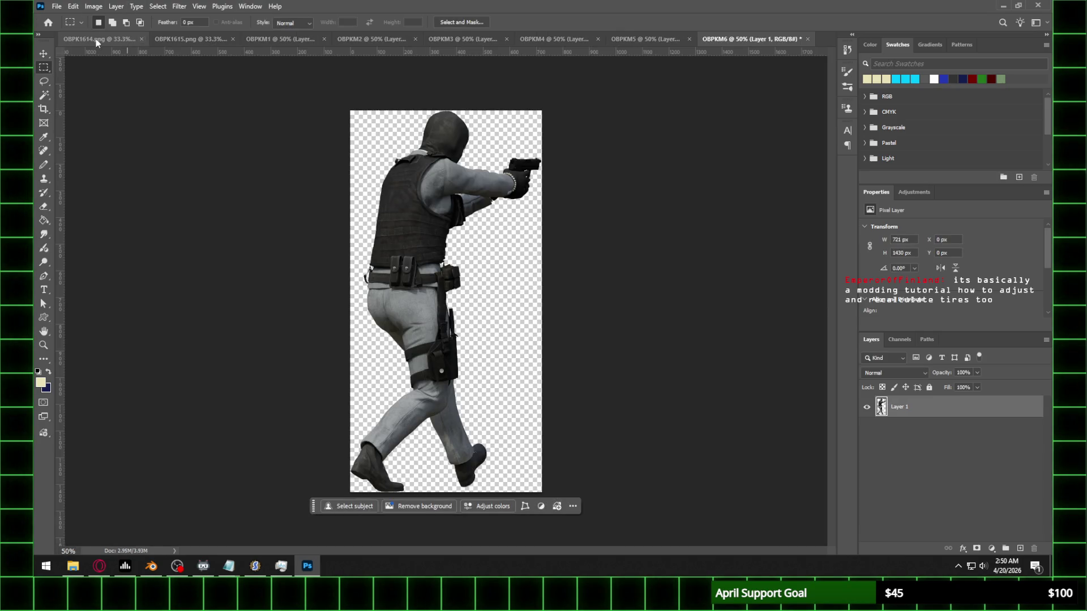
drag(461, 264, 617, 449)
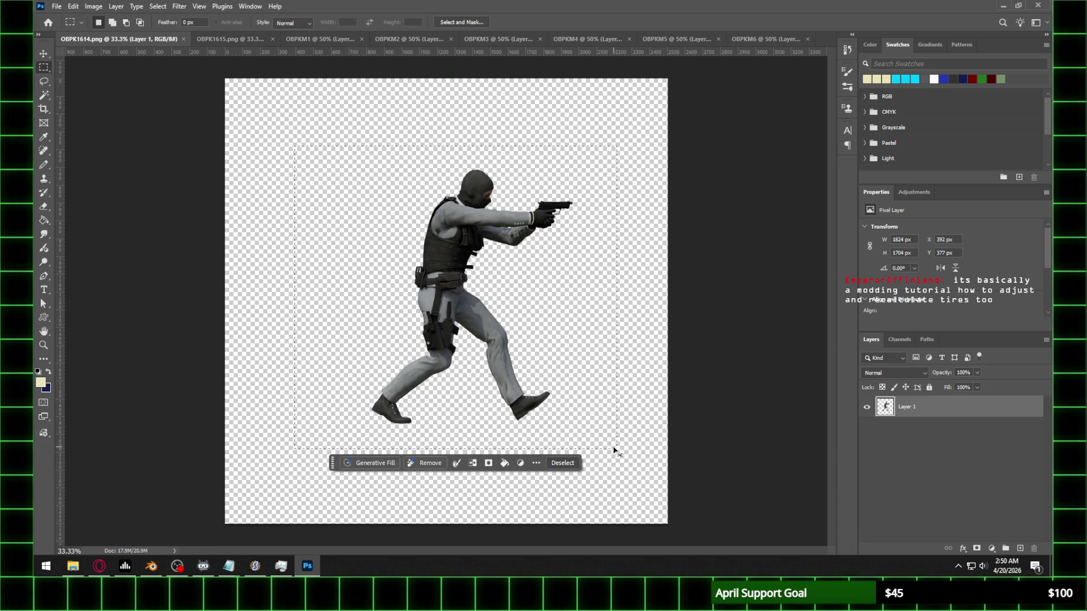
click(56, 6)
click(57, 17)
text(OBPKM7)
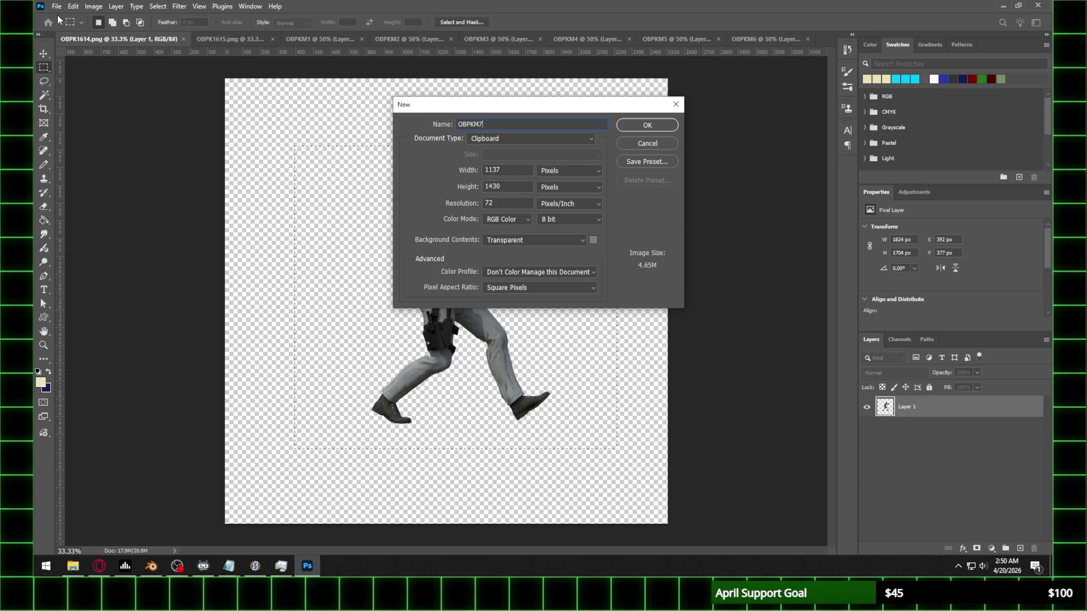
key(Return)
key(ctrl+v)
Step: Close OBPK1614, then copy the OBPK1615 soldier into a new document OBPKM8
click(128, 39)
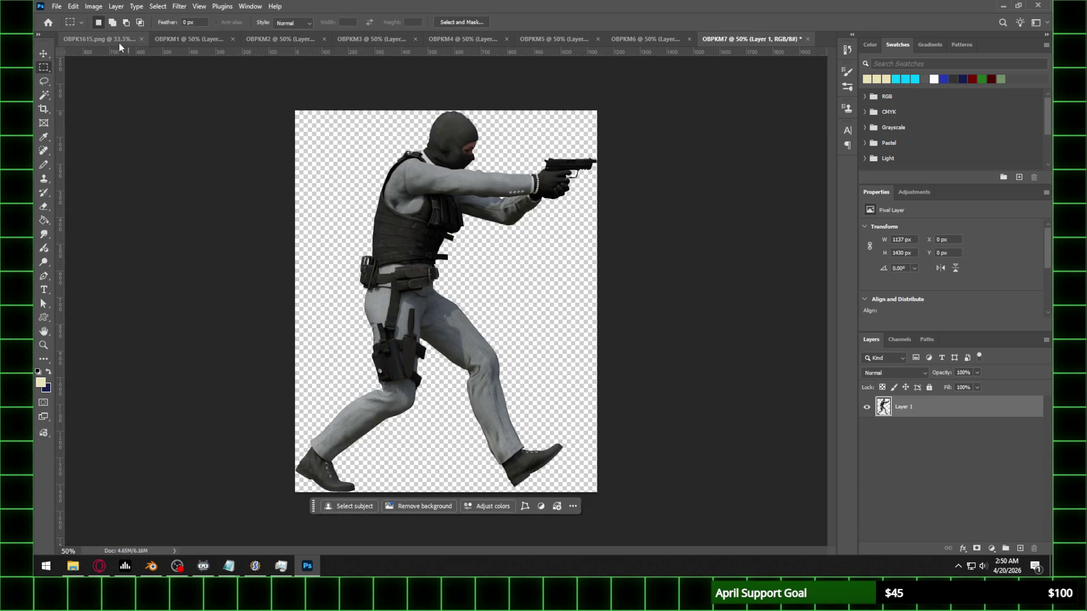
click(113, 39)
mouse_move(303, 138)
mouse_down()
mouse_move(601, 469)
mouse_move(613, 457)
mouse_up()
key(ctrl+c)
click(56, 6)
click(61, 18)
text(O)
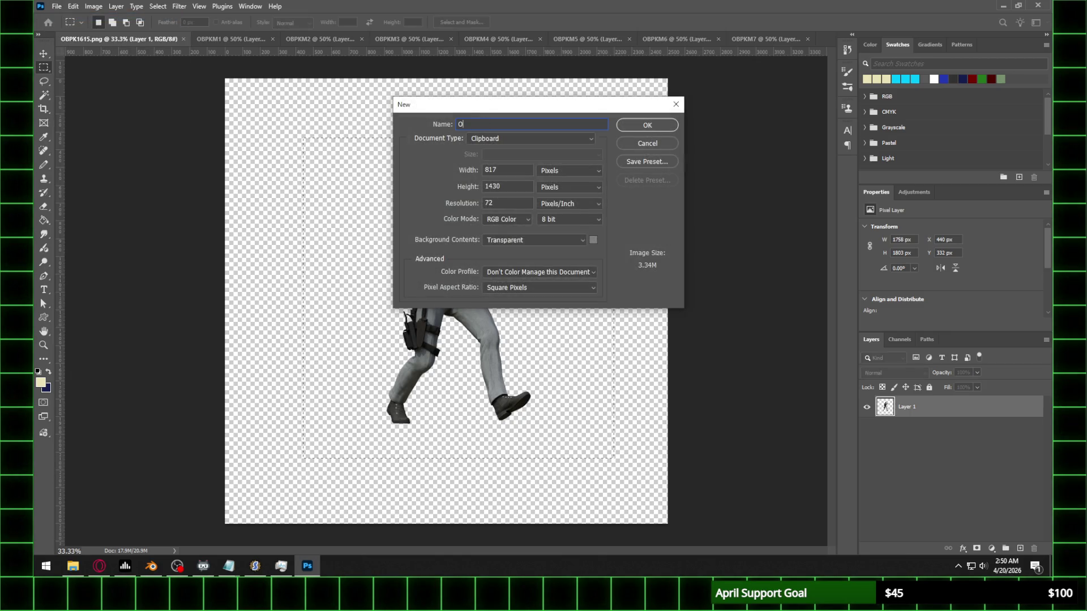
text(BPKM8)
key(Return)
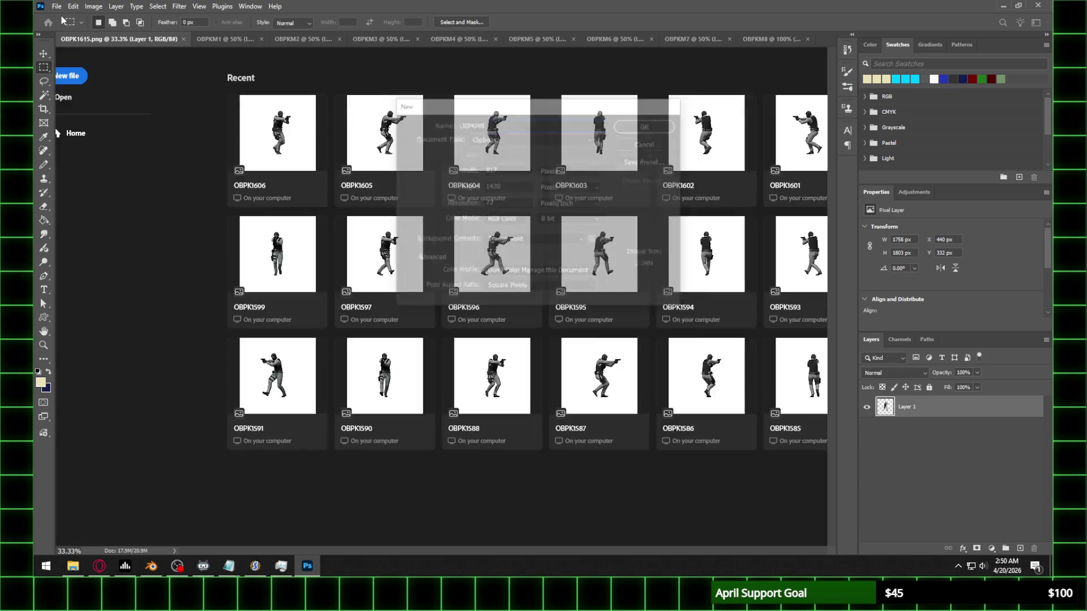
key(ctrl+v)
Step: Close OBPK1615 and resize OBPKM1 to 40% via Image Size
click(128, 39)
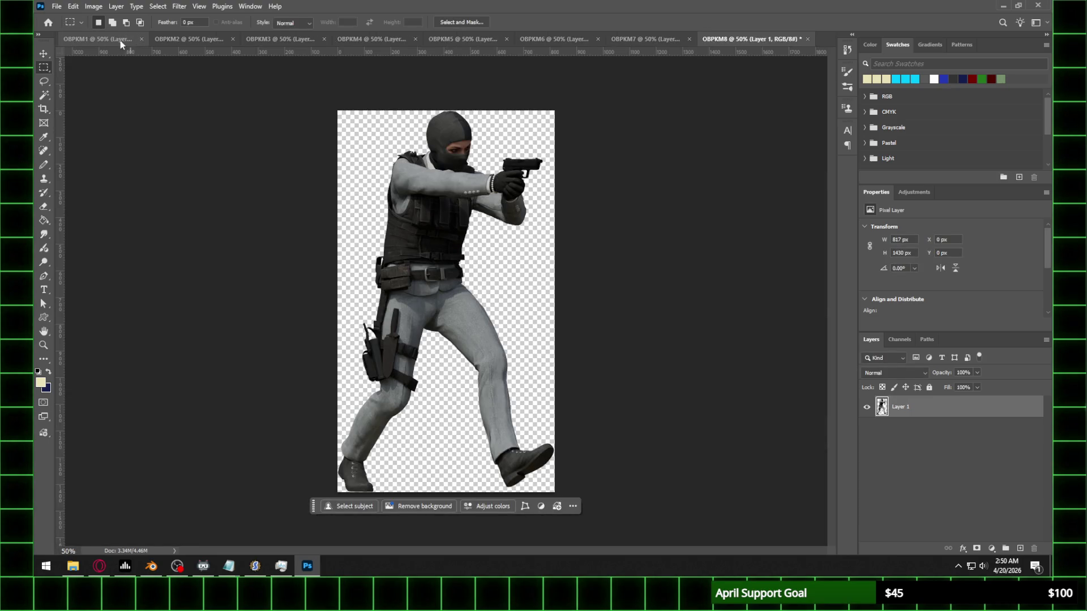
click(94, 6)
click(122, 83)
text(40)
key(Return)
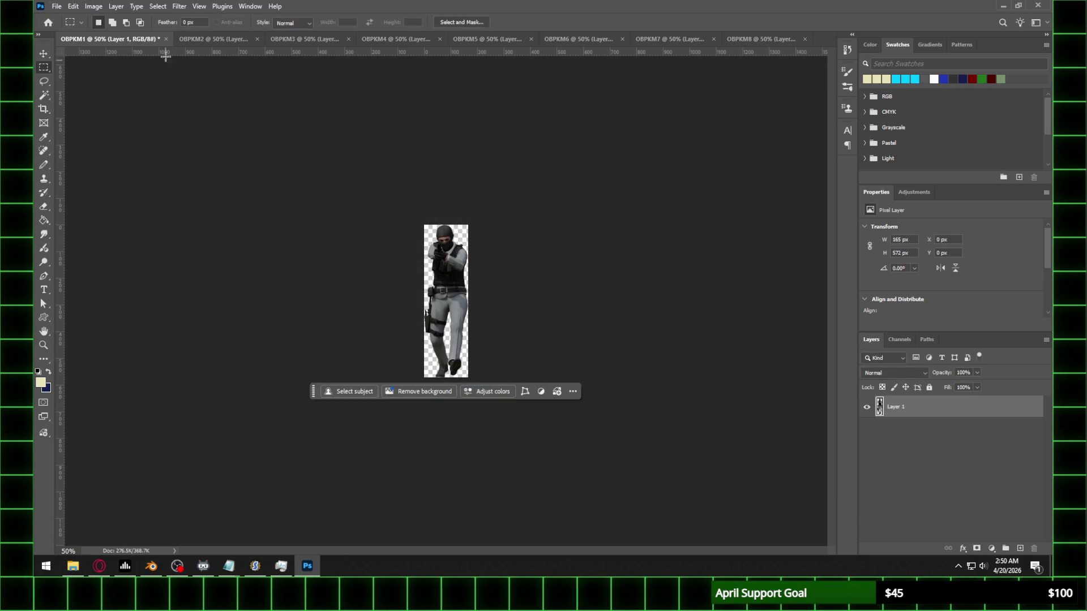
Step: Resize OBPKM2 to 40% and view it at 100%
key(z)
click(389, 199)
click(169, 39)
click(93, 6)
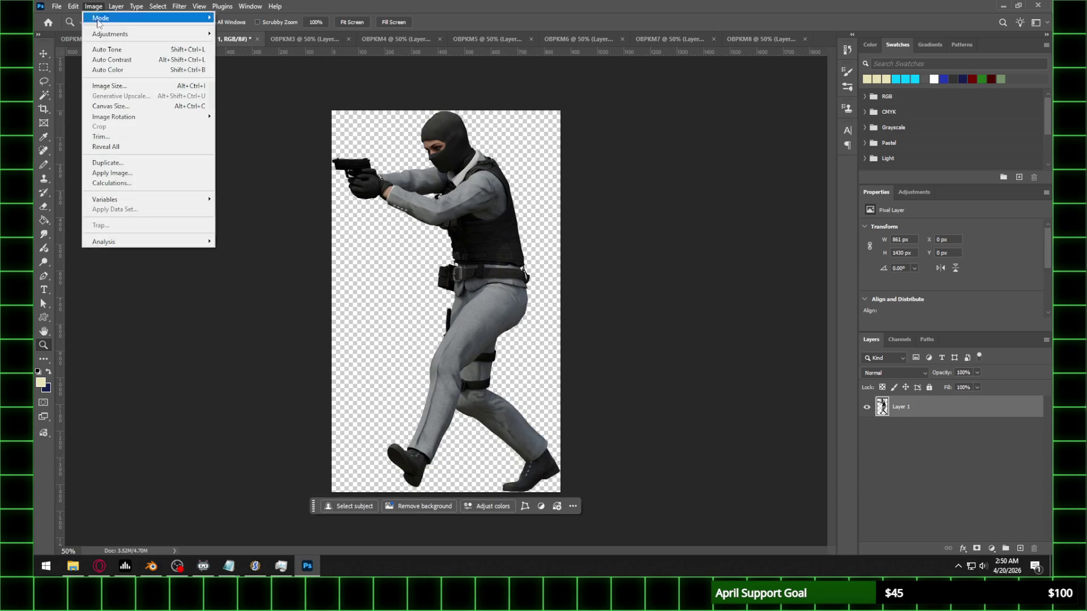
click(118, 83)
key(Return)
key(z)
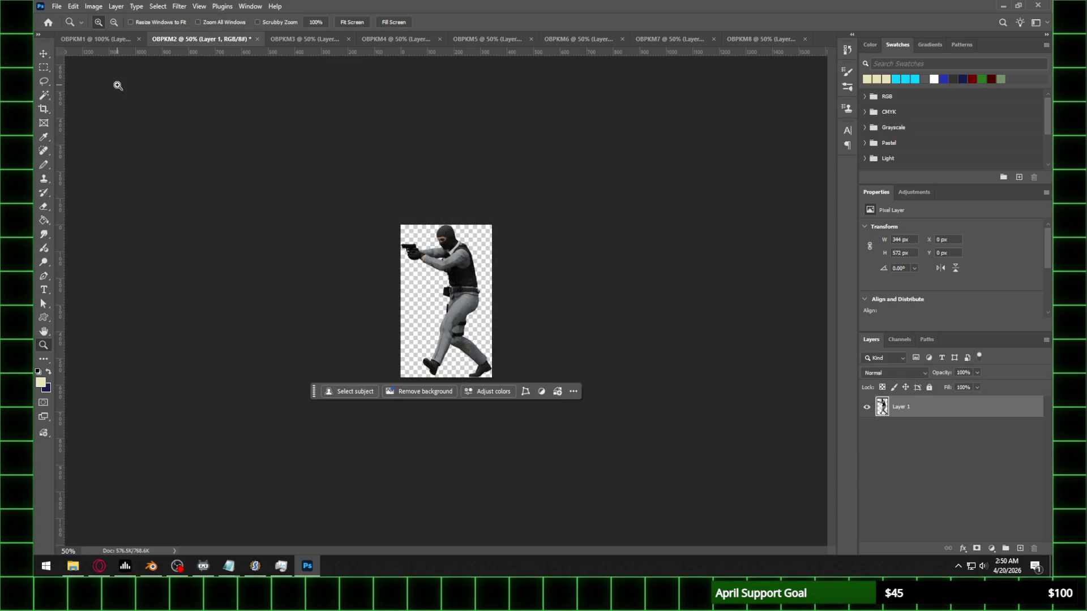
click(436, 198)
Step: Resize OBPKM3 to 40% and view it at 100%
click(298, 38)
click(94, 6)
click(120, 85)
text(40)
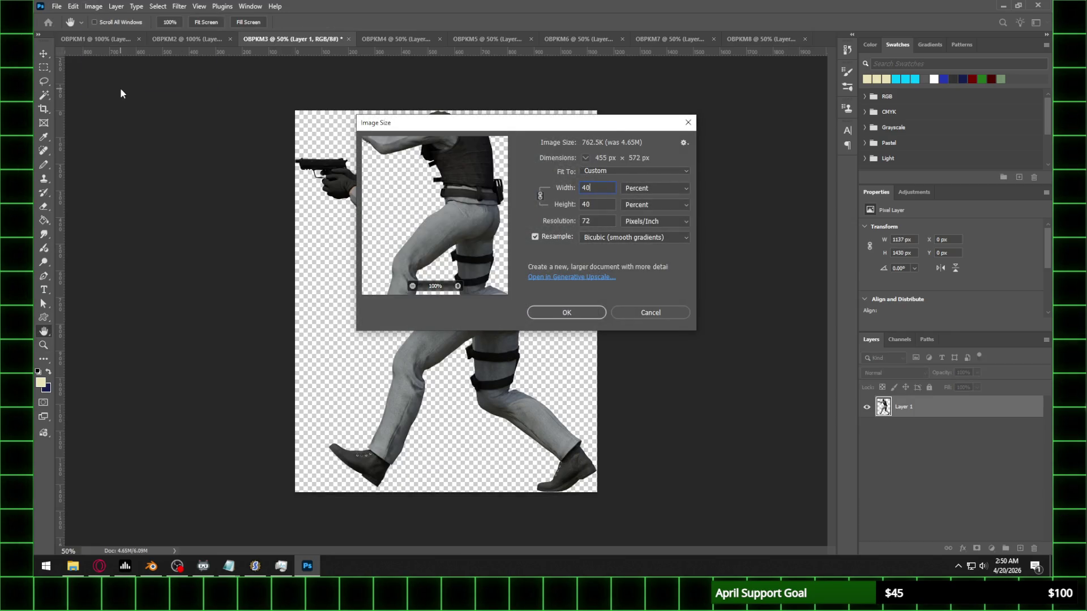
key(Return)
key(z)
click(449, 196)
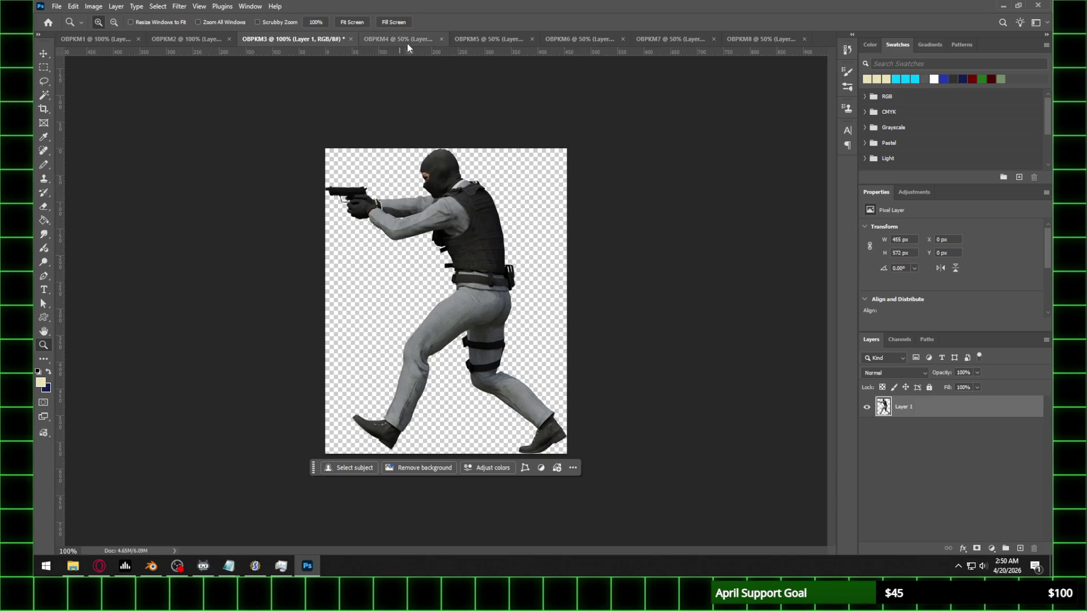
Step: Resize OBPKM4 to 40%, giving 327×572 px
click(402, 39)
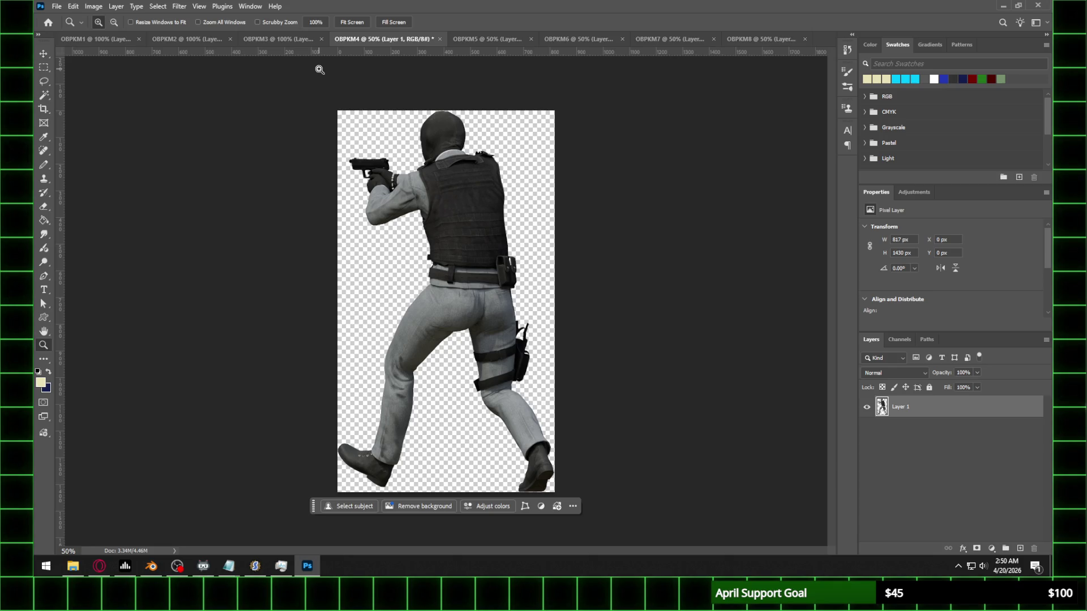
click(94, 6)
click(115, 86)
text(40)
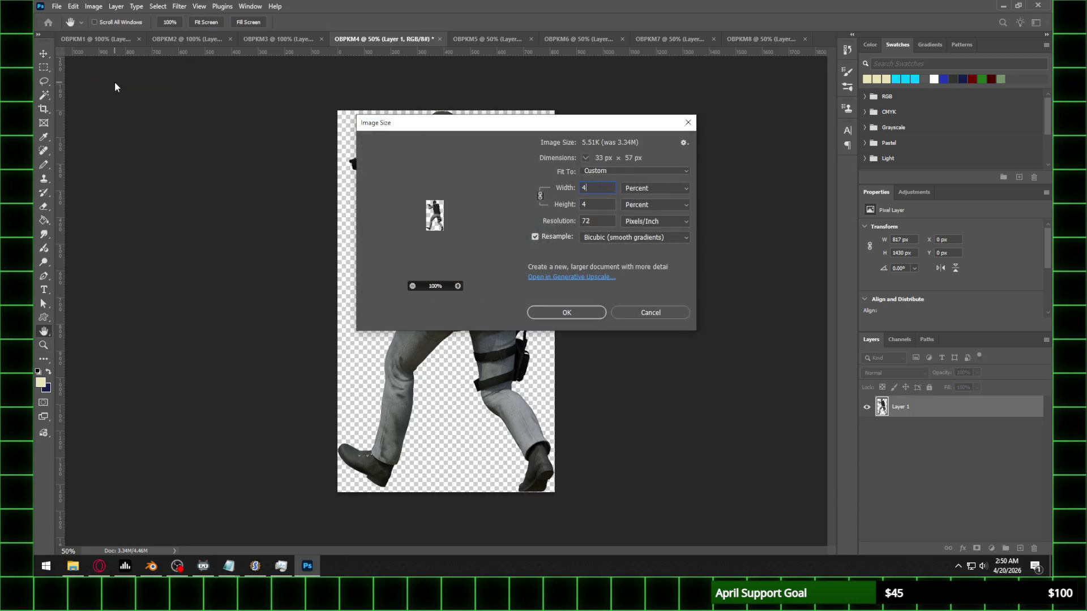
key(Return)
click(474, 216)
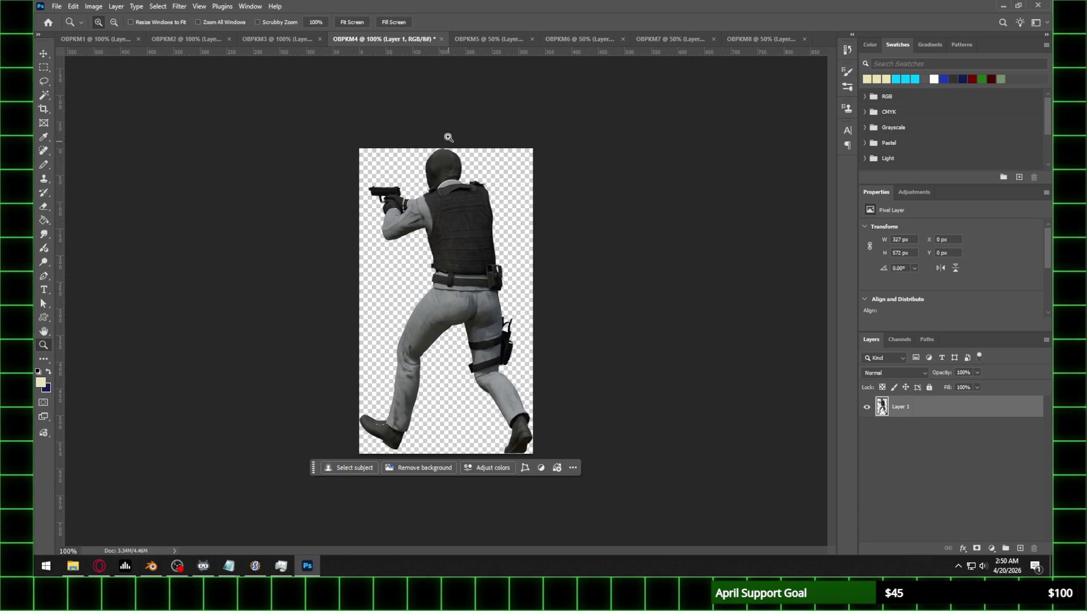
Step: Resize OBPKM5 to 40%, giving 184×572 px
click(477, 37)
click(94, 6)
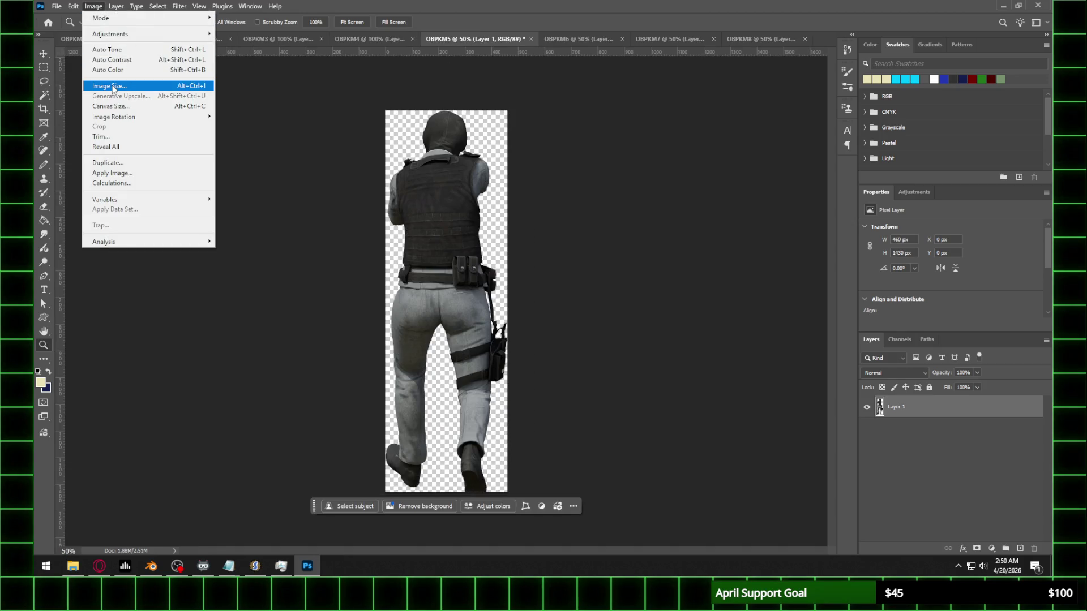
click(111, 85)
text(40)
key(Return)
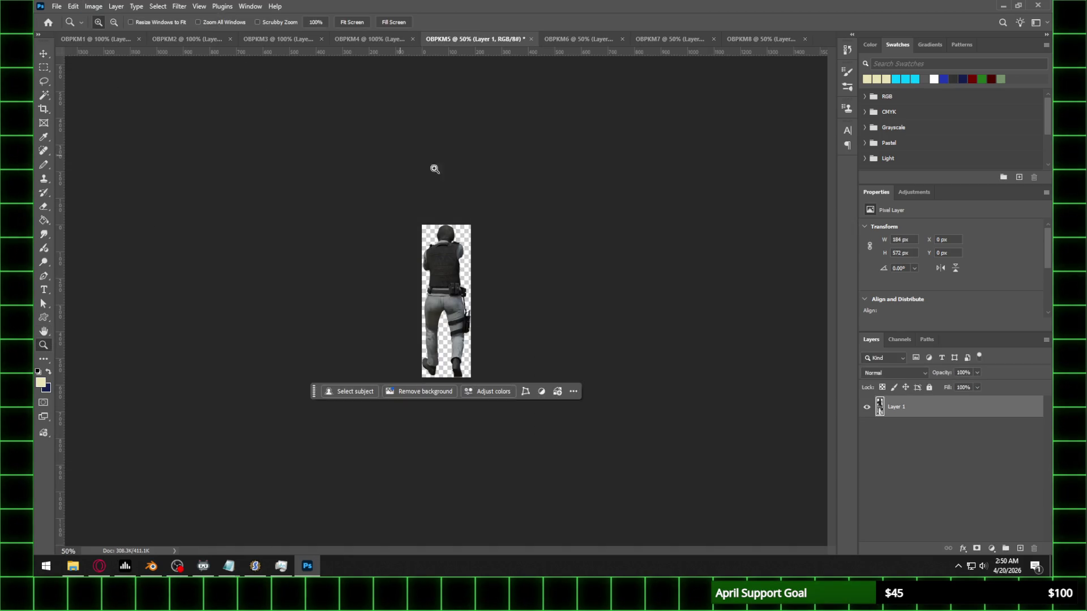
click(547, 227)
click(591, 44)
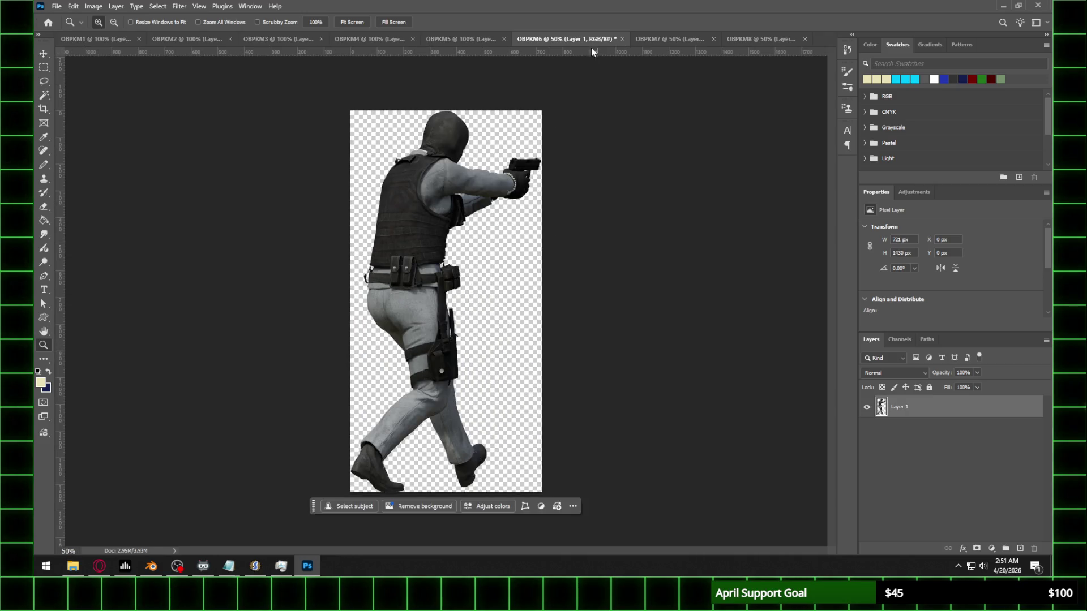
Step: Resize OBPKM6 to 40% and view it at 100%
click(94, 6)
click(116, 85)
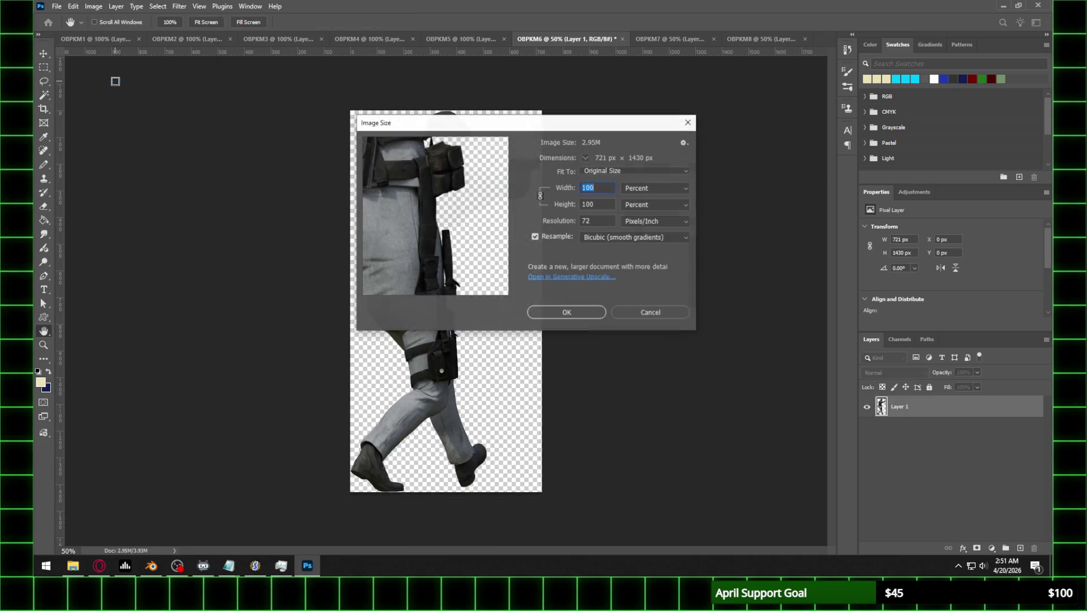
text(40)
key(Return)
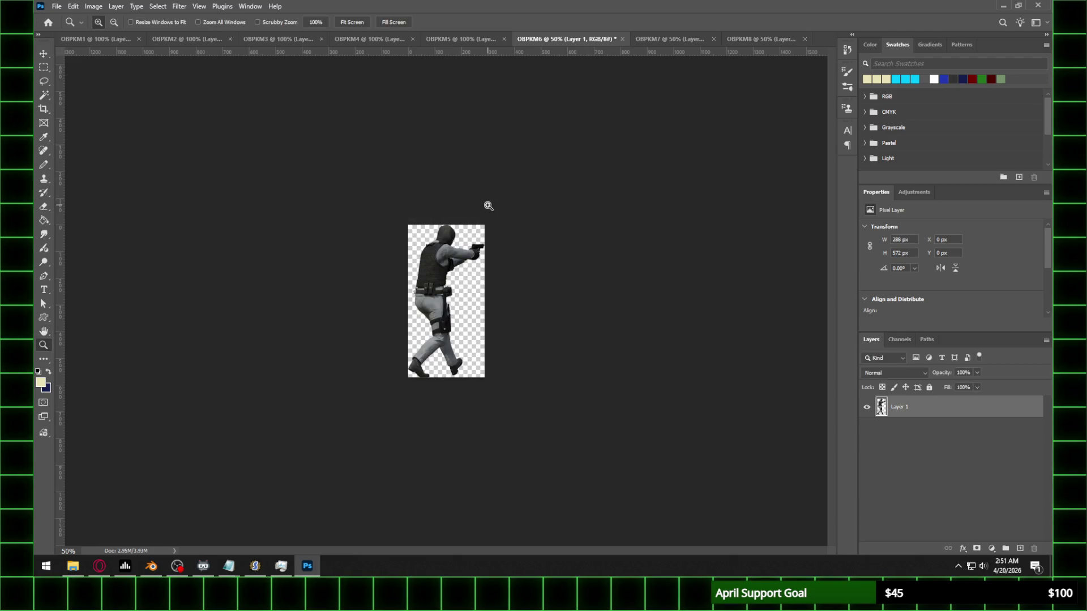
click(492, 204)
Step: Resize OBPKM7 to 40% and view it at 100%
click(656, 39)
click(94, 6)
click(115, 86)
text(40)
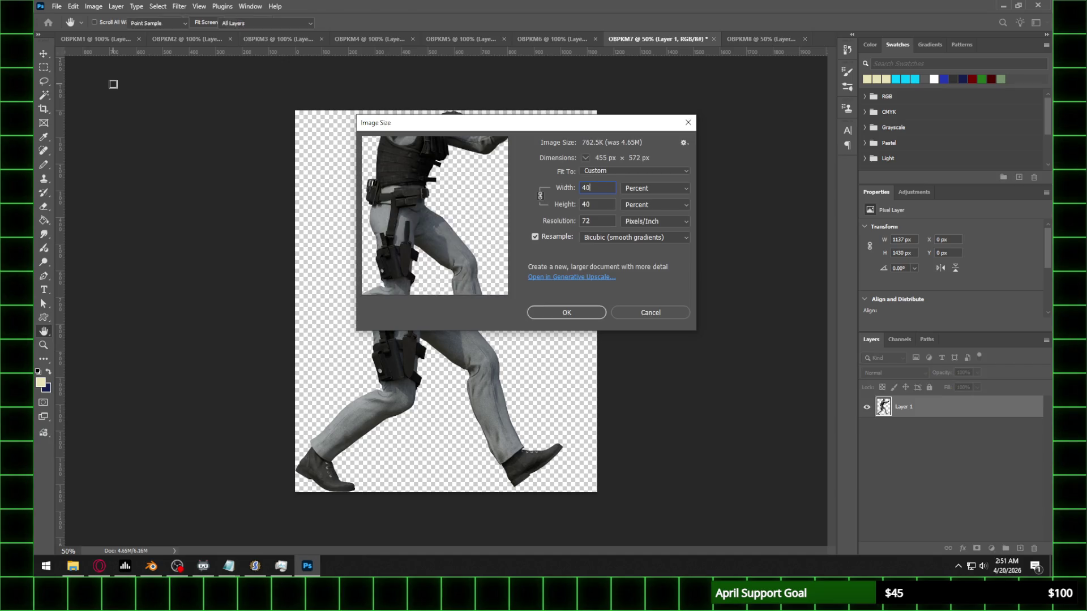
key(Return)
key(z)
click(599, 162)
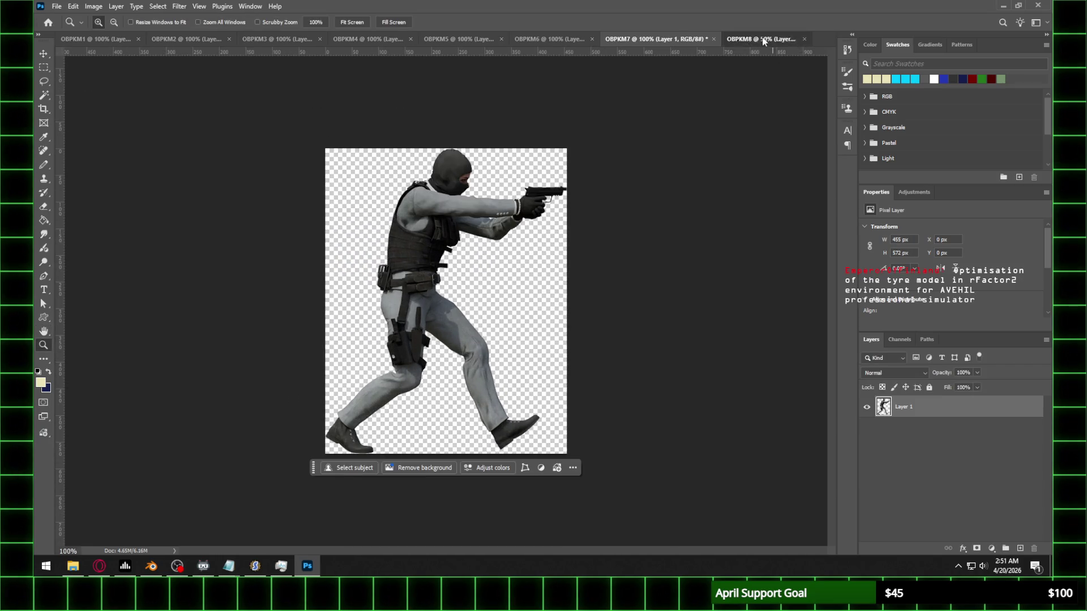
Step: Resize OBPKM8 to 40% (327×572 px) and return to OBPKM1
click(762, 37)
click(94, 6)
click(109, 85)
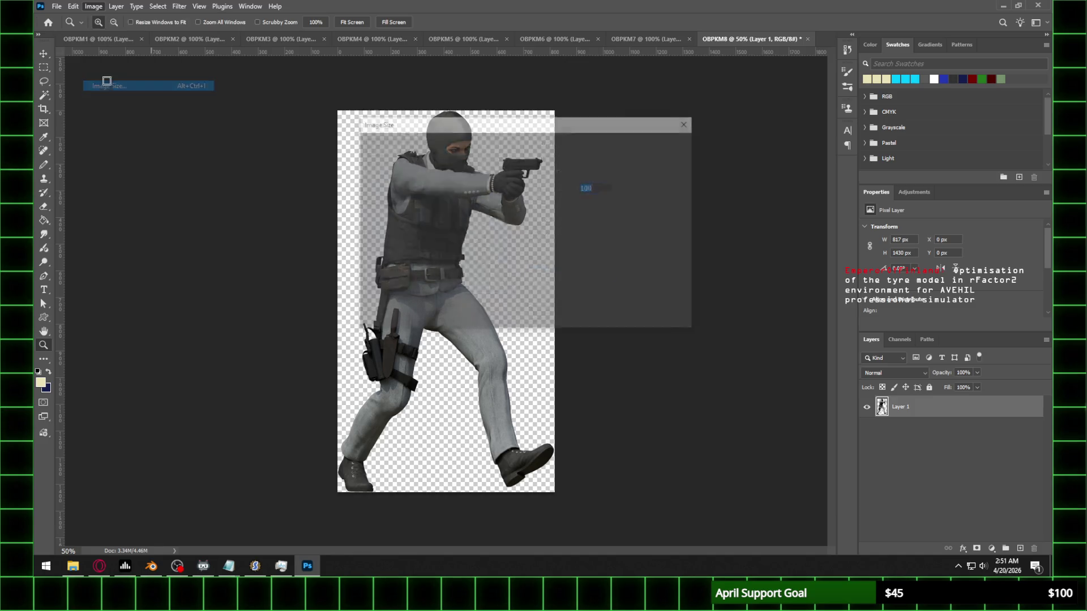
key(Return)
click(495, 201)
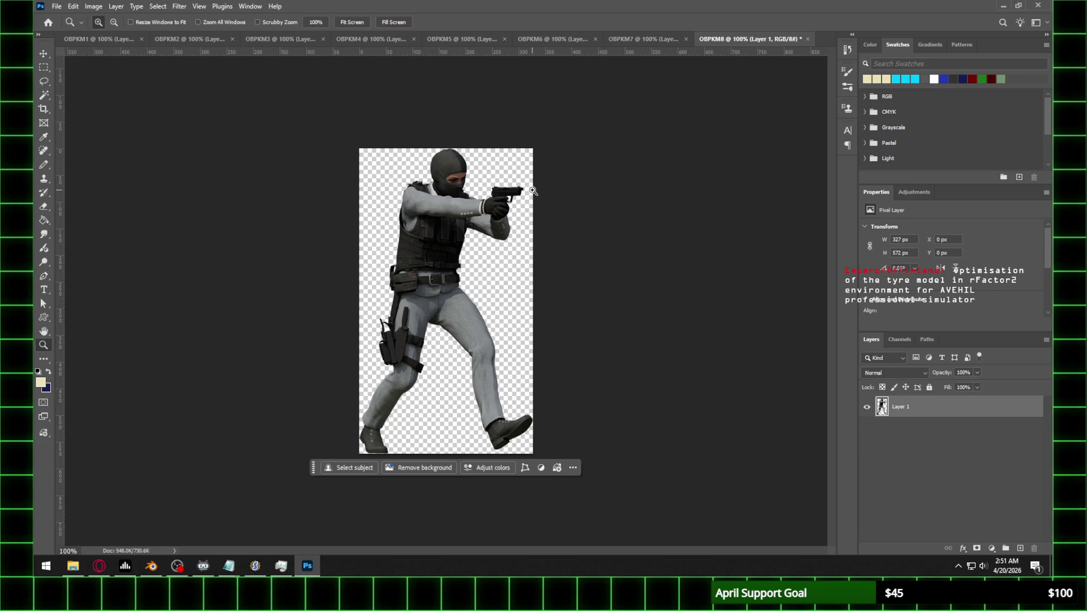
click(92, 43)
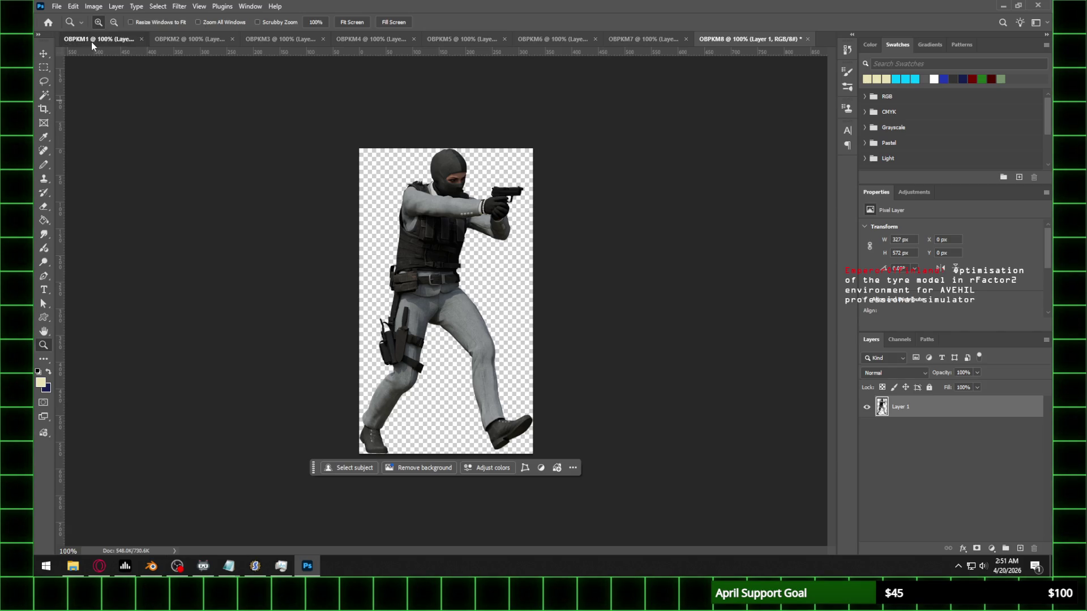
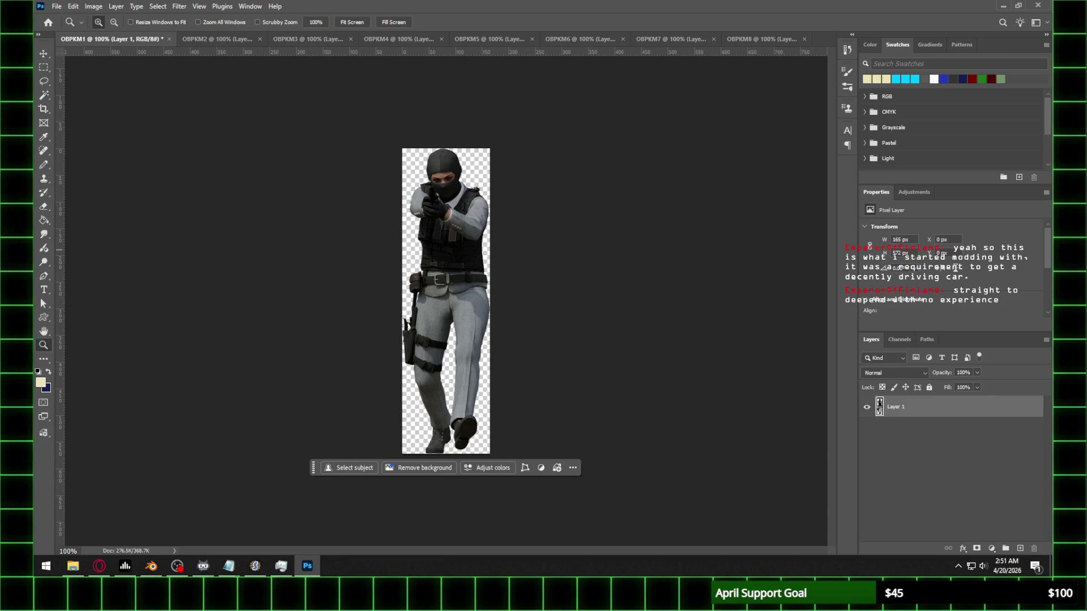
Step: Move from OBPKM1 through OBPKM2 to the OBPKM3 frame document and bring up the File menu
key(alt+Tab)
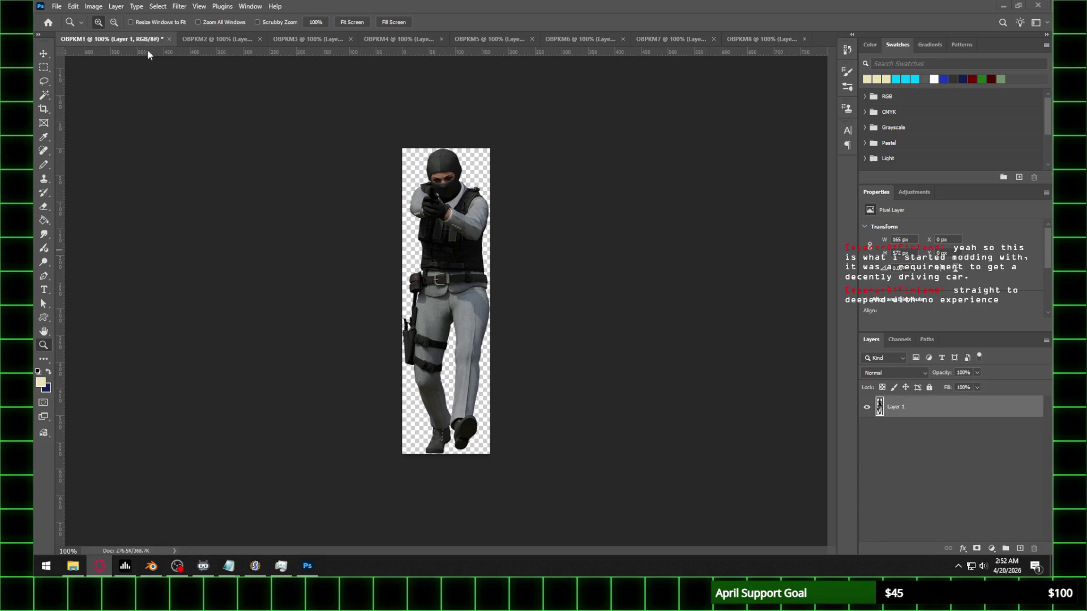
click(207, 41)
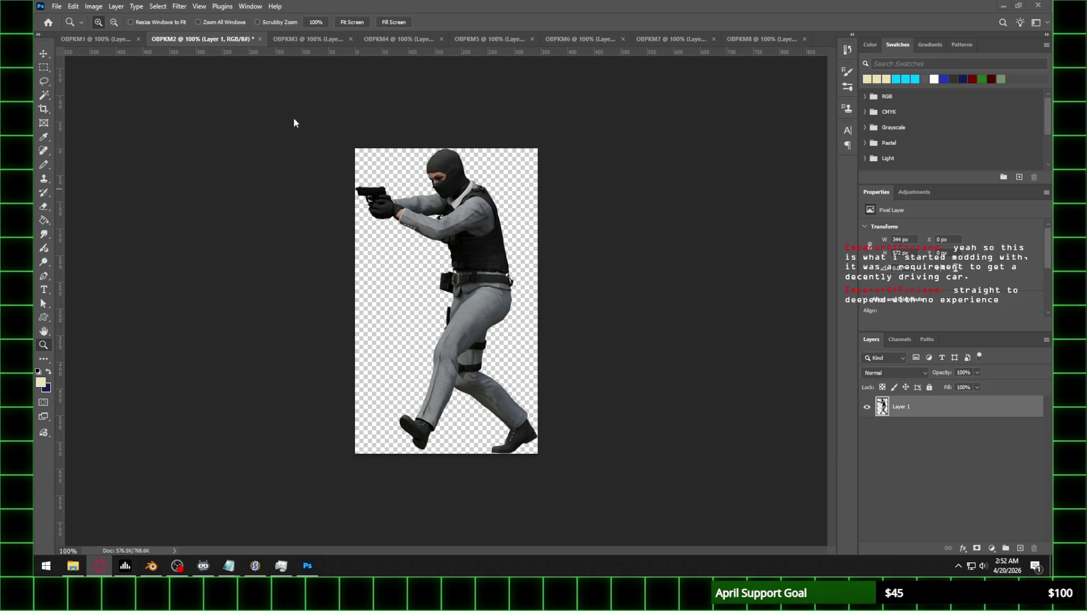
click(305, 39)
click(56, 7)
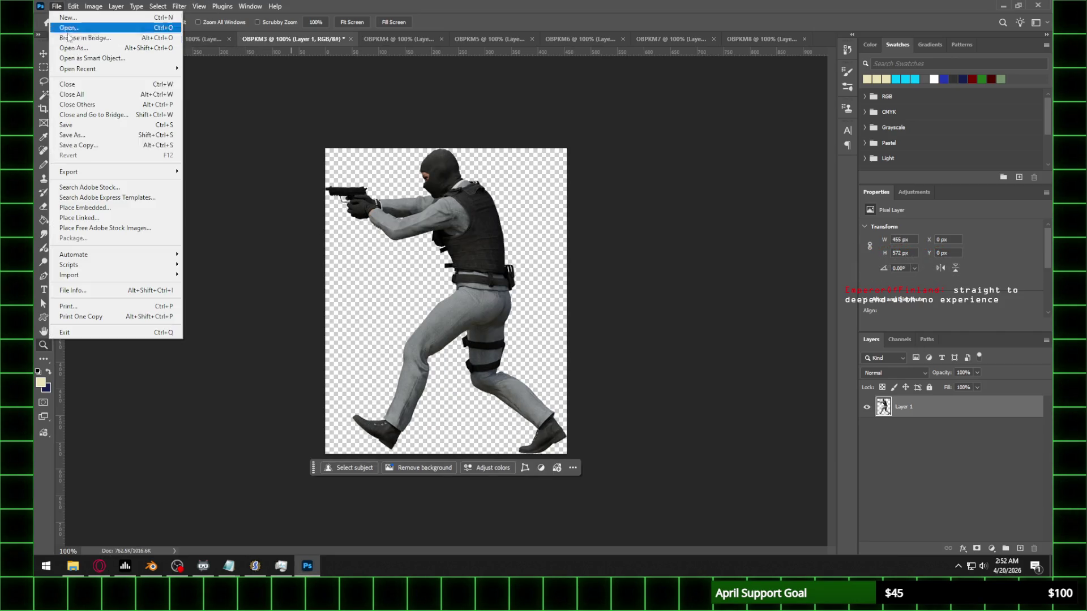
Step: Save OBPKM3 as a PNG copy into a newly created Walk\Frame 13 folder
click(72, 134)
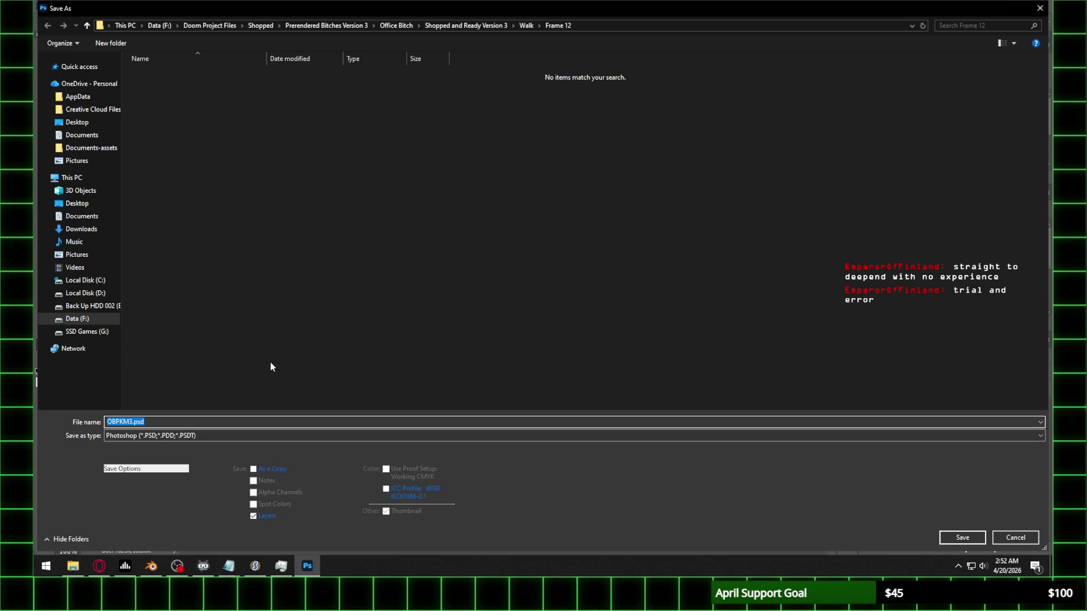
click(185, 435)
click(149, 369)
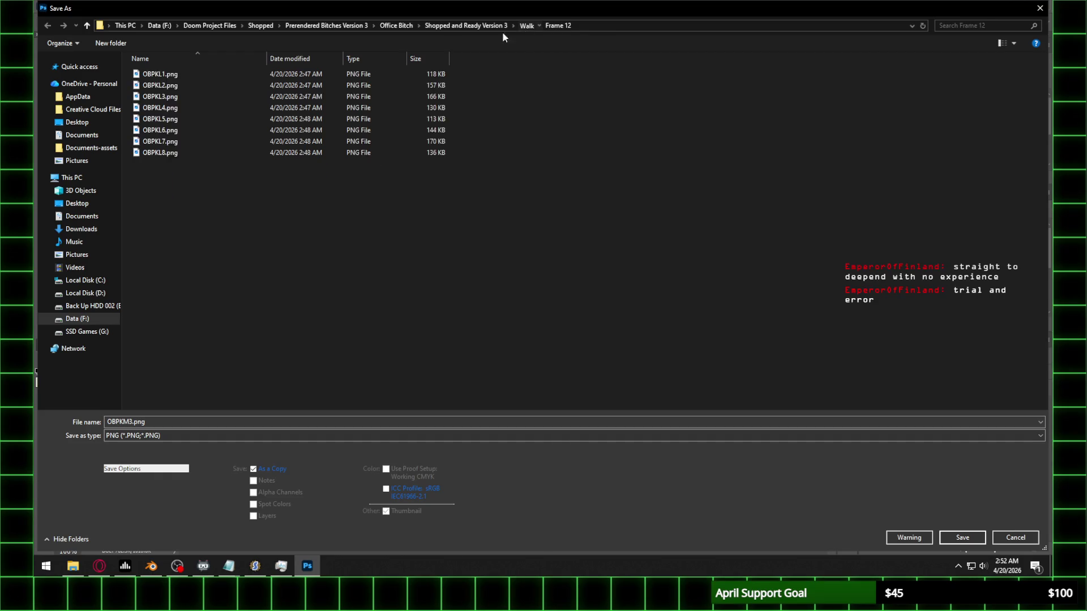
click(527, 26)
click(116, 45)
text(Frame 13)
key(Return)
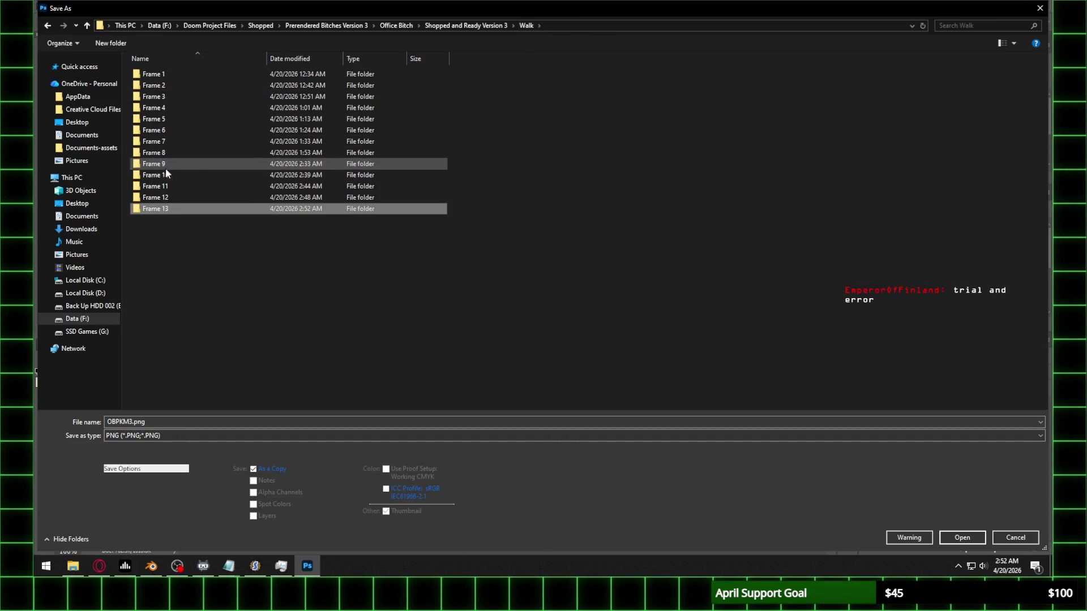
double_click(163, 209)
click(962, 538)
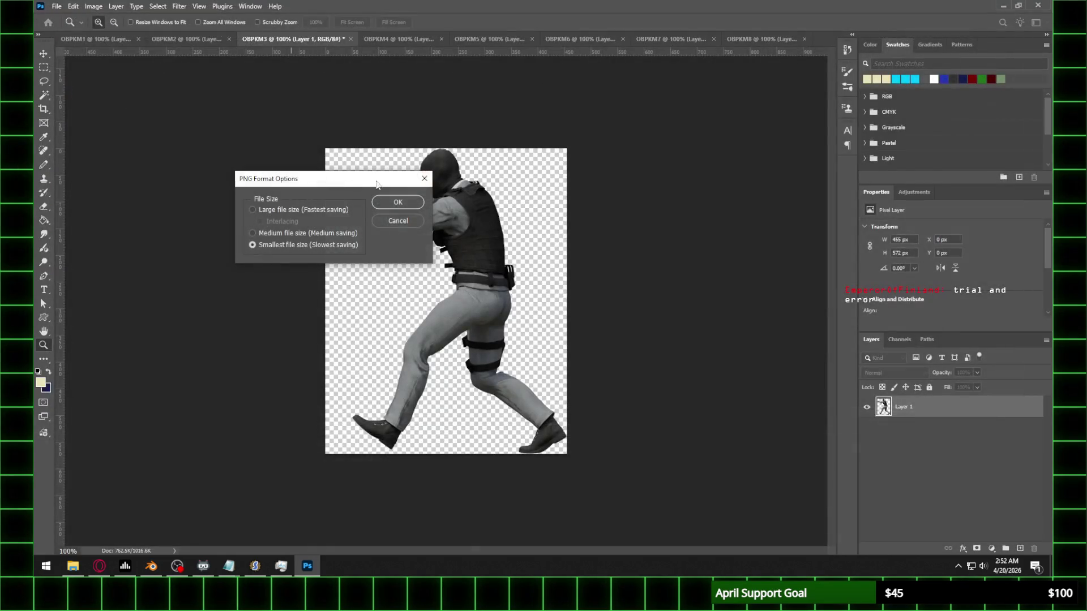
click(398, 202)
Step: Save OBPKM1 as a PNG copy into the Frame 13 folder
key(ctrl+shift+Tab)
key(ctrl+shift+Tab)
click(56, 6)
click(72, 135)
click(153, 436)
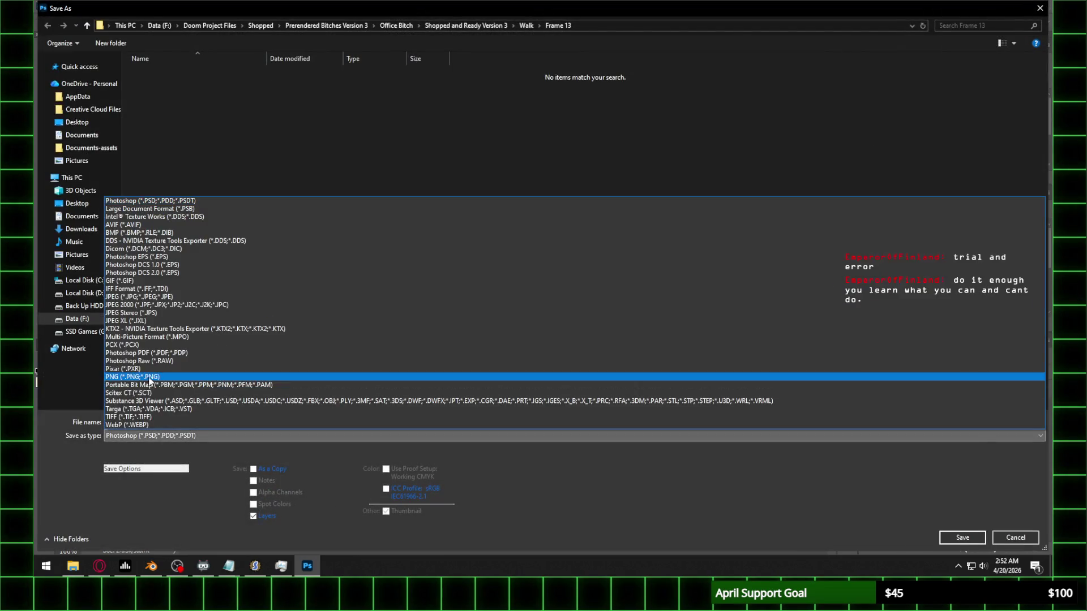
click(149, 378)
click(970, 541)
click(397, 202)
Step: Save OBPKM2 as a PNG copy into the Frame 13 folder
click(223, 39)
click(56, 6)
click(72, 126)
click(153, 436)
click(153, 378)
click(962, 537)
click(398, 202)
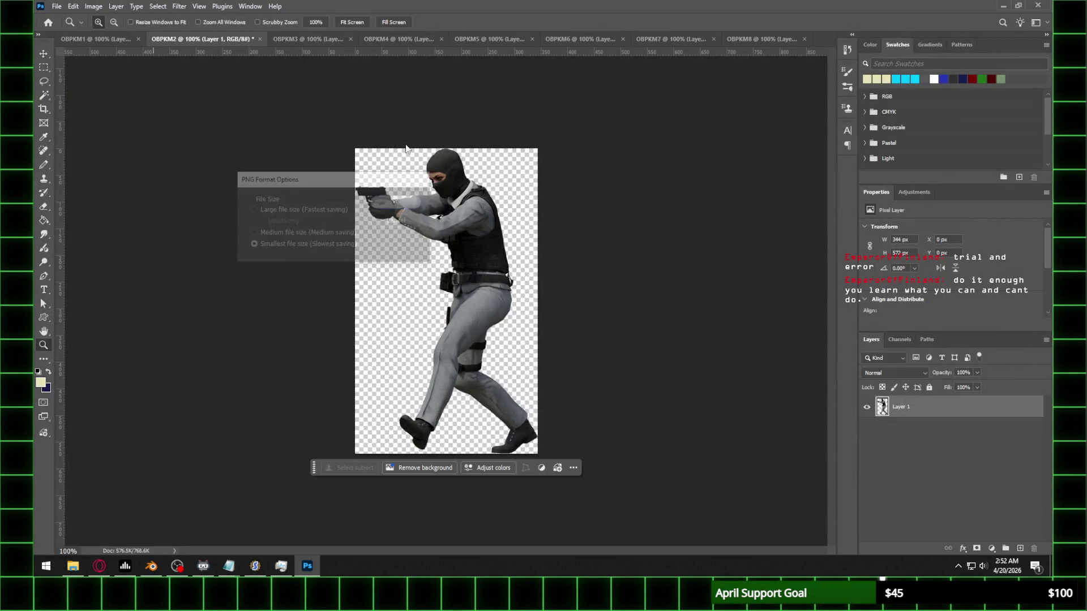
Step: Save OBPKM4 as a PNG copy into the Frame 13 folder
click(401, 40)
click(73, 135)
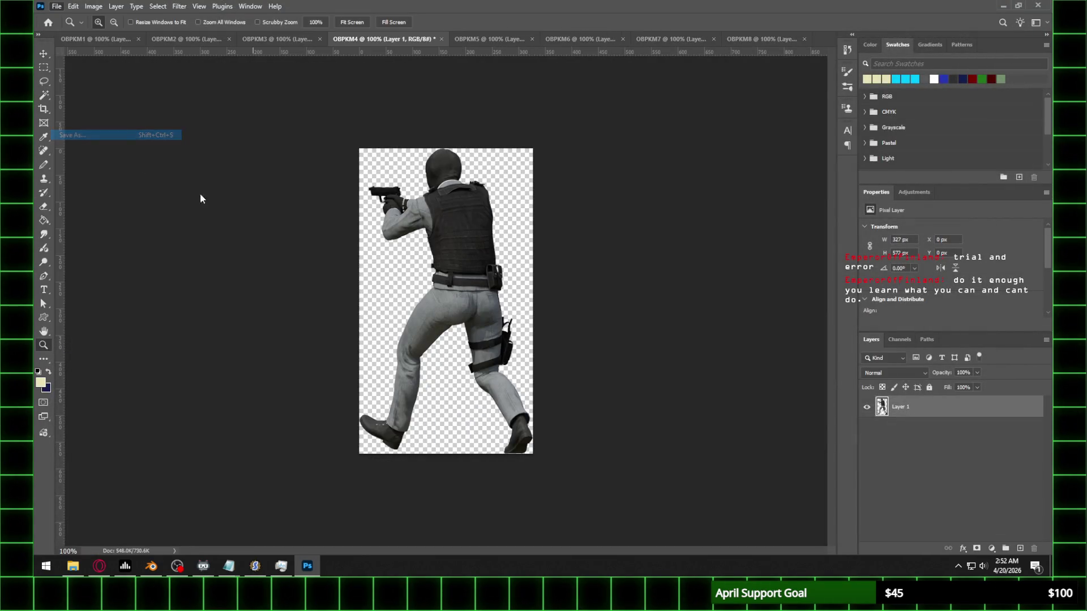
click(170, 435)
click(158, 377)
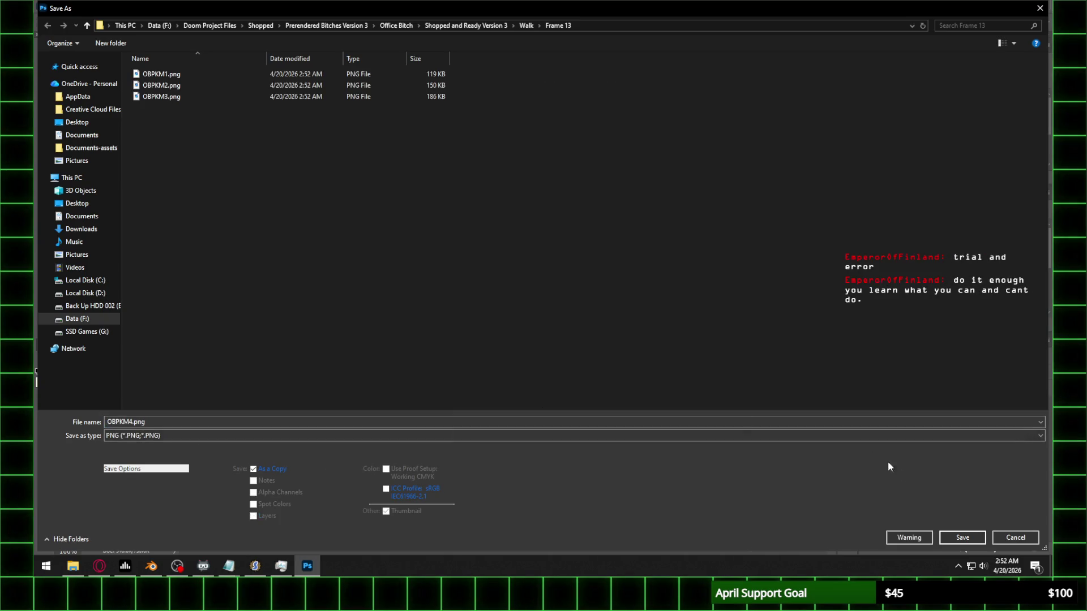
click(962, 537)
click(399, 202)
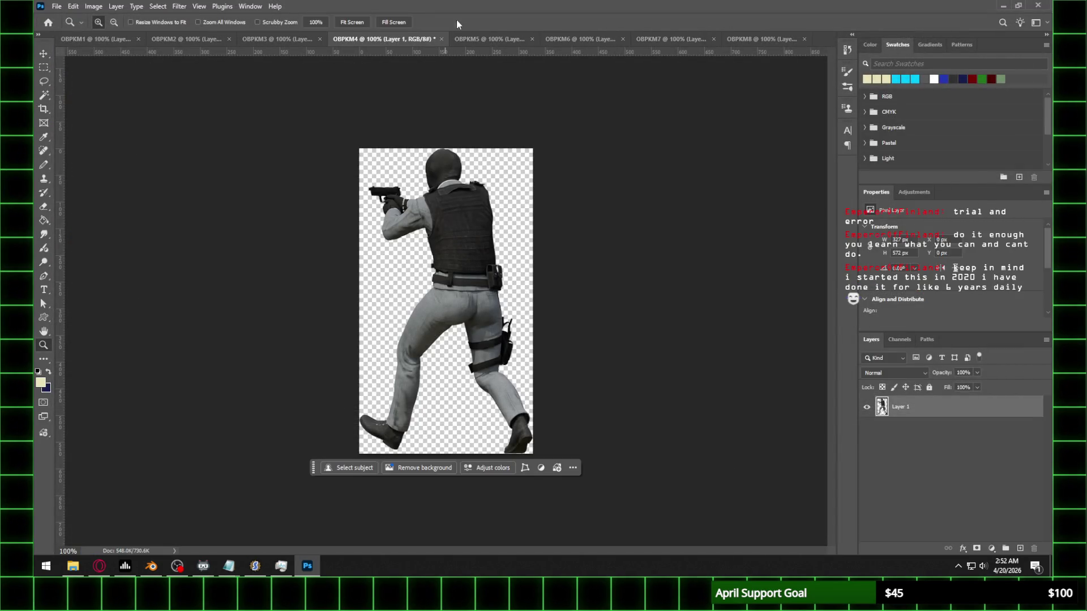
Step: Save OBPKM5 as a PNG copy into the Frame 13 folder
click(498, 39)
click(56, 6)
click(97, 125)
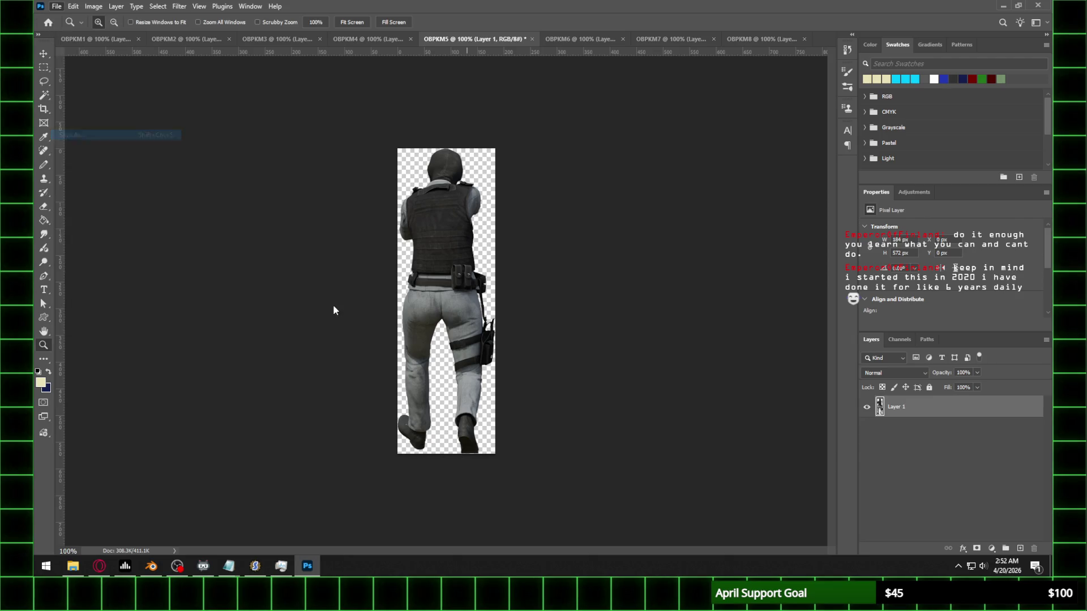
click(170, 435)
click(152, 381)
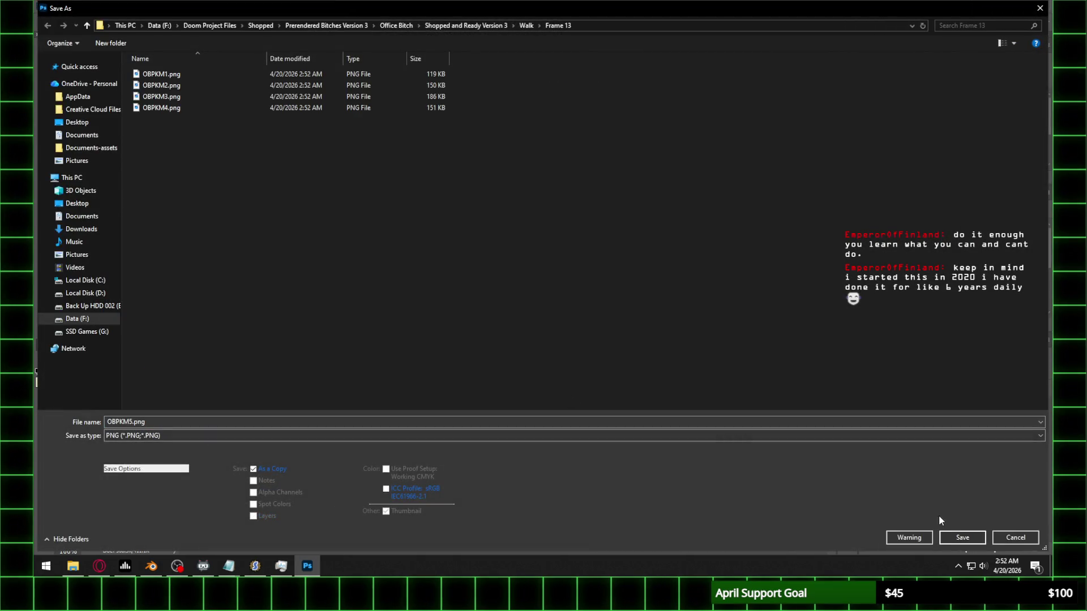
click(962, 537)
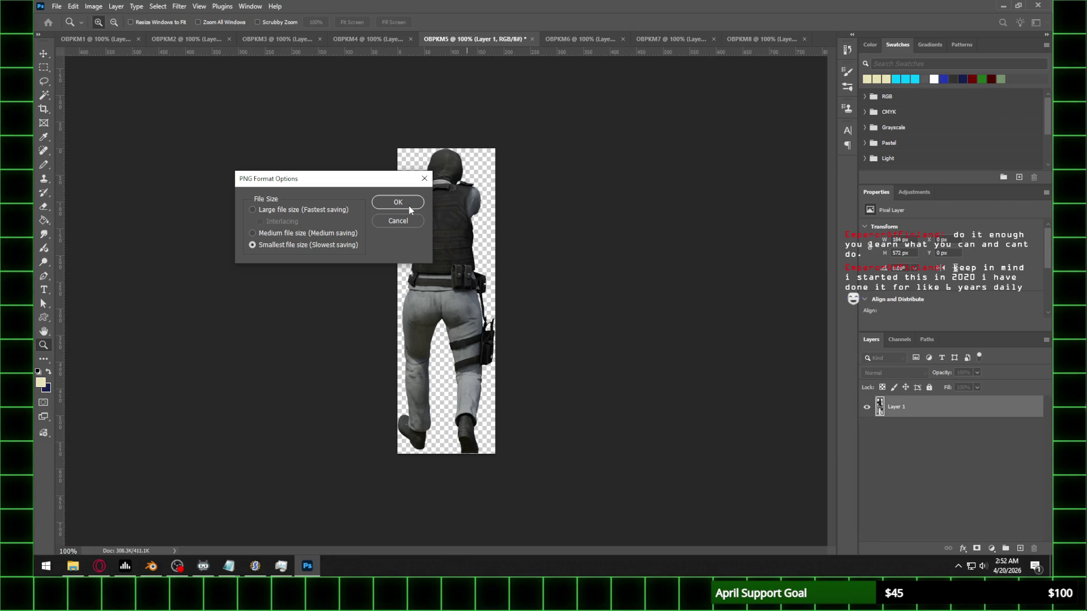
click(398, 202)
Step: Save OBPKM6 as a PNG copy into the Frame 13 folder
click(572, 38)
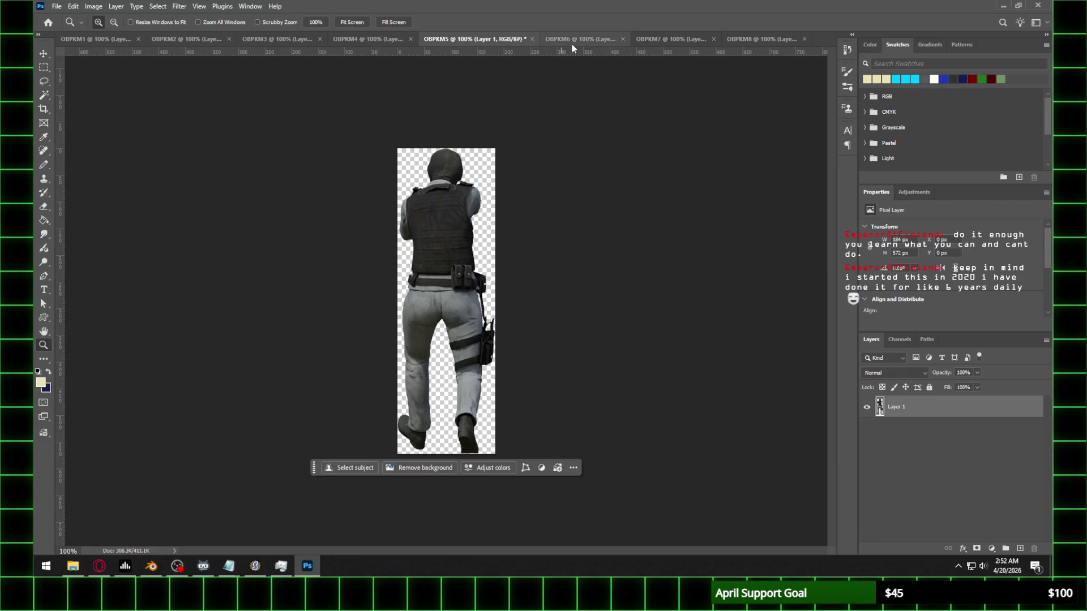
click(56, 6)
click(73, 135)
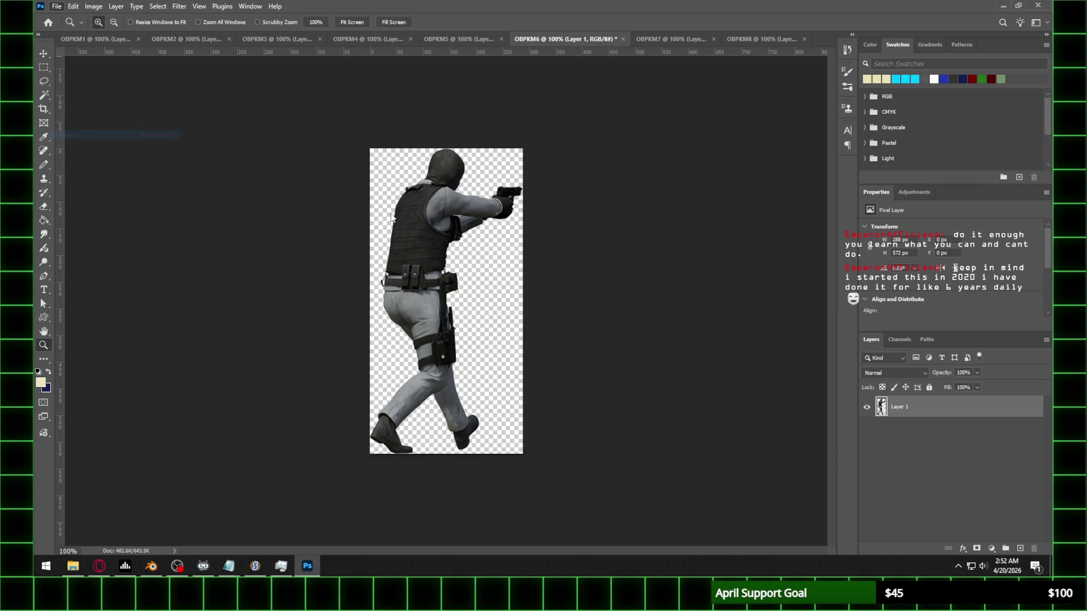
click(160, 435)
click(160, 377)
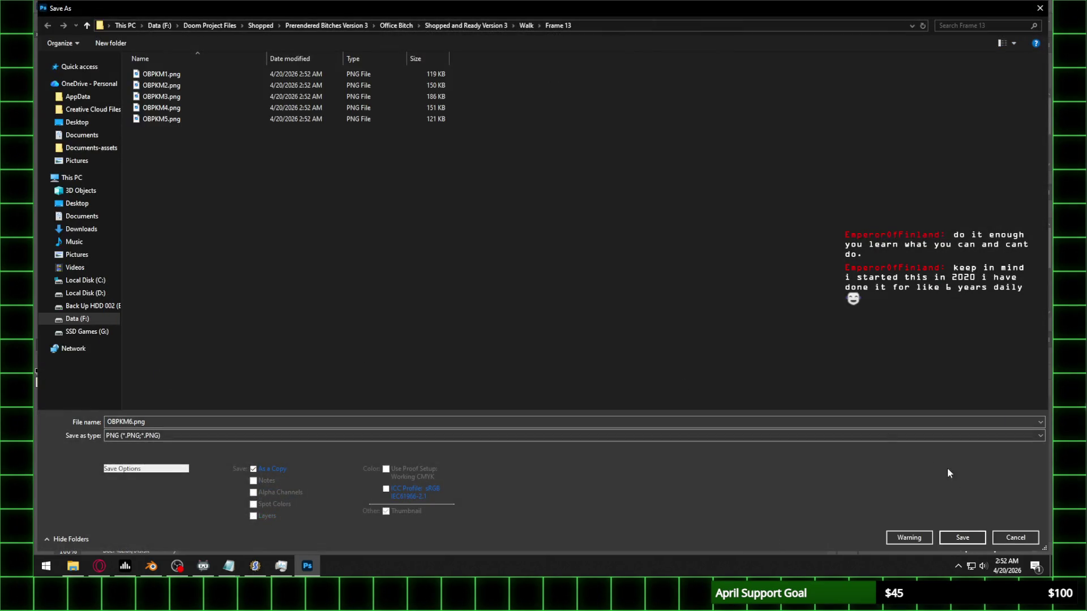
click(962, 537)
click(398, 202)
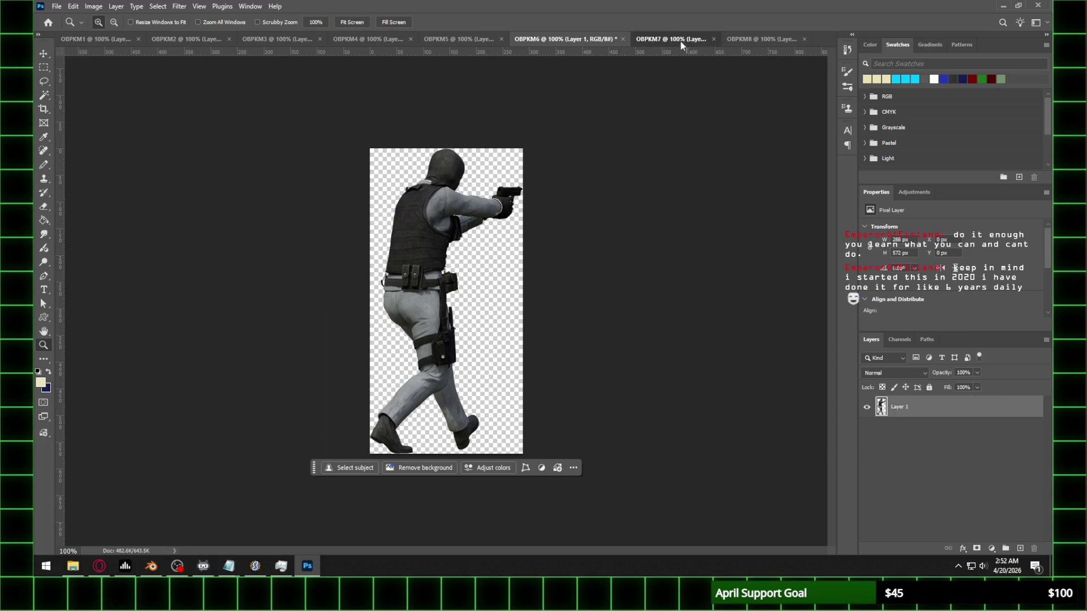
Step: Save OBPKM7 as a PNG copy into the Frame 13 folder
click(674, 39)
click(56, 6)
click(72, 135)
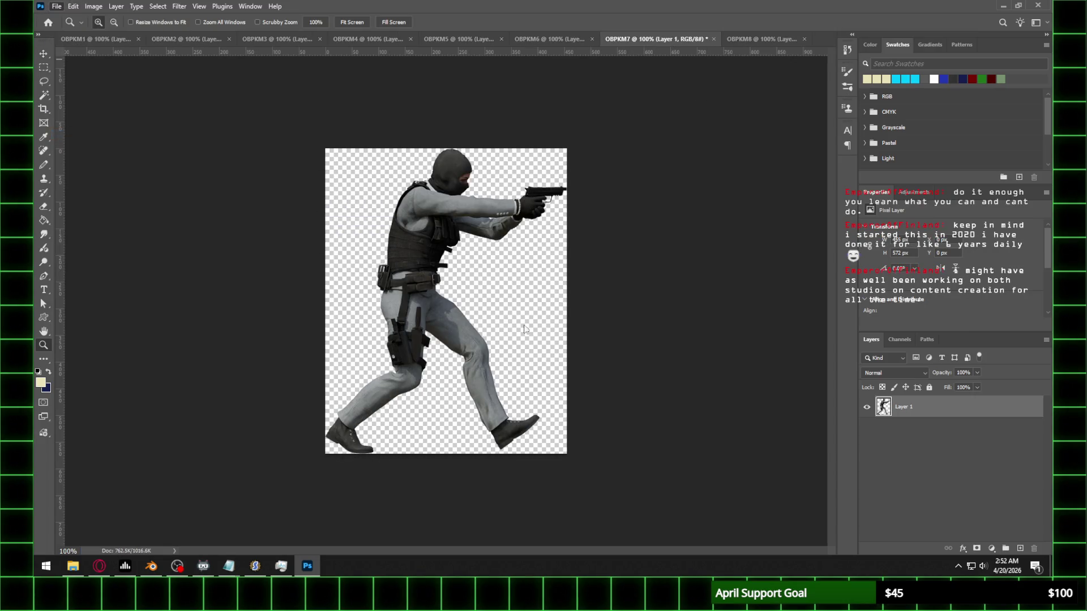
click(147, 435)
click(160, 376)
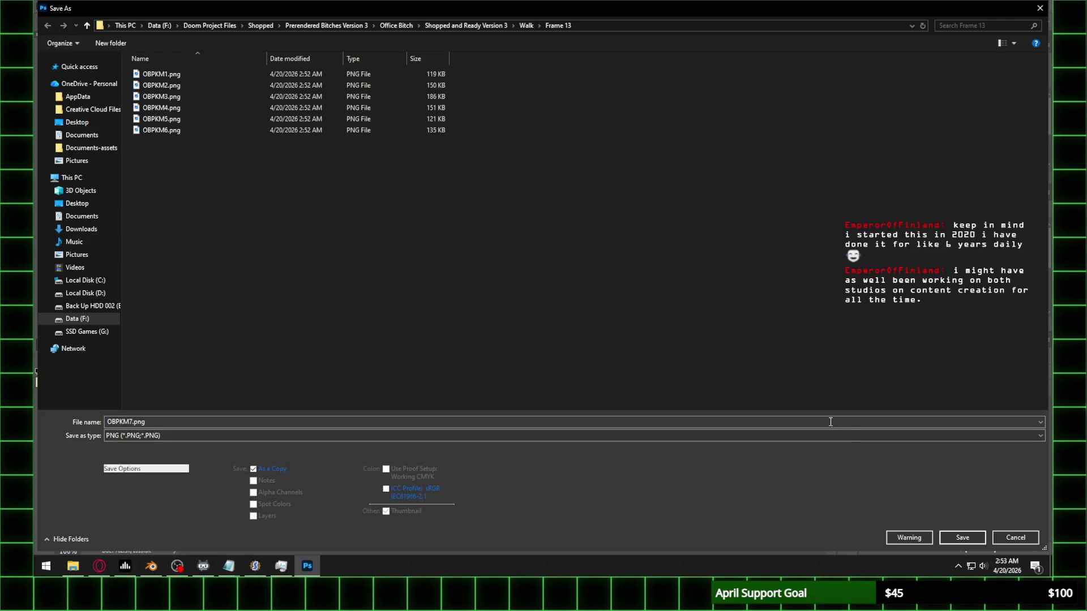
click(962, 537)
click(401, 201)
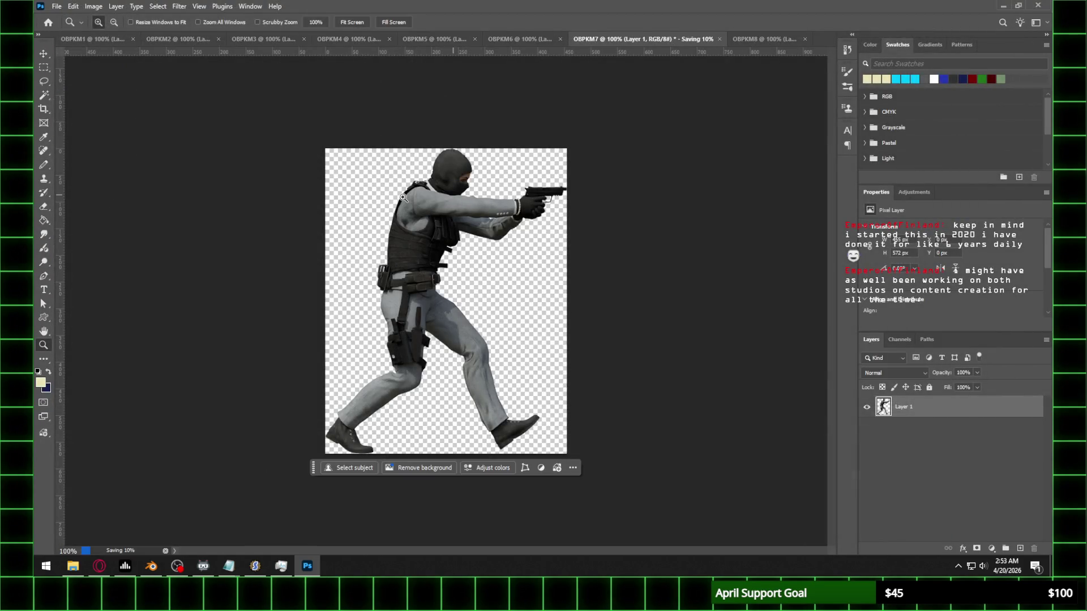
Step: Save OBPKM8 as a PNG copy into the Frame 13 folder
click(749, 40)
click(57, 6)
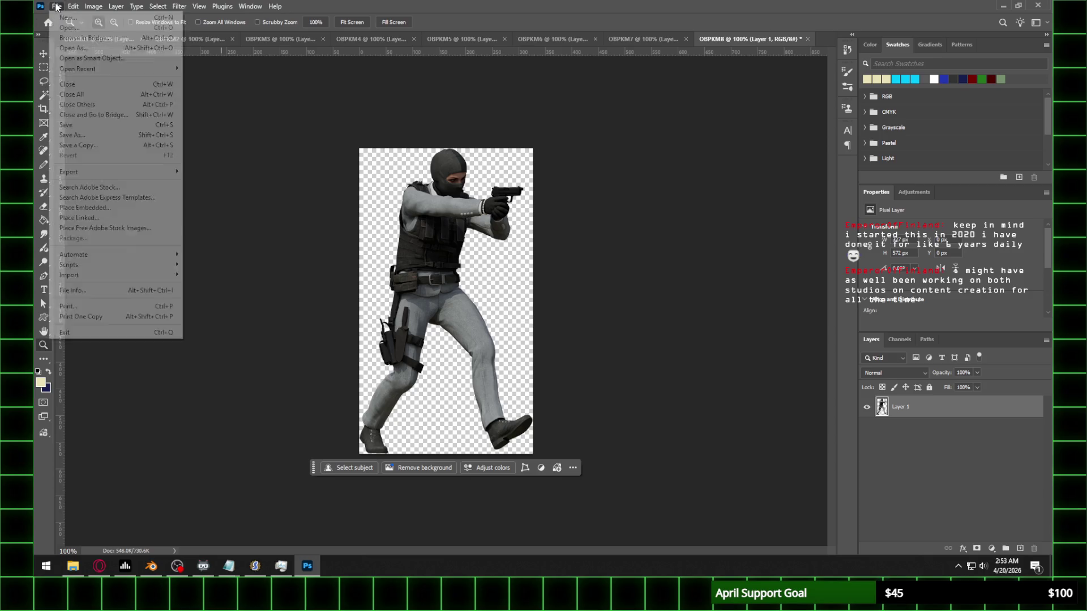
click(73, 135)
click(169, 436)
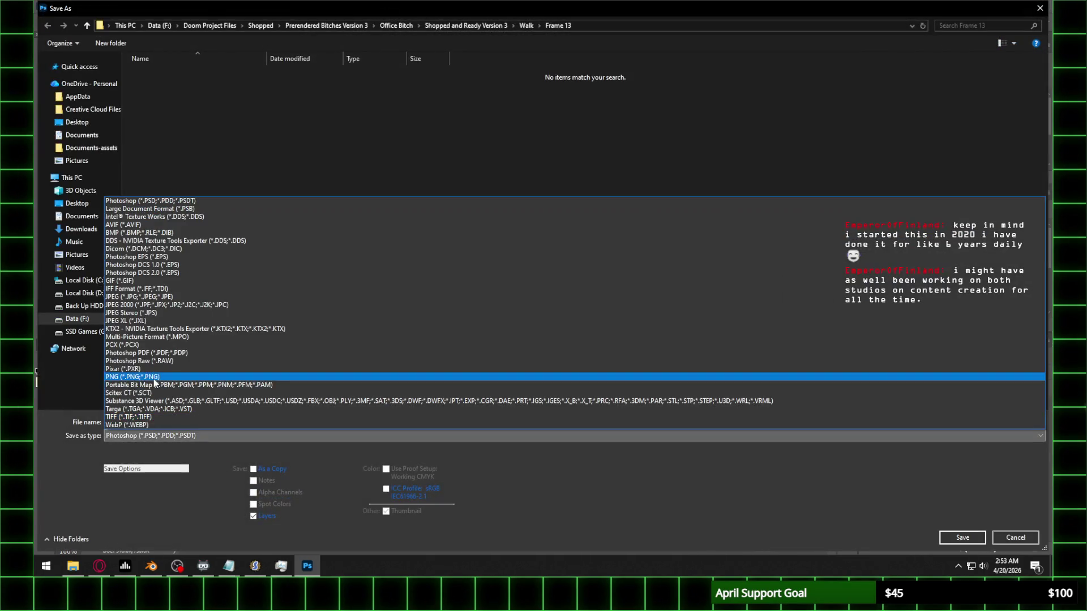
click(160, 376)
click(950, 539)
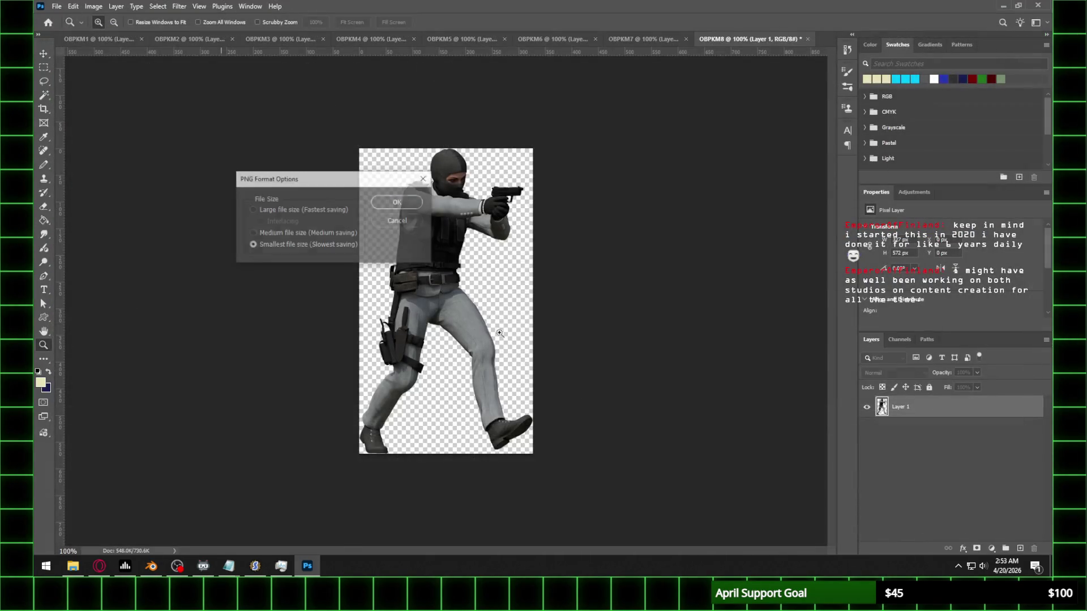
click(406, 206)
click(177, 566)
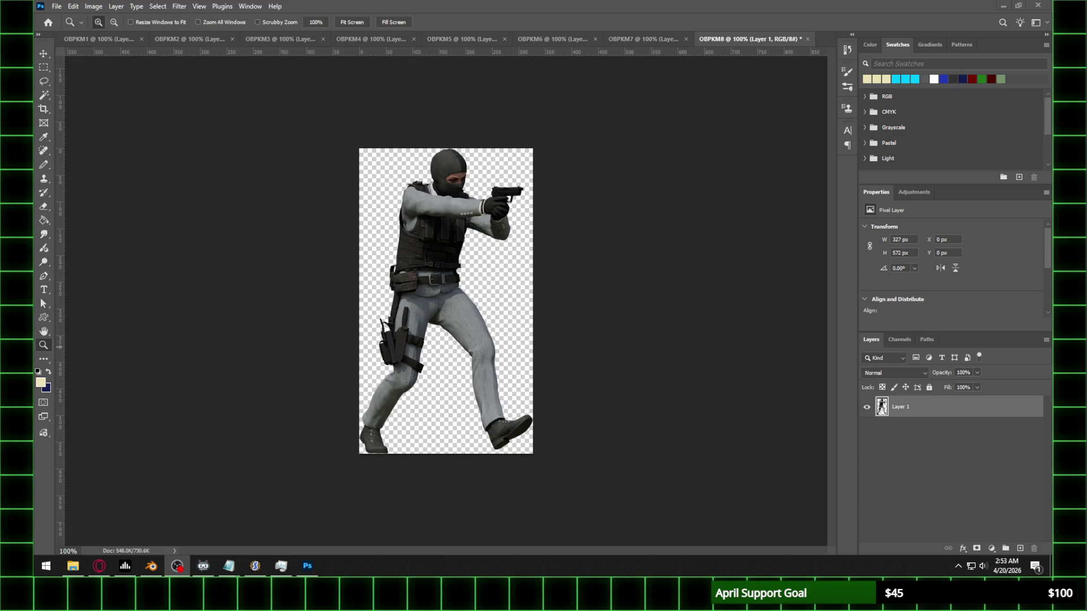
Step: Review each frame document OBPKM1–OBPKM8 in turn, ending on OBPKM2
click(96, 38)
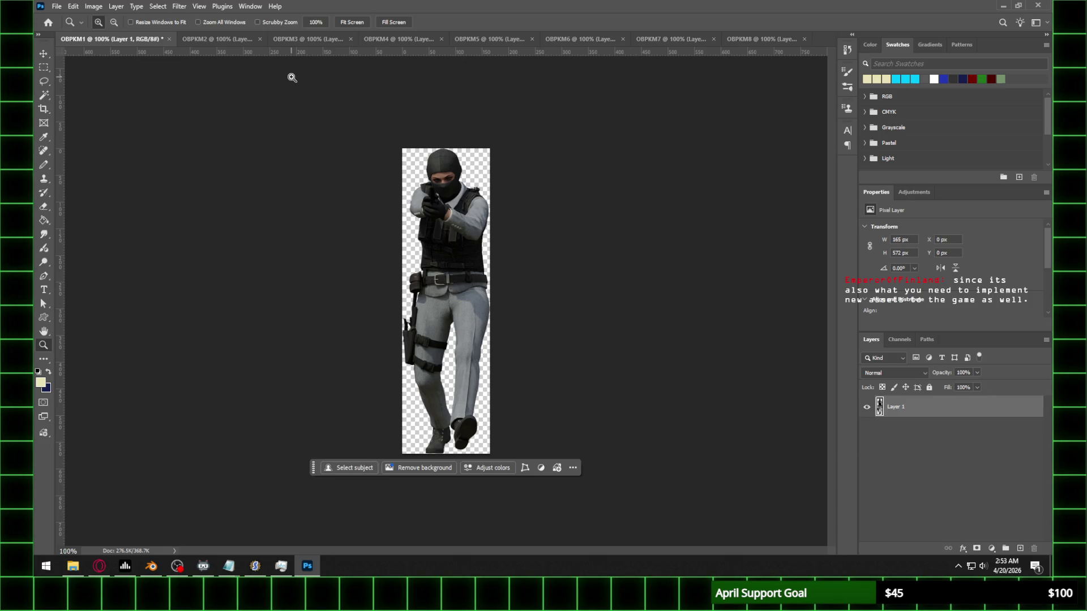
click(236, 46)
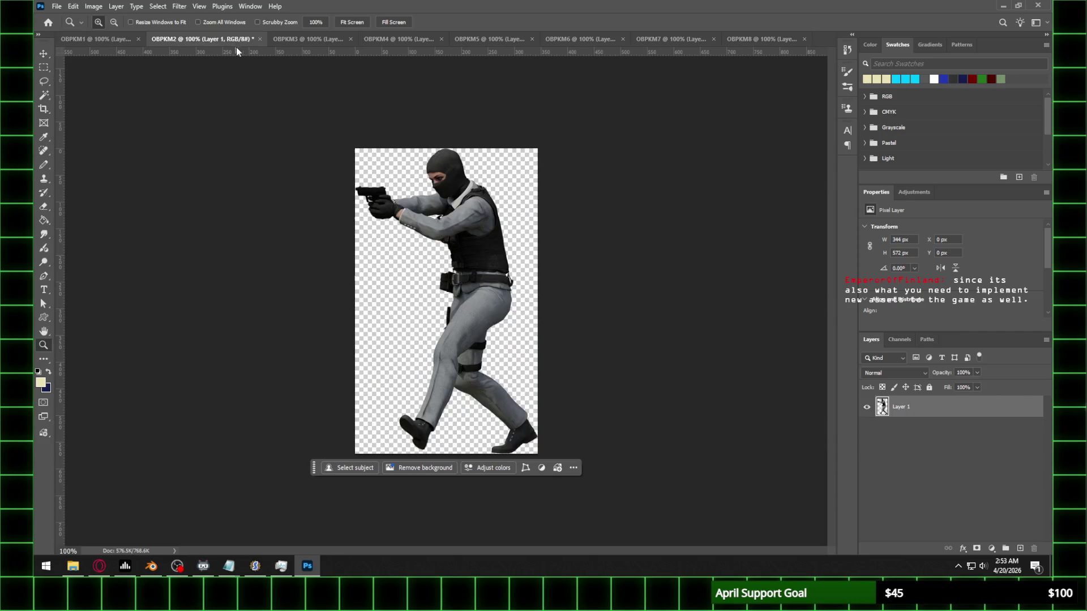
click(347, 43)
click(430, 40)
click(509, 40)
click(589, 39)
click(662, 40)
click(760, 39)
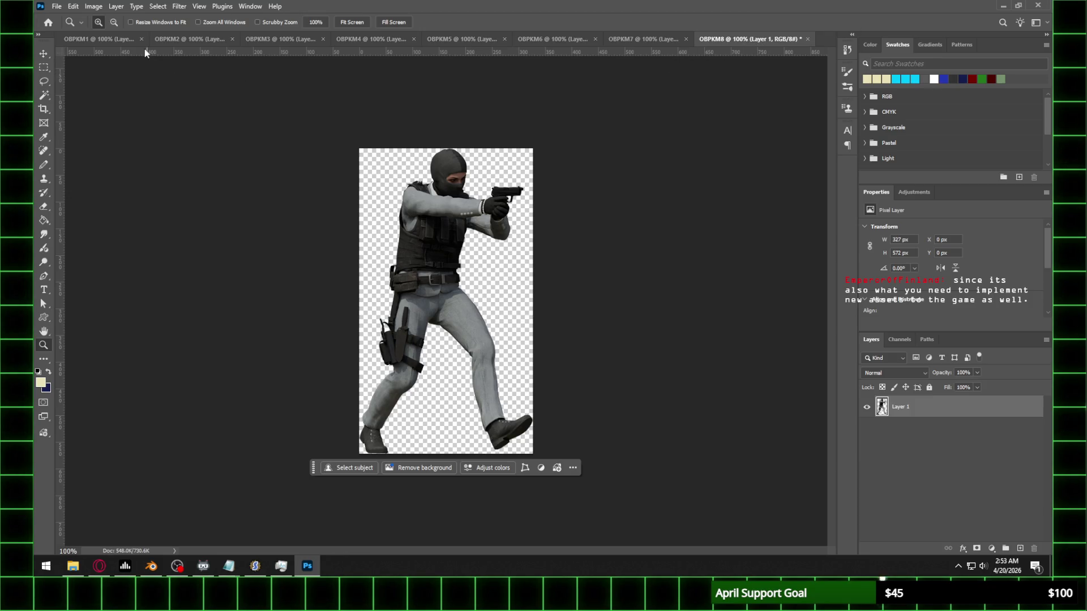
click(83, 41)
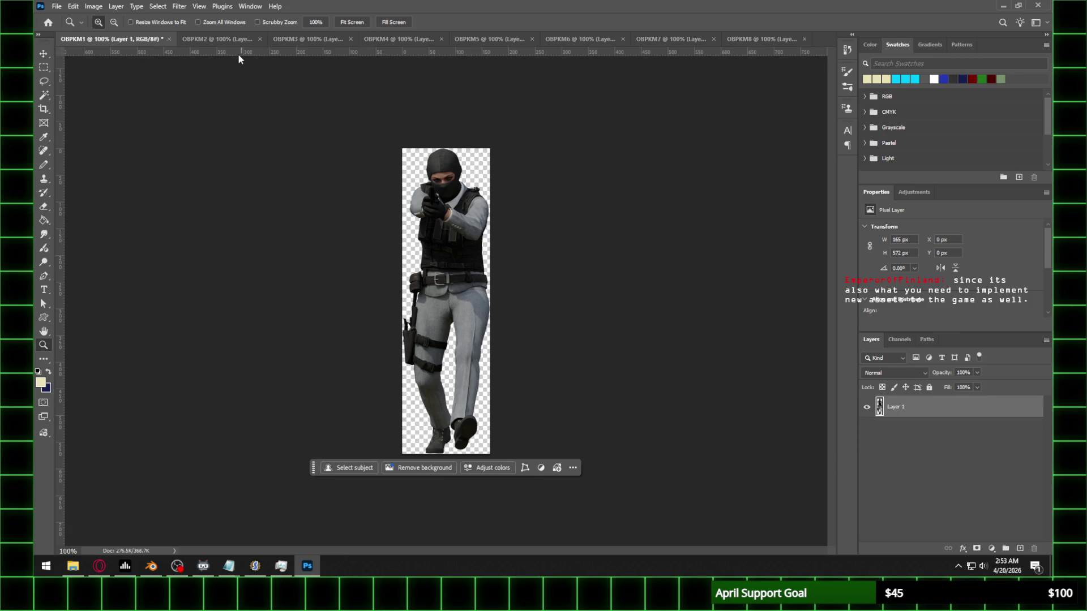
click(234, 40)
Step: Close all documents without saving changes and bring SLADE to the front
click(56, 6)
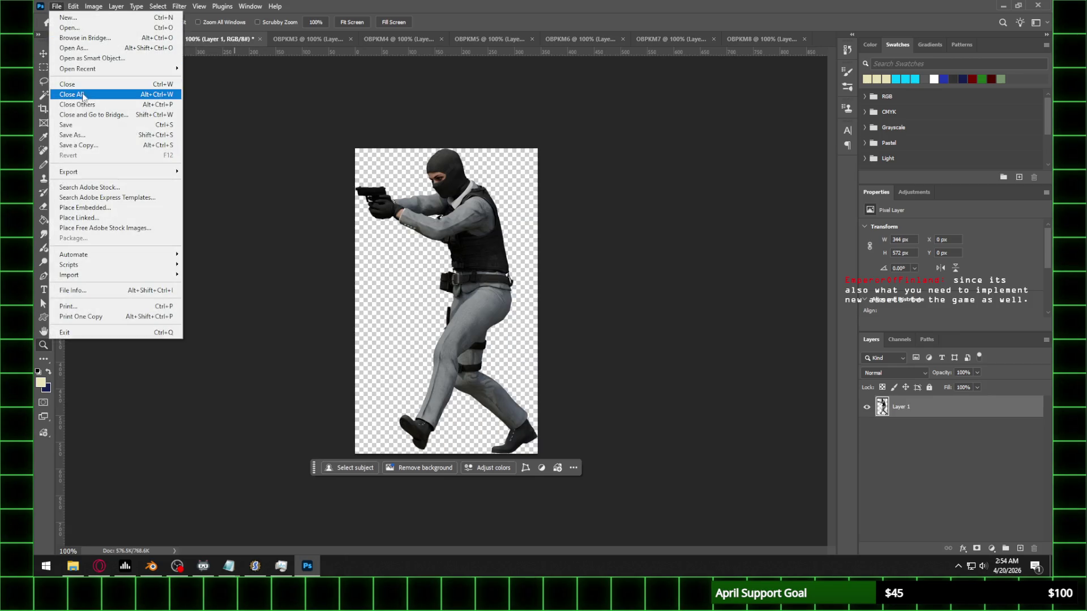
click(83, 94)
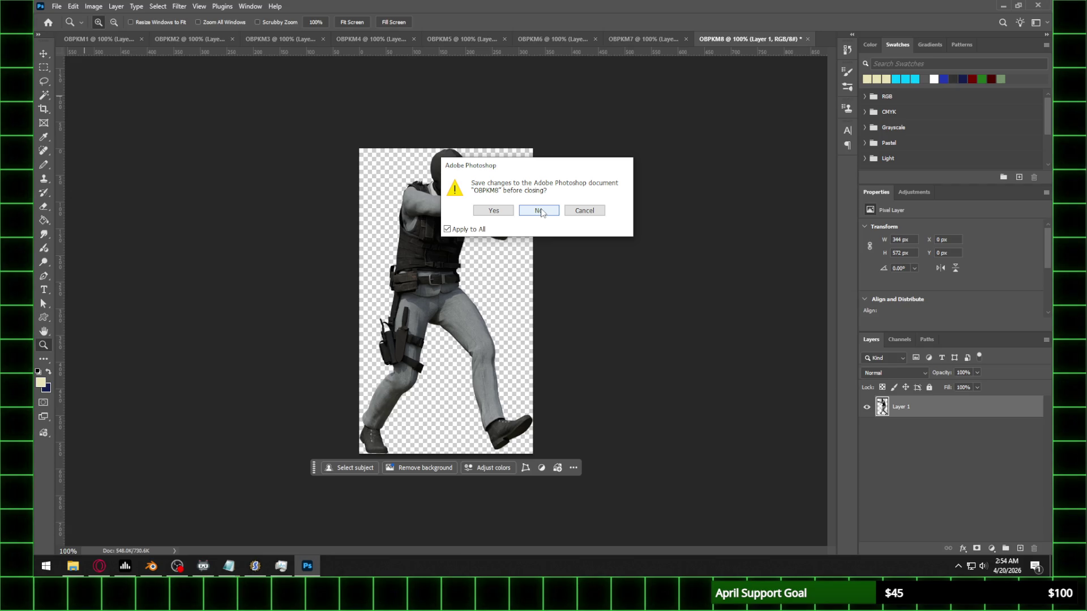
click(539, 211)
click(254, 566)
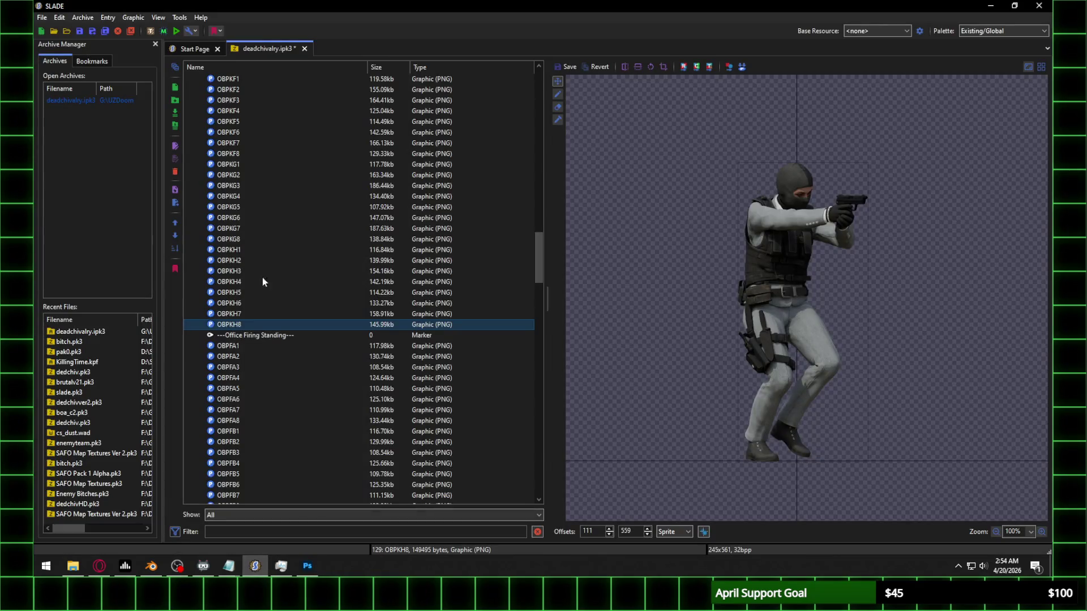
Step: Import the OBPKI1–OBPKI8 walk frame files from Walk\Frame 9 into the archive
click(176, 111)
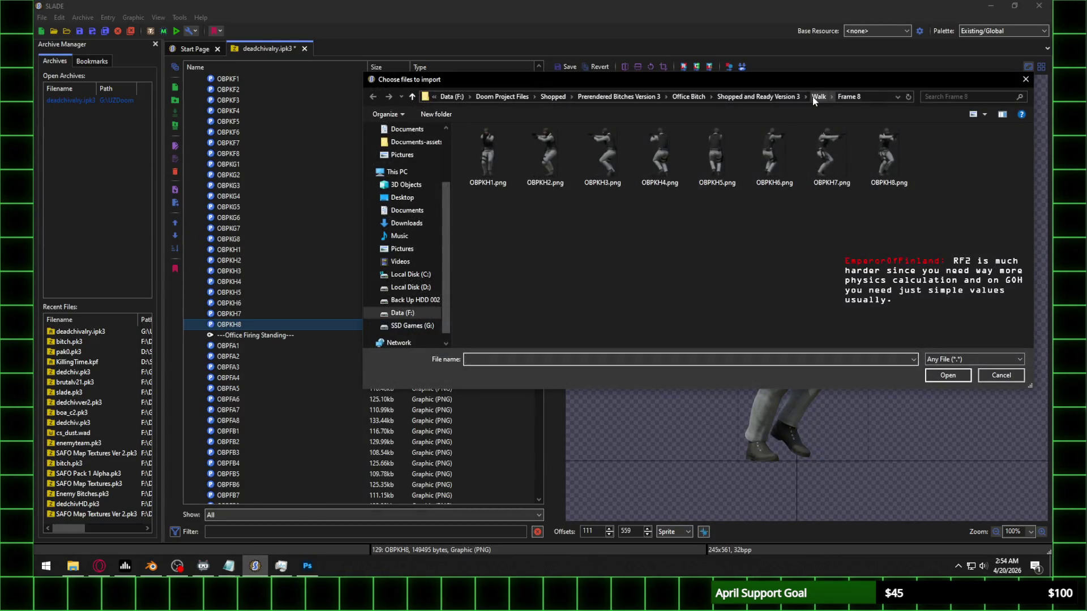
click(819, 97)
double_click(504, 230)
click(490, 184)
shift+click(880, 162)
key(Return)
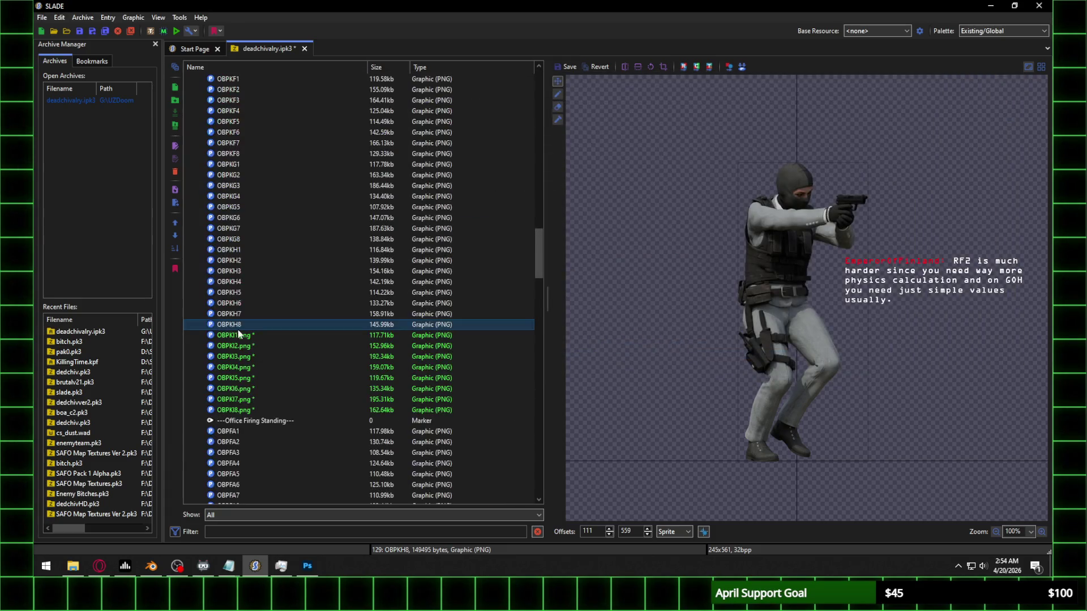
Step: Reposition OBPKI1 and give OBPKI1–OBPKI3 a Y offset of 566, saving each
click(242, 336)
mouse_move(832, 486)
mouse_down()
mouse_move(813, 249)
mouse_move(784, 189)
mouse_move(792, 185)
mouse_up()
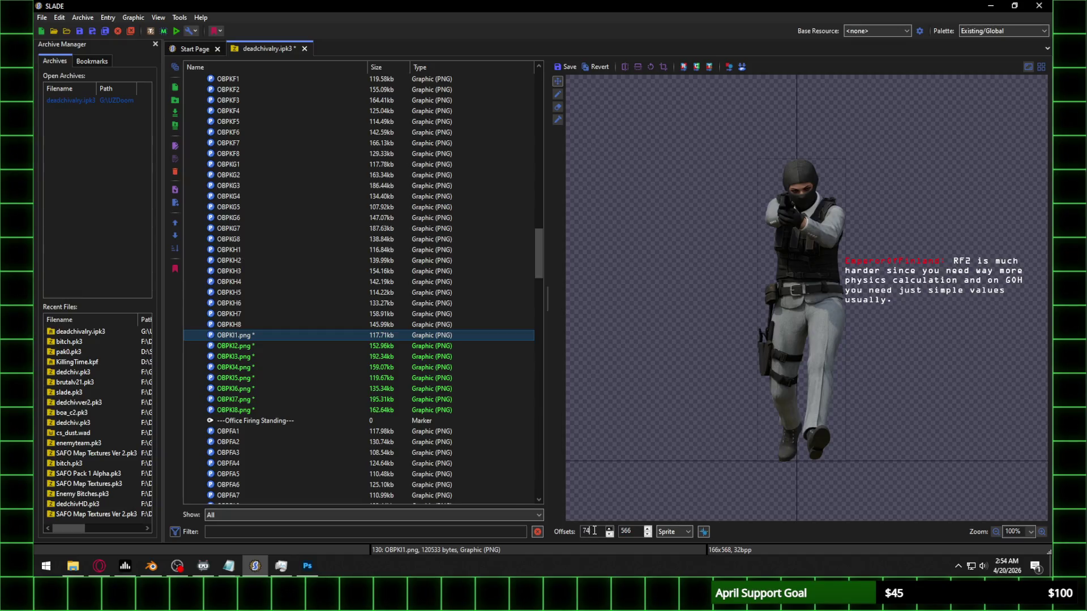
click(280, 350)
click(568, 281)
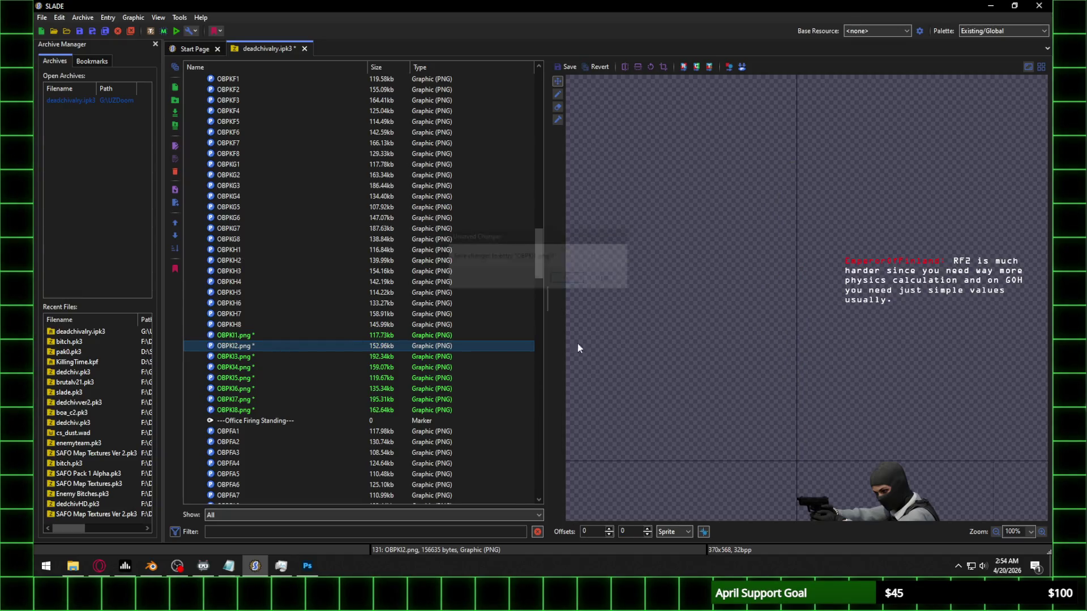
key(Return)
click(242, 357)
click(567, 278)
double_click(630, 532)
text(566)
key(Return)
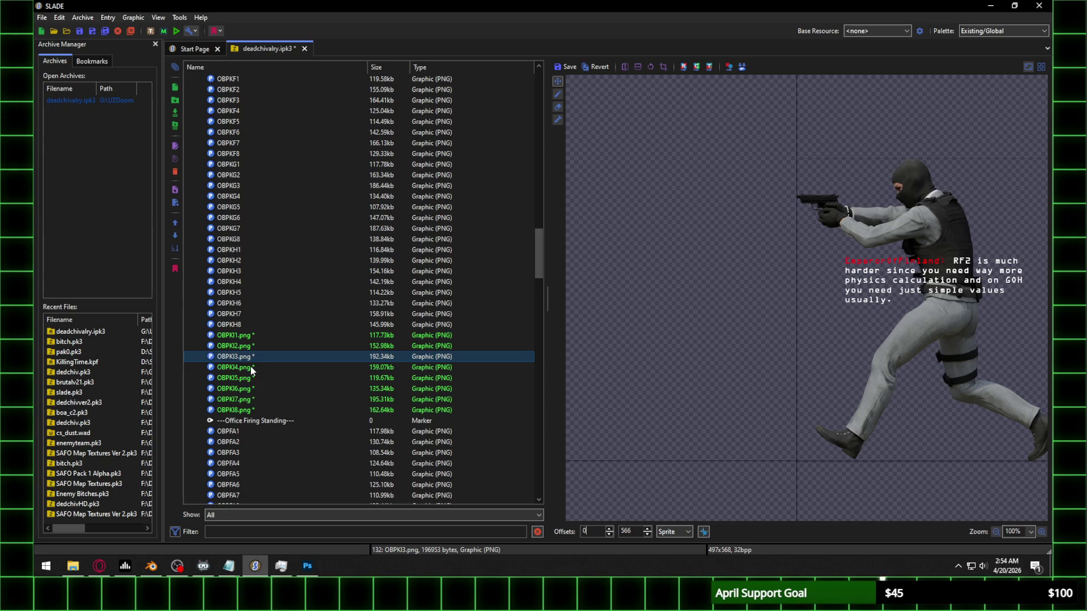
Step: Set the Y offset of OBPKI4 and OBPKI5 to 566, saving each change
click(250, 365)
click(568, 278)
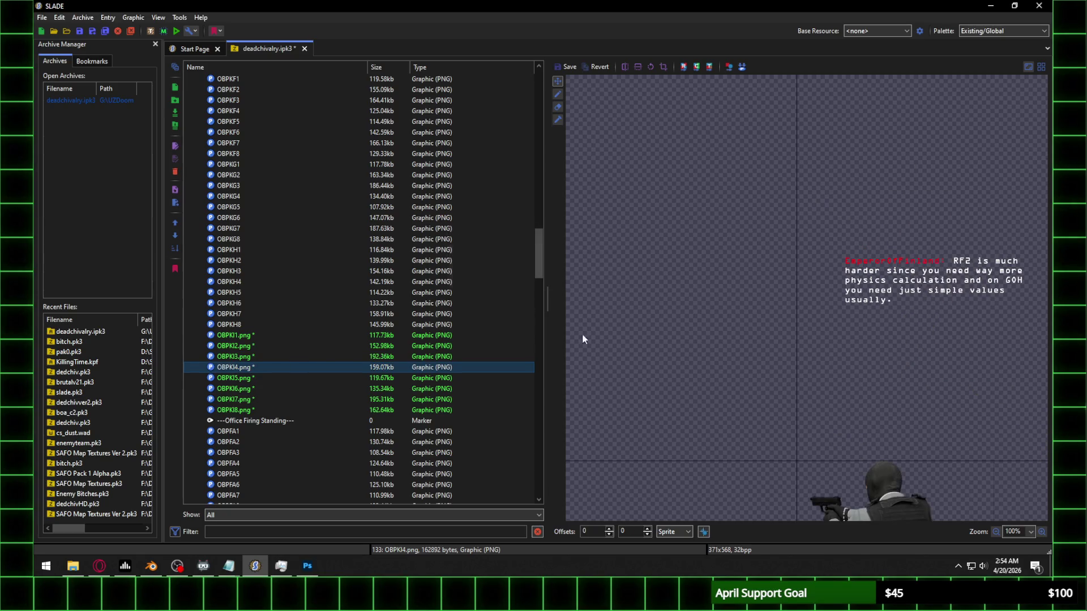
double_click(630, 531)
text(566)
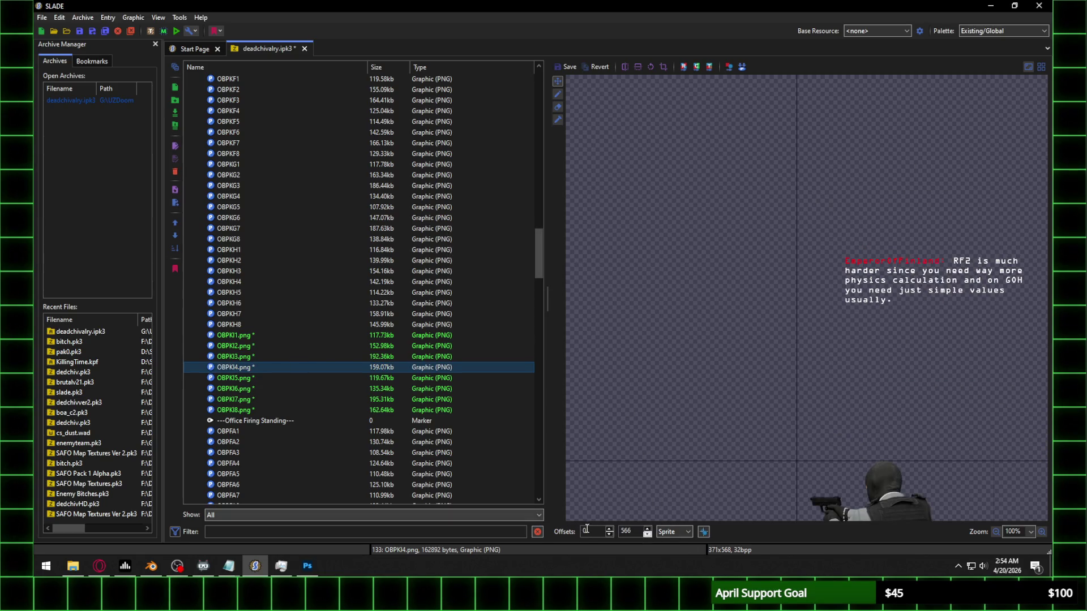
key(Return)
click(244, 377)
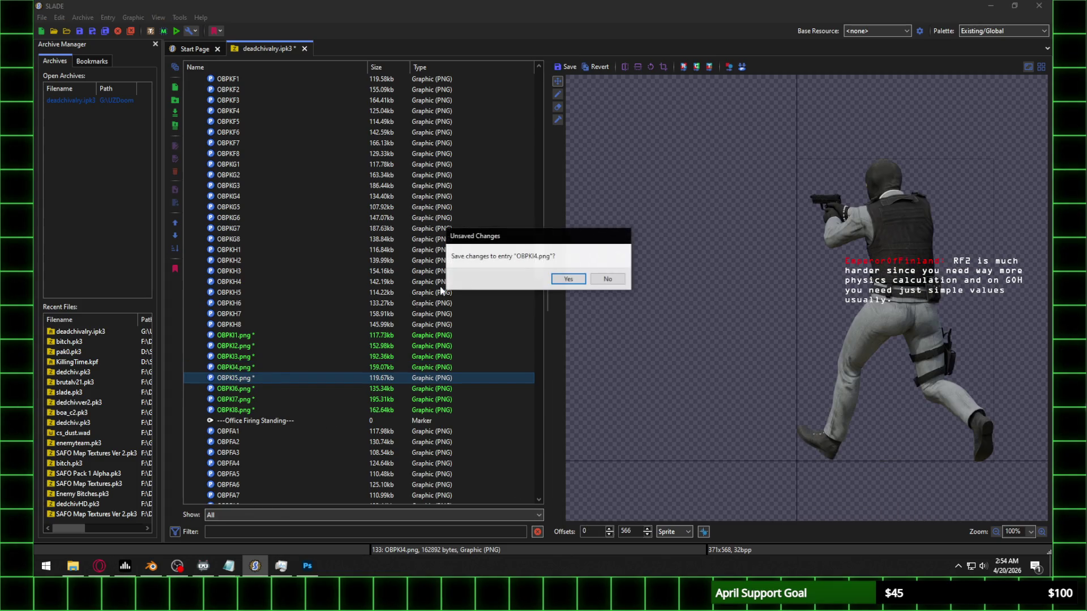
click(568, 278)
key(Tab)
text(566)
key(Return)
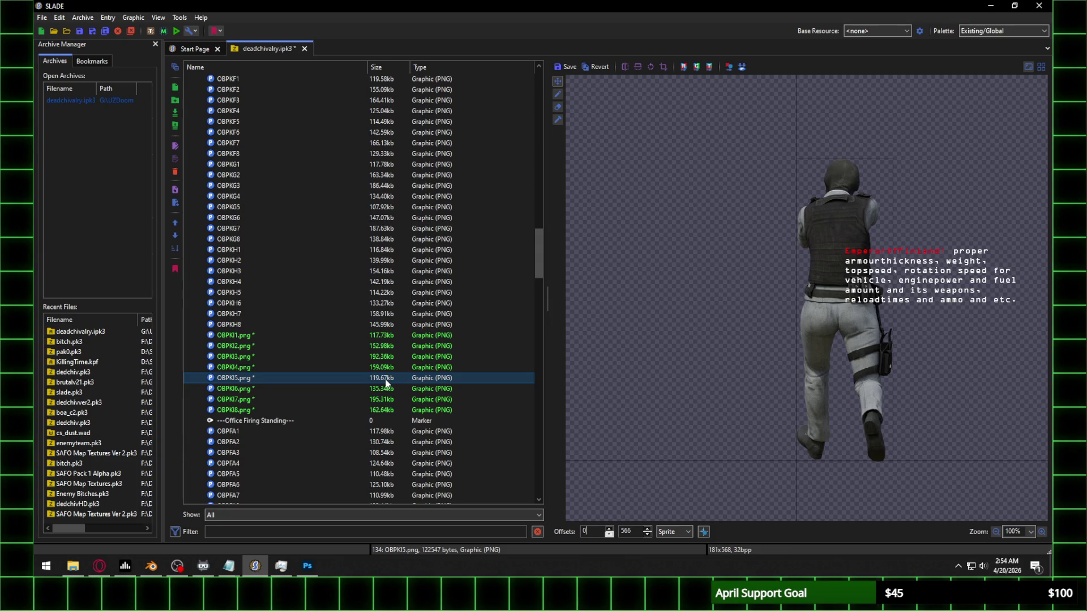
click(262, 389)
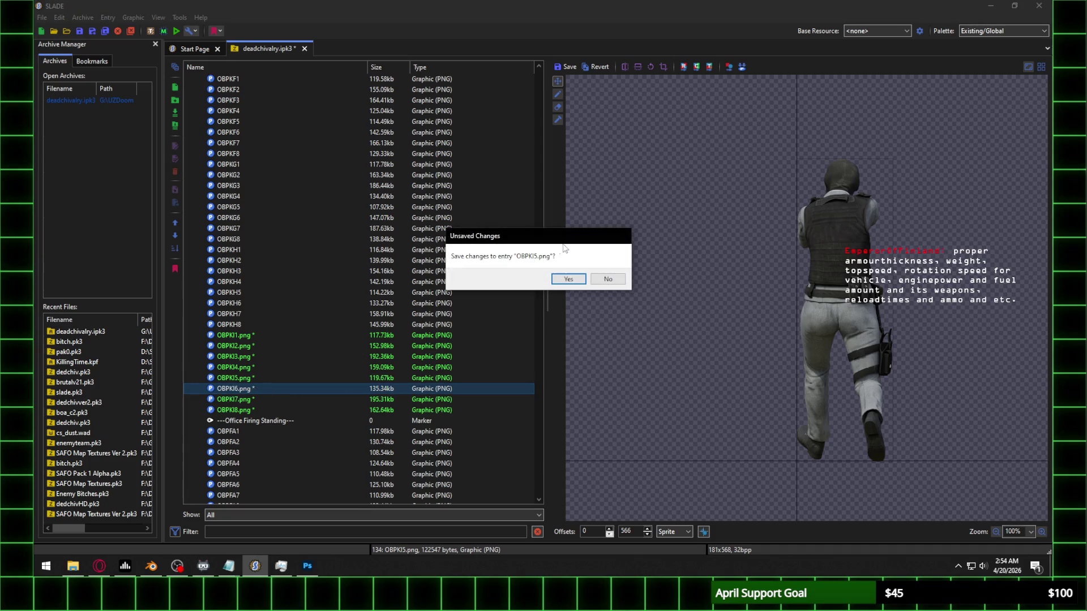
click(568, 279)
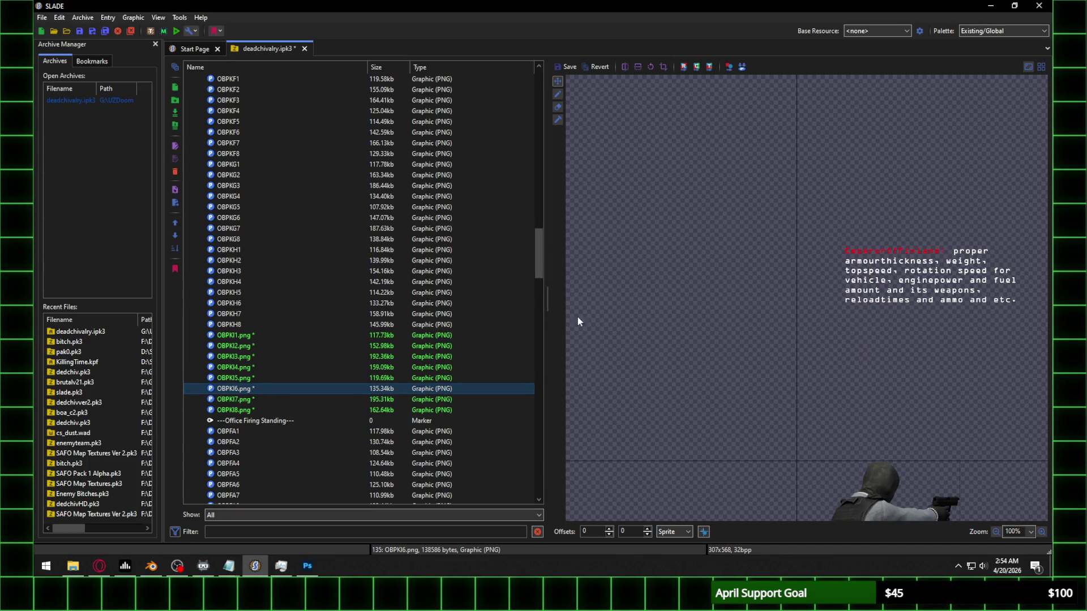
Step: Set the Y offset of OBPKI6–OBPKI8 to 566, saving each change
text(566)
click(596, 532)
click(285, 401)
click(561, 276)
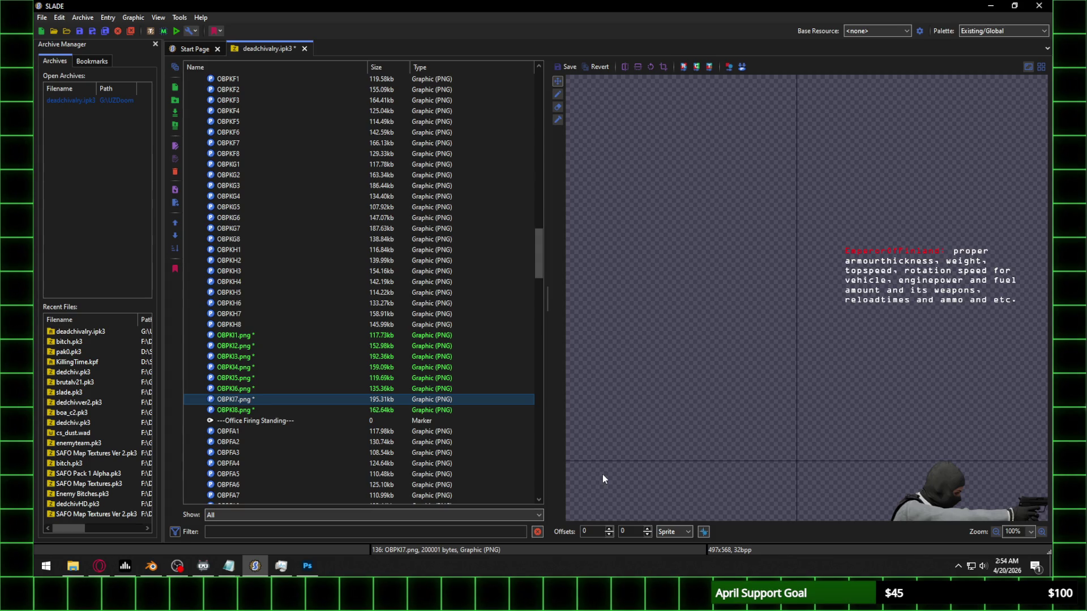
key(Return)
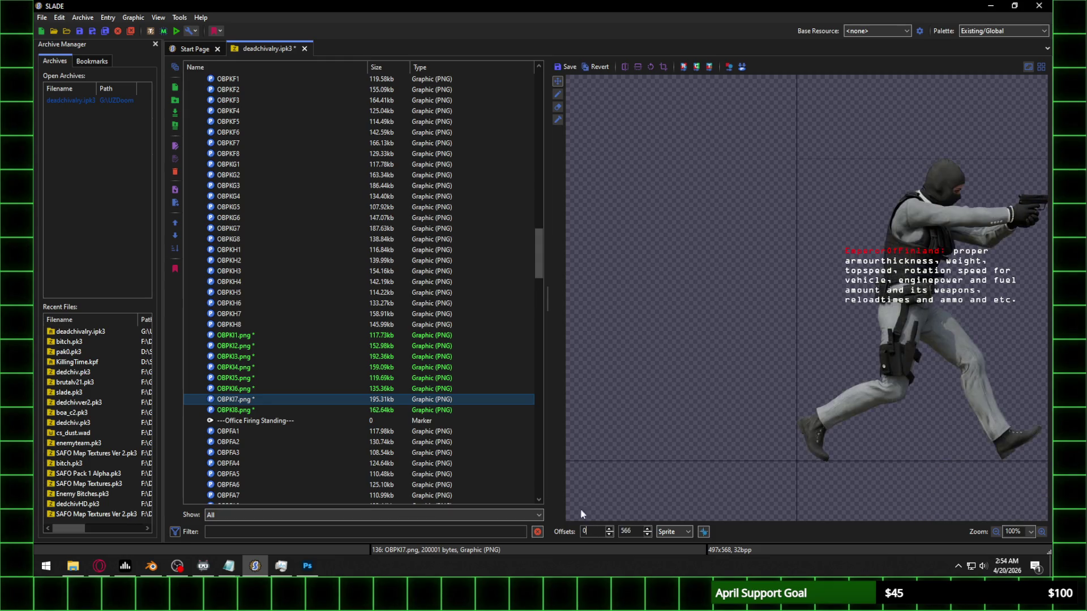
click(252, 408)
click(567, 278)
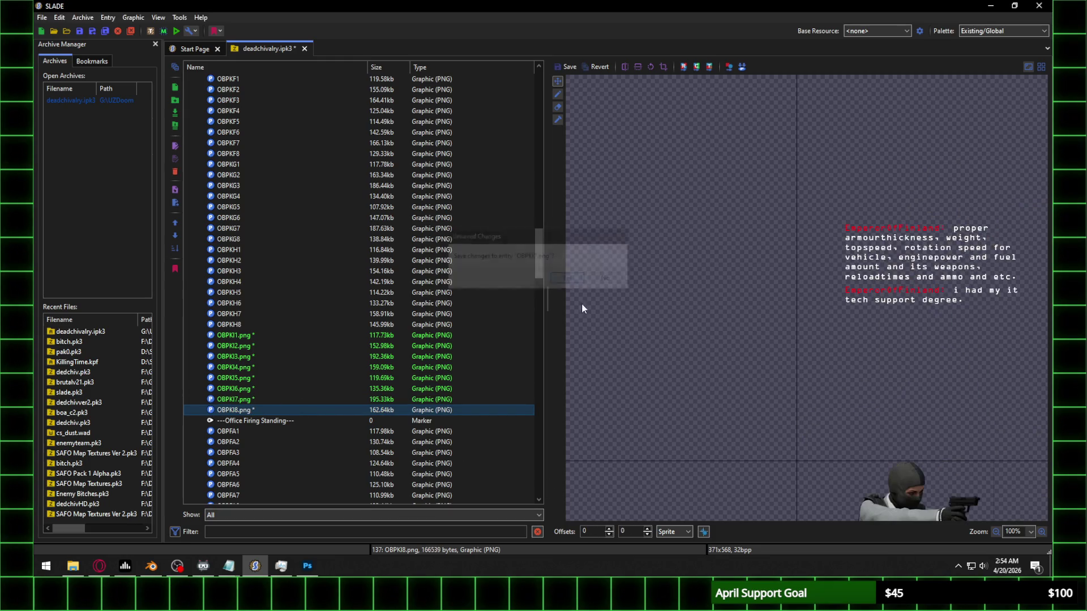
key(Return)
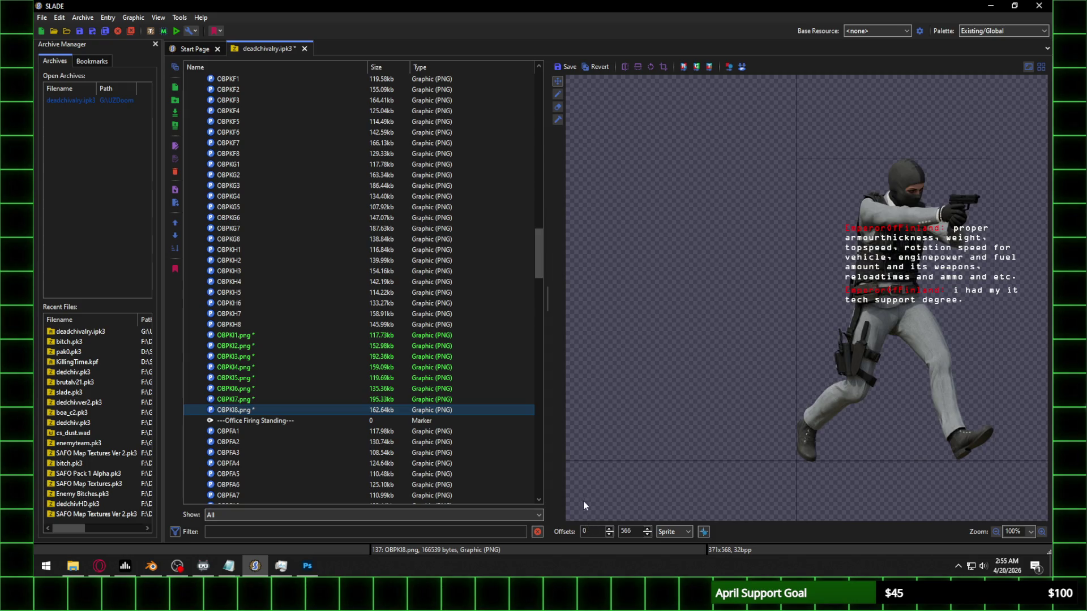
click(334, 346)
click(567, 278)
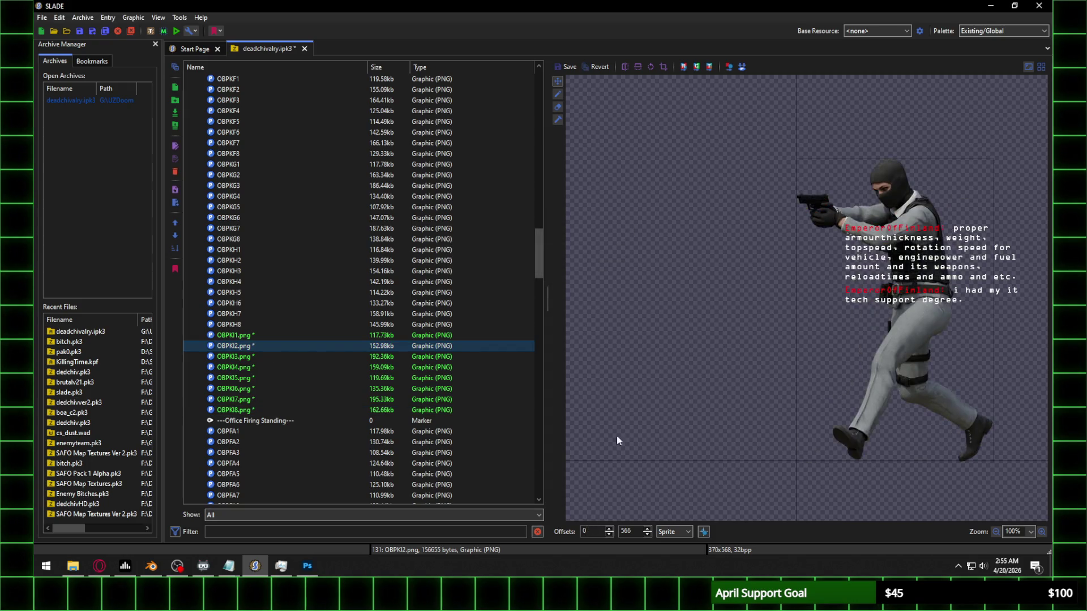
Step: Shift OBPKI2 horizontally by scrolling its X offset, and save it
scroll(592, 530, up, 20)
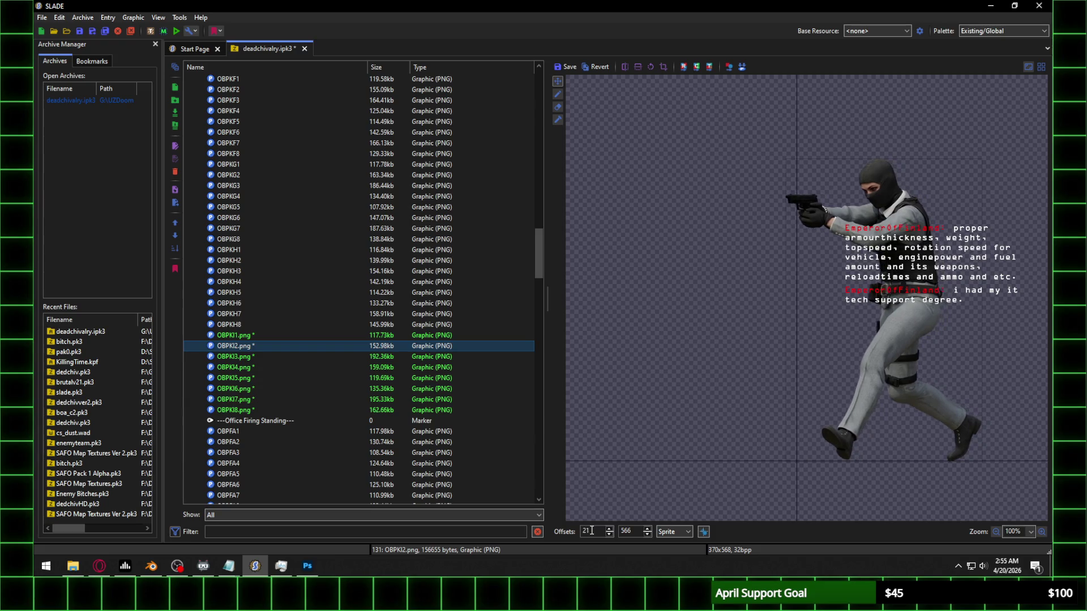
scroll(592, 531, up, 20)
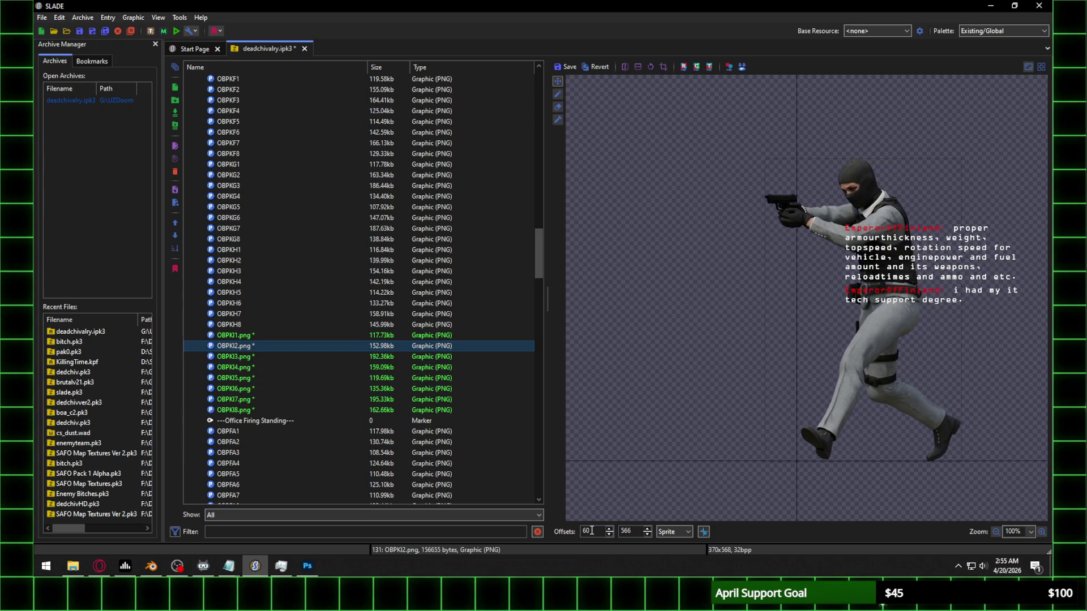
scroll(591, 530, up, 20)
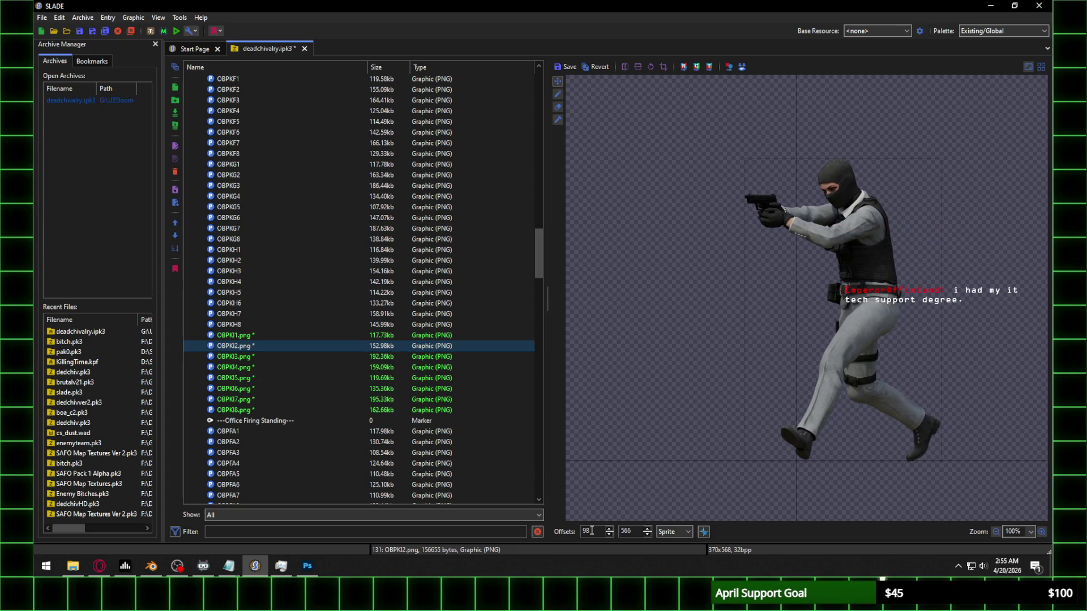
scroll(591, 531, up, 20)
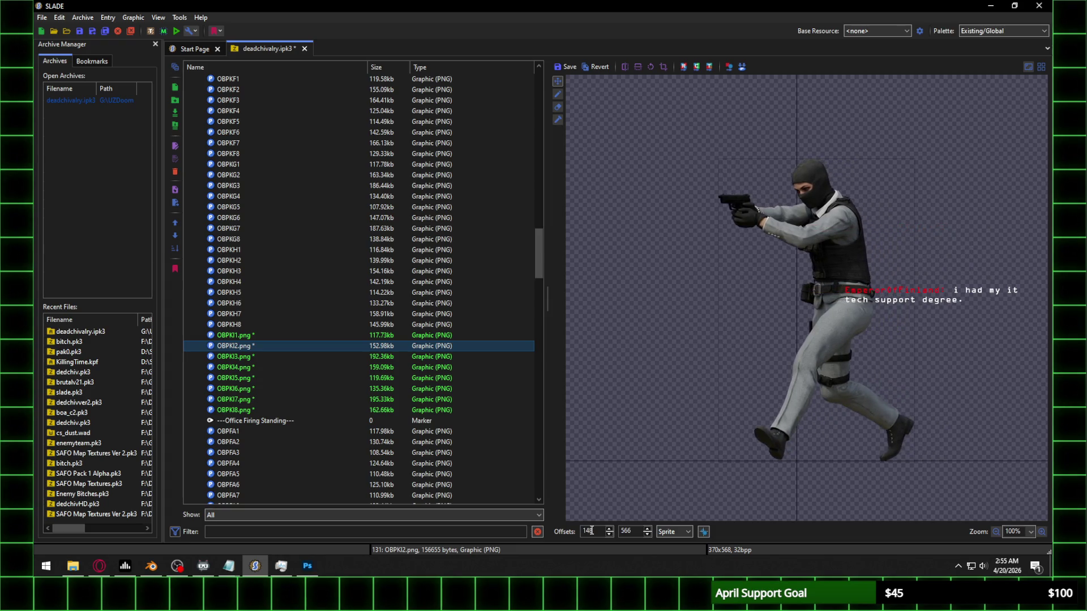
scroll(591, 530, up, 10)
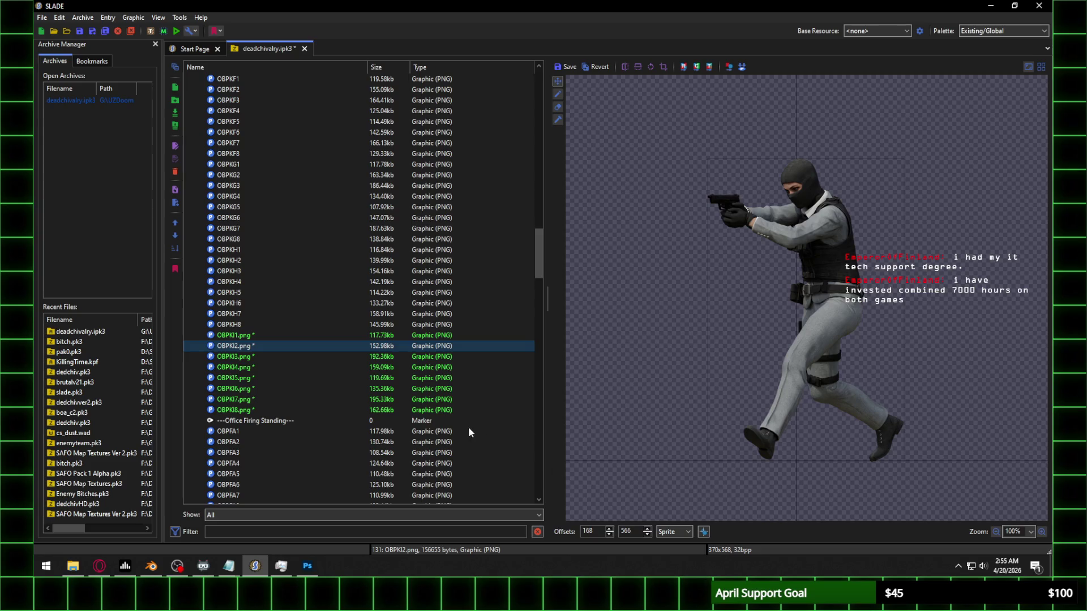
click(261, 357)
click(568, 278)
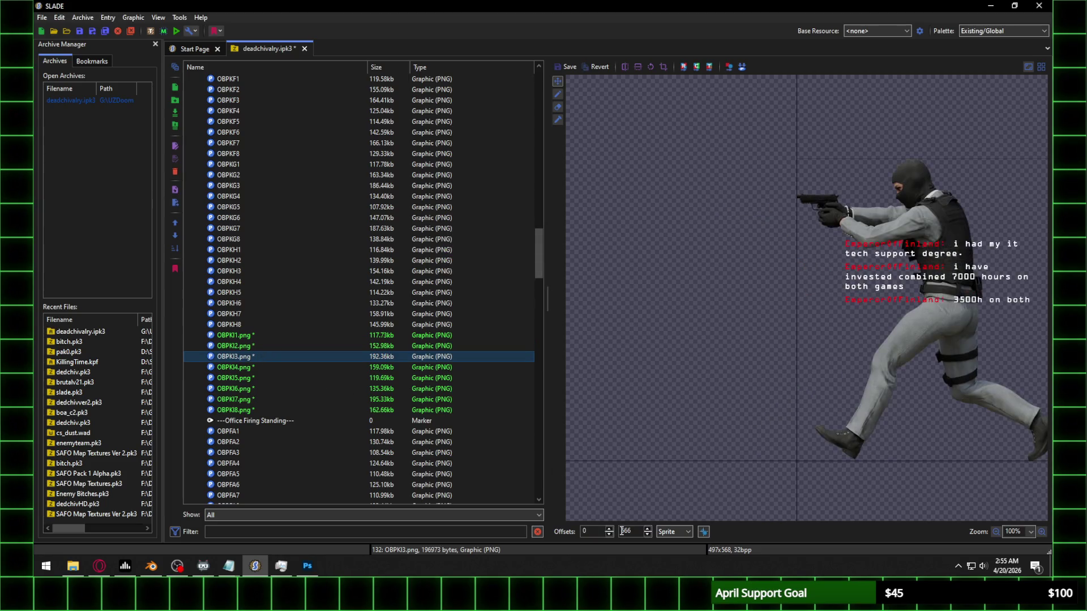
Step: Shift OBPKI3 horizontally by scrolling its X offset to 214
scroll(592, 533, up, 20)
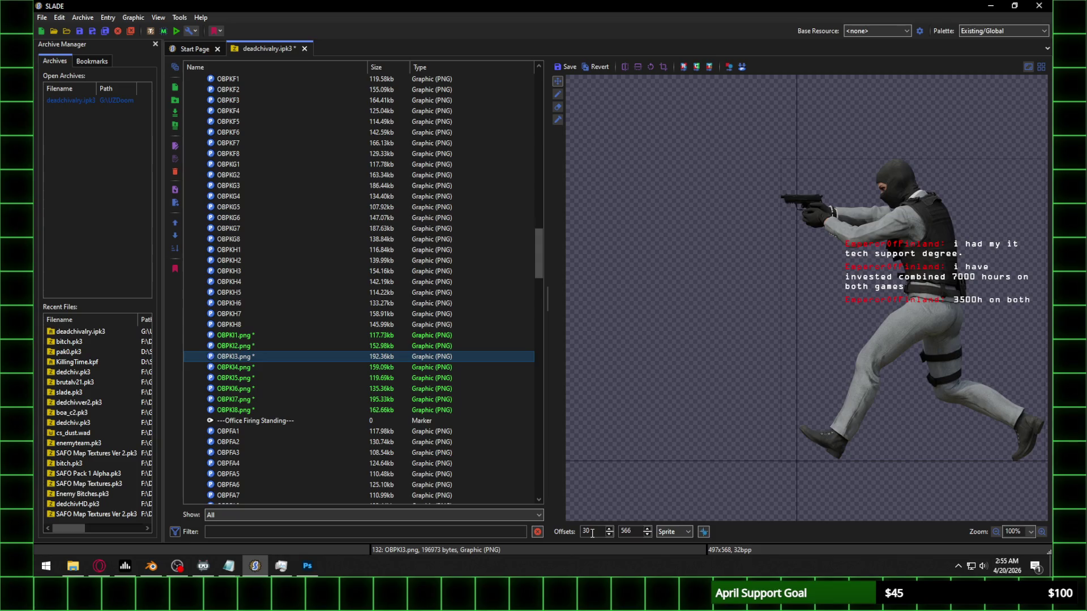
scroll(592, 533, up, 20)
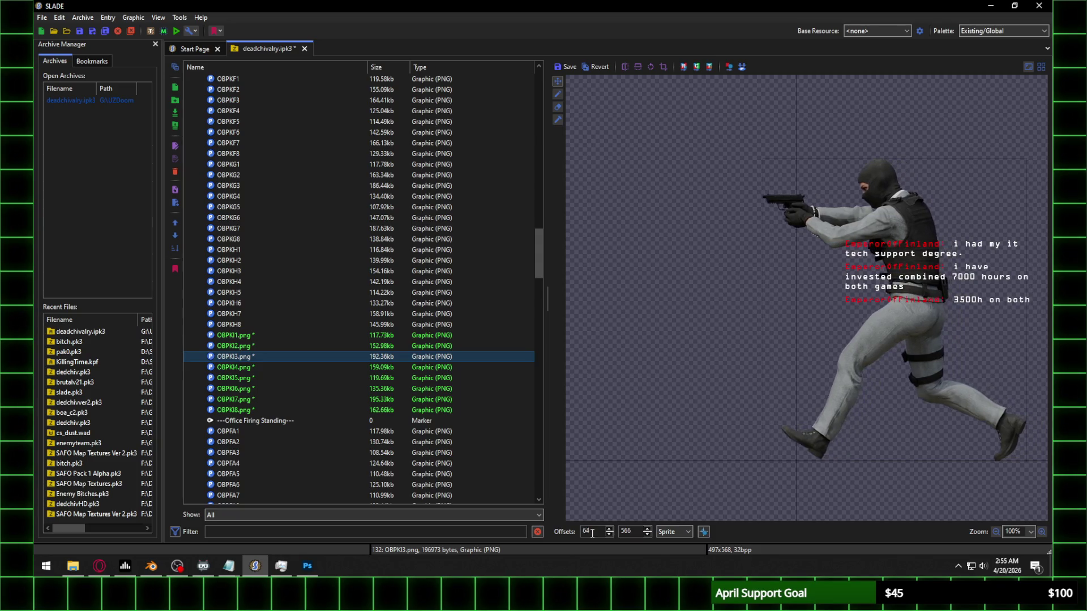
scroll(592, 533, up, 20)
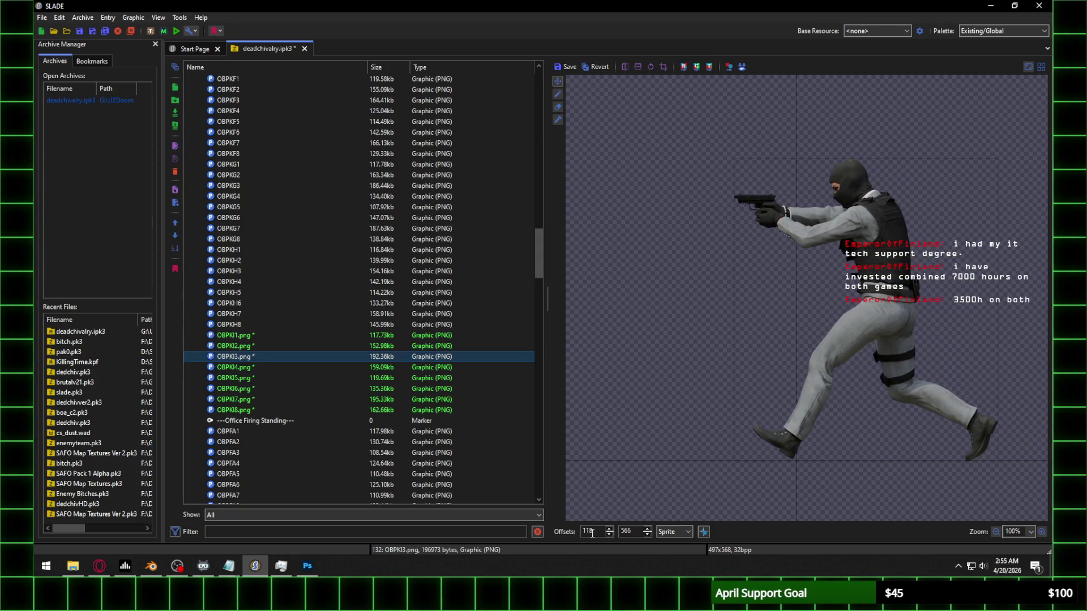
scroll(592, 534, up, 20)
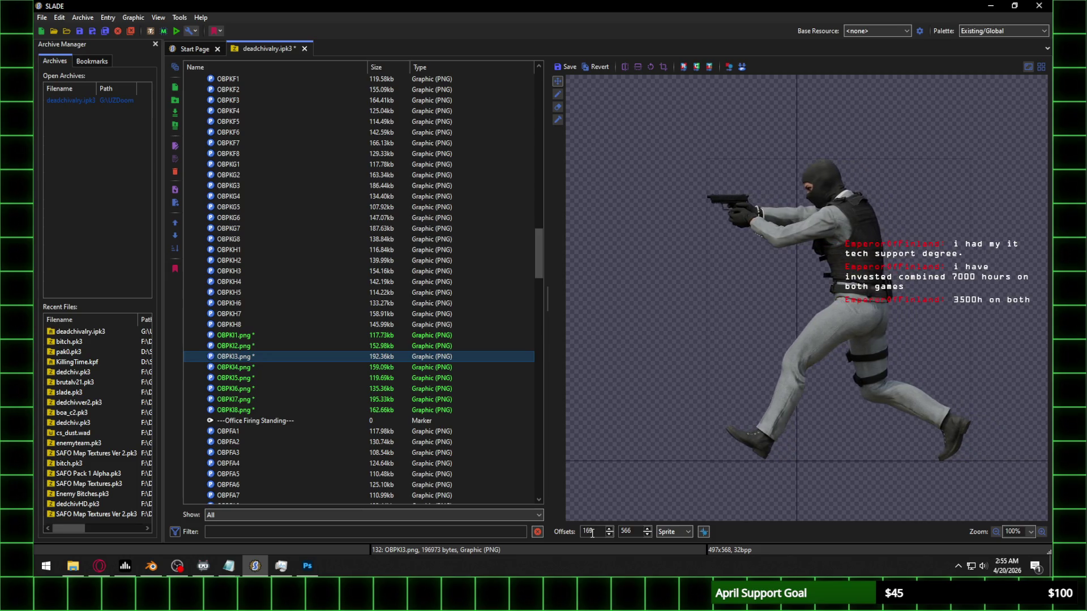
scroll(592, 533, up, 20)
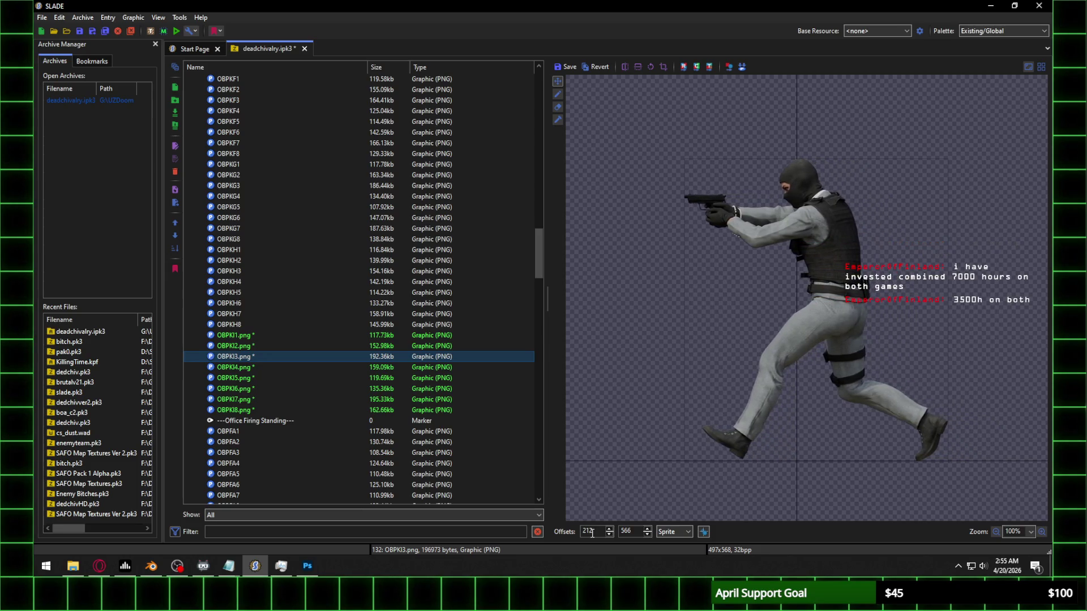
click(263, 368)
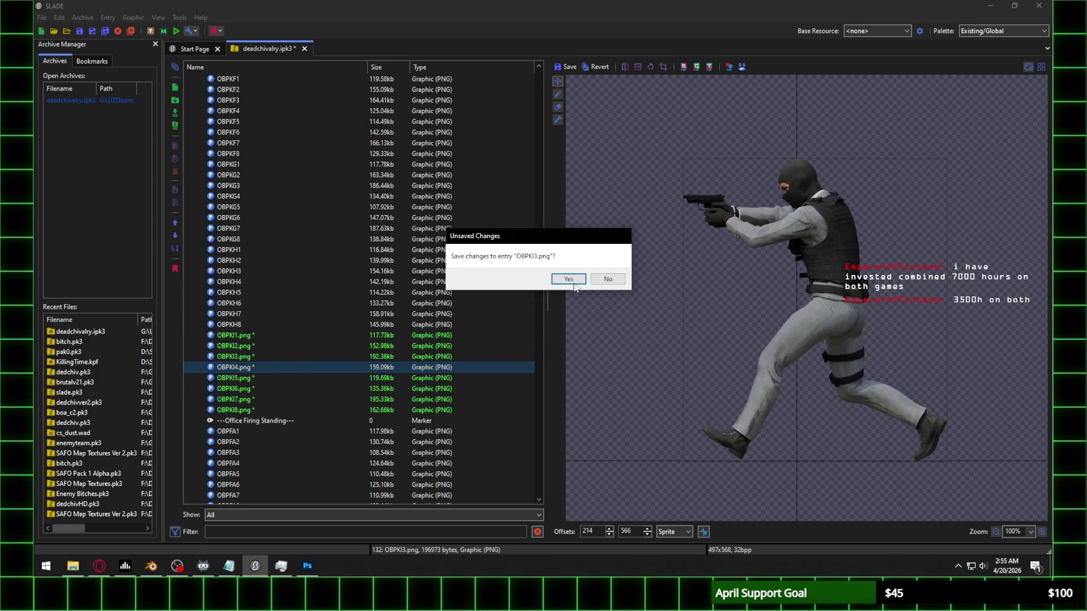
Step: Save OBPKI3's offsets, then raise OBPKI4's X offset to 160 and save it
click(564, 276)
scroll(591, 530, up, 7)
scroll(590, 530, up, 20)
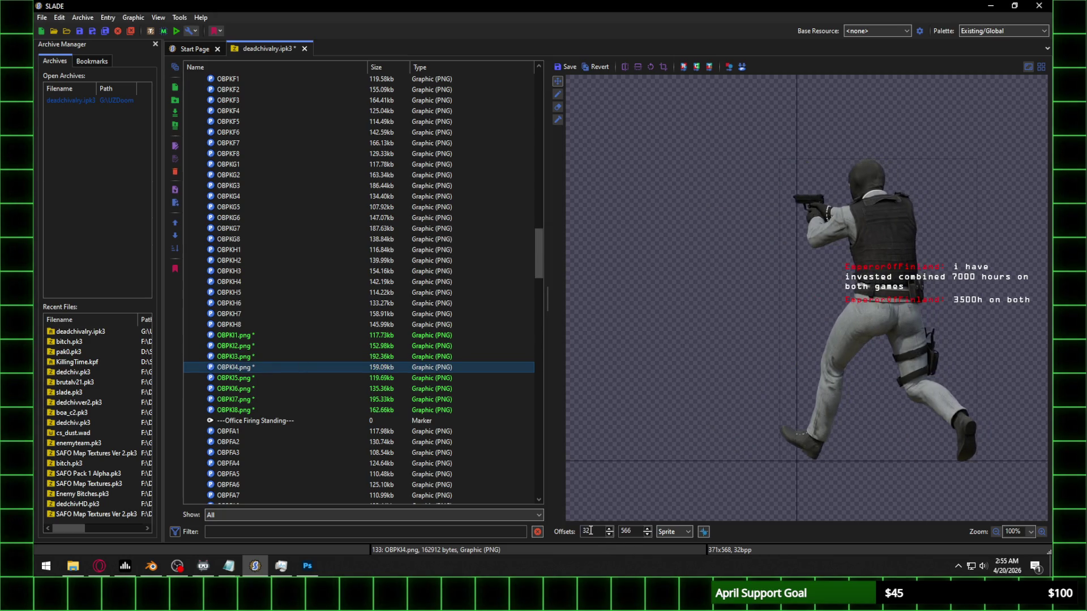
scroll(590, 530, up, 20)
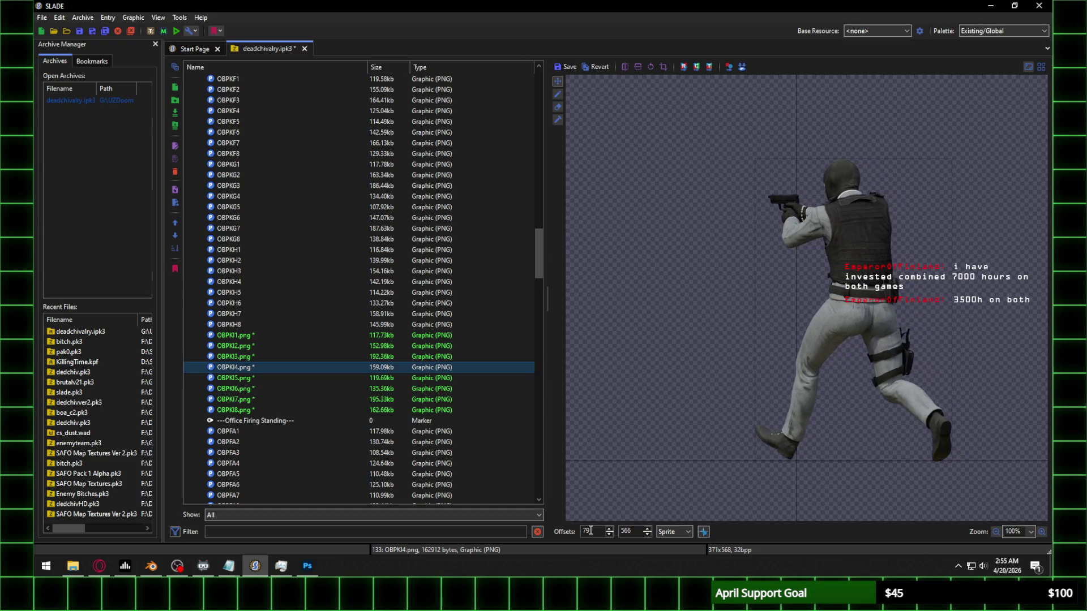
scroll(591, 530, up, 20)
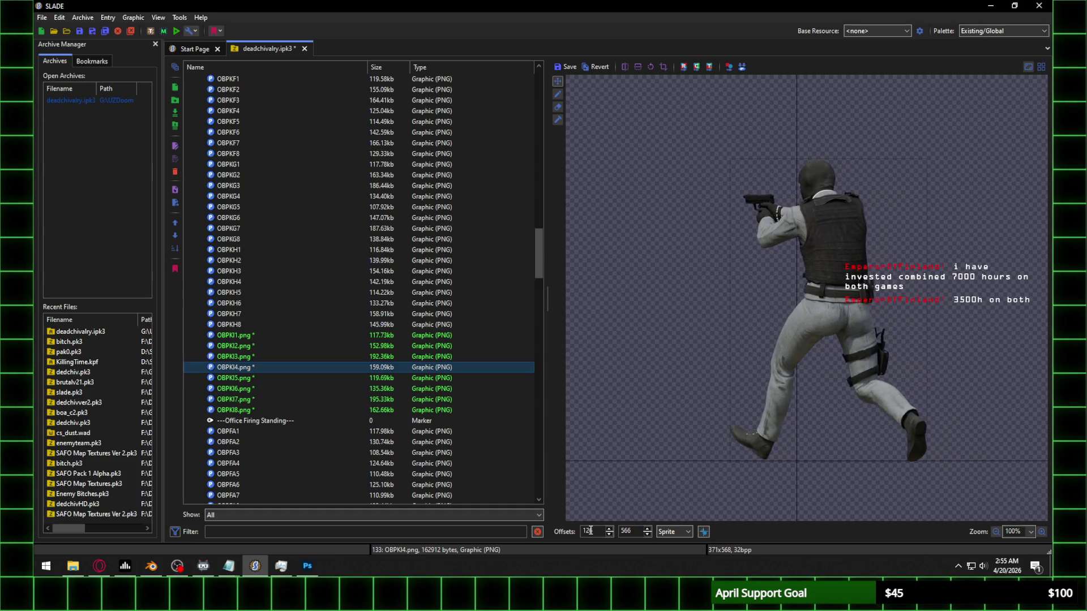
scroll(590, 530, up, 10)
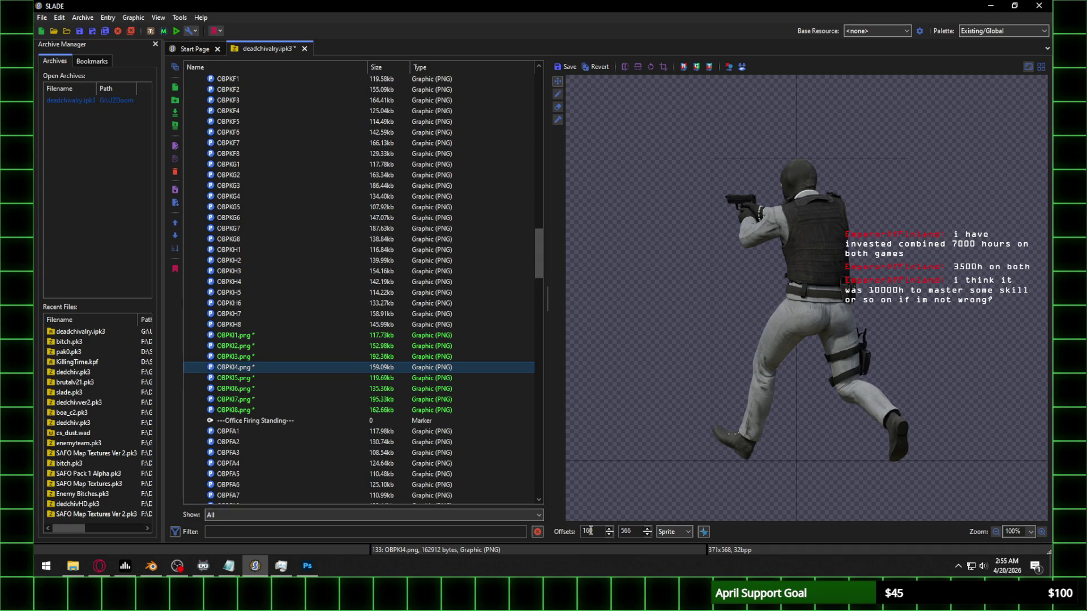
click(258, 376)
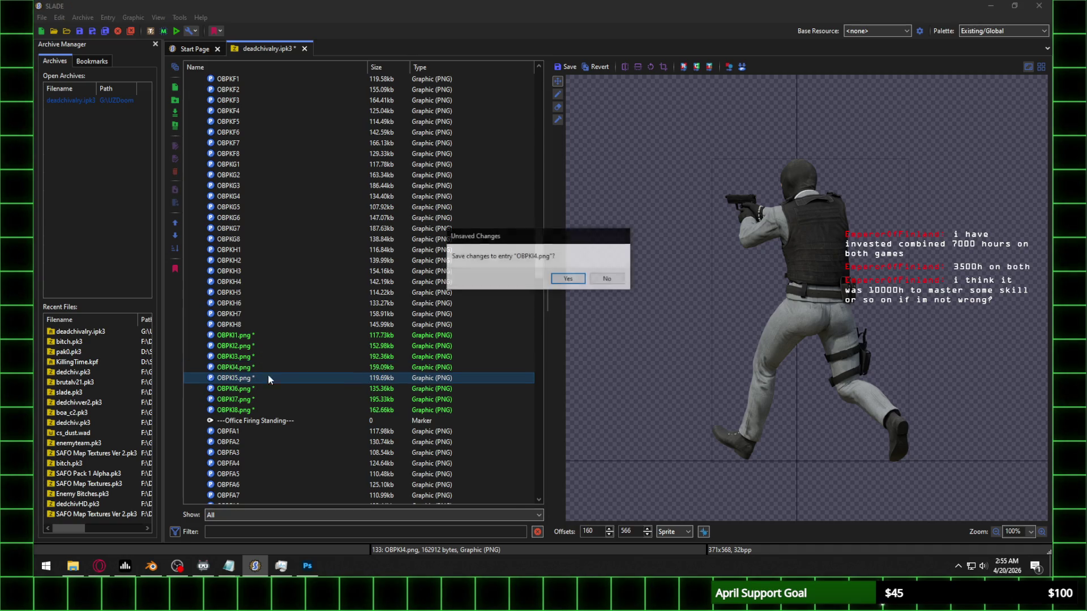
click(566, 277)
Step: Raise OBPKI5's X offset to 90 and save the change
scroll(590, 534, up, 20)
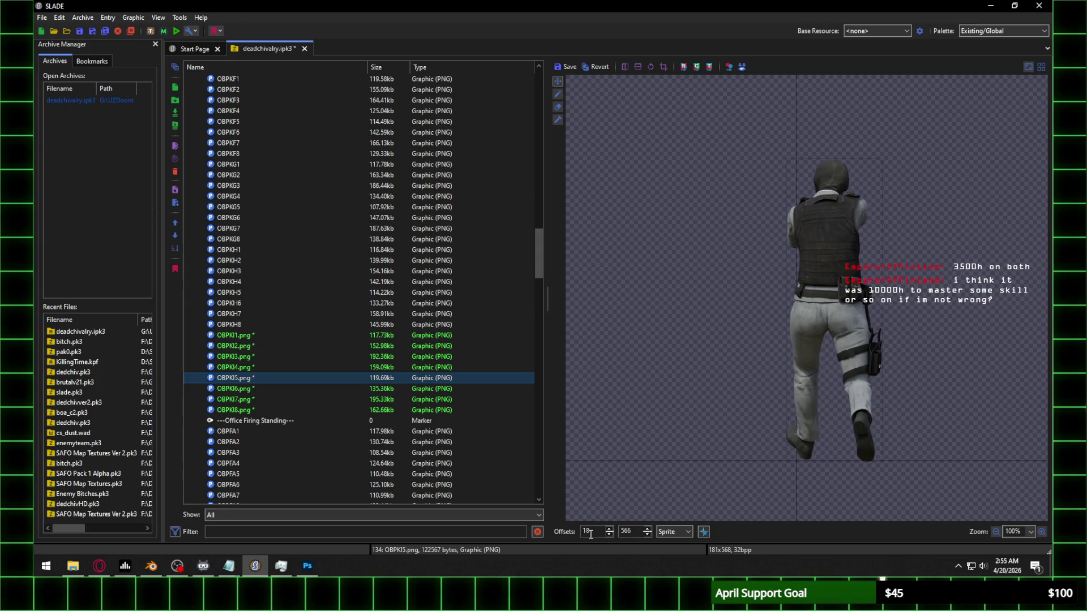
scroll(590, 534, up, 20)
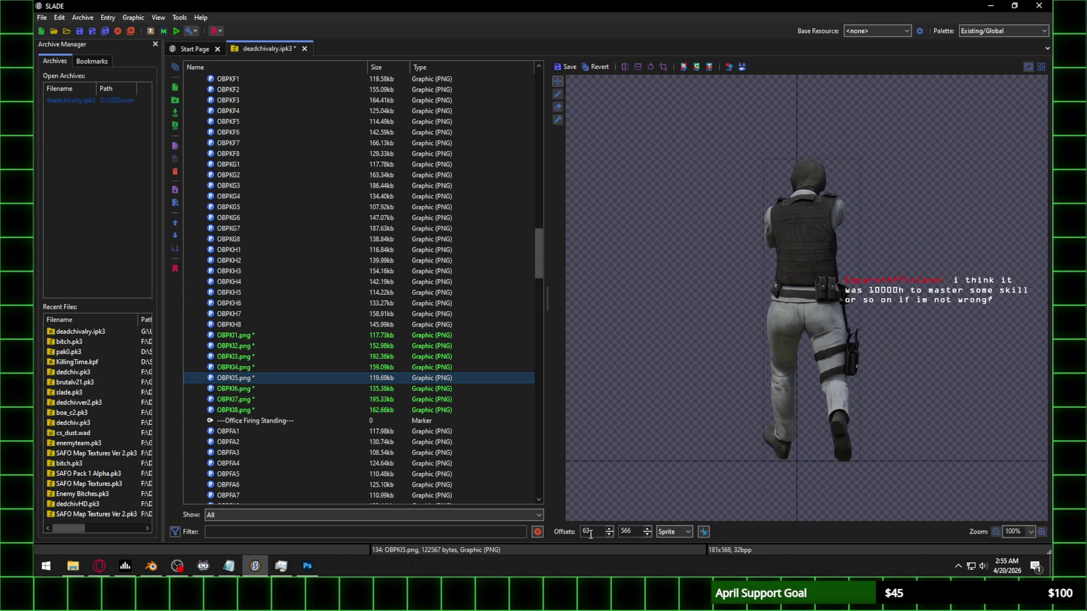
scroll(590, 535, up, 10)
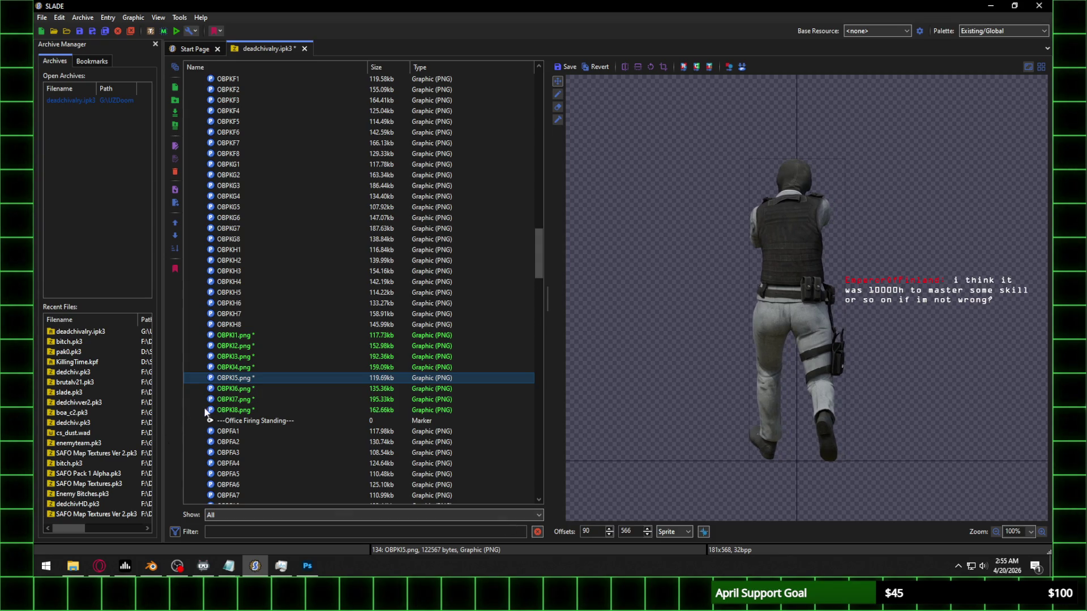
click(266, 389)
click(579, 280)
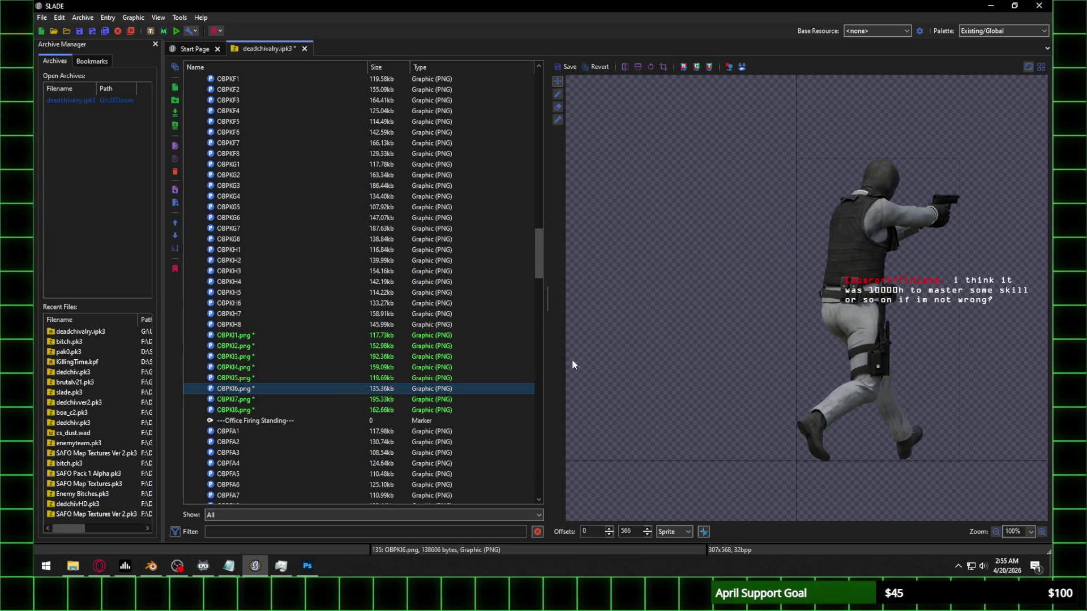
Step: Raise OBPKI6's X offset to 160 and save the change
scroll(606, 532, up, 20)
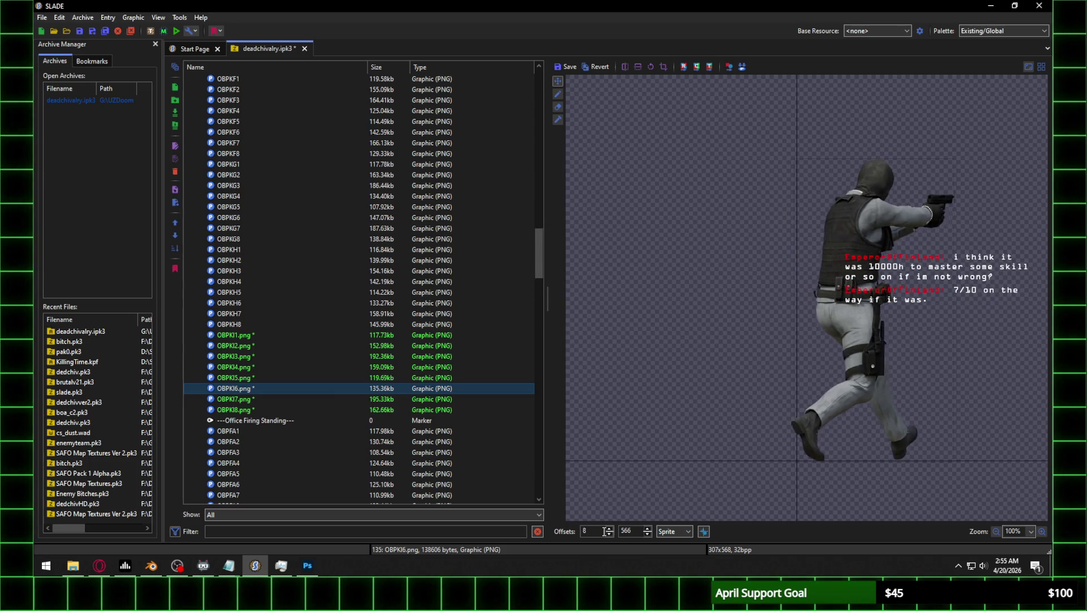
scroll(606, 532, up, 20)
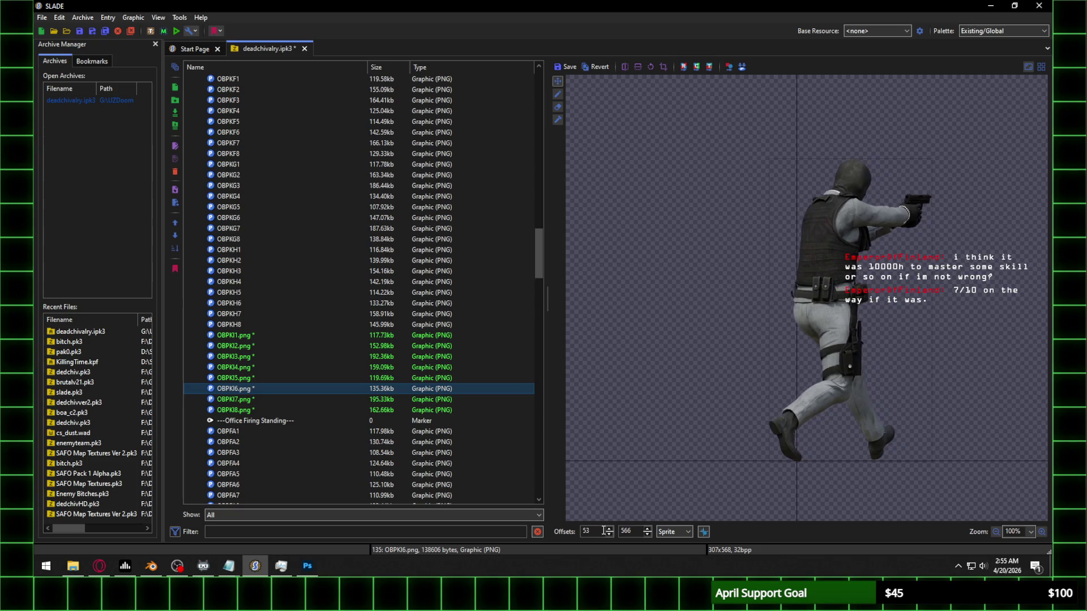
scroll(606, 531, up, 16)
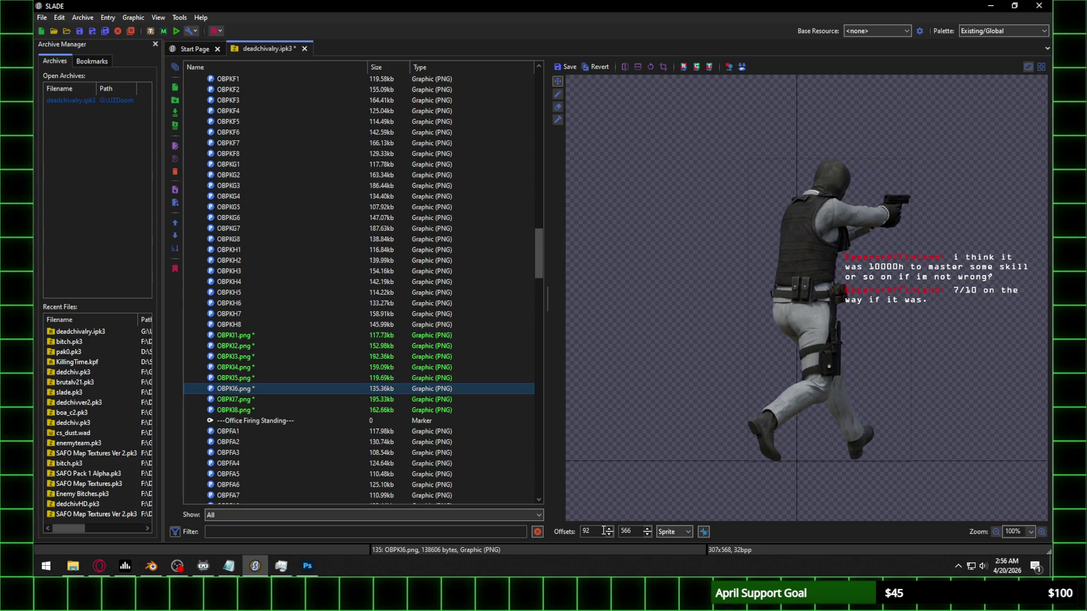
scroll(606, 532, up, 17)
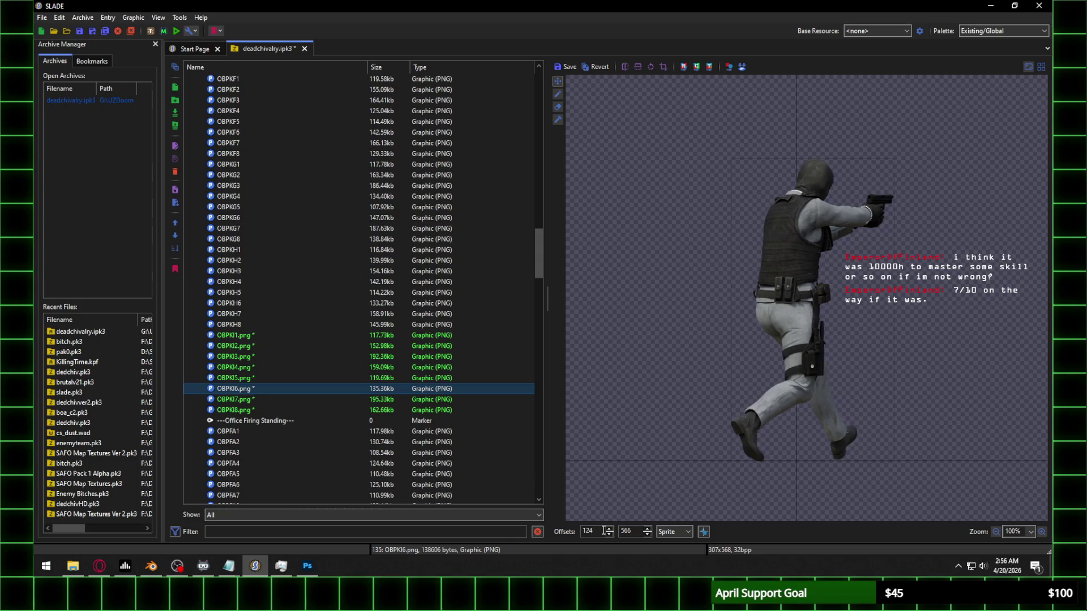
scroll(606, 532, up, 6)
scroll(606, 531, up, 20)
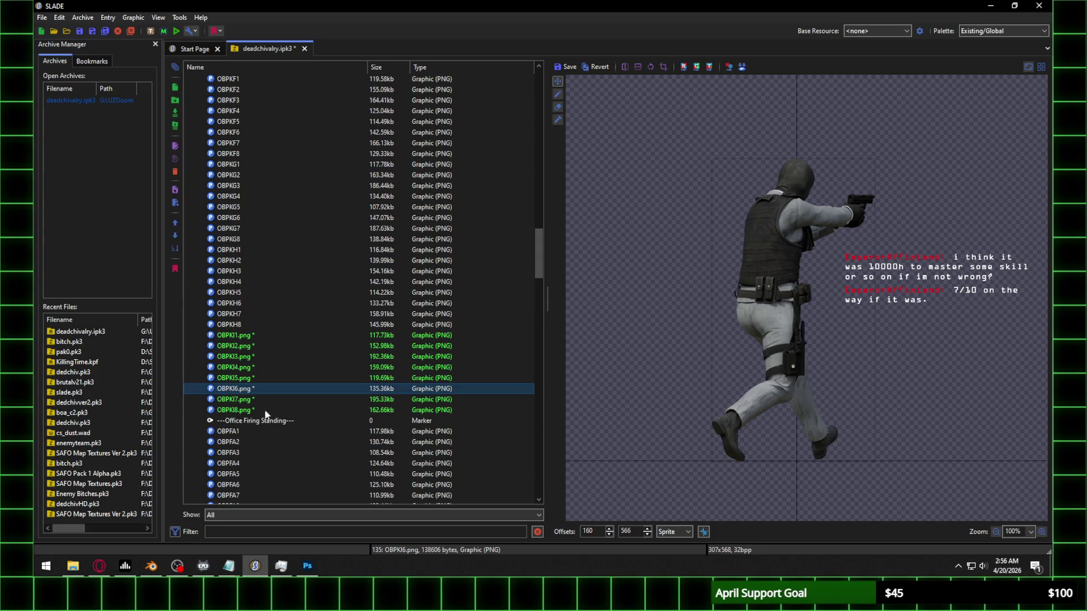
click(252, 400)
click(566, 279)
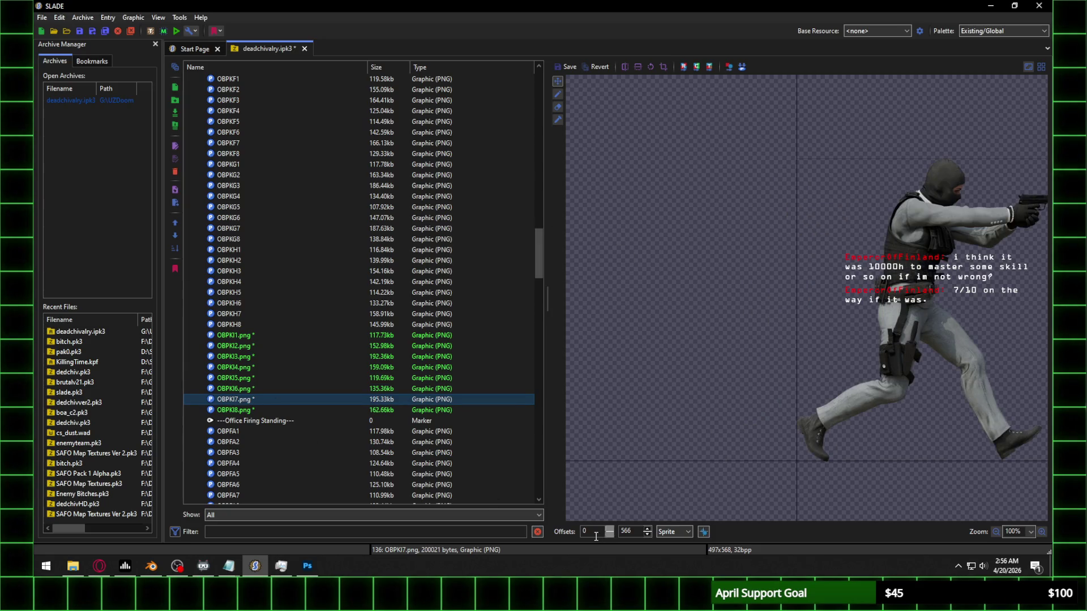
Step: Set OBPKI7's X offset to 282 and save the change
scroll(596, 536, up, 20)
scroll(594, 536, up, 20)
scroll(593, 536, up, 20)
scroll(593, 536, up, 20)
scroll(594, 536, up, 20)
scroll(594, 536, up, 20)
scroll(594, 536, up, 20)
scroll(594, 536, up, 1)
scroll(593, 536, down, 1)
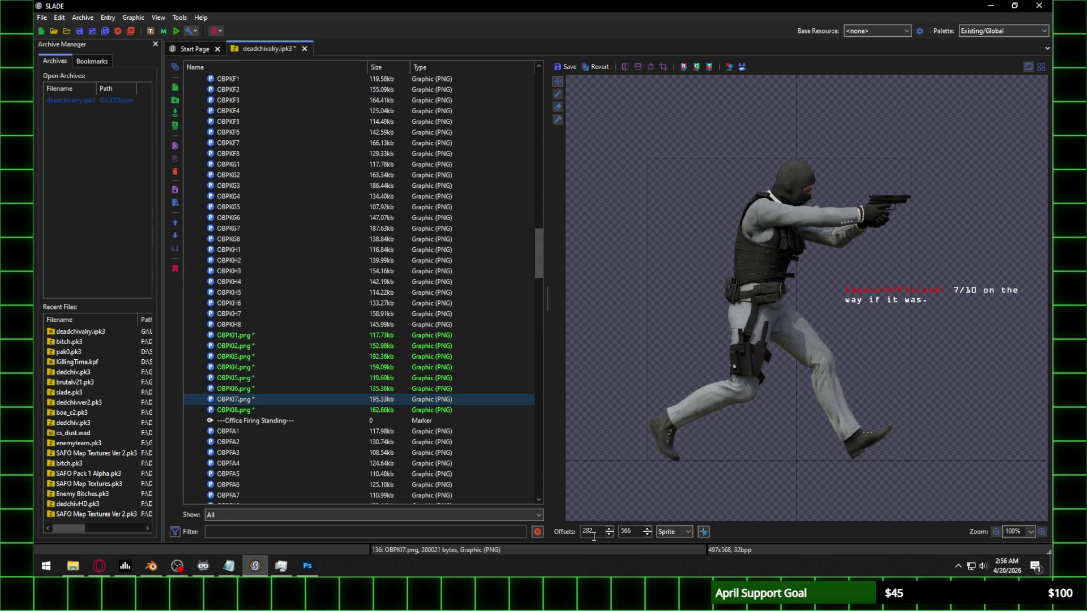
click(244, 410)
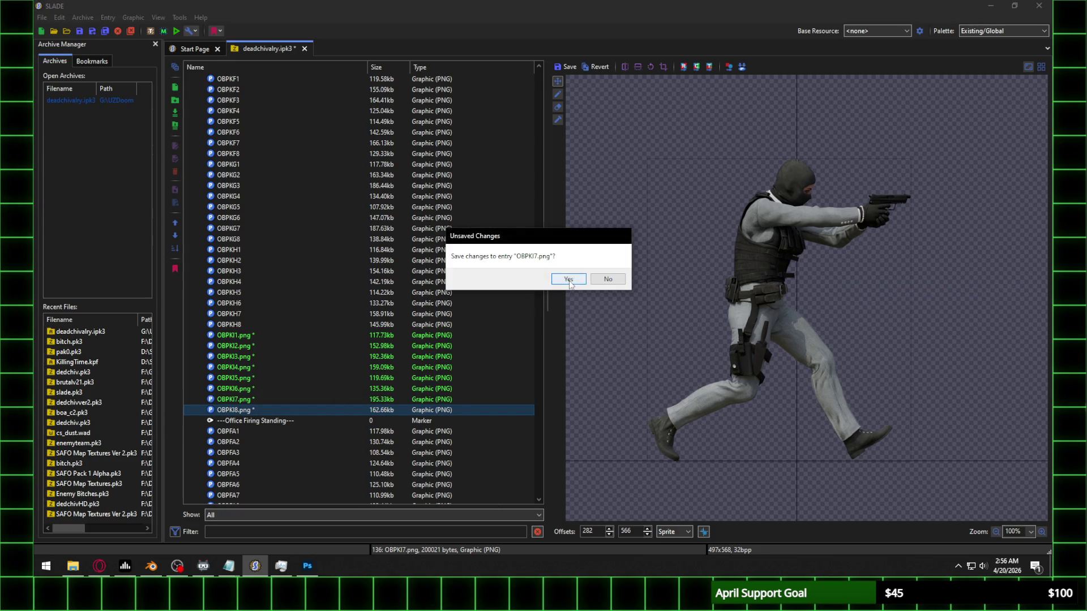
click(565, 280)
Step: Set OBPKI8's X offset to 209 and save the change
scroll(594, 529, up, 20)
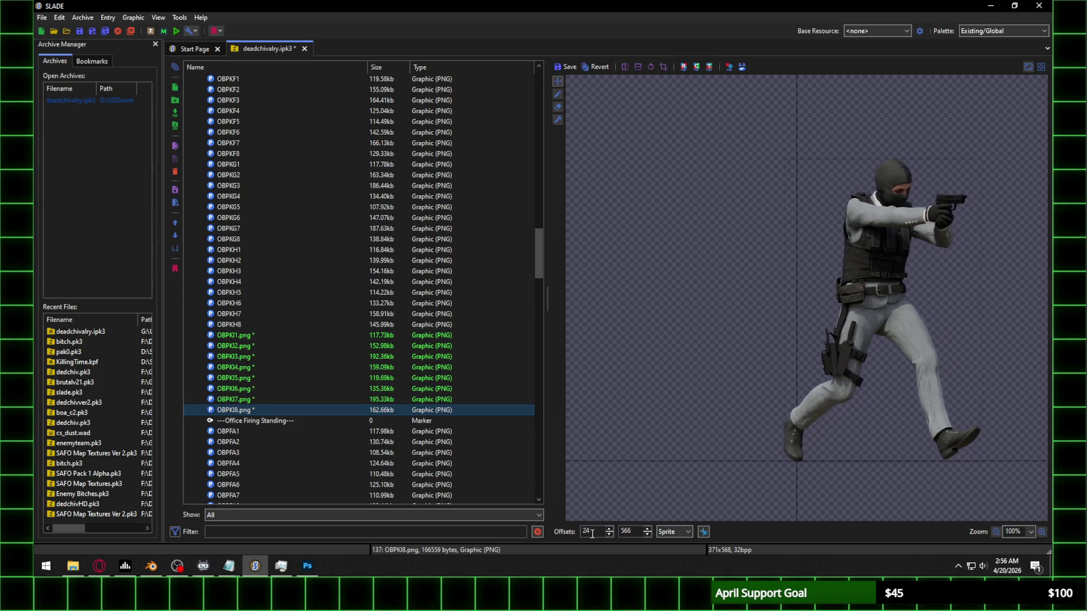
scroll(592, 534, up, 20)
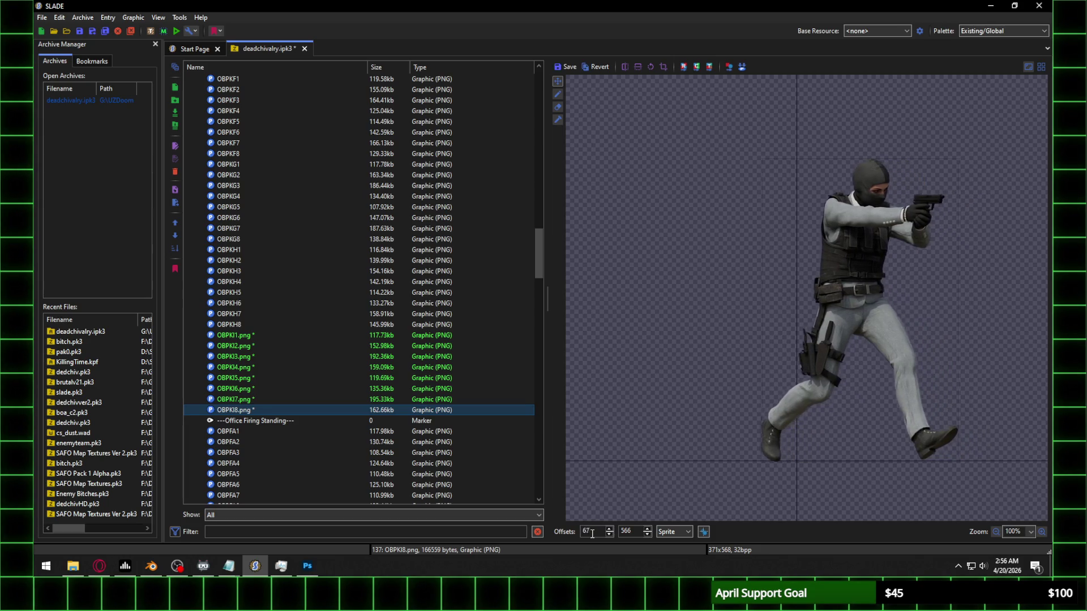
scroll(592, 534, up, 20)
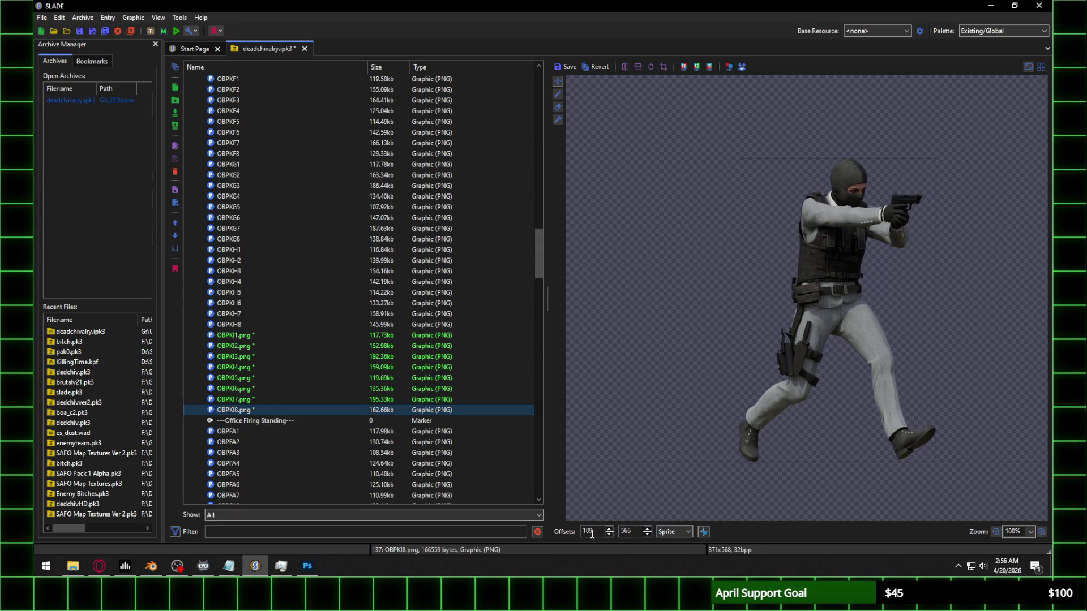
scroll(592, 532, up, 20)
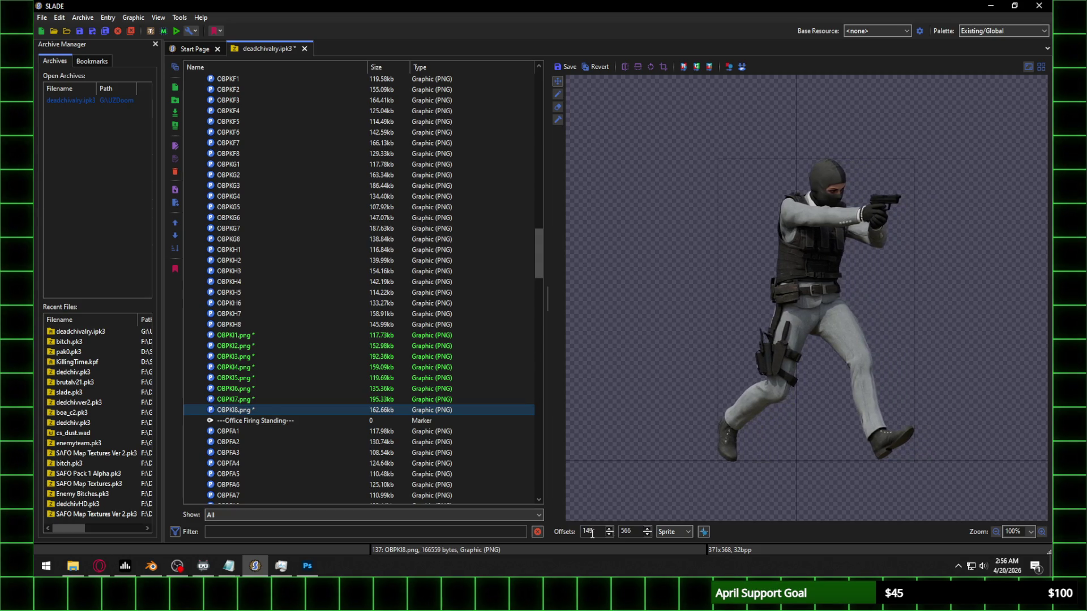
scroll(588, 531, up, 20)
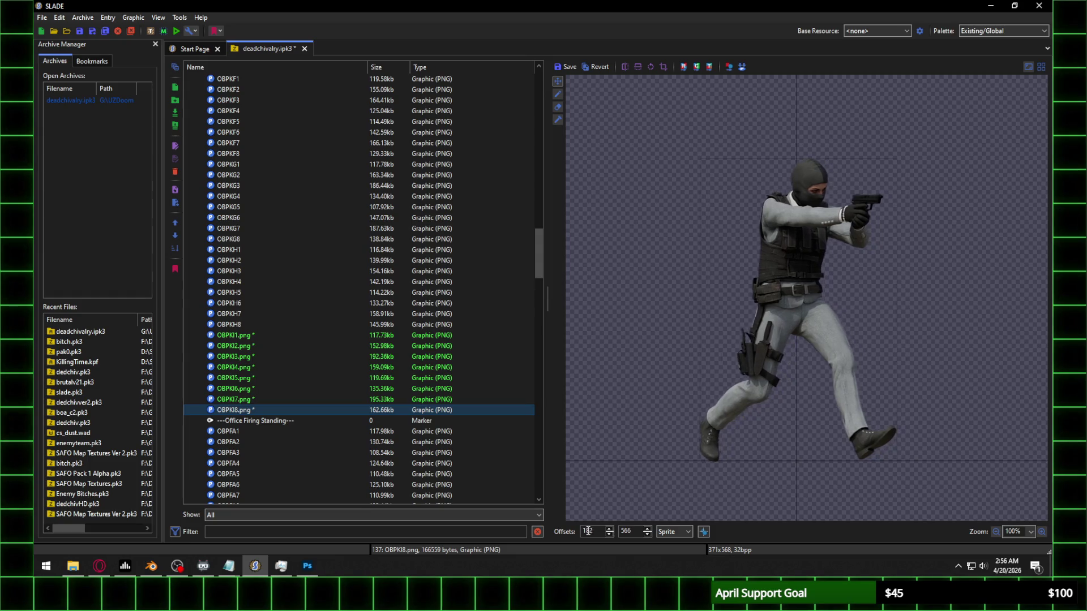
scroll(588, 531, up, 15)
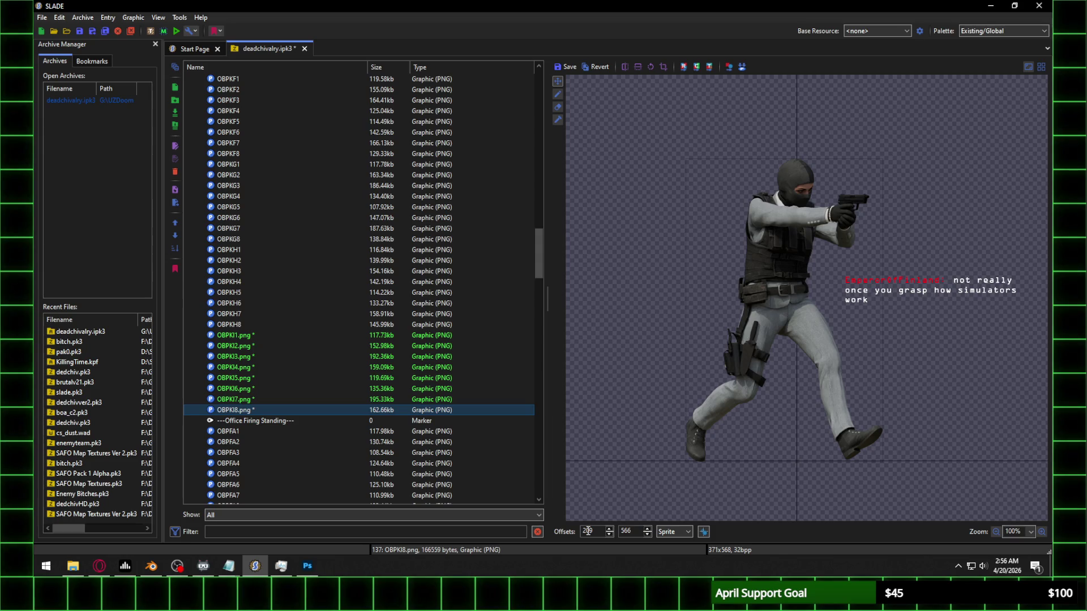
click(274, 334)
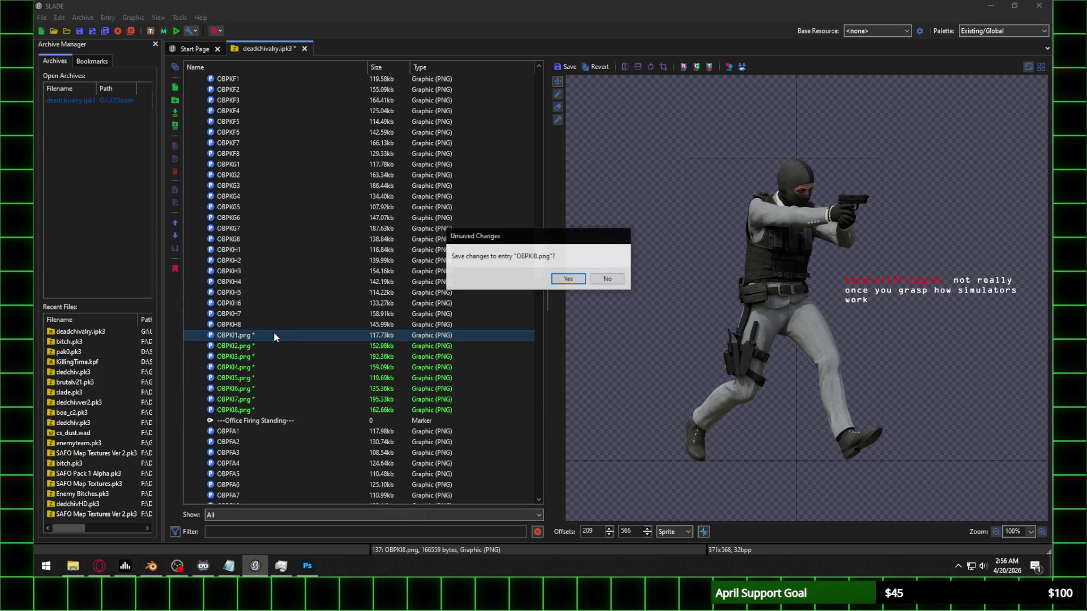
click(568, 280)
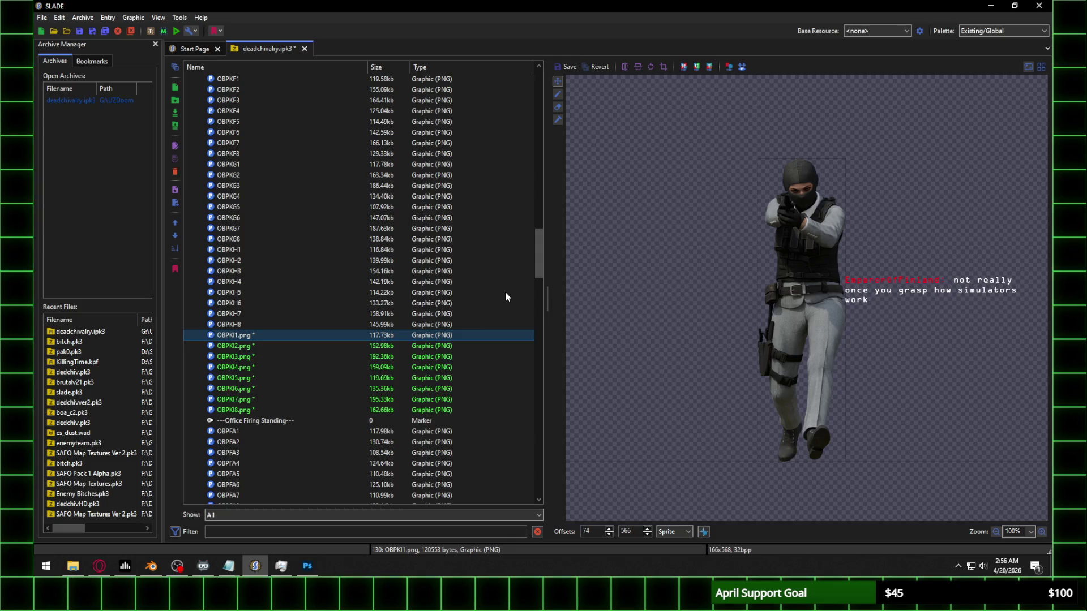
Step: Step through walk frames OBPKI1 to OBPKI8 to check their alignment
click(280, 348)
click(260, 355)
click(256, 368)
click(255, 379)
click(253, 391)
click(253, 398)
click(253, 411)
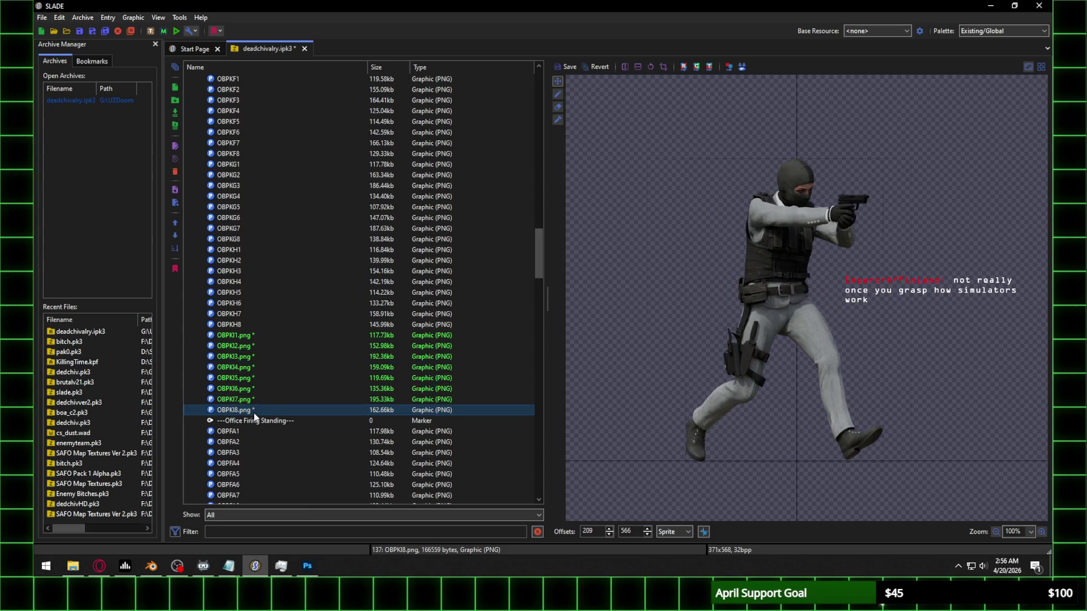
click(247, 338)
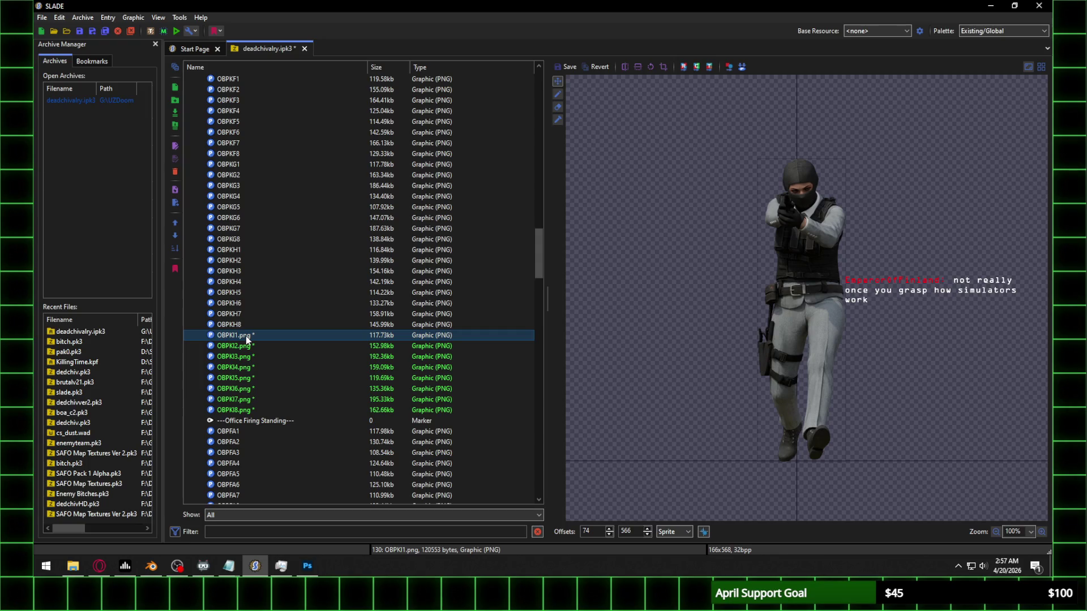
shift+click(255, 409)
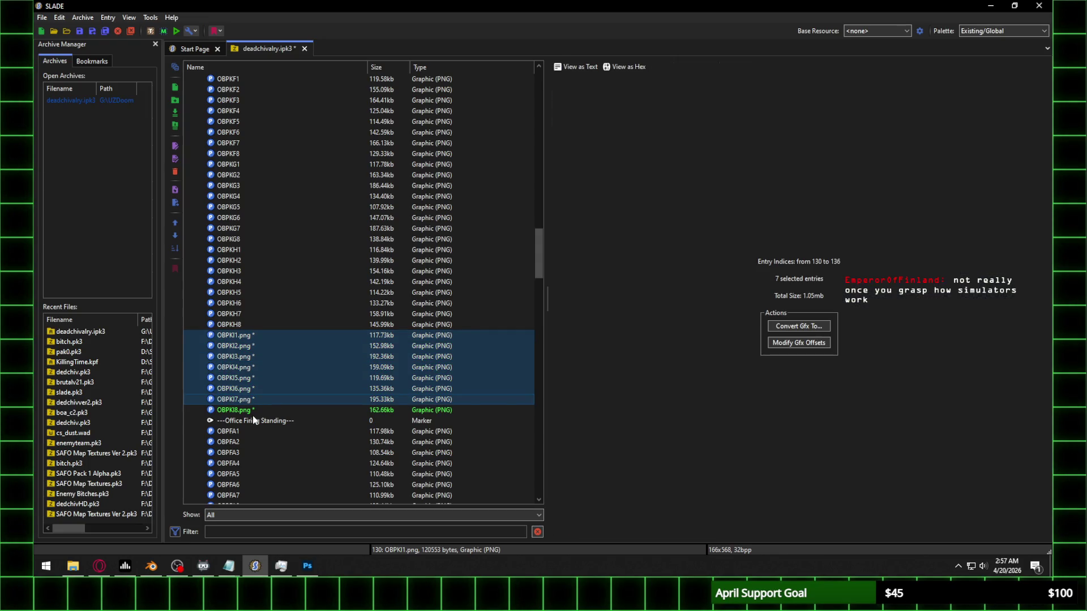
Step: Select frames OBPKI1–OBPKI8 and rename OBPKI1 and OBPKI2 without the .png extension
shift+click(253, 419)
click(261, 340)
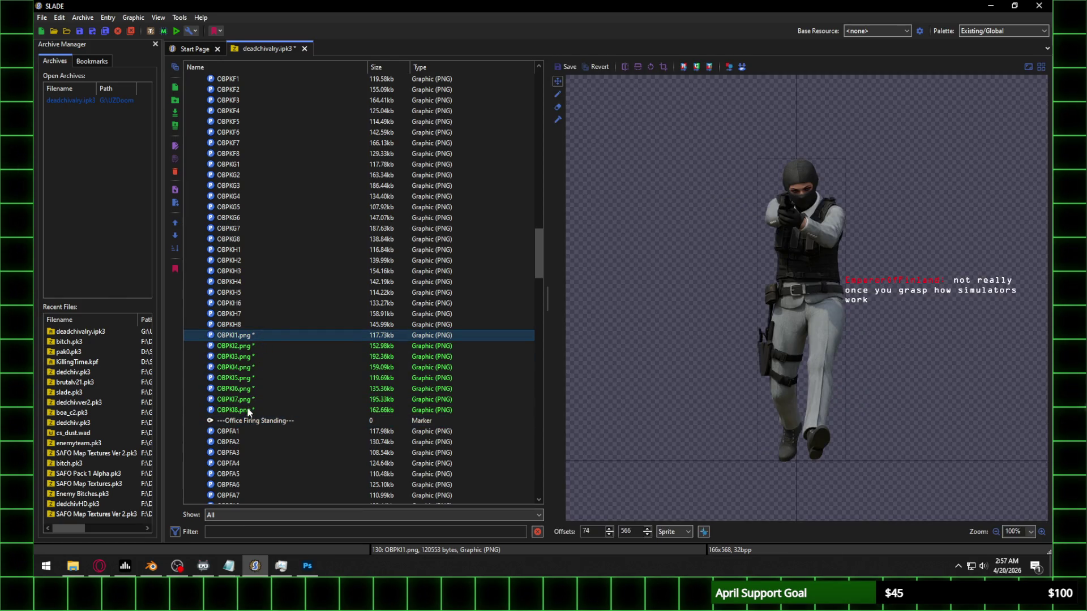
shift+click(251, 409)
right_click(243, 359)
click(308, 180)
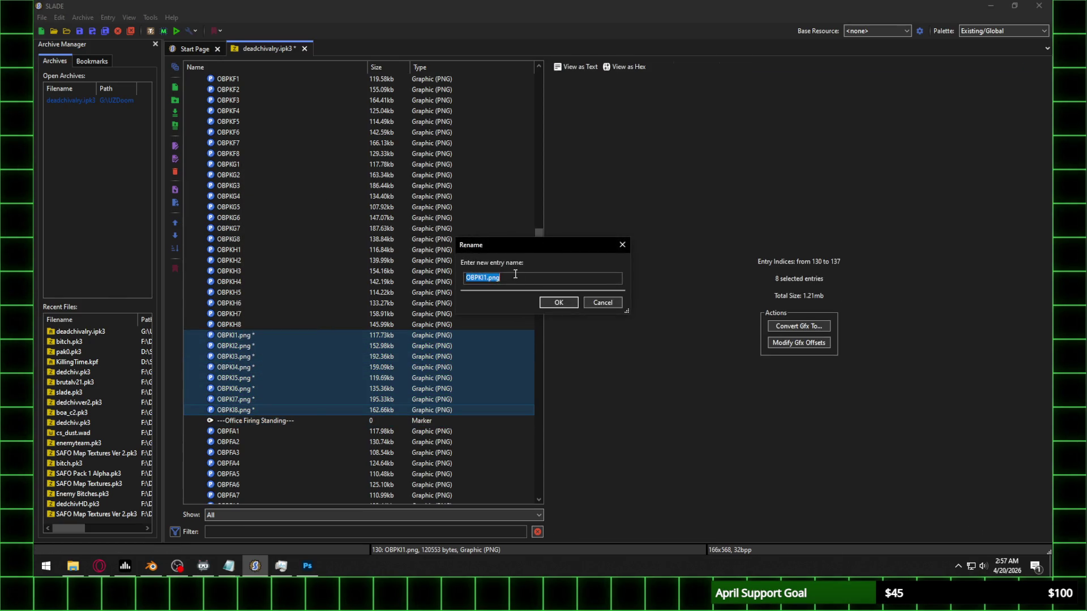
key(Return)
mouse_move(500, 278)
mouse_down()
mouse_move(484, 278)
mouse_move(485, 288)
mouse_up()
text(2)
key(Return)
Step: Rename OBPKI3 through OBPKI8, dropping the .png extension from each
text(3)
key(Return)
text(4)
key(Return)
text(5)
key(Return)
text(6)
key(Return)
text(7)
key(Return)
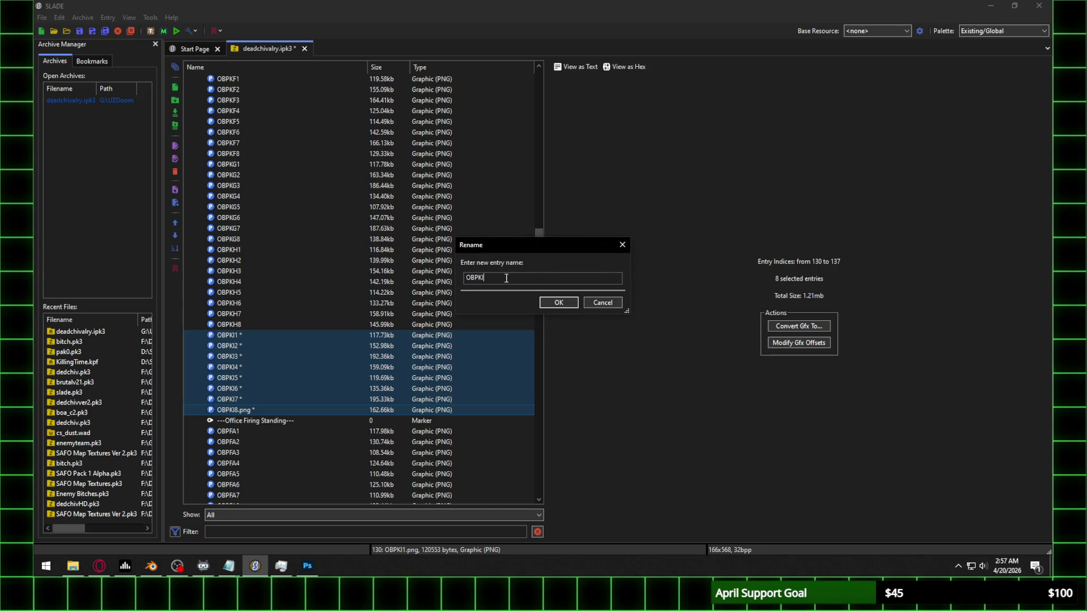
key(Return)
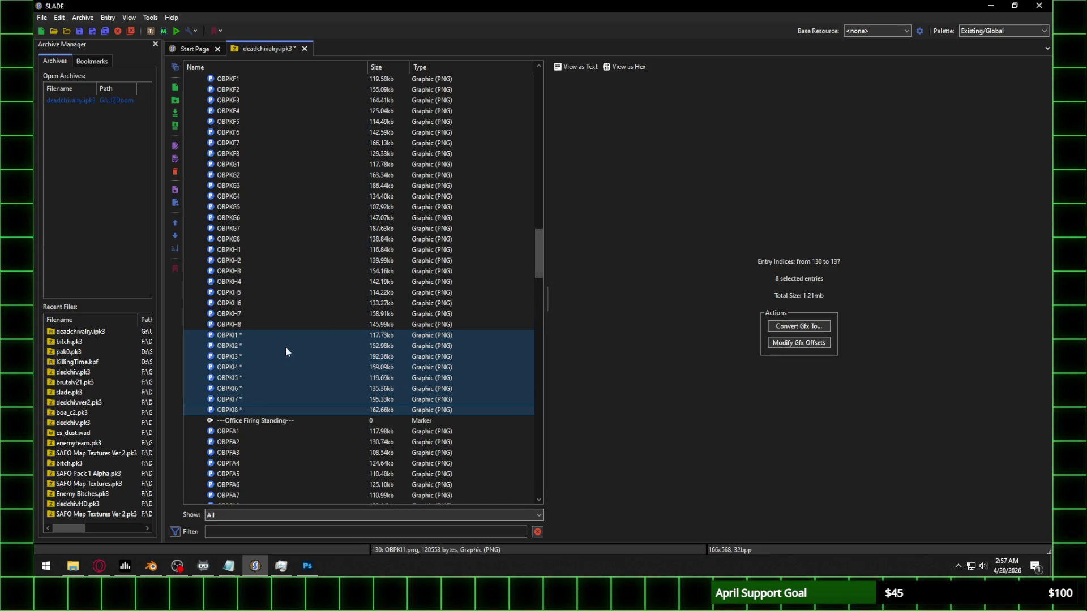
Step: Preview the renamed OBPKI1 and OBPKI8 frames against OBPKH7 to confirm alignment
click(285, 337)
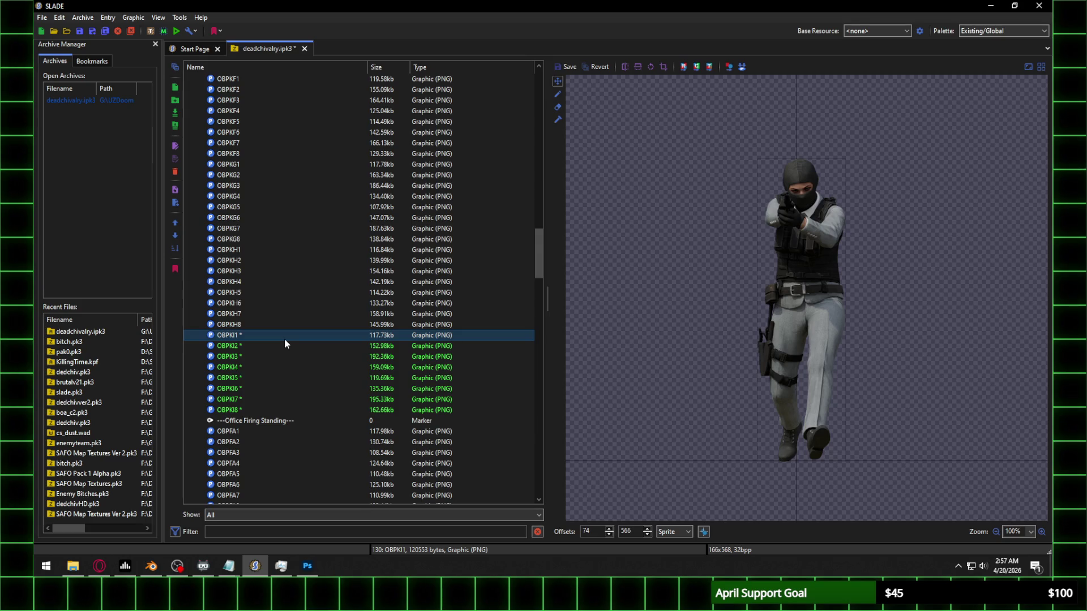
shift+click(249, 409)
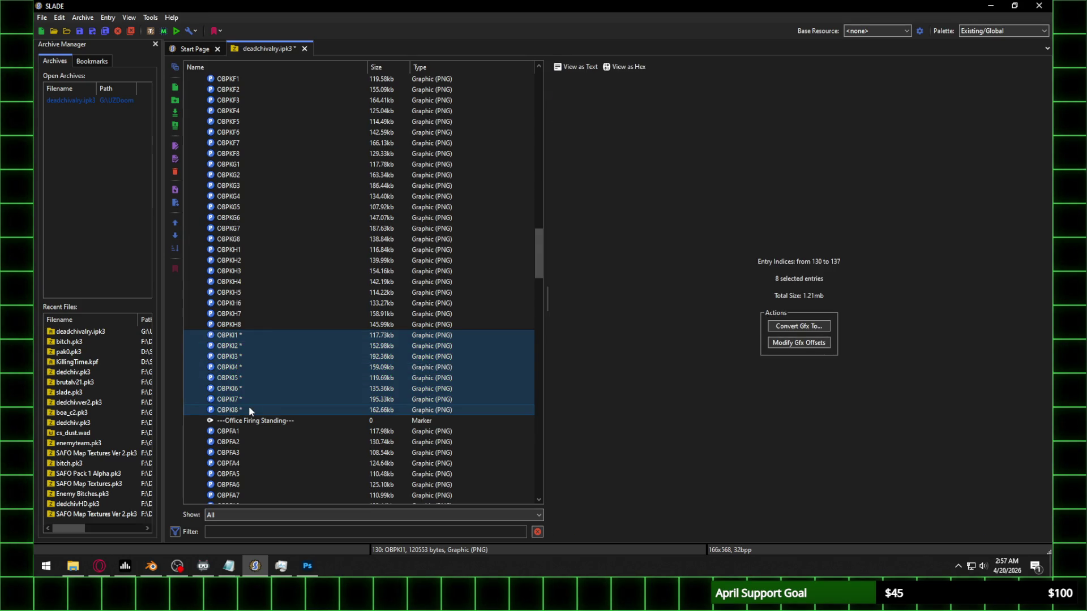
click(283, 314)
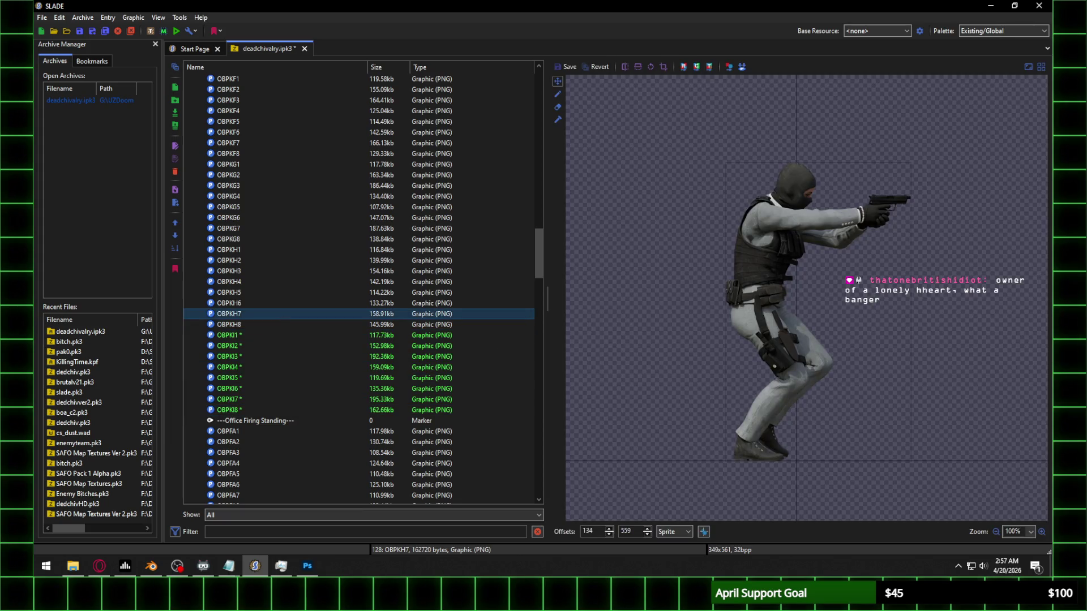
key(alt+Tab)
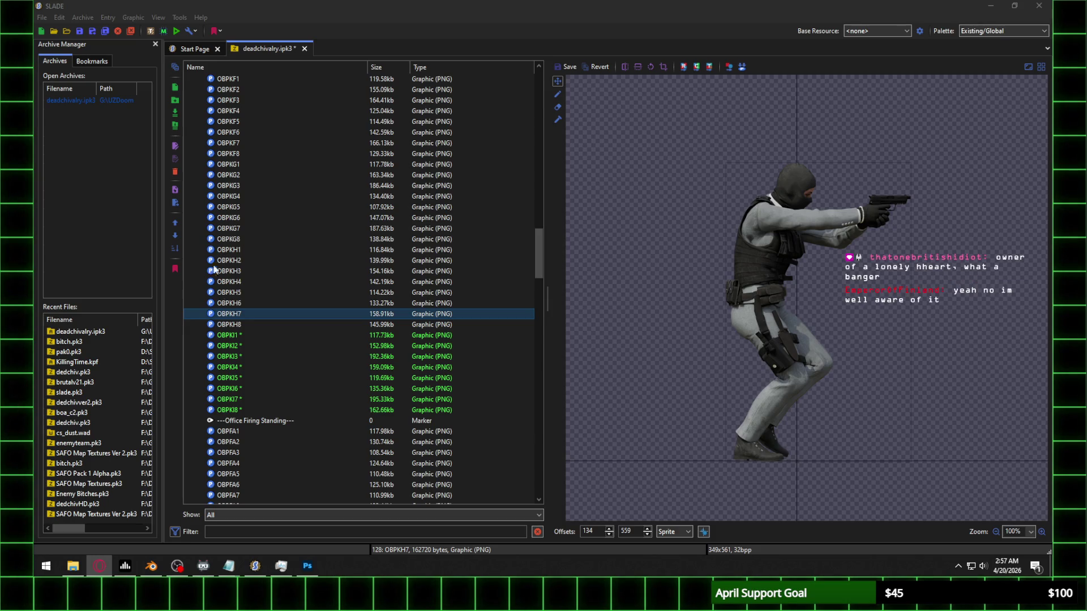
click(237, 335)
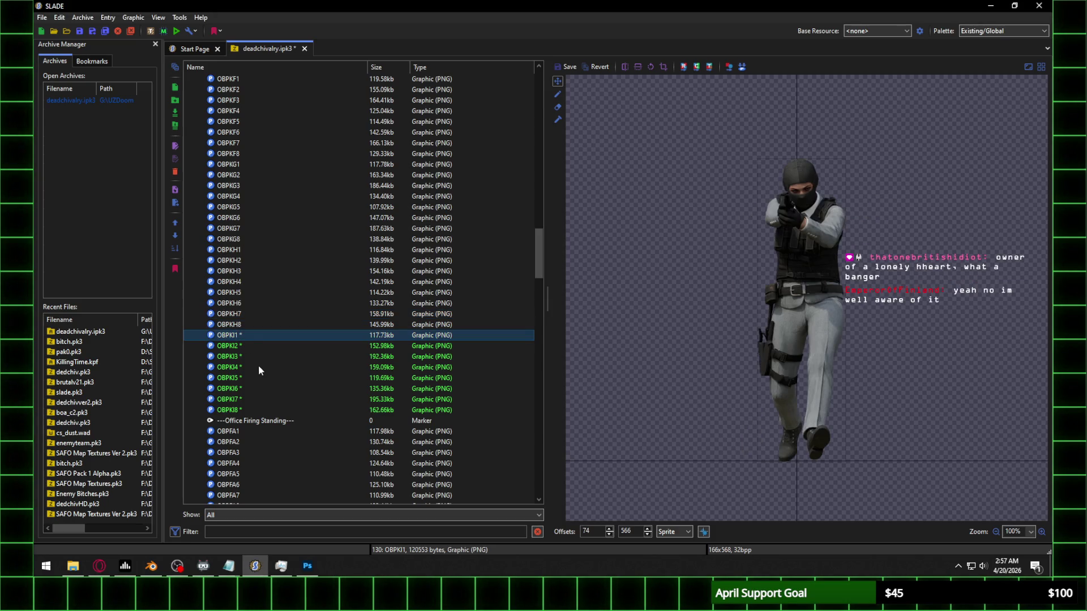
click(241, 412)
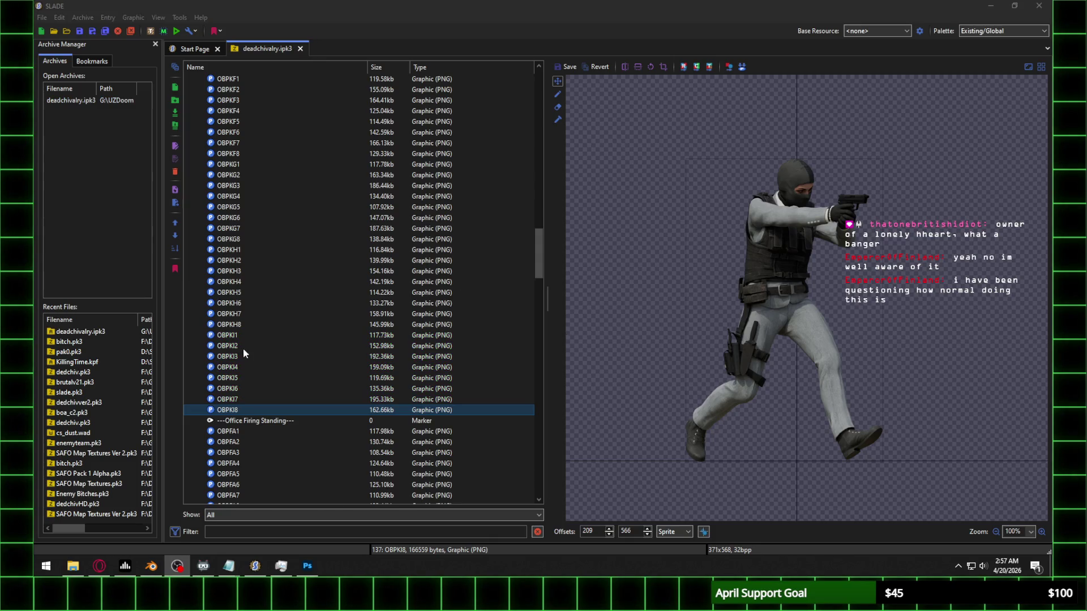
click(257, 335)
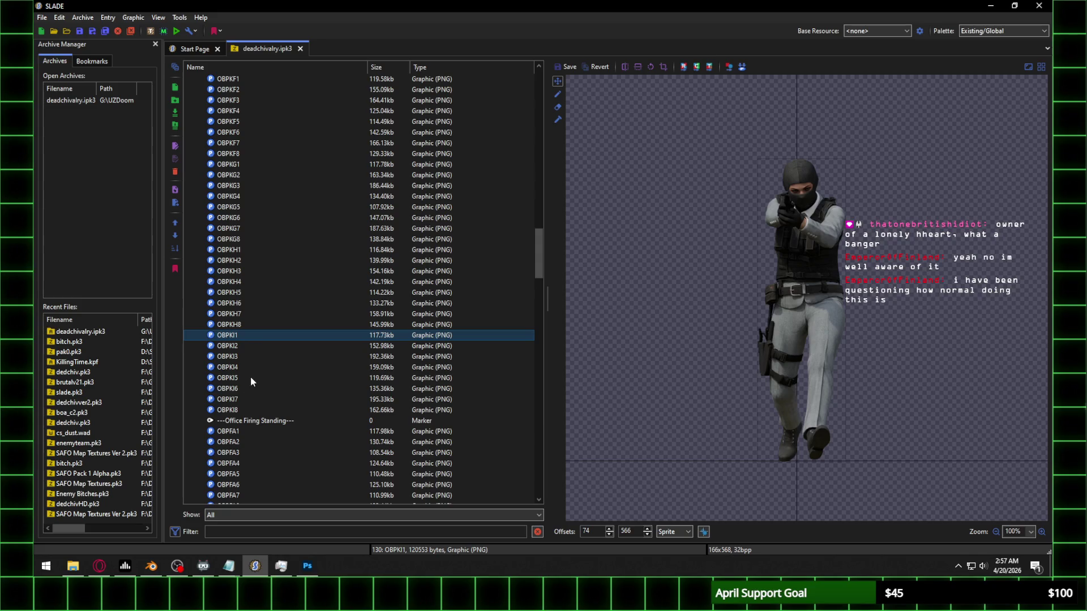
click(238, 411)
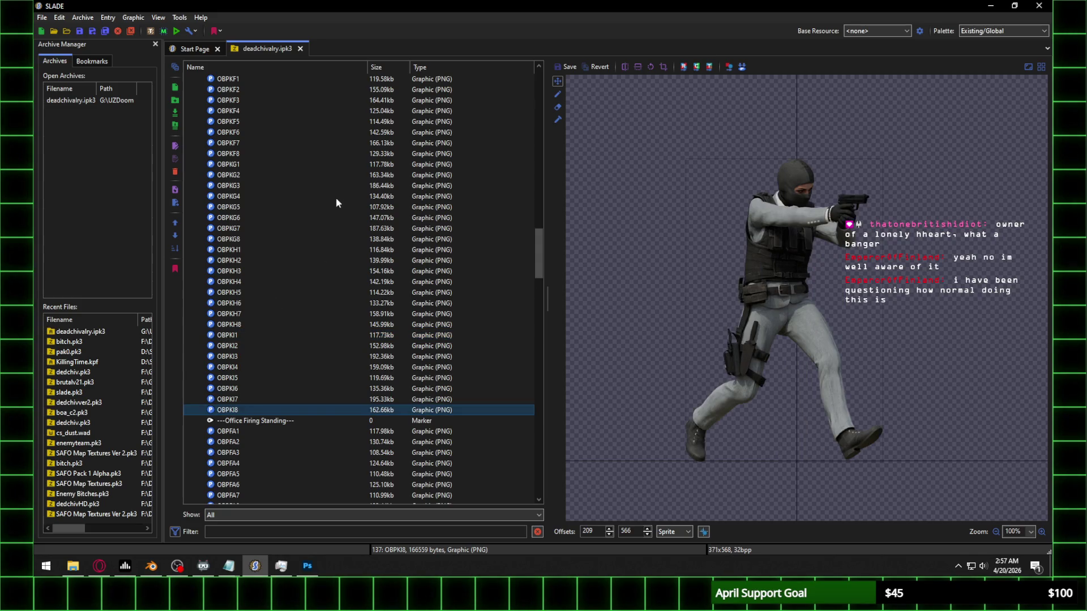
Step: Import OBPKJ1.png–OBPKJ8.png from Walk > Frame 10 into deadchivalry.ipk3
click(175, 113)
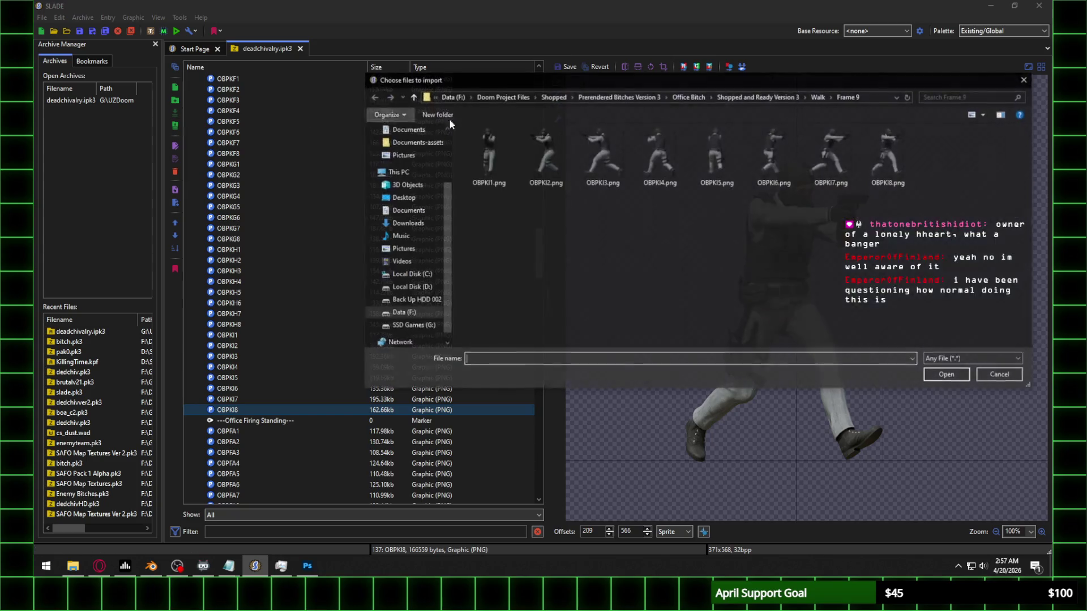
click(819, 98)
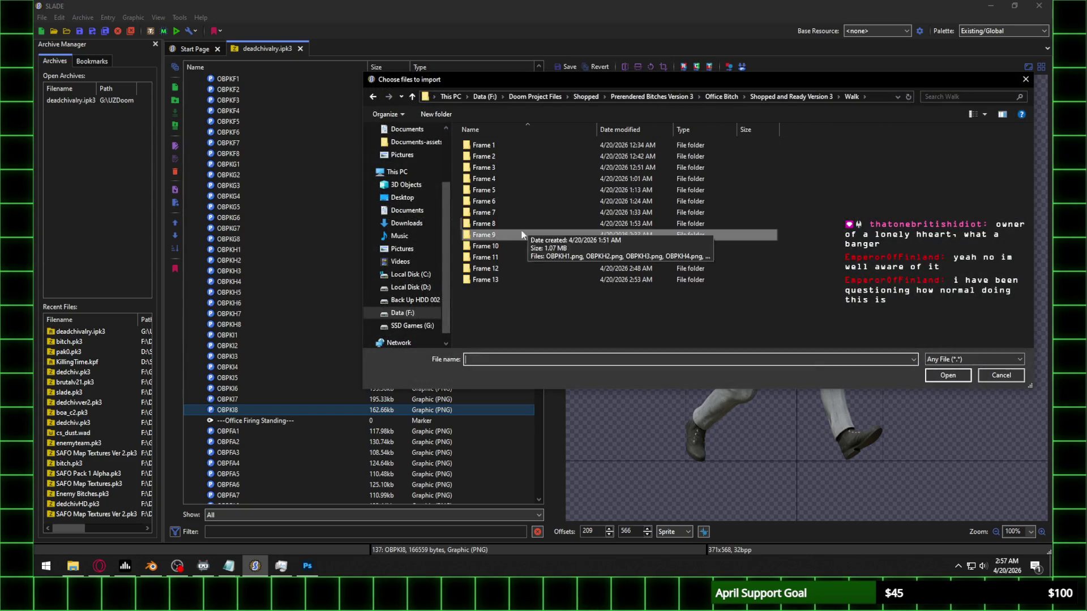
click(498, 259)
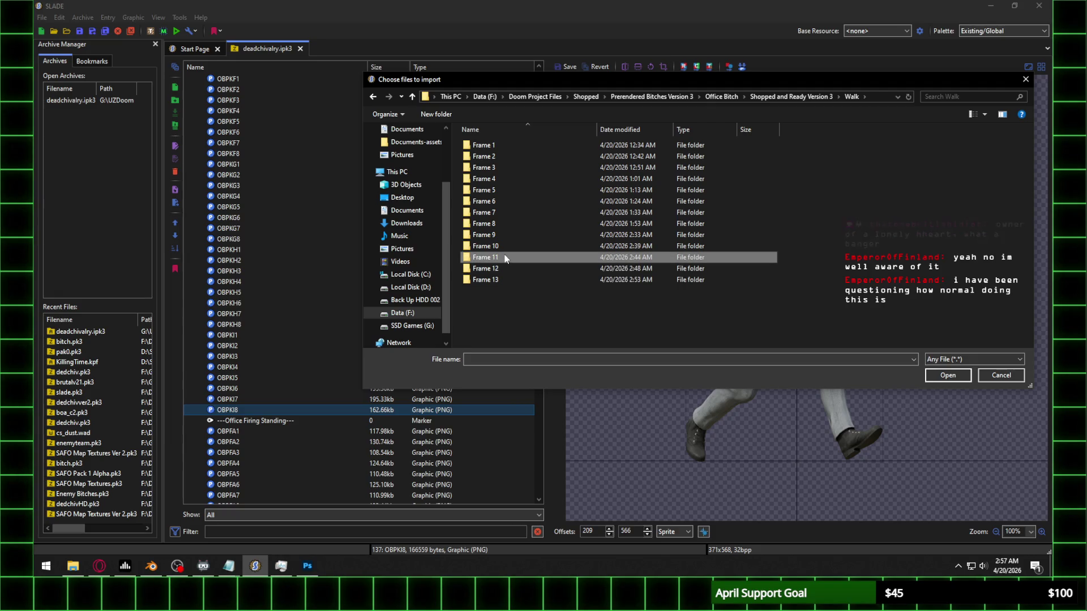
double_click(491, 268)
click(506, 148)
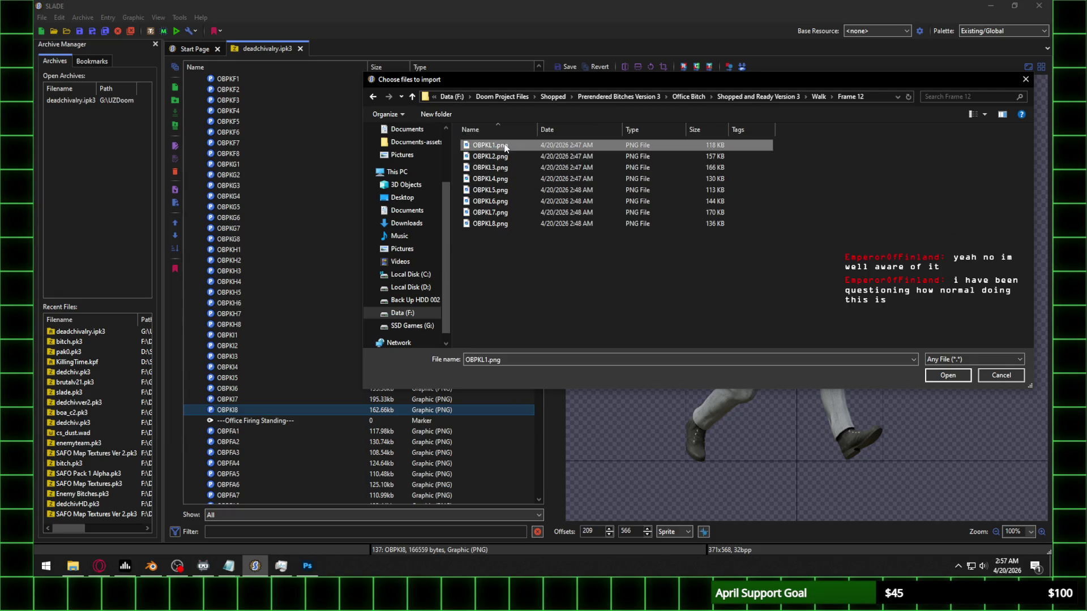
shift+click(507, 225)
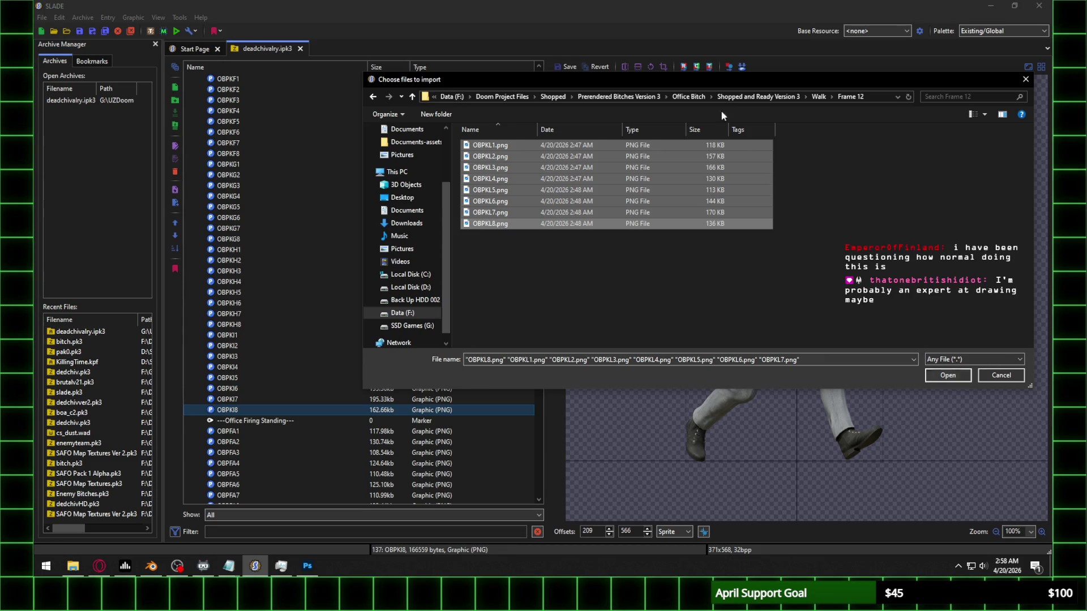
click(822, 95)
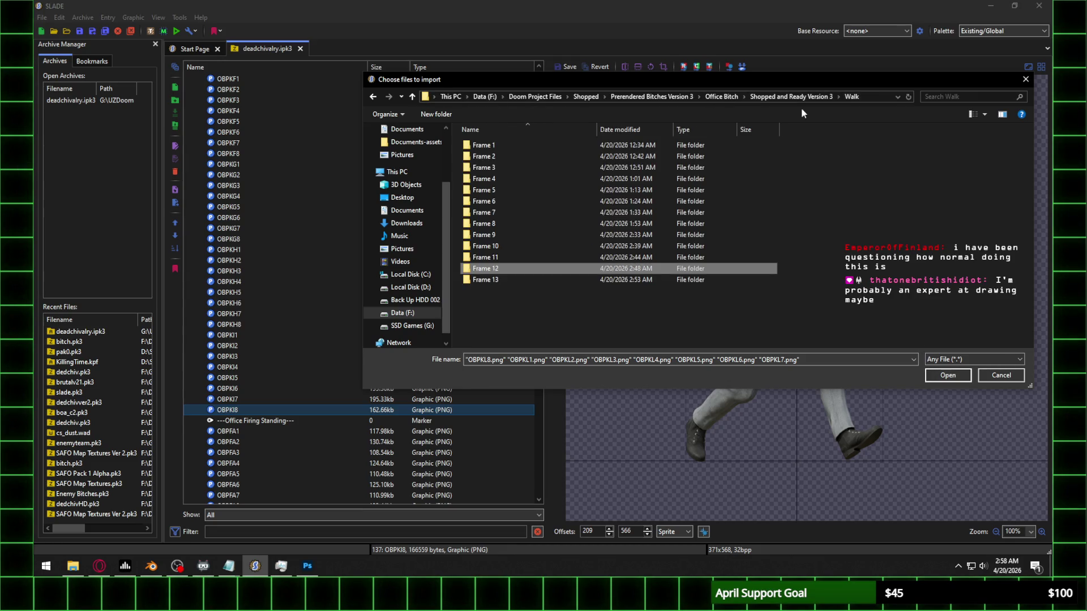
double_click(512, 250)
click(486, 155)
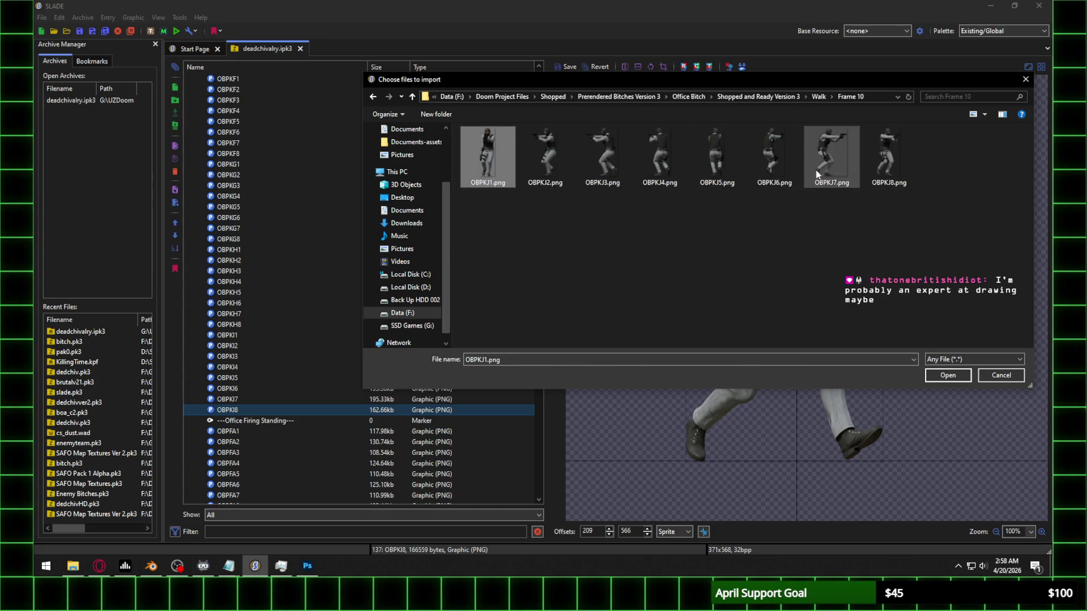
shift+click(889, 171)
click(948, 375)
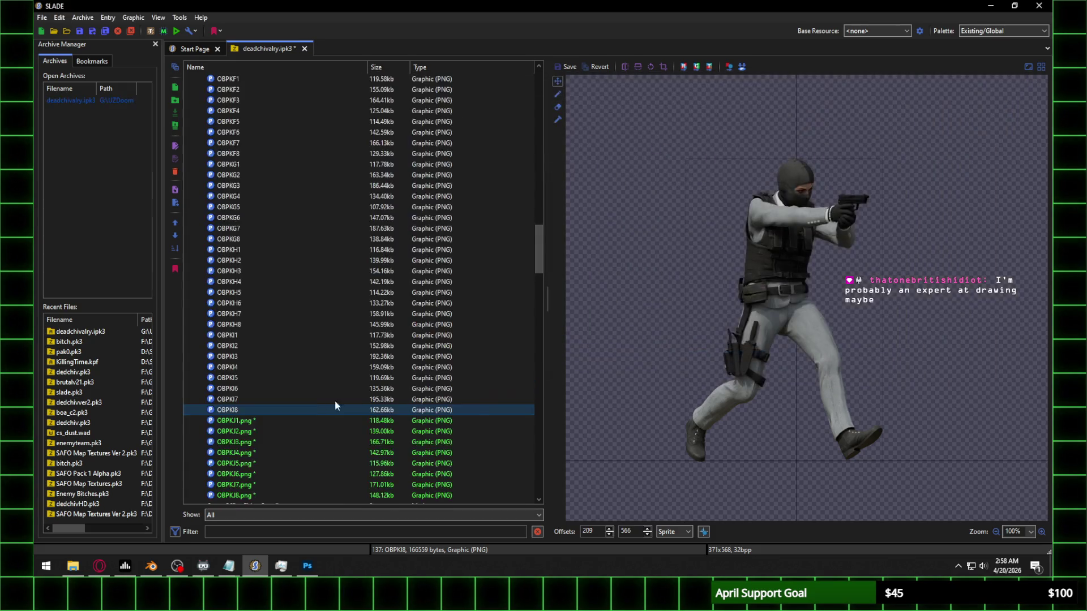
Step: Drag the OBPKJ1 sprite onto the baseline crosshair and save its offsets
click(252, 420)
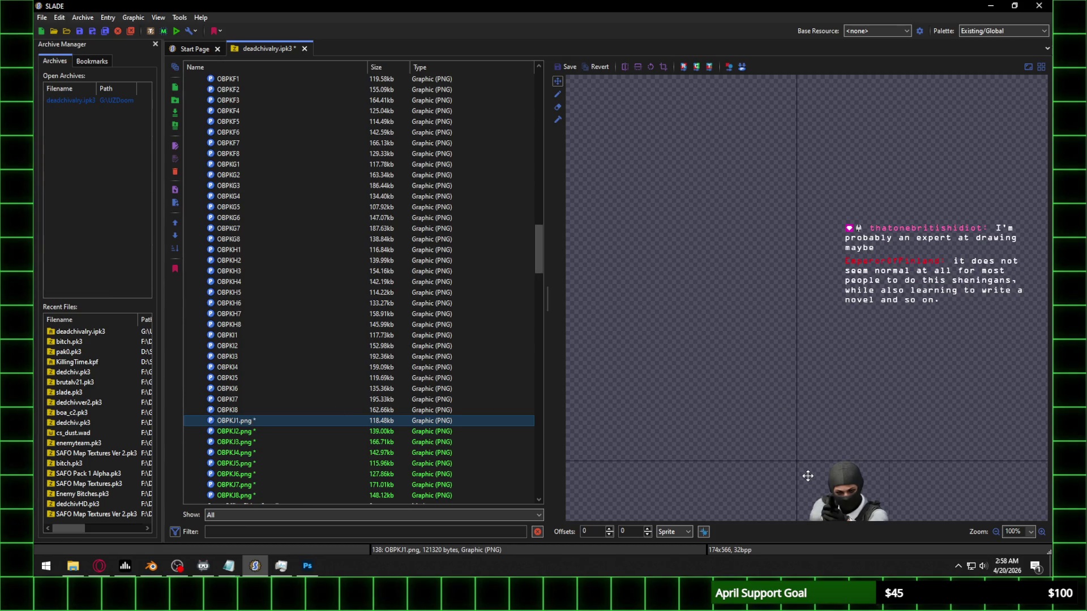
mouse_move(827, 494)
mouse_down()
mouse_move(789, 331)
mouse_move(791, 199)
mouse_up()
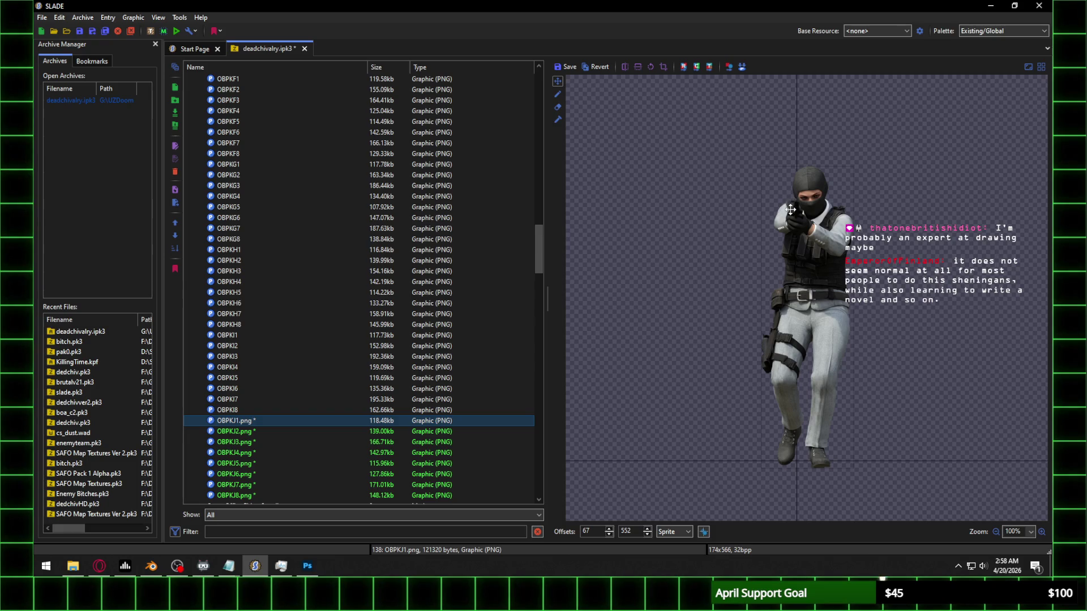
mouse_move(800, 258)
mouse_down()
mouse_move(786, 318)
mouse_move(777, 311)
mouse_up()
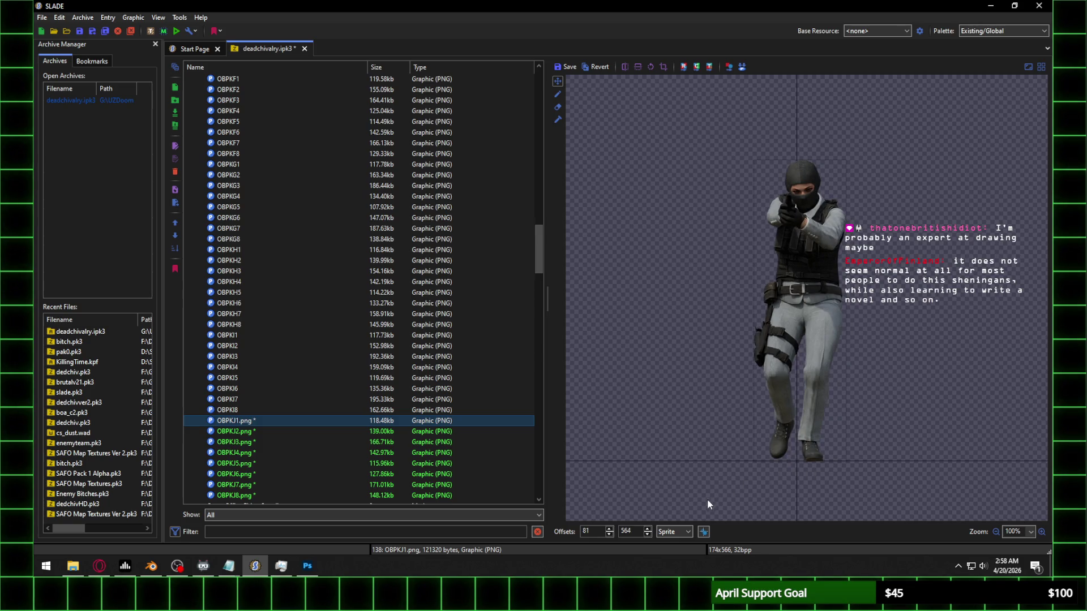
scroll(595, 535, up, 4)
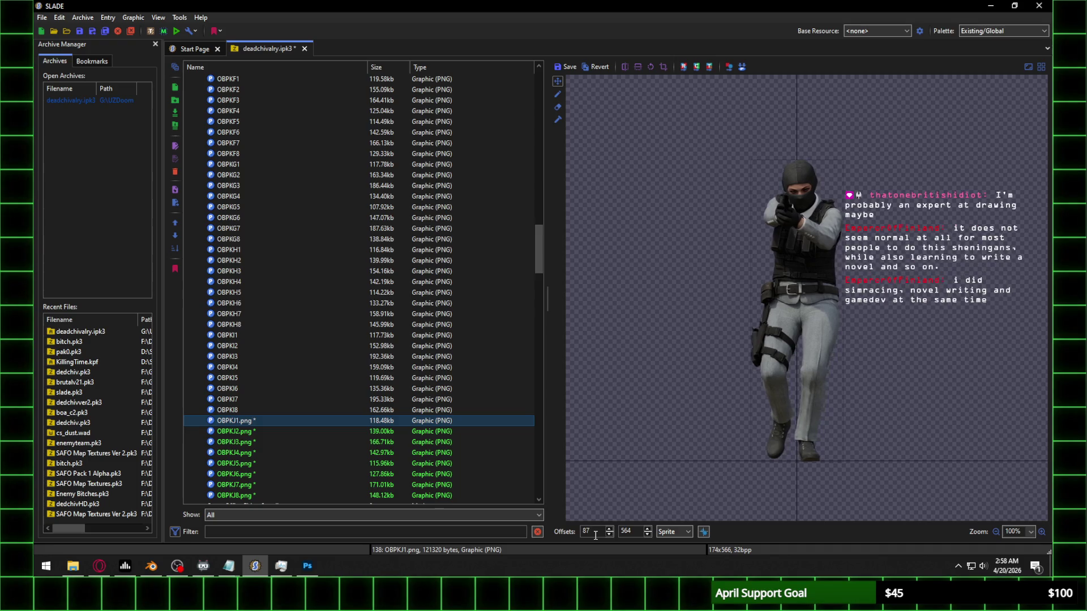
click(260, 431)
click(566, 277)
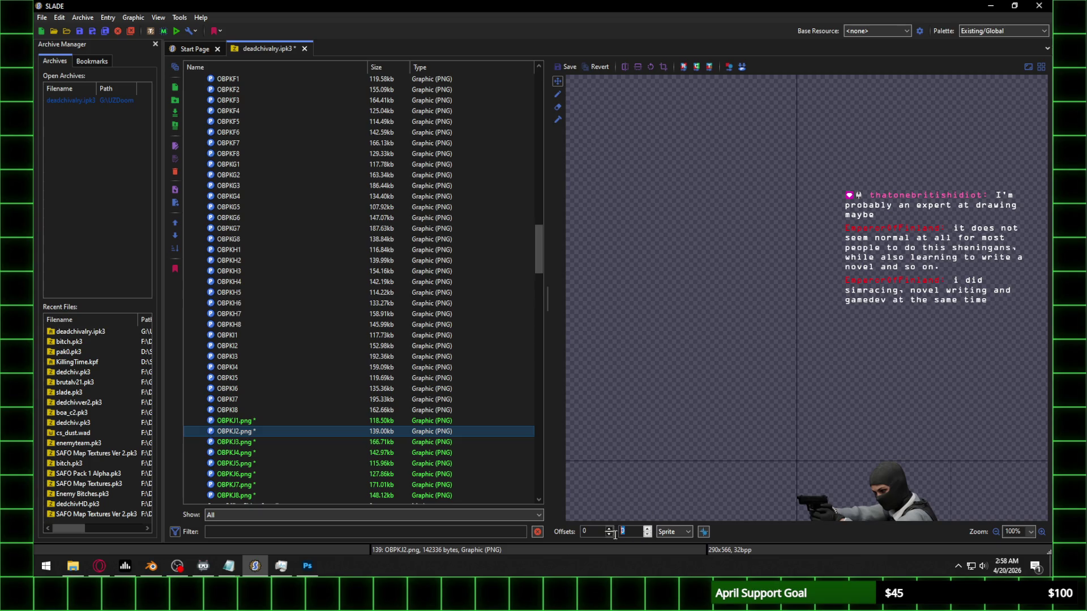
click(477, 419)
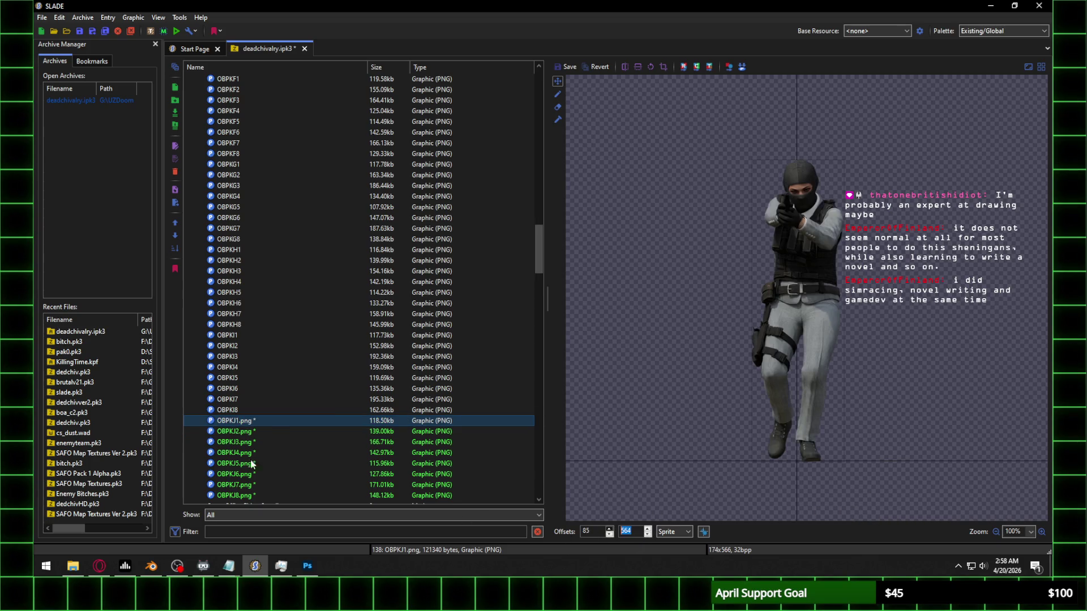
Step: Align OBPKJ2 at 564 down, settling its X offset at 168, and save it
click(248, 435)
text(564)
double_click(595, 532)
text(29)
double_click(594, 532)
text(75)
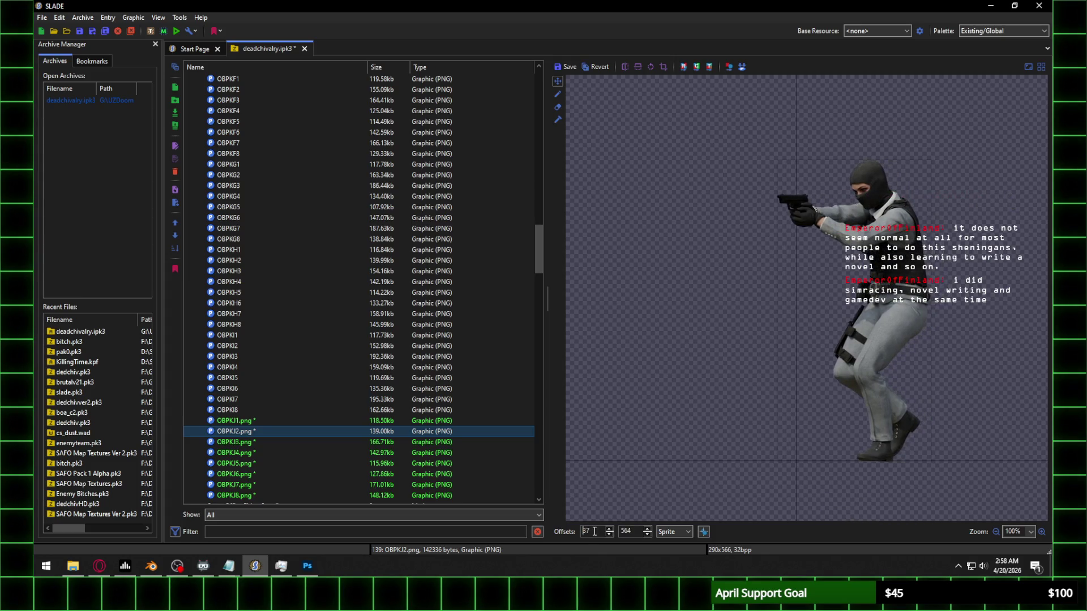
double_click(594, 531)
text(123)
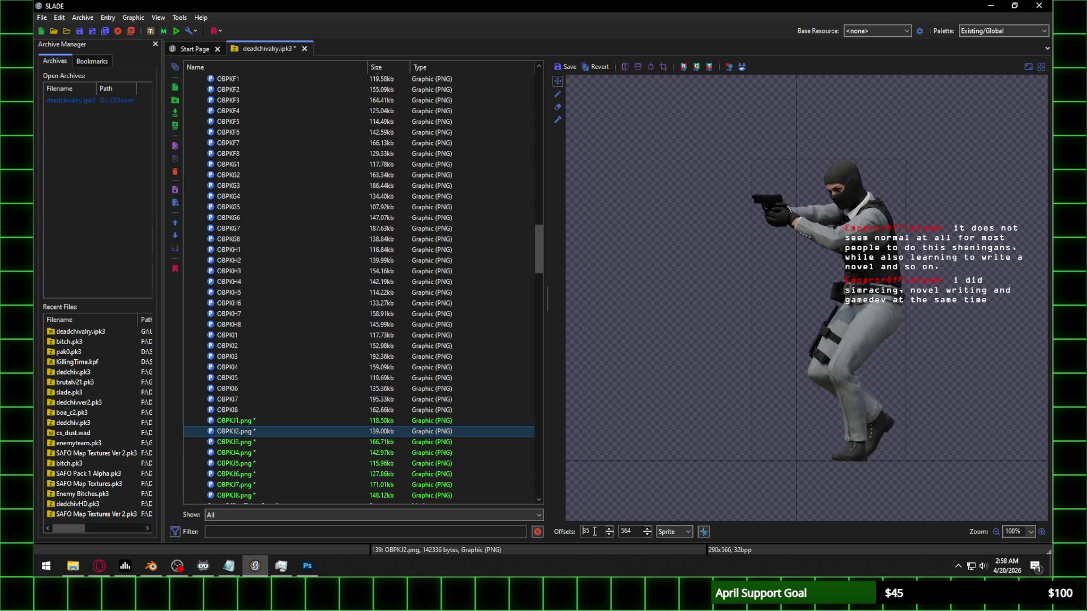
double_click(594, 532)
text(167)
key(Up)
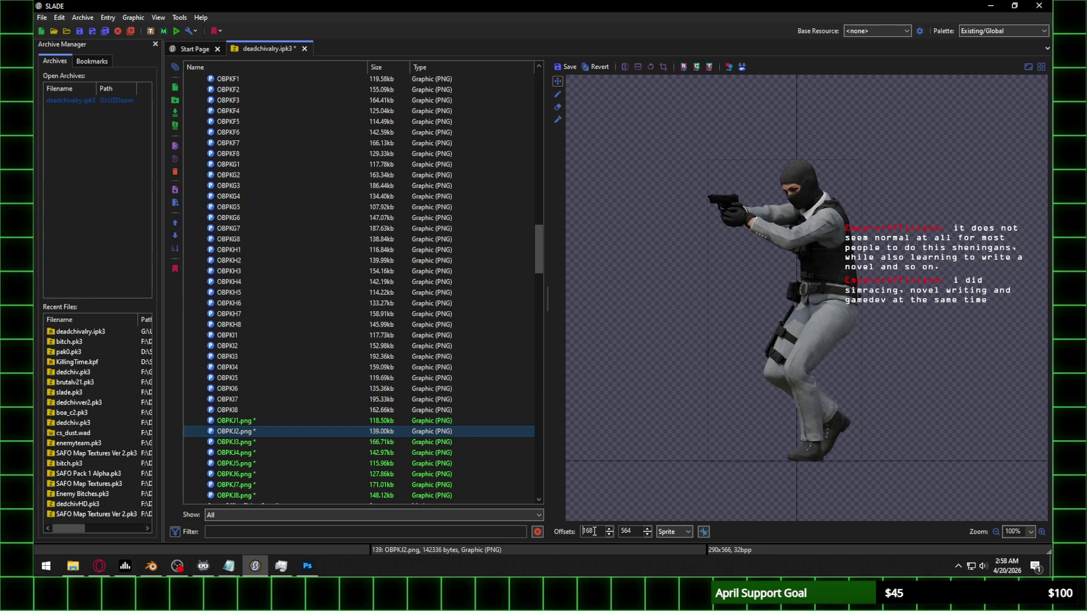
click(351, 444)
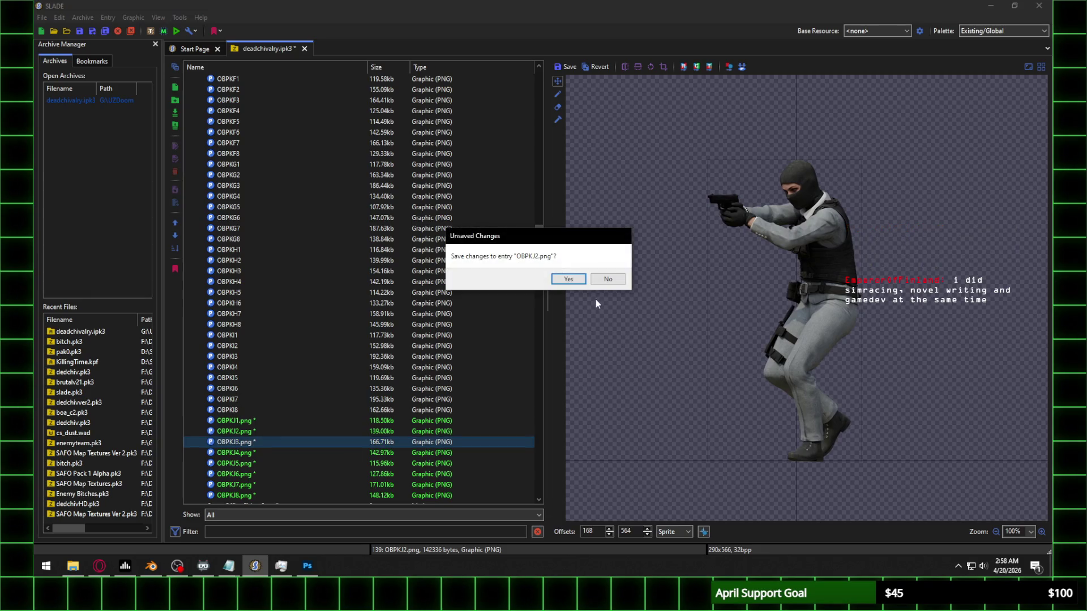
click(567, 277)
Step: Set OBPKJ3's X offset to 86 and save the frame
double_click(588, 531)
text(86)
key(Return)
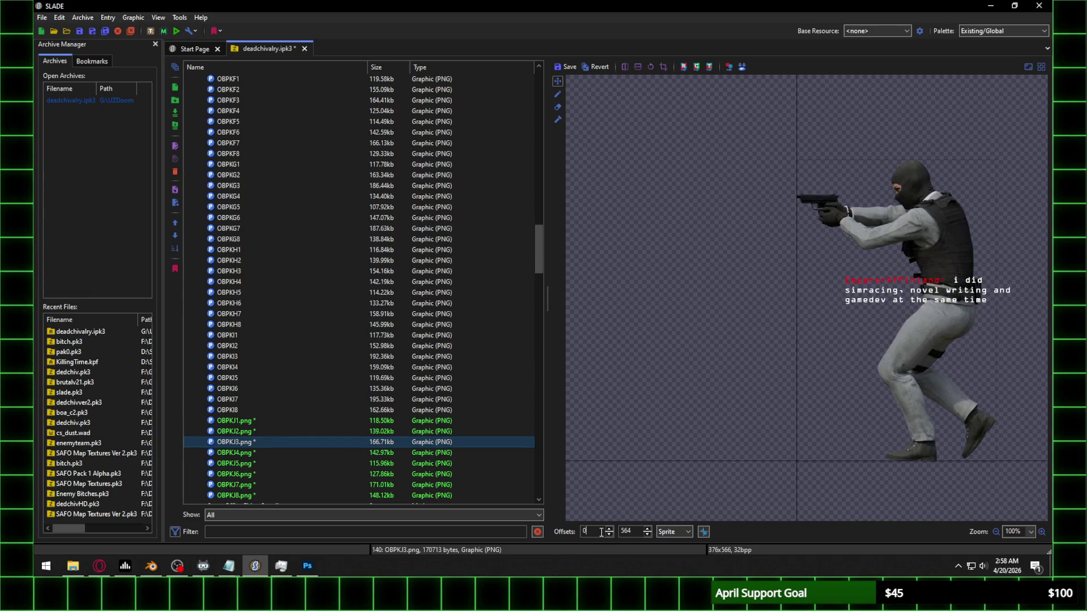
scroll(601, 532, up, 10)
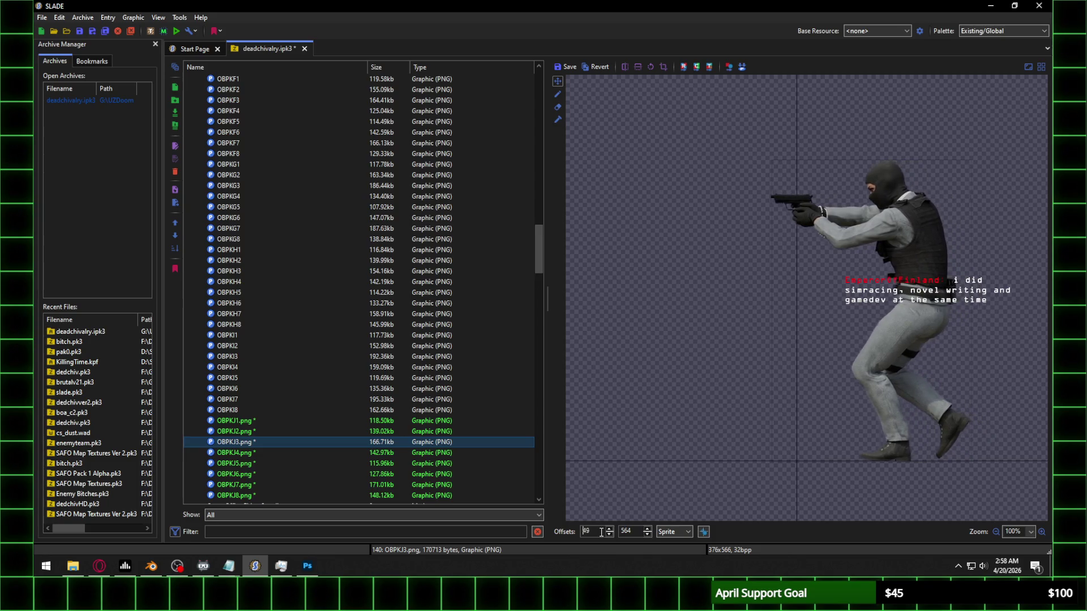
scroll(601, 531, up, 10)
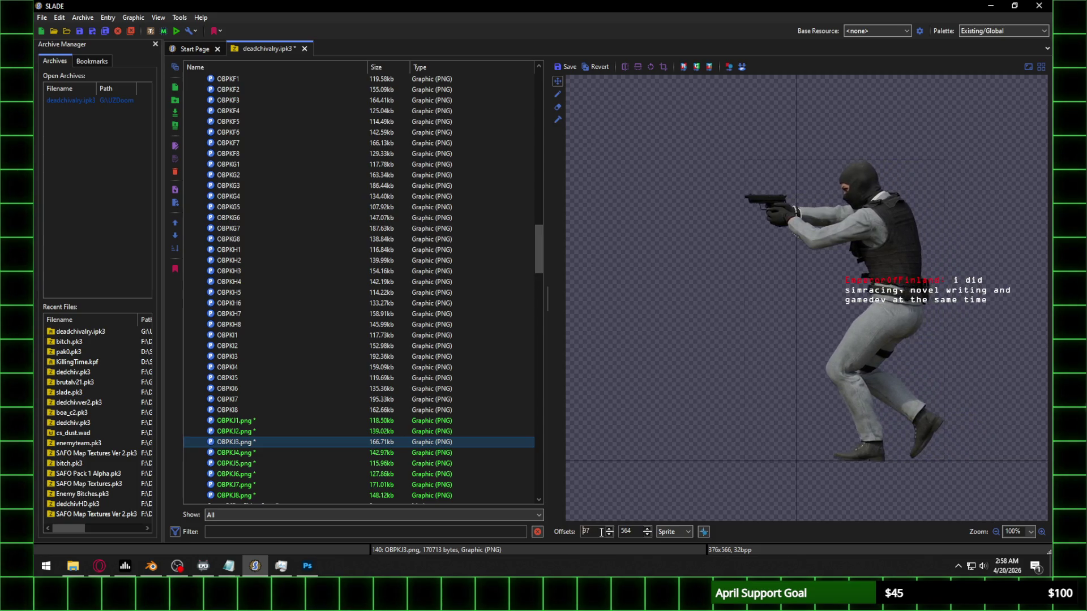
scroll(601, 532, up, 15)
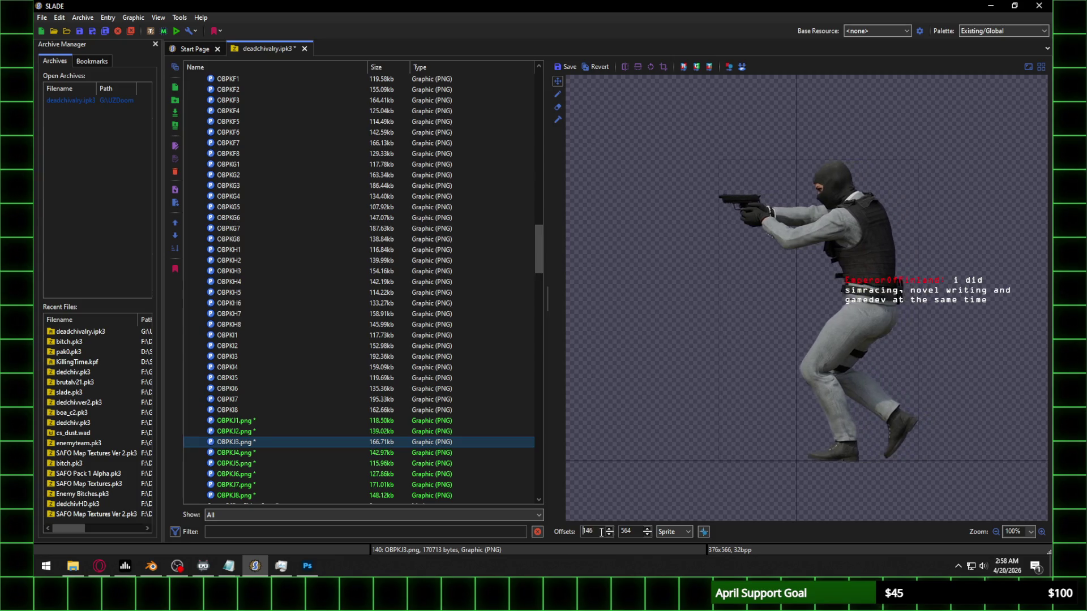
scroll(601, 532, up, 10)
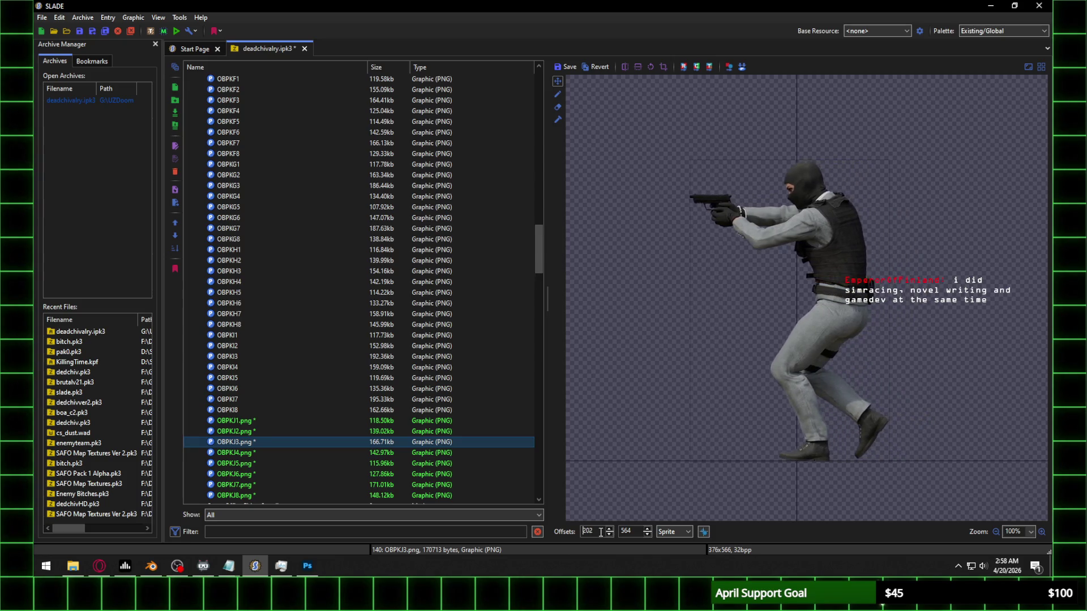
scroll(601, 532, up, 2)
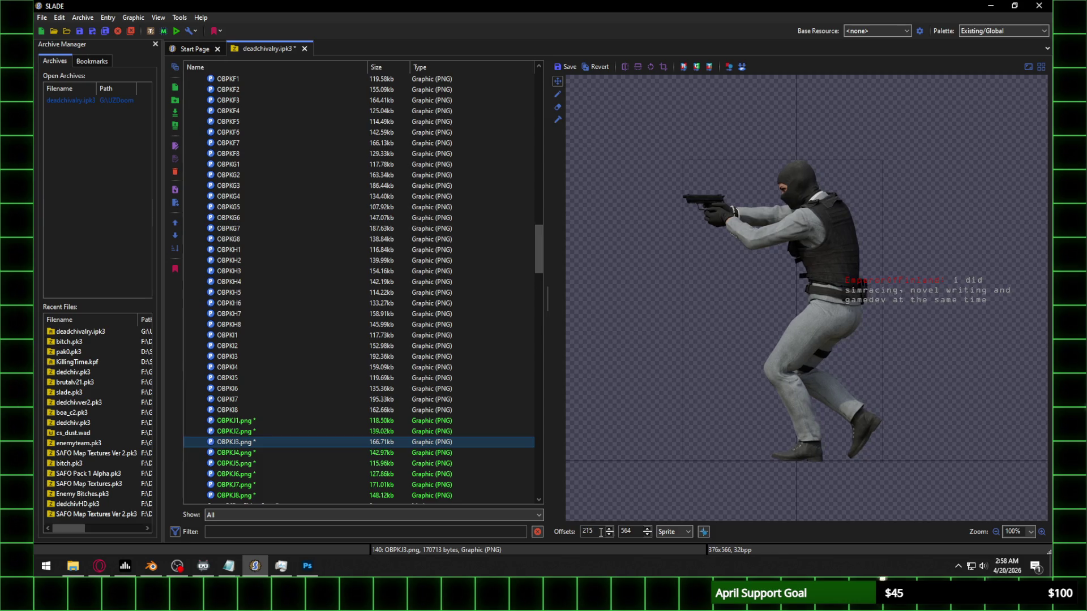
click(257, 453)
click(568, 279)
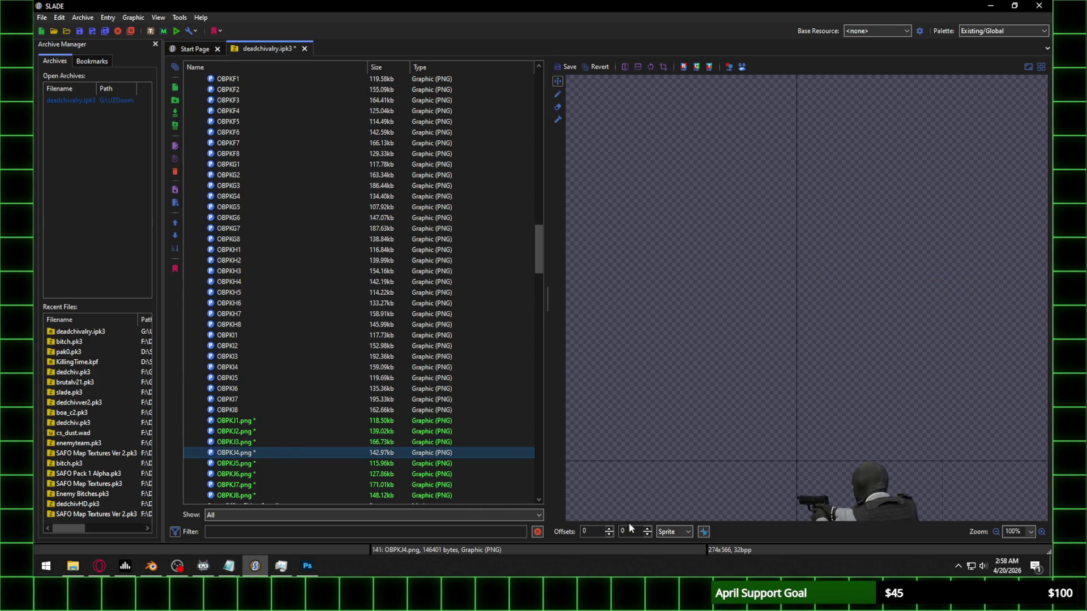
Step: Align OBPKJ4 at 564 down and 140 across, and save it
click(585, 532)
scroll(585, 532, up, 12)
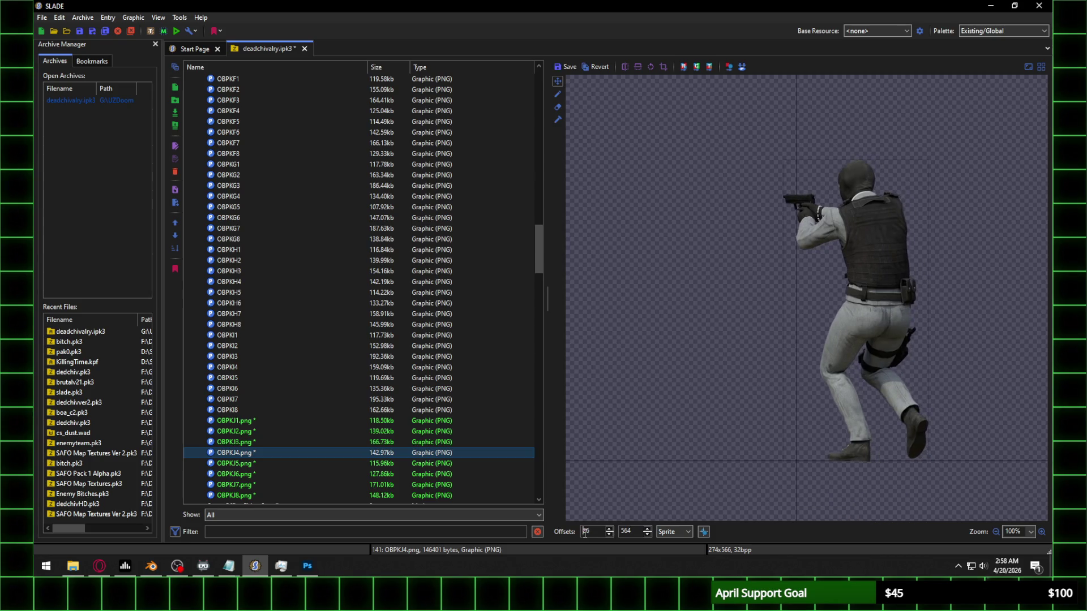
scroll(585, 532, up, 16)
scroll(584, 532, up, 12)
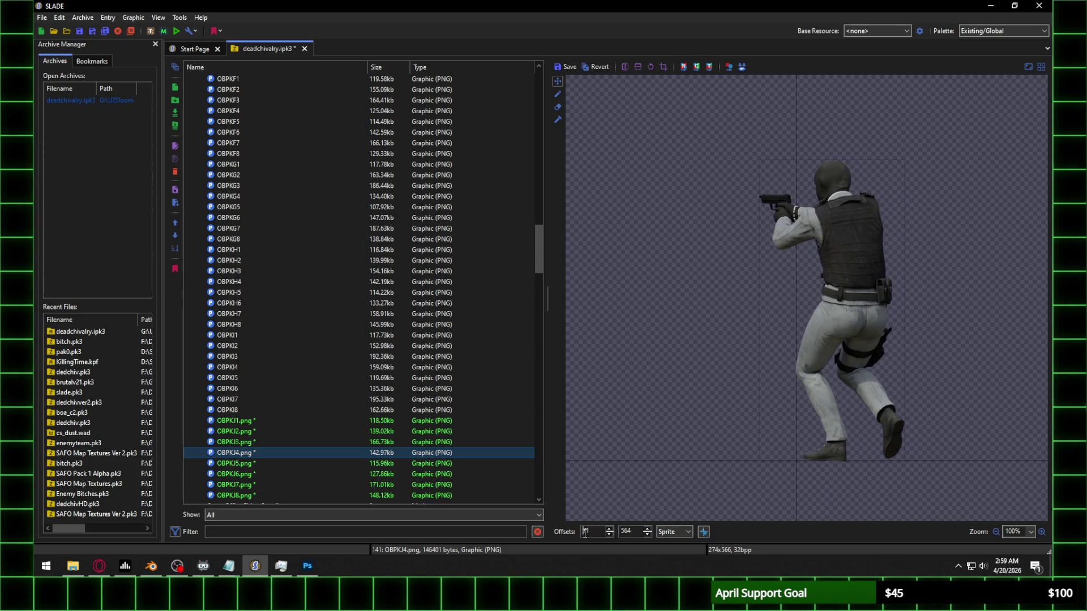
scroll(585, 532, up, 10)
scroll(584, 532, up, 20)
scroll(585, 532, up, 20)
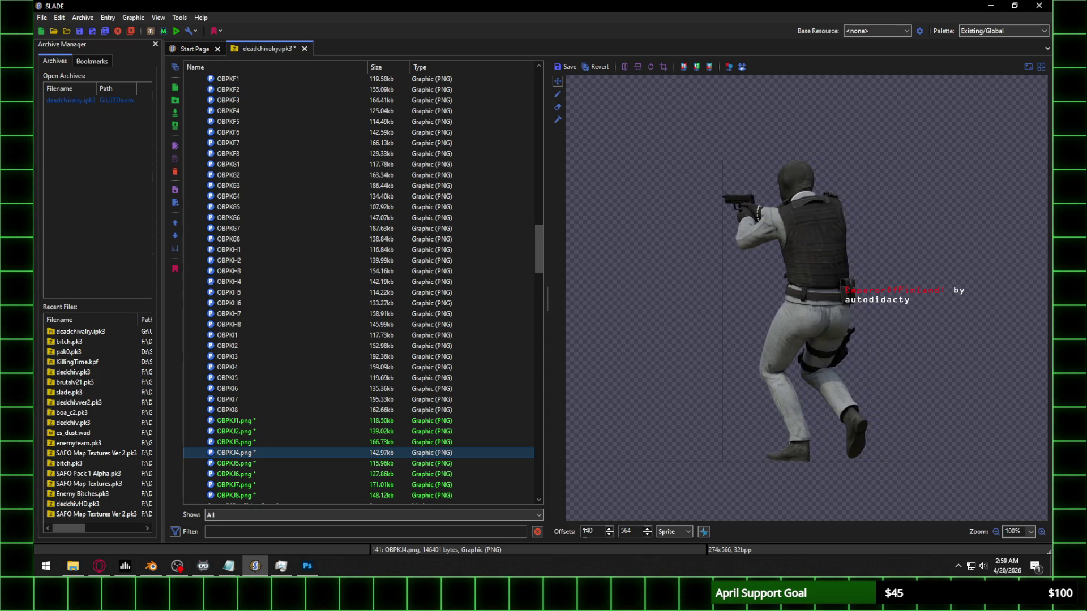
click(227, 463)
click(560, 277)
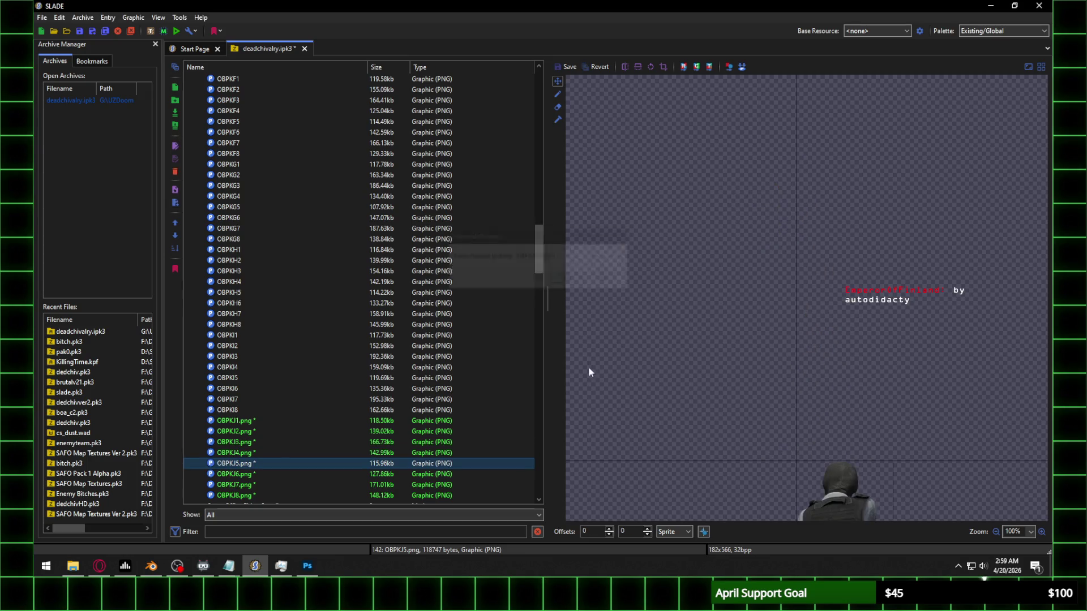
Step: Align OBPKJ5 at 564 down and 87 across, and save it
text(564)
scroll(601, 531, up, 20)
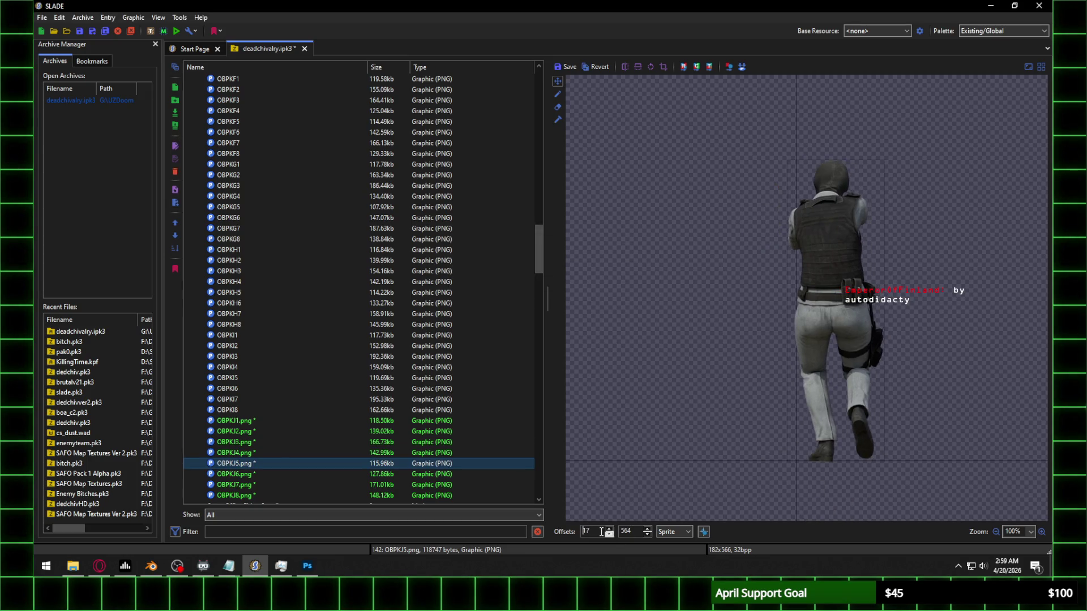
scroll(602, 532, up, 20)
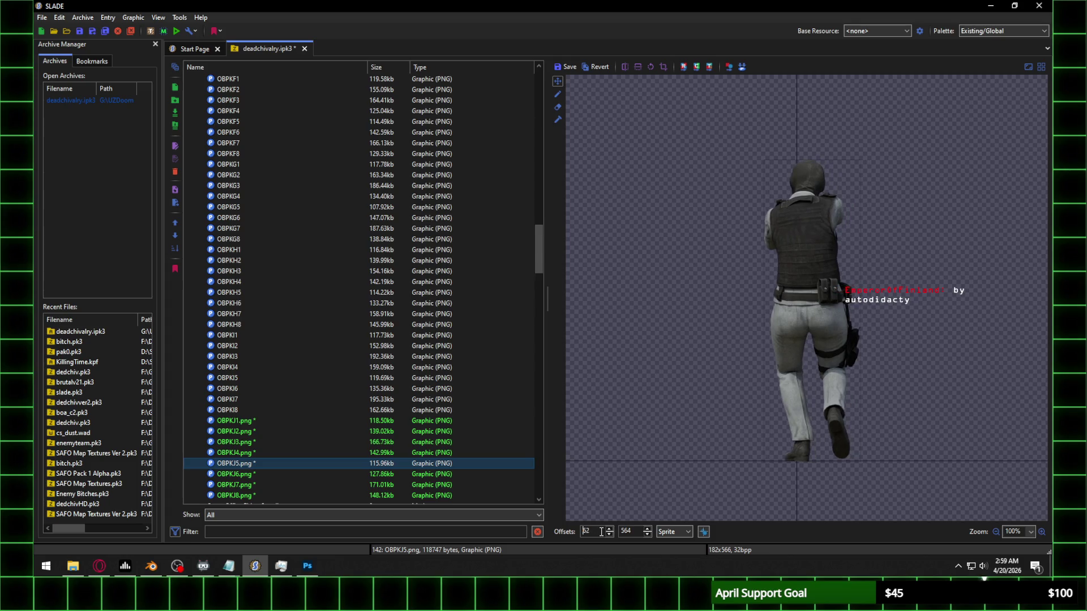
scroll(602, 532, up, 10)
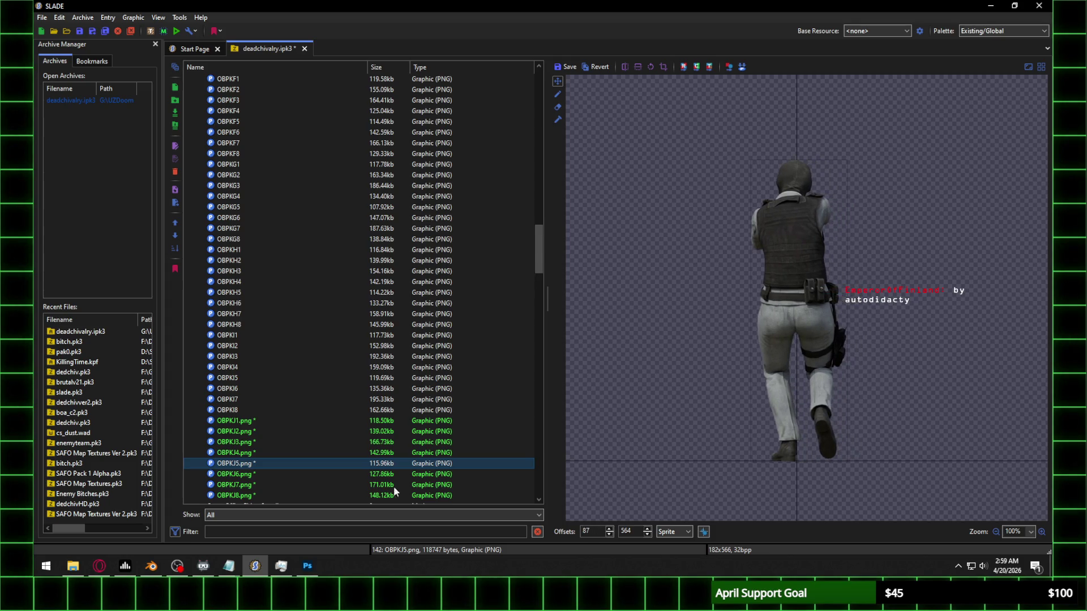
click(266, 476)
click(567, 283)
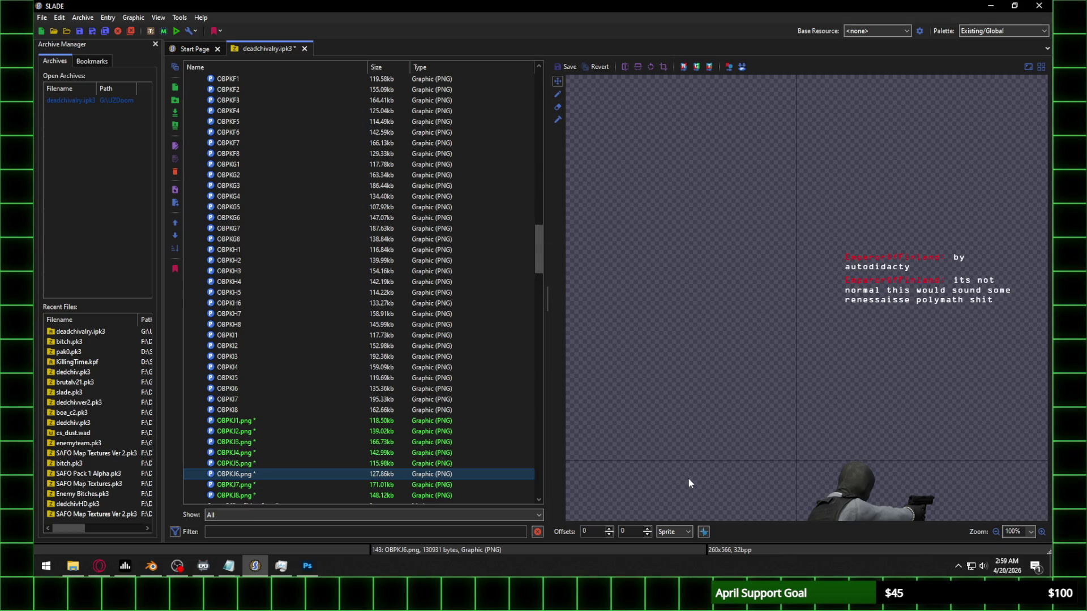
Step: Align OBPKJ6 at 564 down and 111 across, and save it
double_click(628, 532)
text(564)
double_click(595, 532)
text(87)
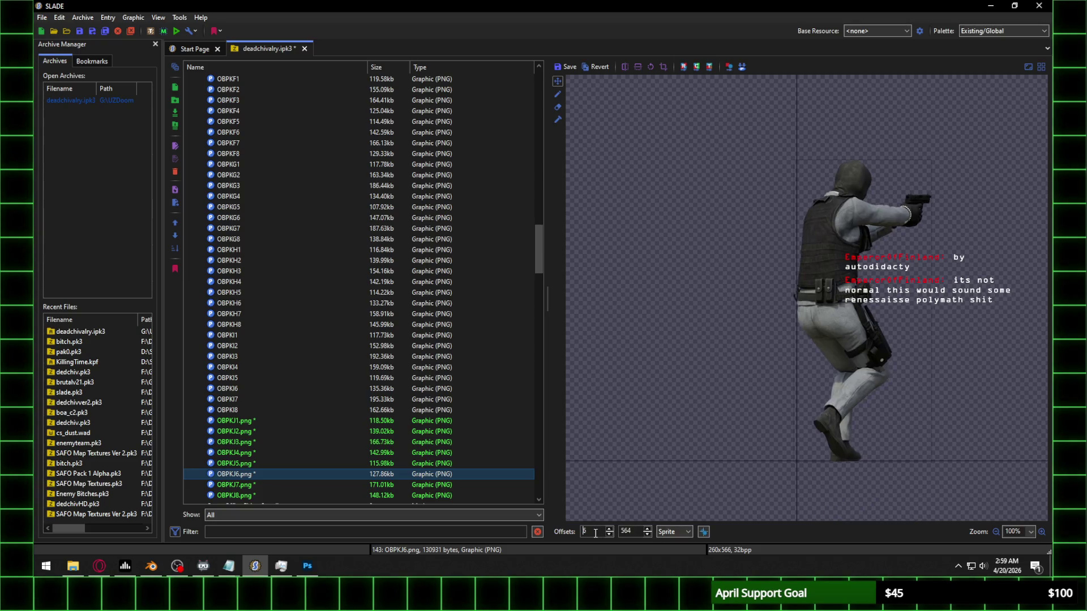
scroll(595, 532, up, 10)
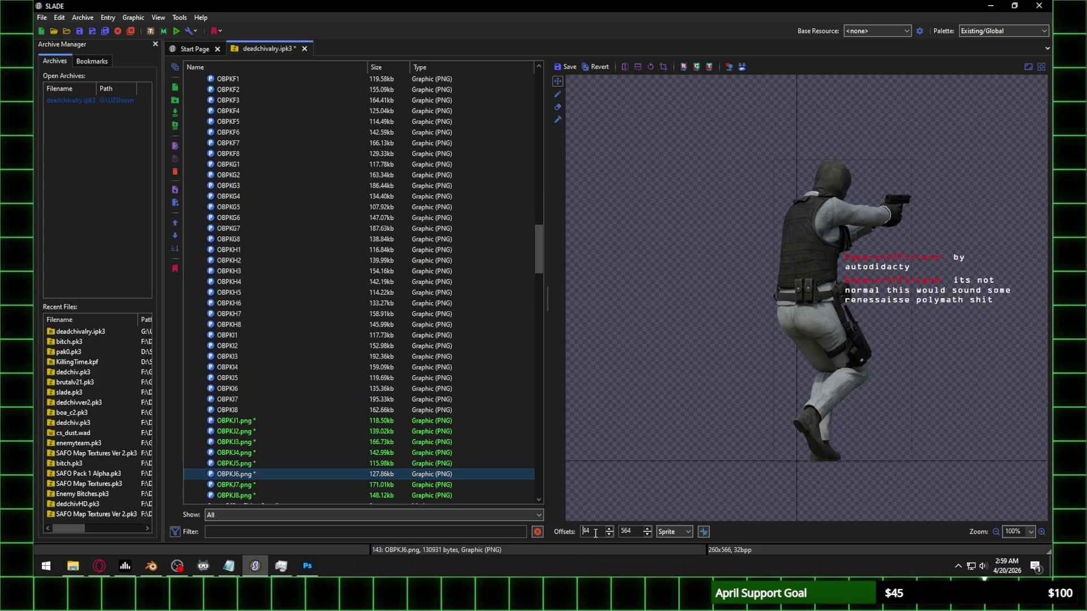
scroll(595, 533, up, 15)
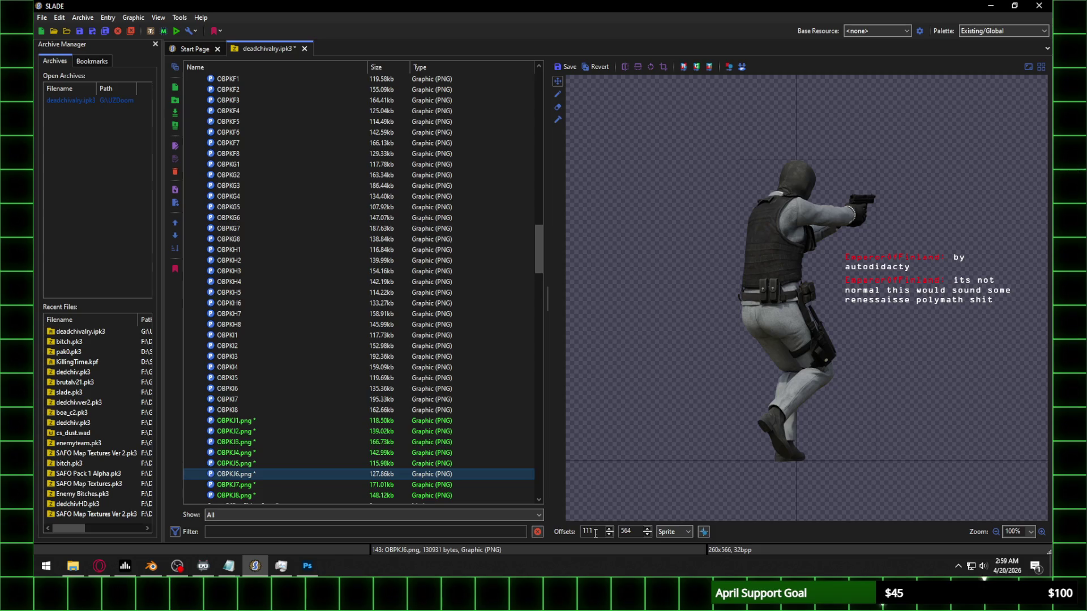
click(241, 486)
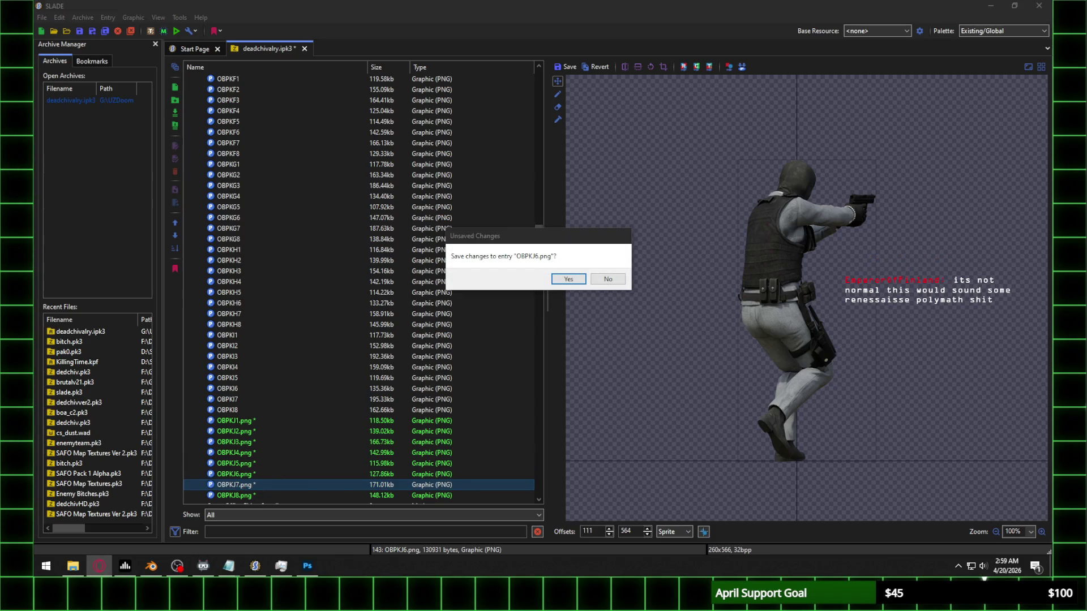
click(569, 278)
Step: Align OBPKJ7 at 564 down and 163 across, and save it
click(625, 532)
text(564)
click(595, 532)
text(52)
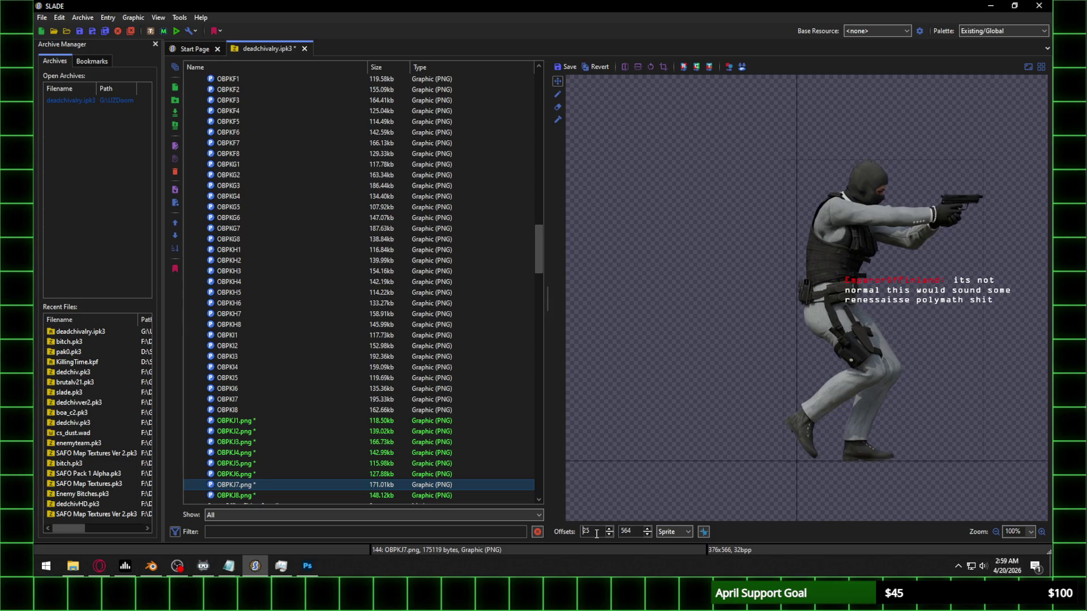
key(BackSpace)
key(BackSpace)
text(87)
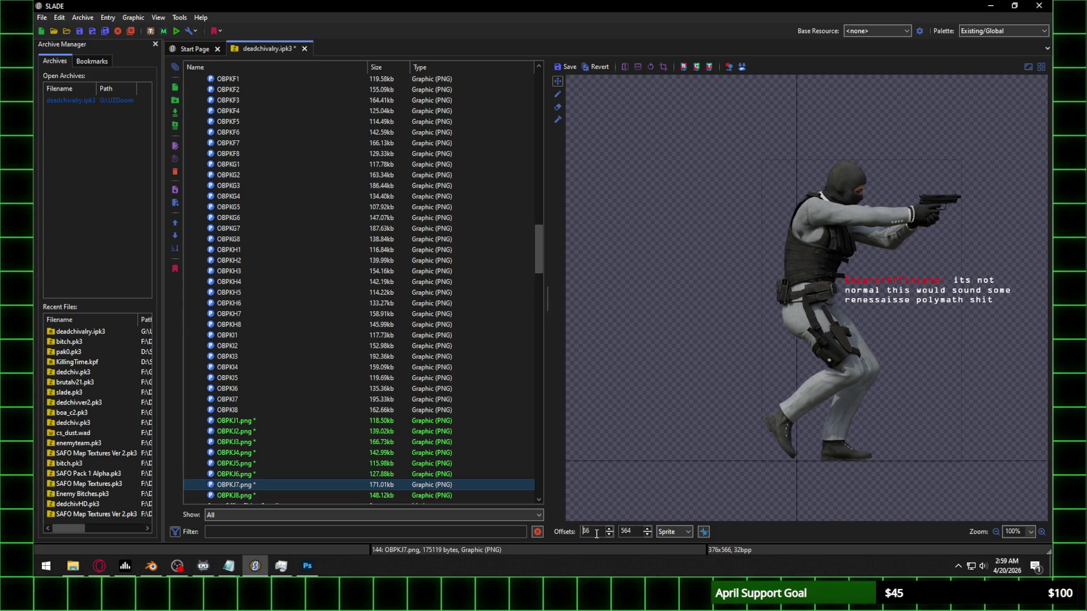
key(BackSpace)
key(BackSpace)
text(121)
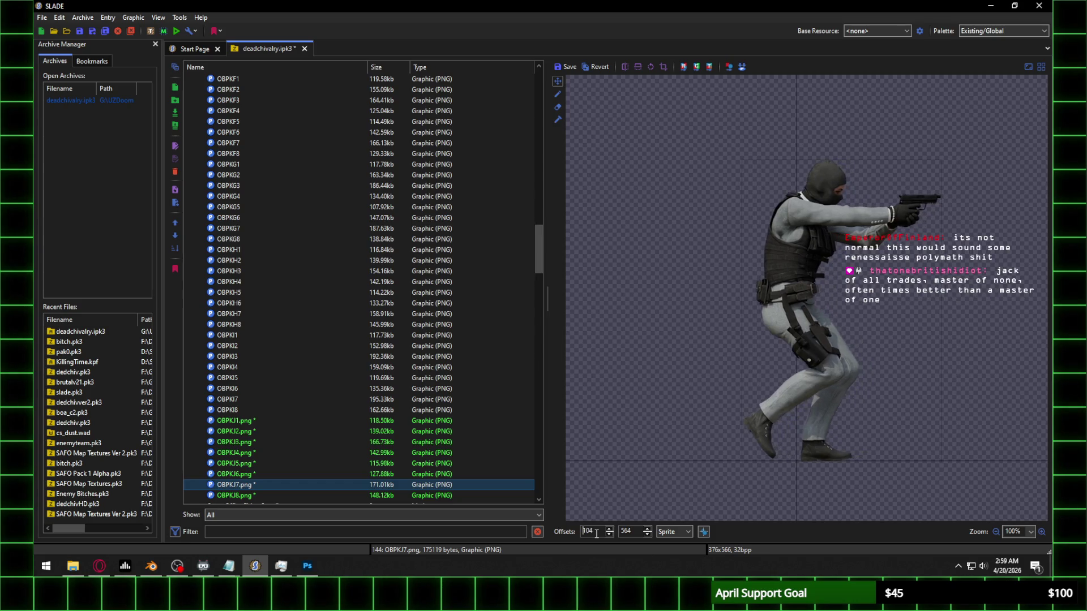
scroll(596, 533, up, 20)
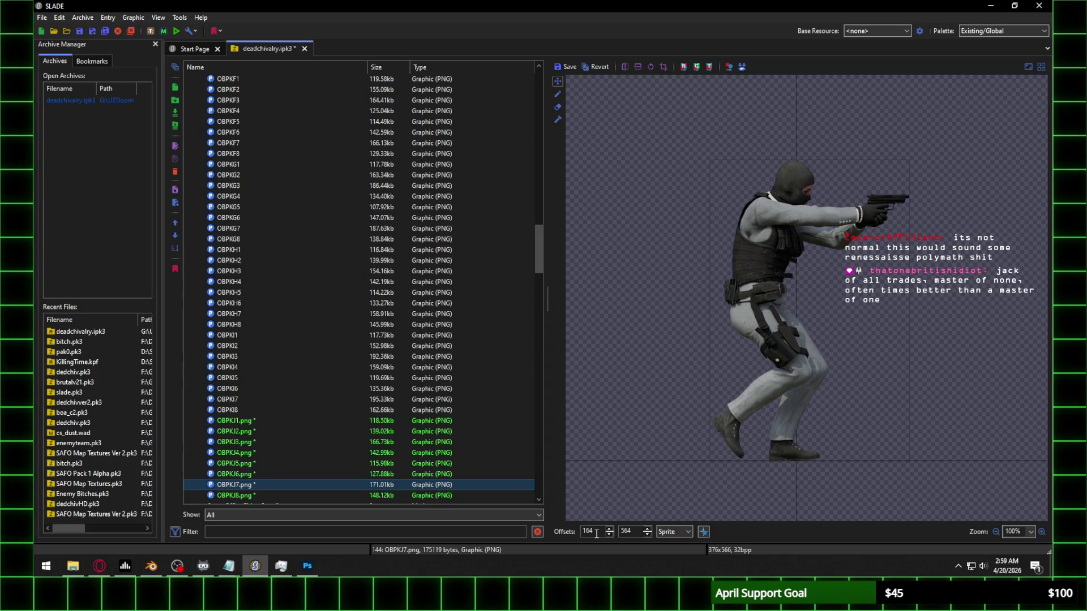
scroll(596, 533, down, 1)
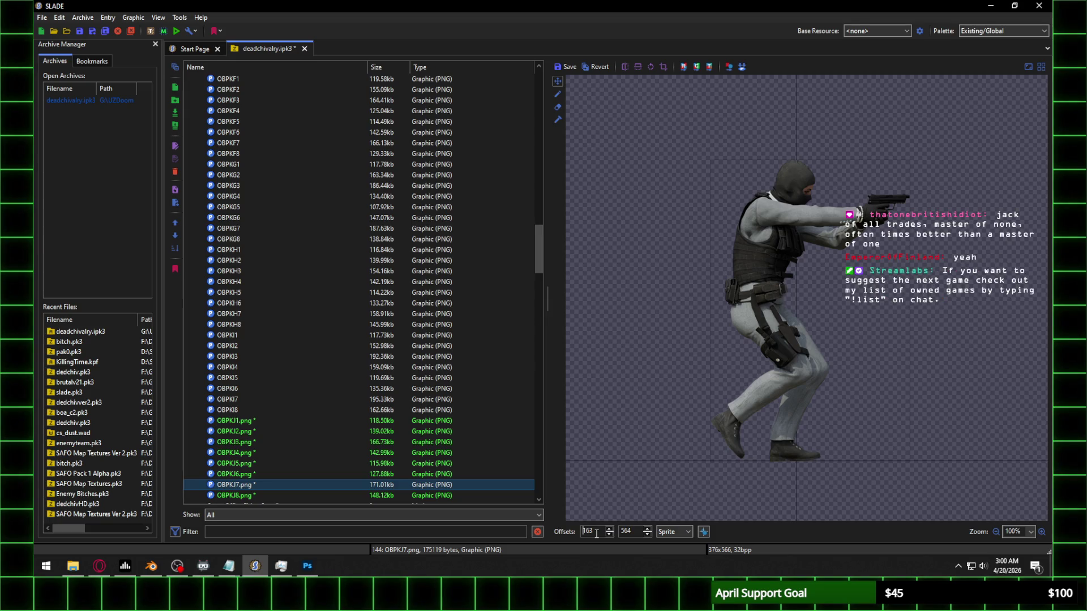
click(252, 495)
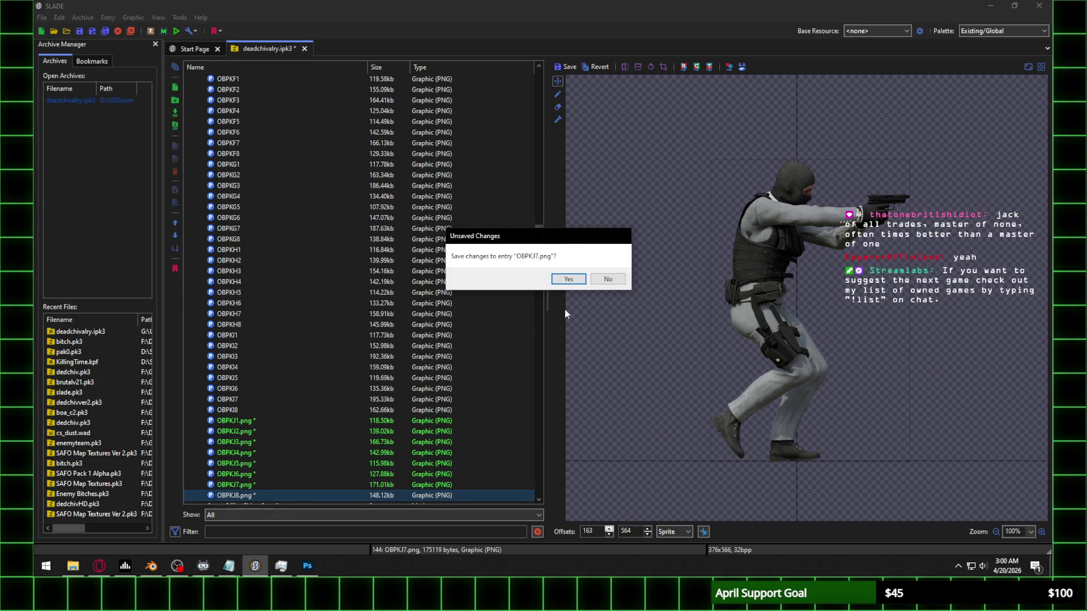
click(569, 279)
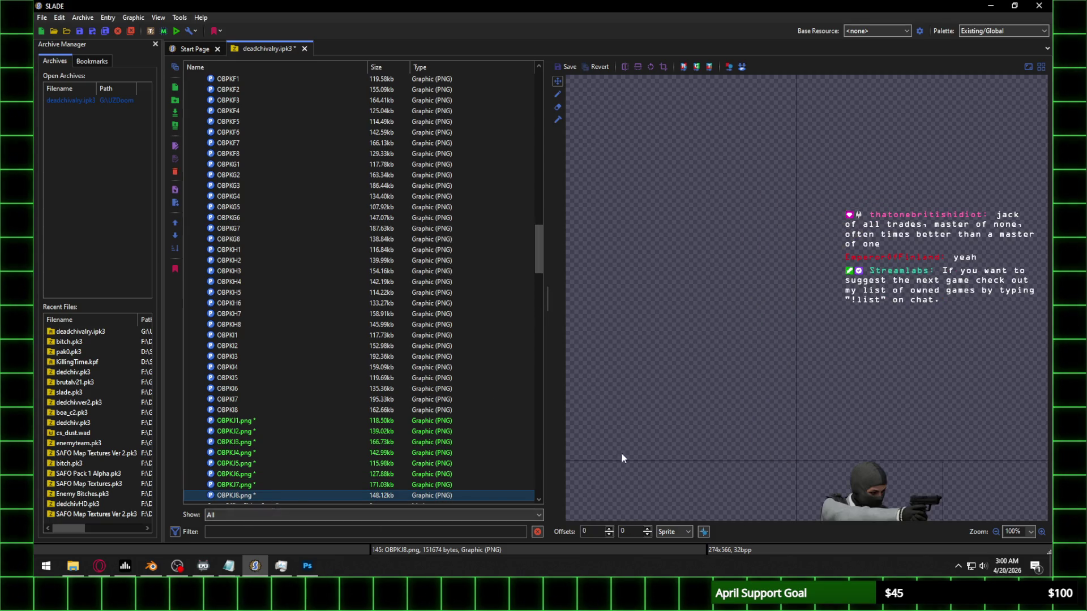
Step: Align OBPKJ8 at 564 down and 136 across, save it, and select OBPKJ1–OBPKJ8
double_click(591, 534)
text(88)
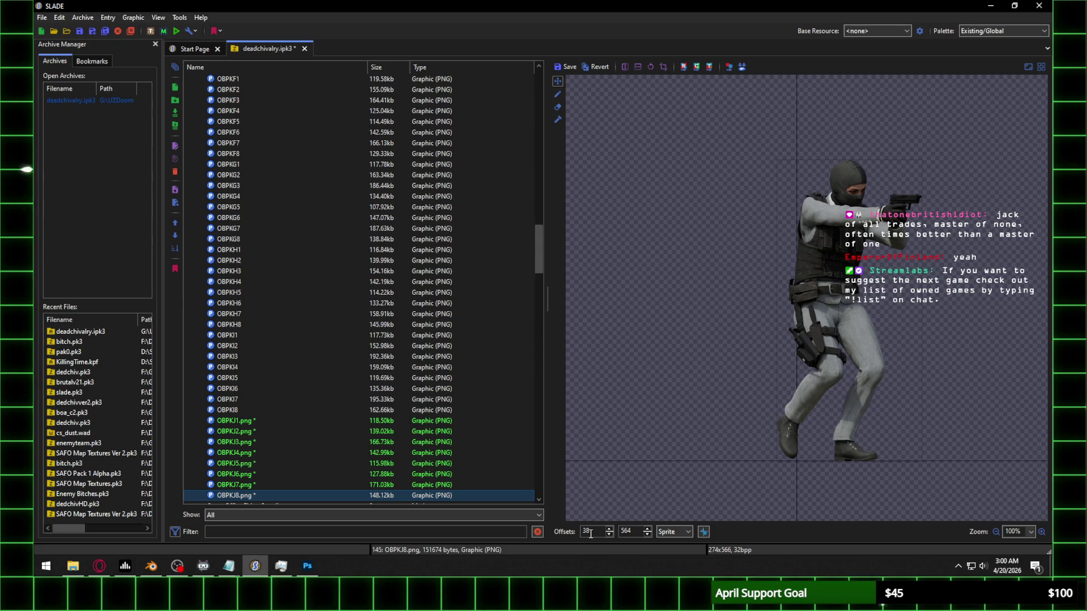
text(103147)
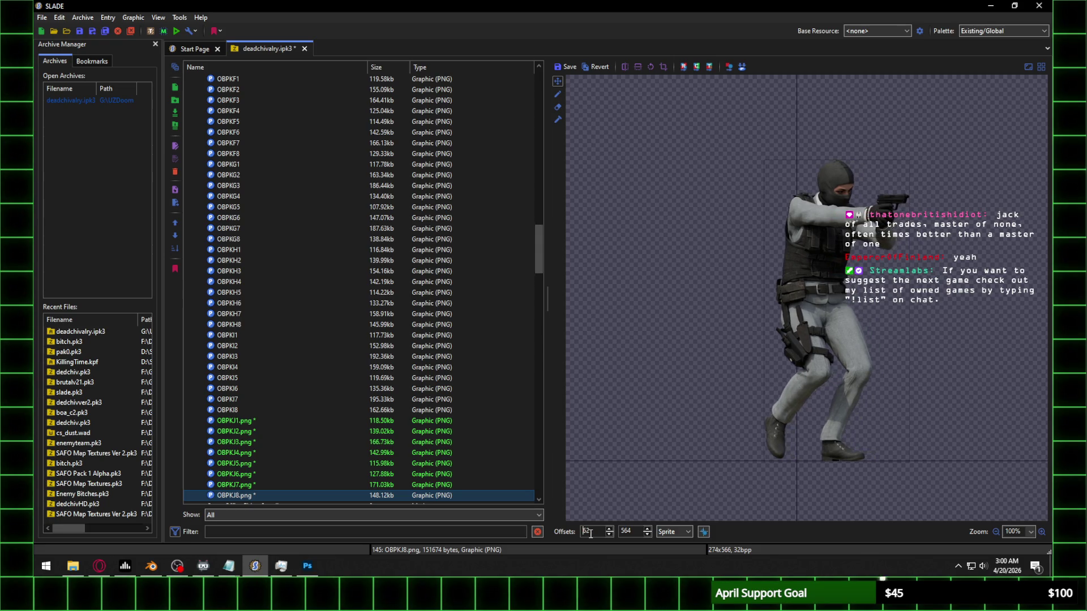
text(138)
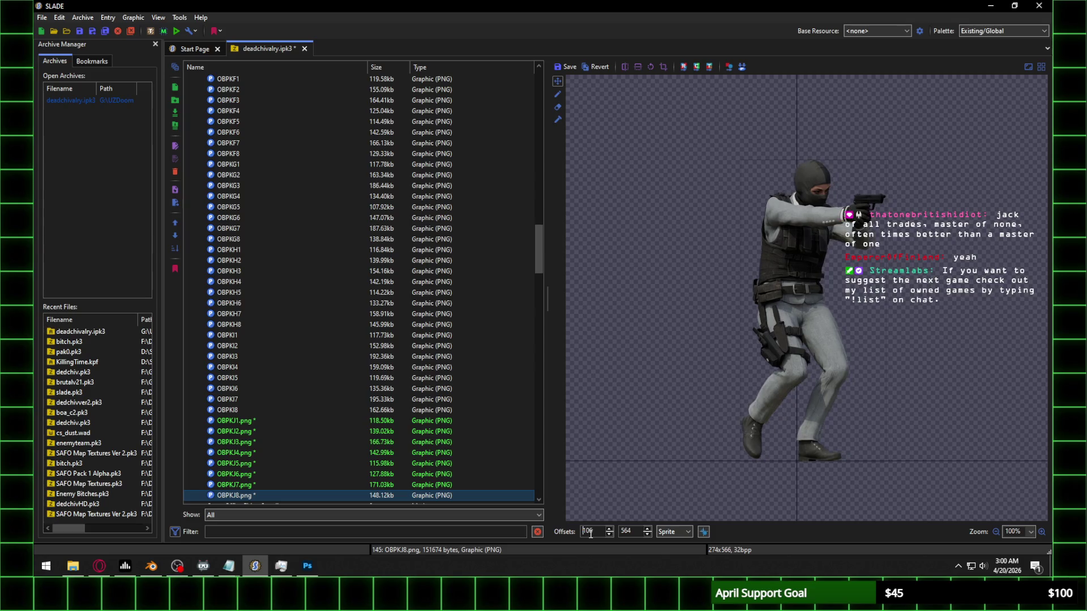
key(BackSpace)
text(6)
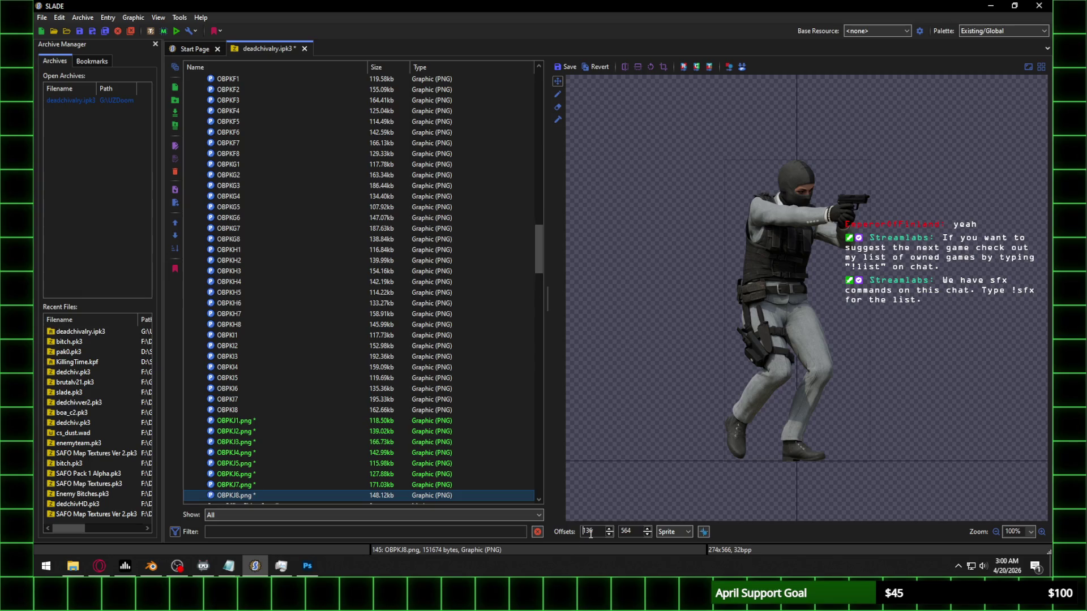
click(277, 422)
click(568, 282)
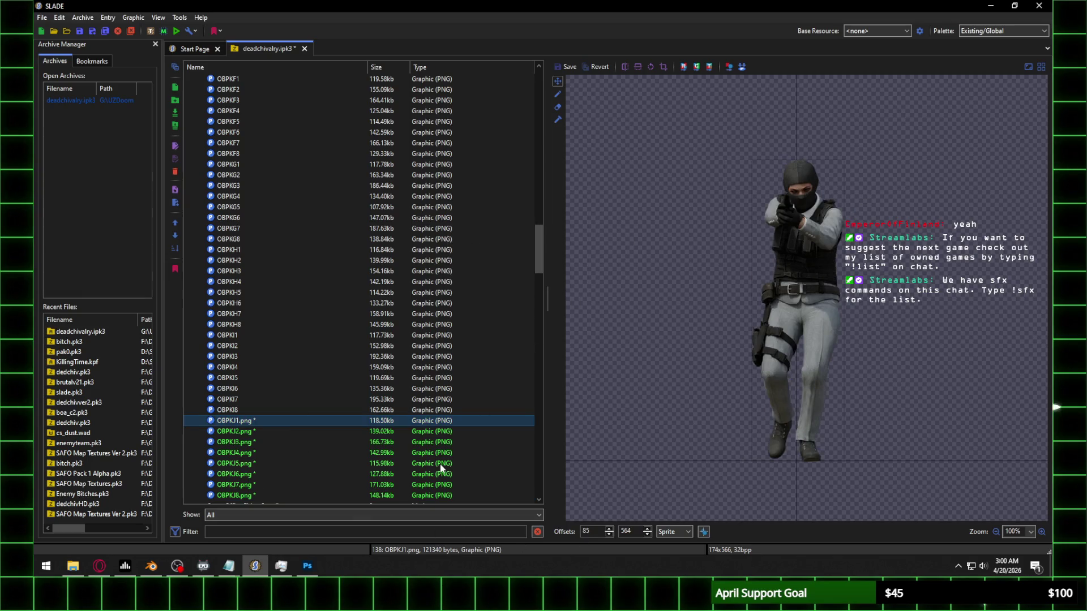
shift+click(245, 494)
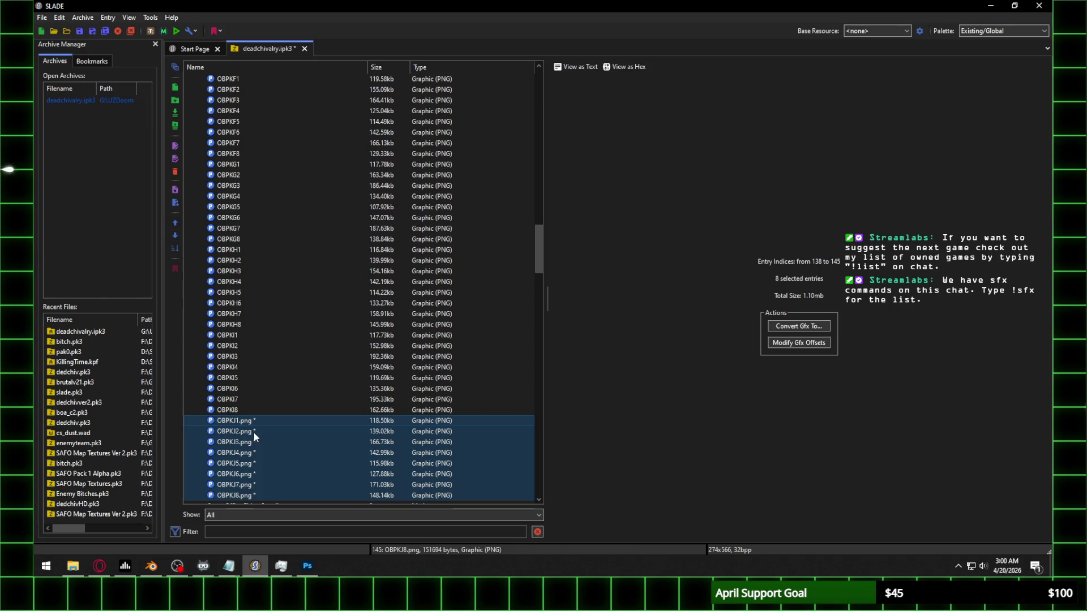
Step: Rename OBPKJ1, OBPKJ2 and OBPKJ3, removing the .png extension from each
right_click(254, 435)
click(311, 257)
drag(502, 277, 489, 278)
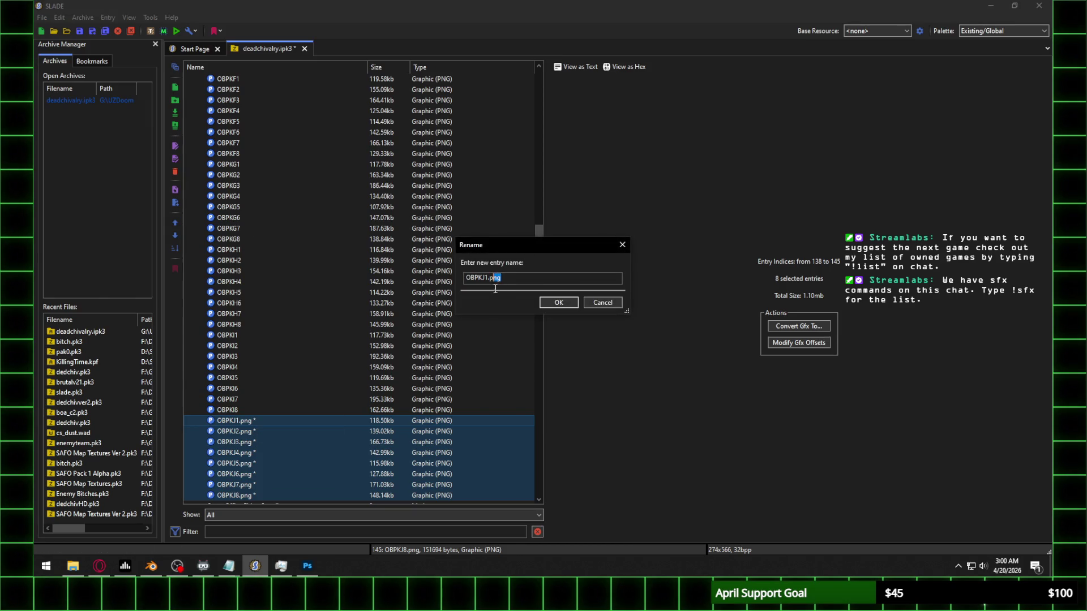
key(BackSpace)
key(Return)
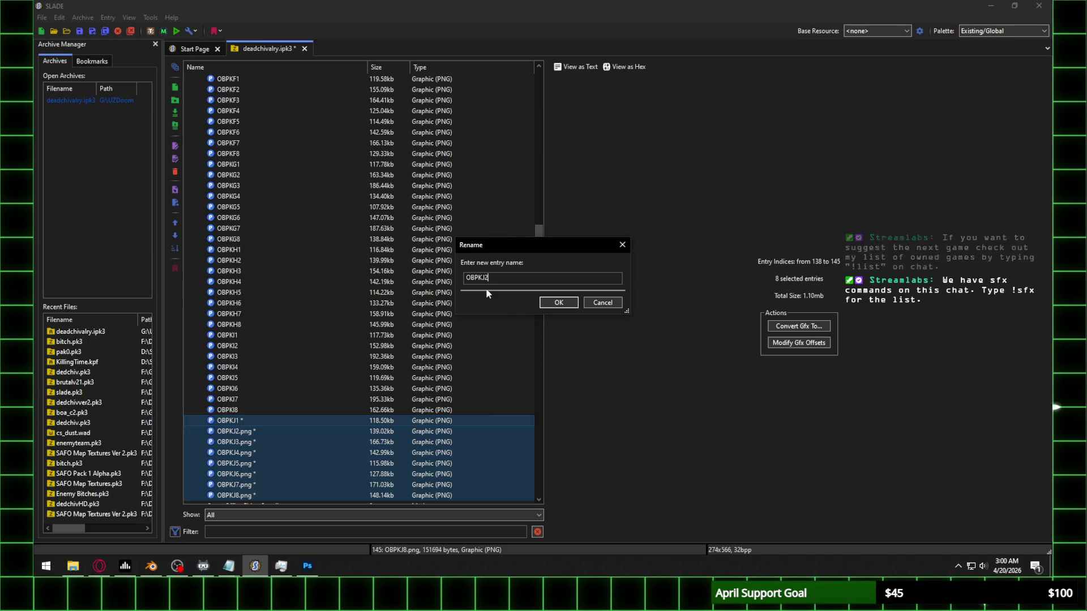
key(Return)
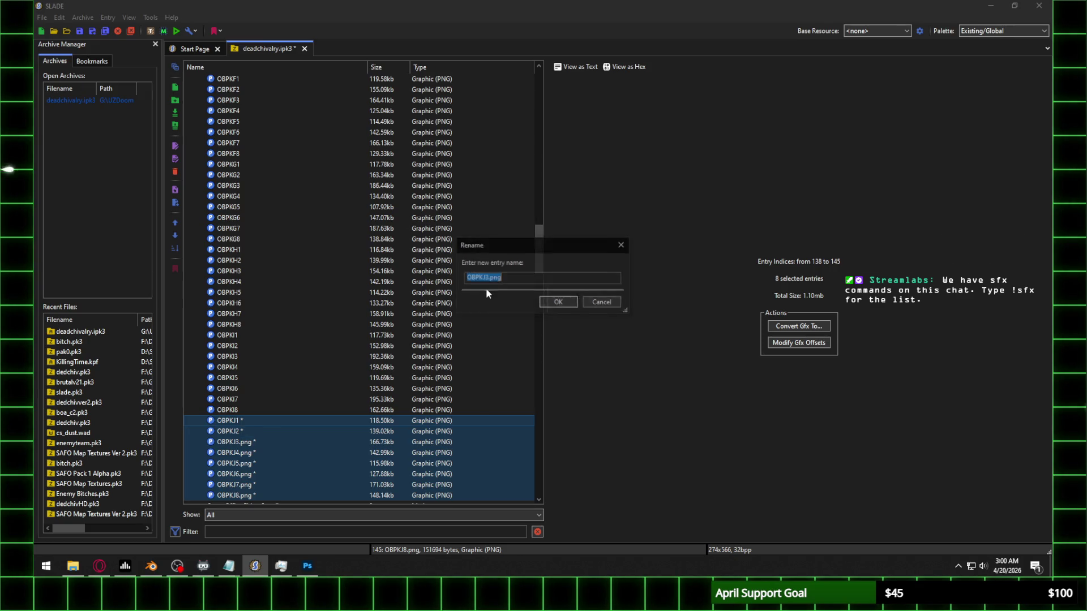
key(BackSpace)
key(Return)
key(BackSpace)
key(BackSpace)
key(BackSpace)
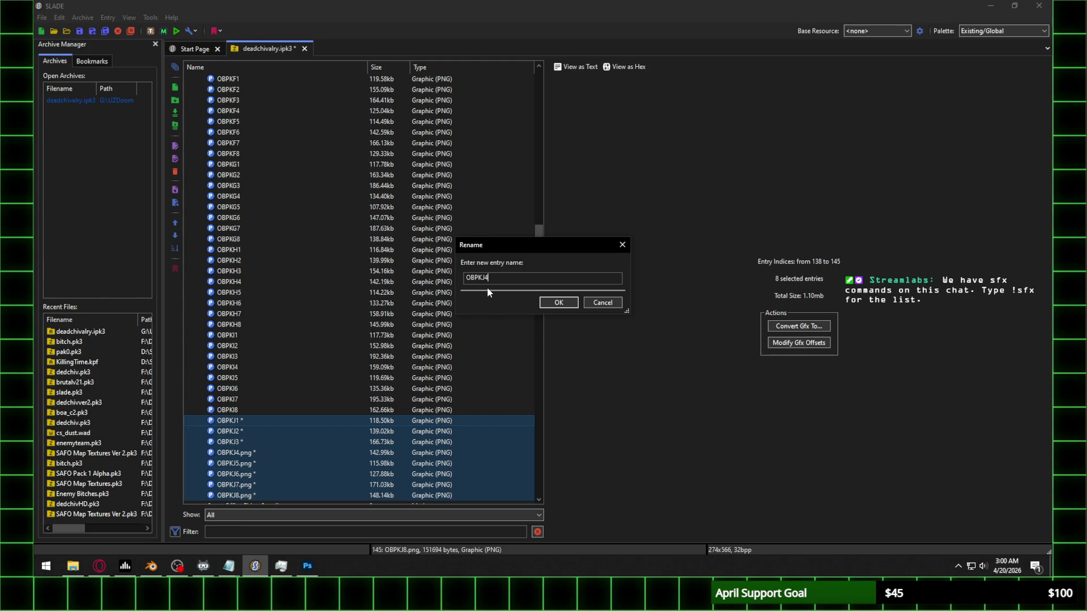
Step: Strip .png from OBPKJ4 through OBPKJ8, then view OBPKJ1
key(Return)
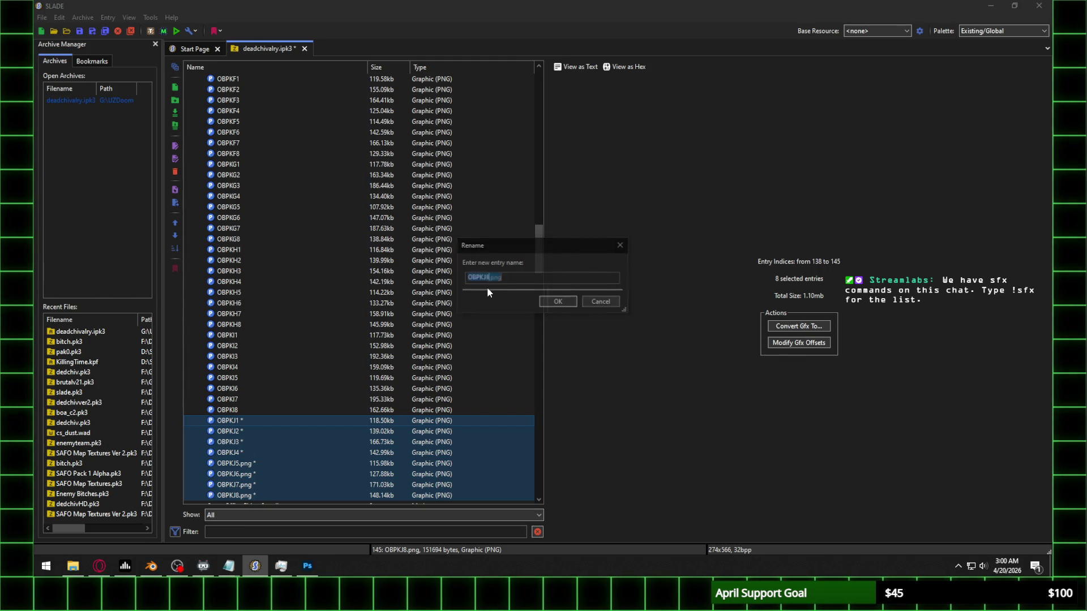
drag(517, 283, 487, 287)
key(Return)
key(BackSpace)
key(Return)
key(BackSpace)
key(Return)
key(BackSpace)
key(Return)
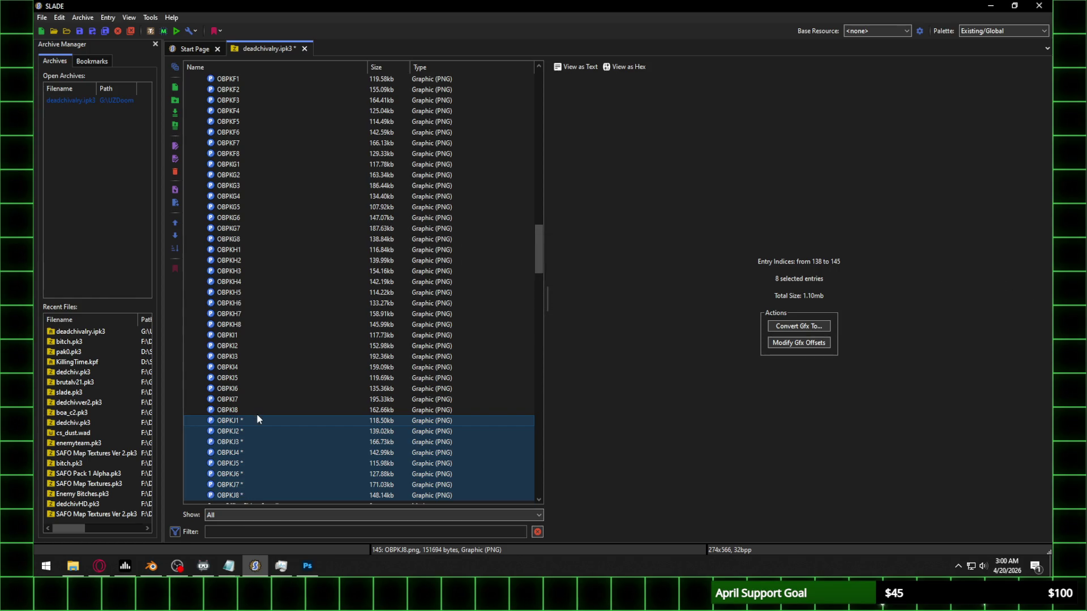
click(256, 416)
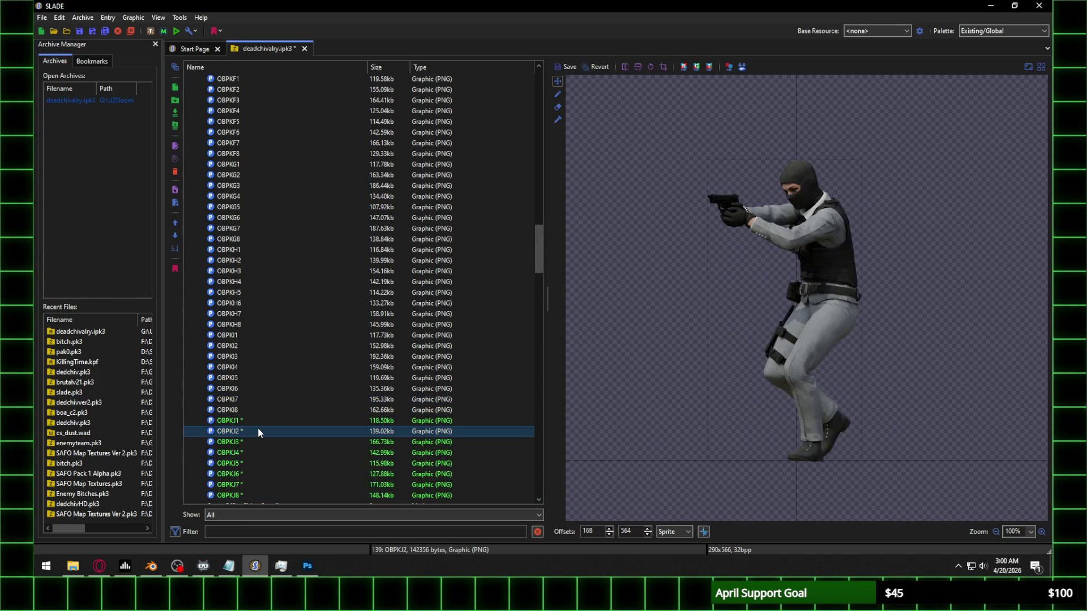
key(Return)
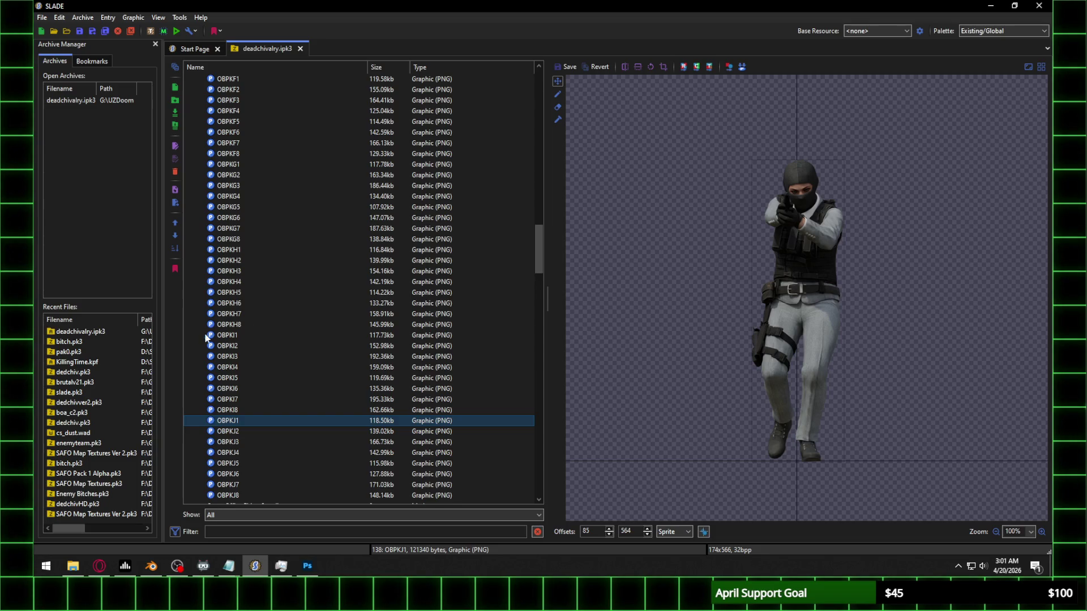
click(235, 336)
click(243, 422)
click(245, 255)
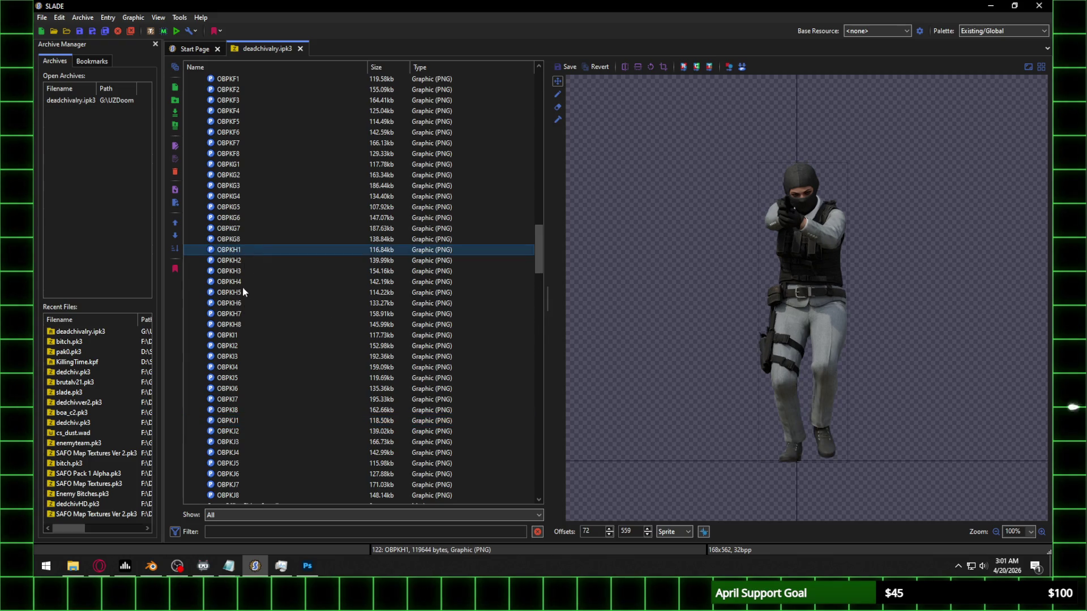
click(235, 338)
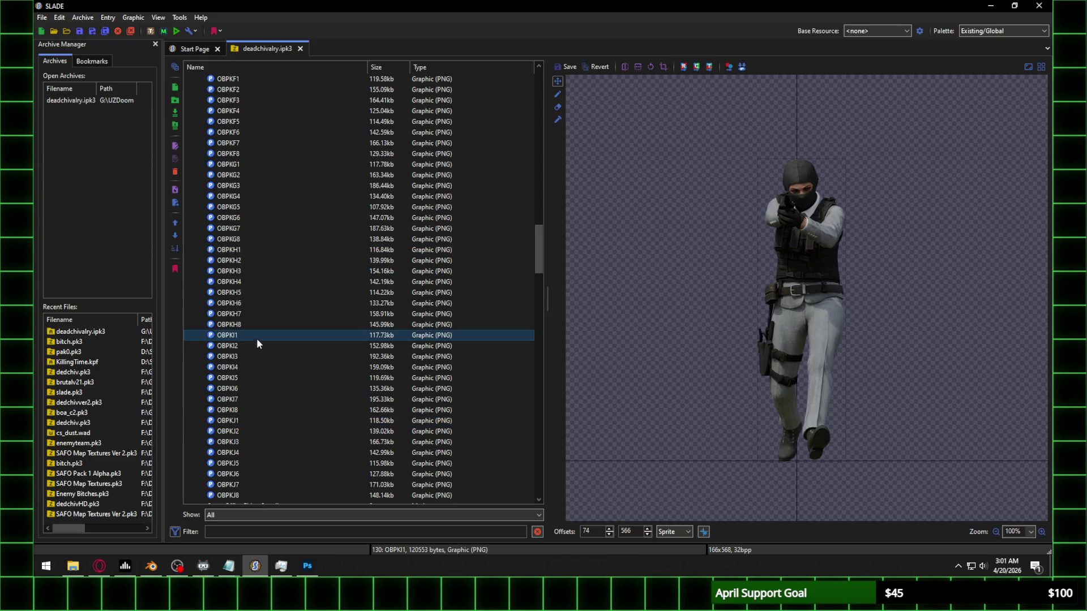
scroll(311, 309, up, 3)
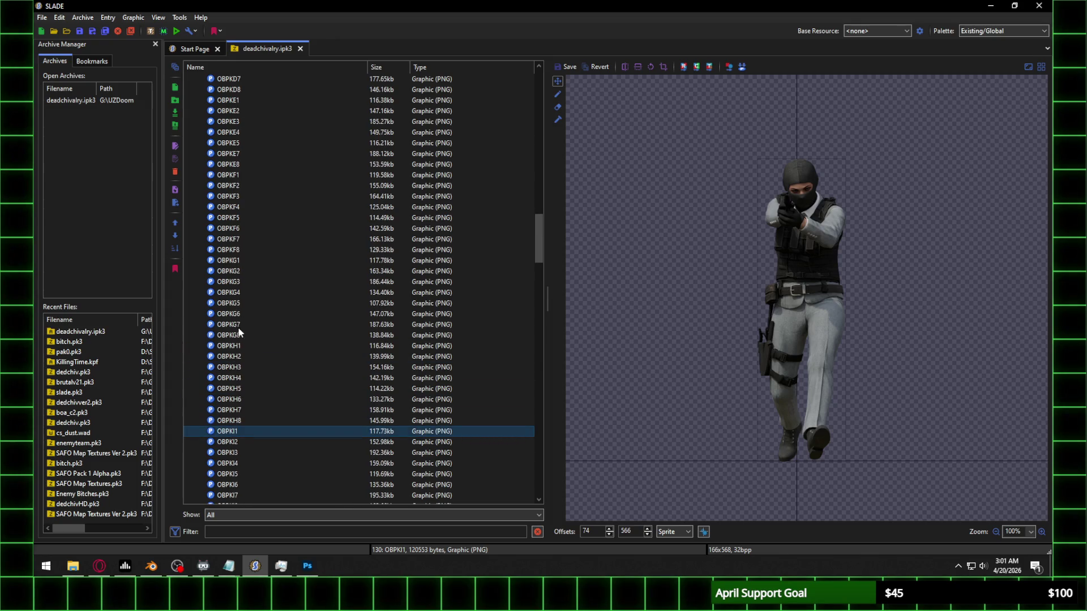
click(240, 345)
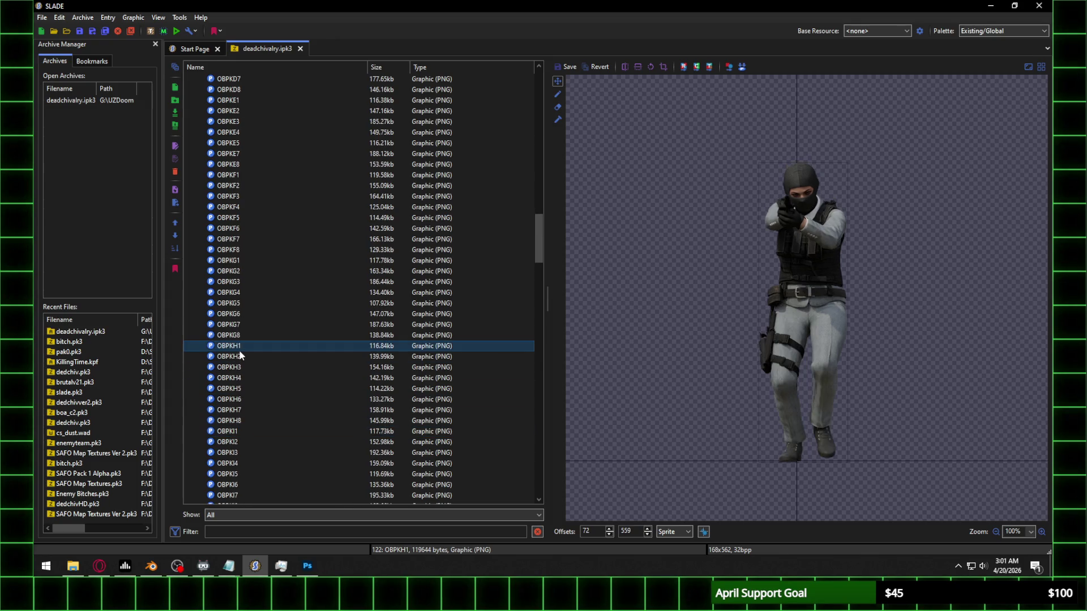
click(251, 260)
click(246, 174)
click(245, 261)
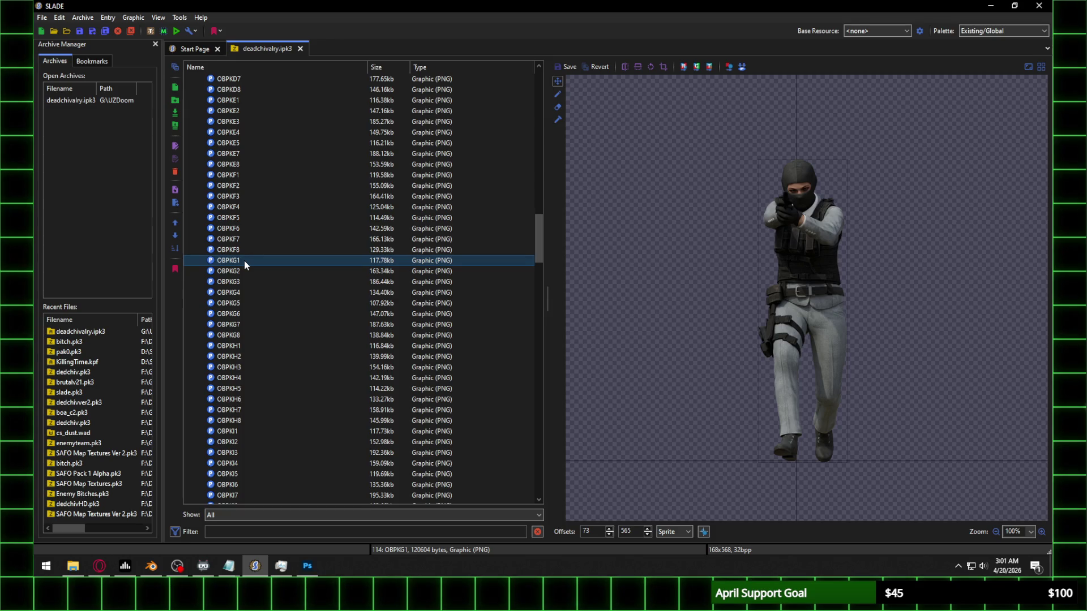
click(240, 175)
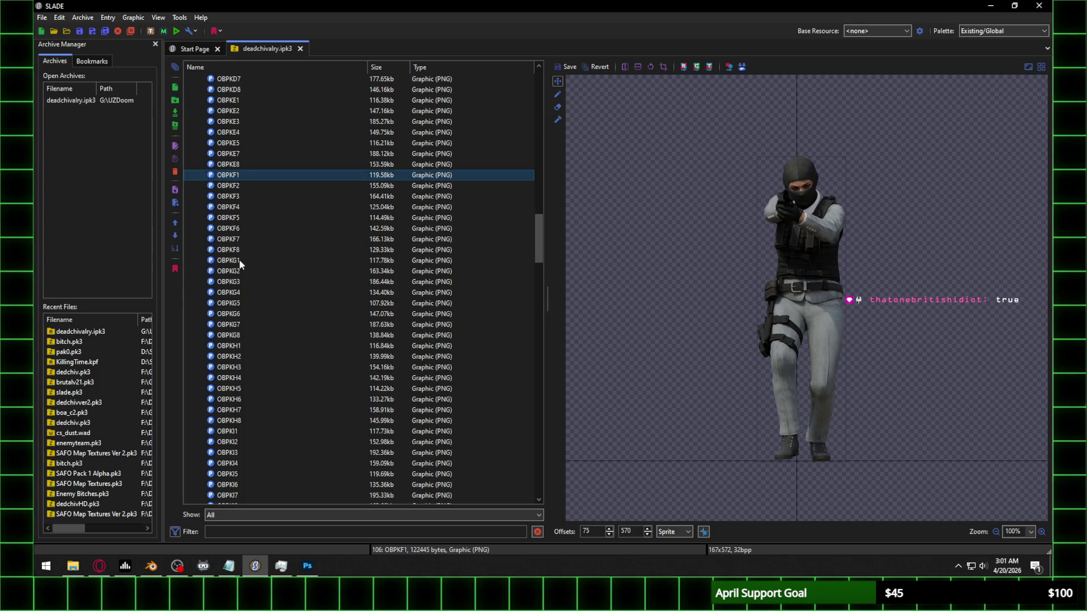
click(234, 347)
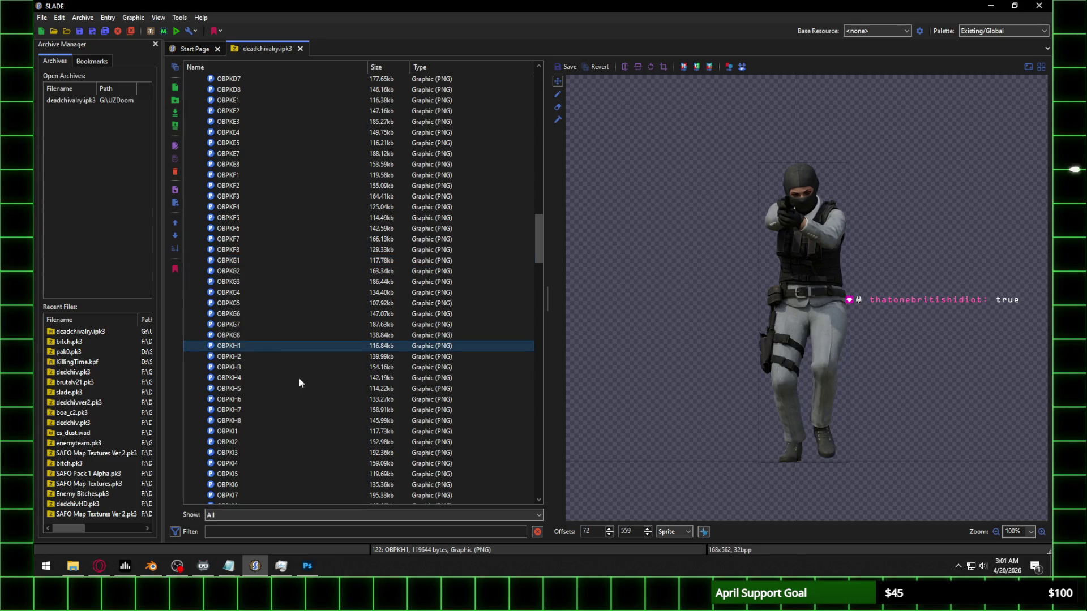
scroll(298, 403, down, 5)
click(233, 271)
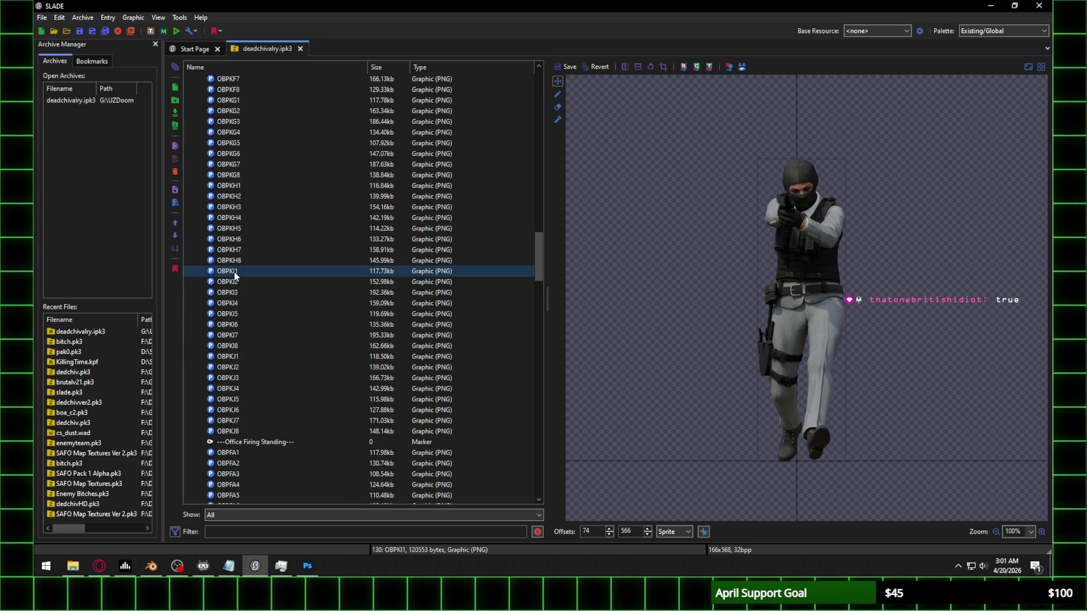
click(238, 357)
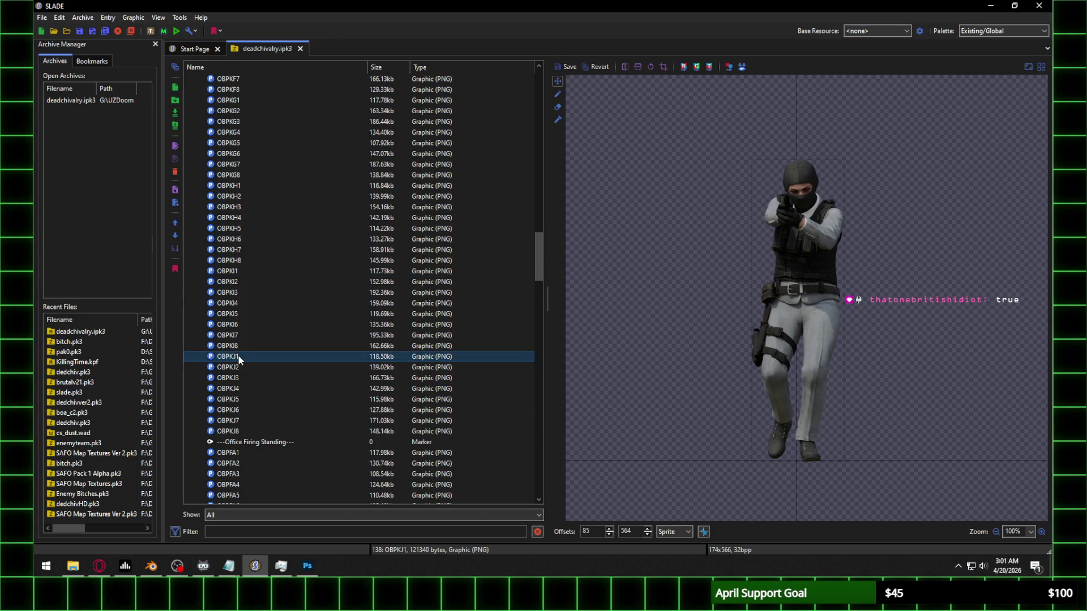
scroll(238, 353, up, 9)
scroll(238, 339, up, 9)
click(232, 186)
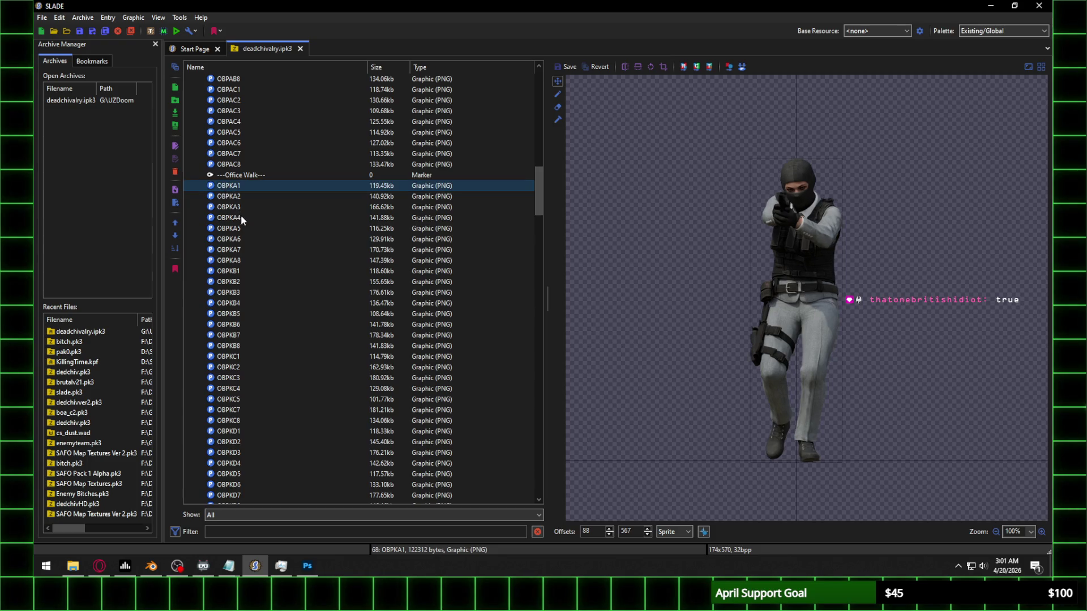
click(247, 271)
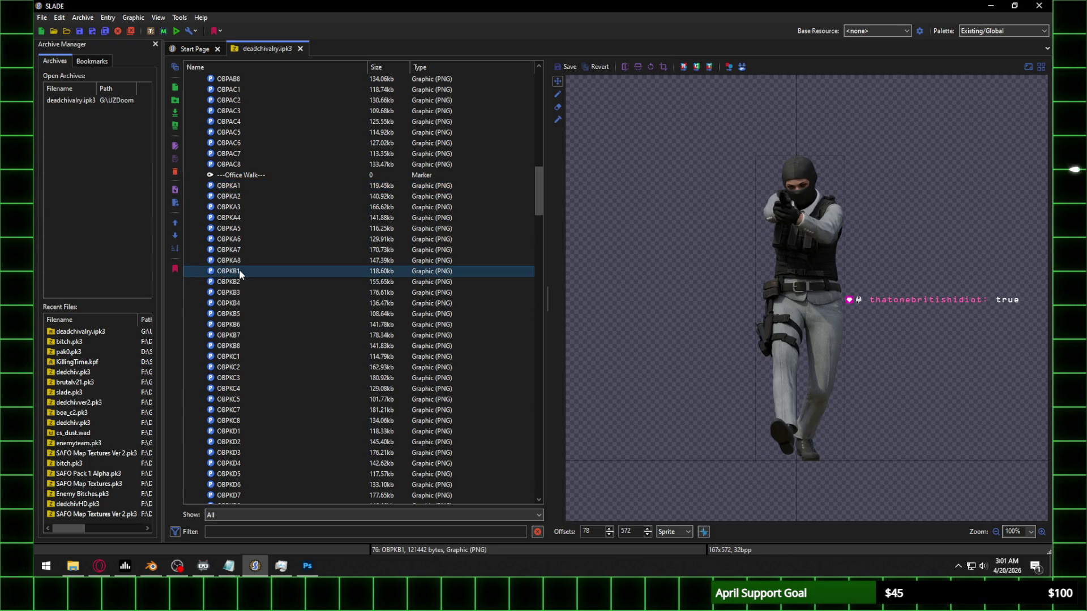
click(237, 356)
scroll(254, 333, down, 4)
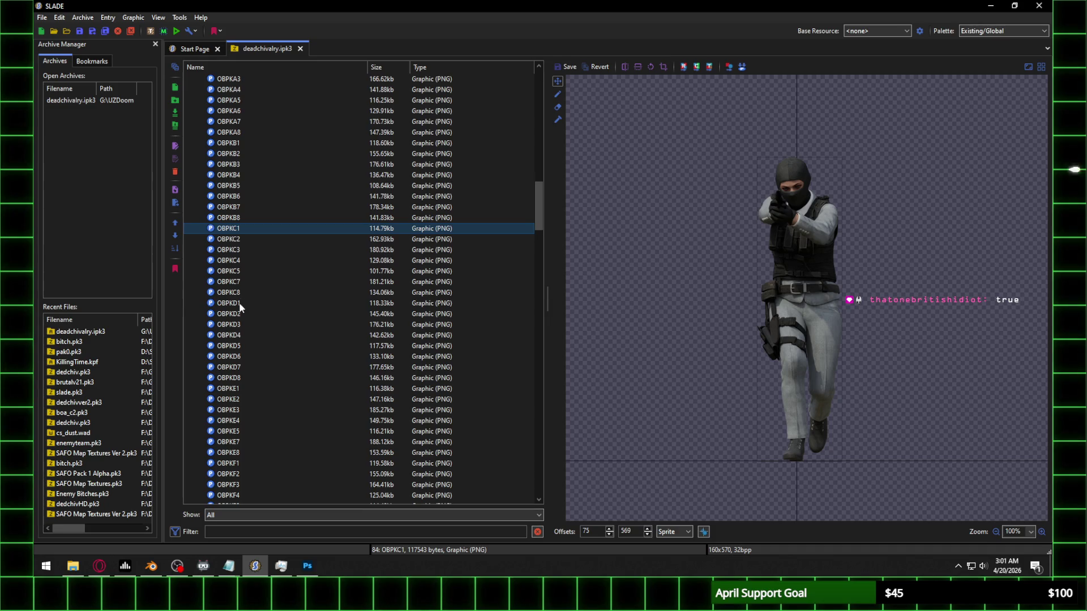
click(240, 306)
scroll(243, 303, down, 3)
click(237, 292)
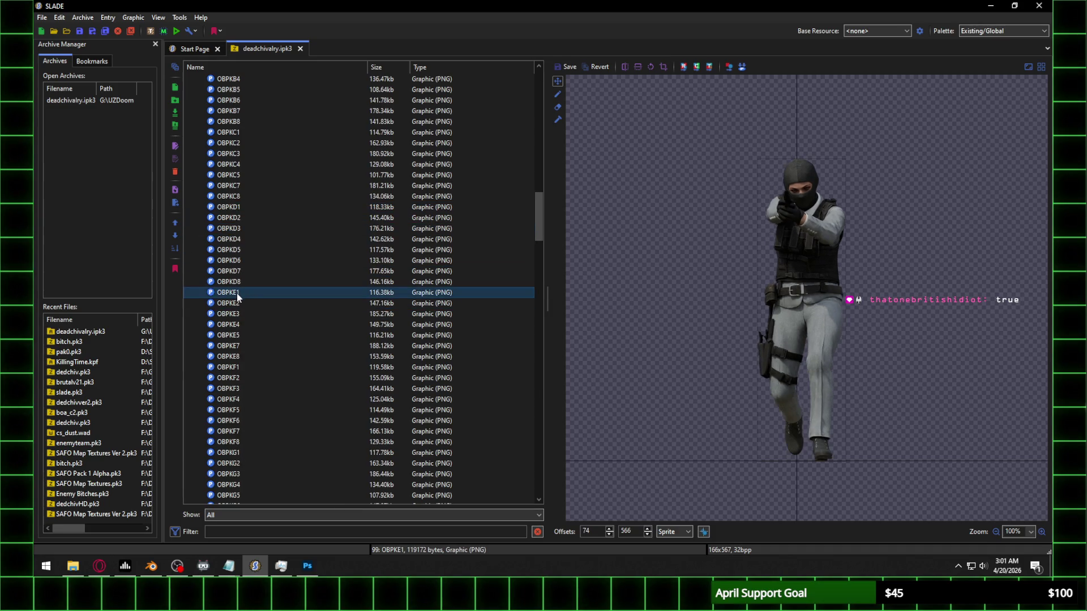
scroll(236, 294, down, 1)
click(237, 333)
scroll(249, 311, down, 3)
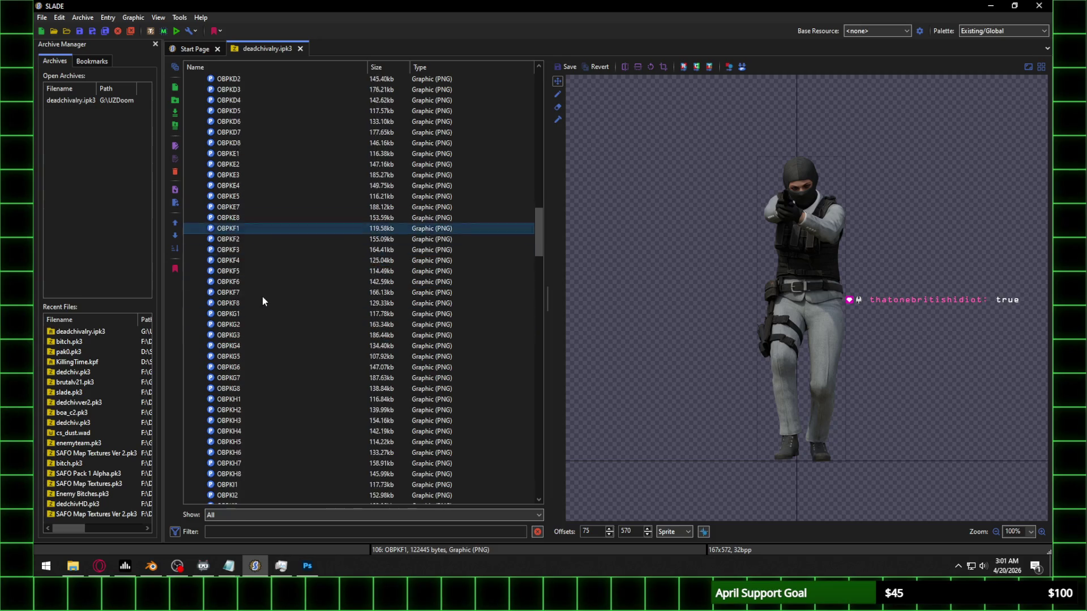
scroll(240, 258, down, 2)
click(235, 261)
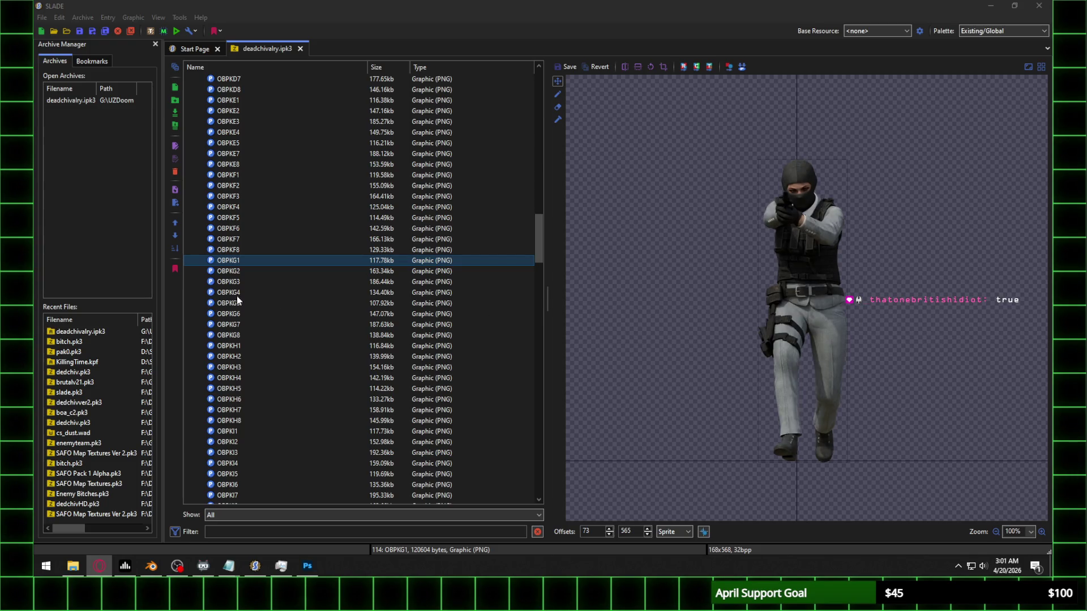
click(236, 345)
scroll(388, 298, down, 5)
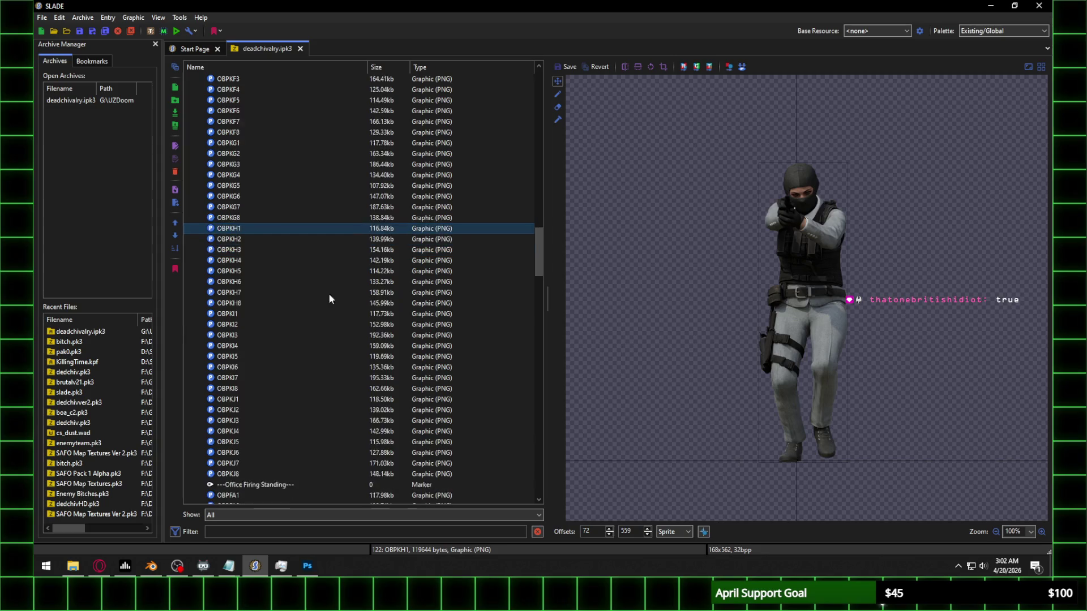
click(239, 272)
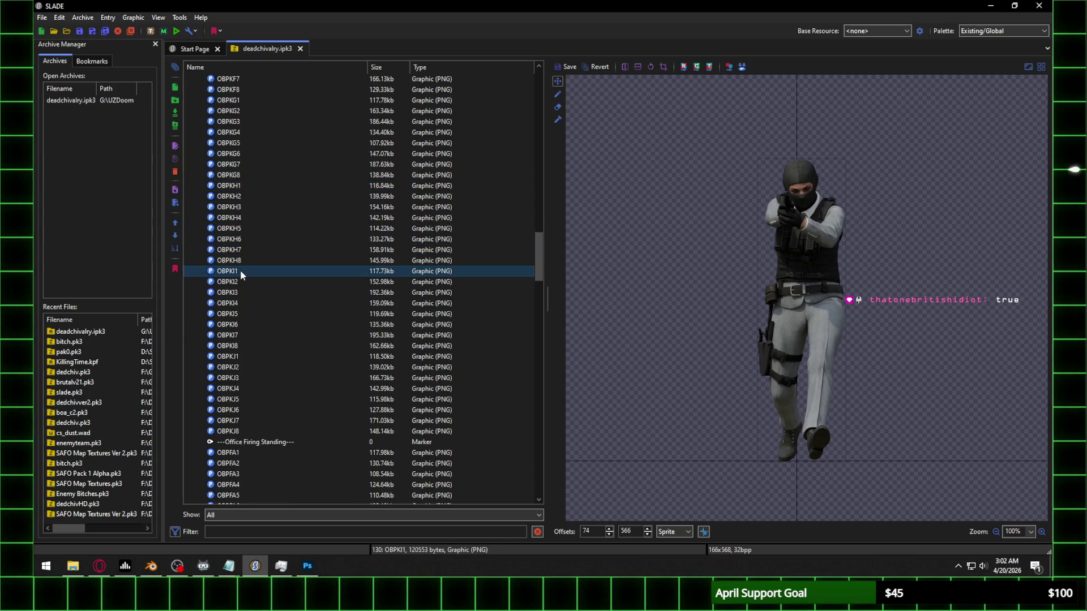
click(235, 356)
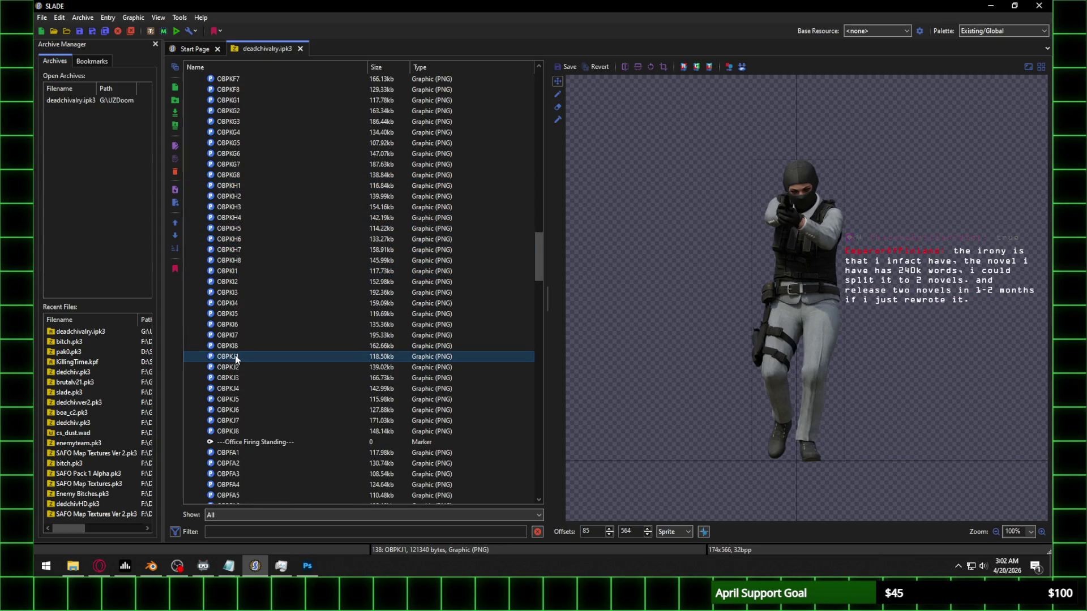
click(243, 271)
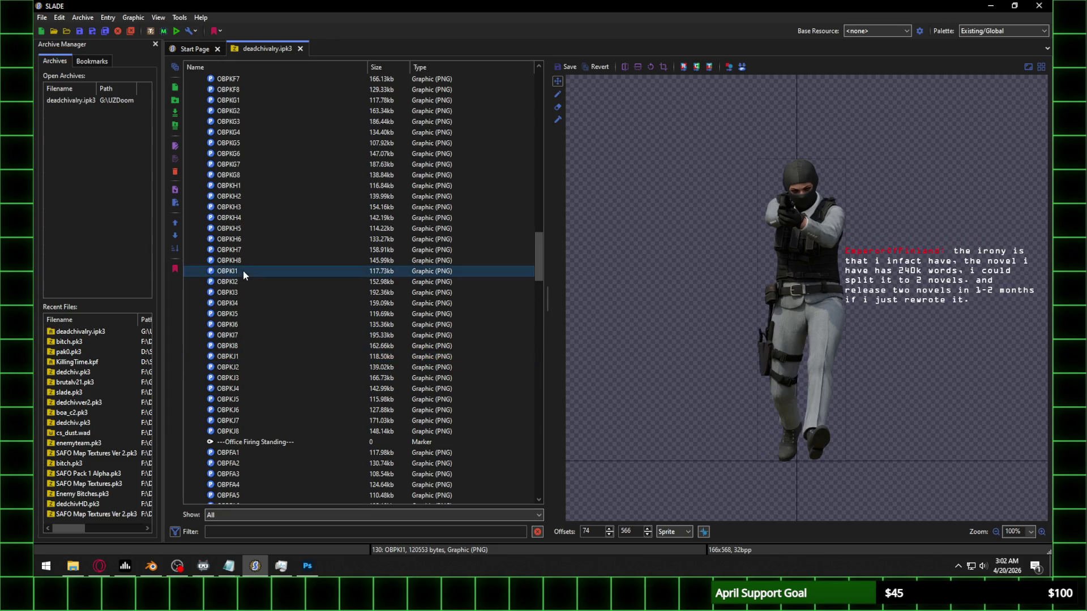
click(246, 186)
scroll(249, 195, up, 5)
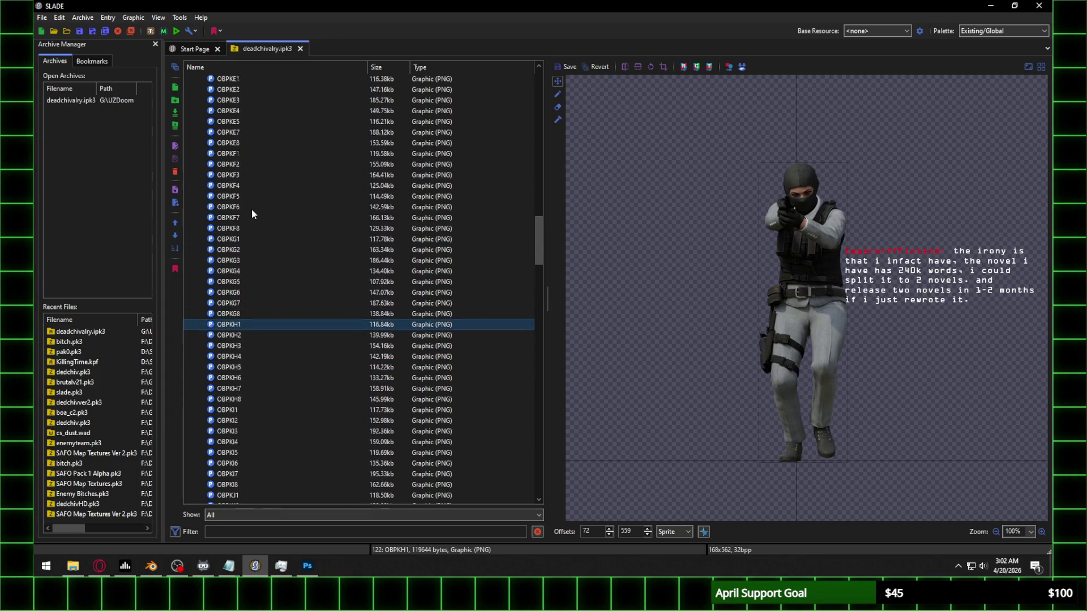
click(244, 261)
scroll(246, 249, up, 3)
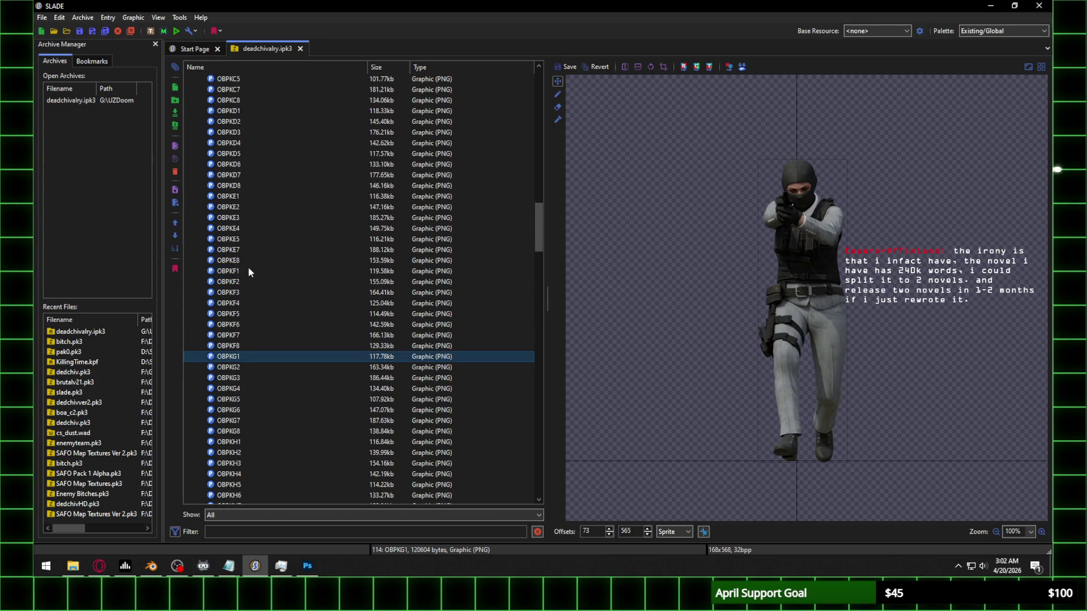
click(250, 270)
scroll(253, 249, up, 2)
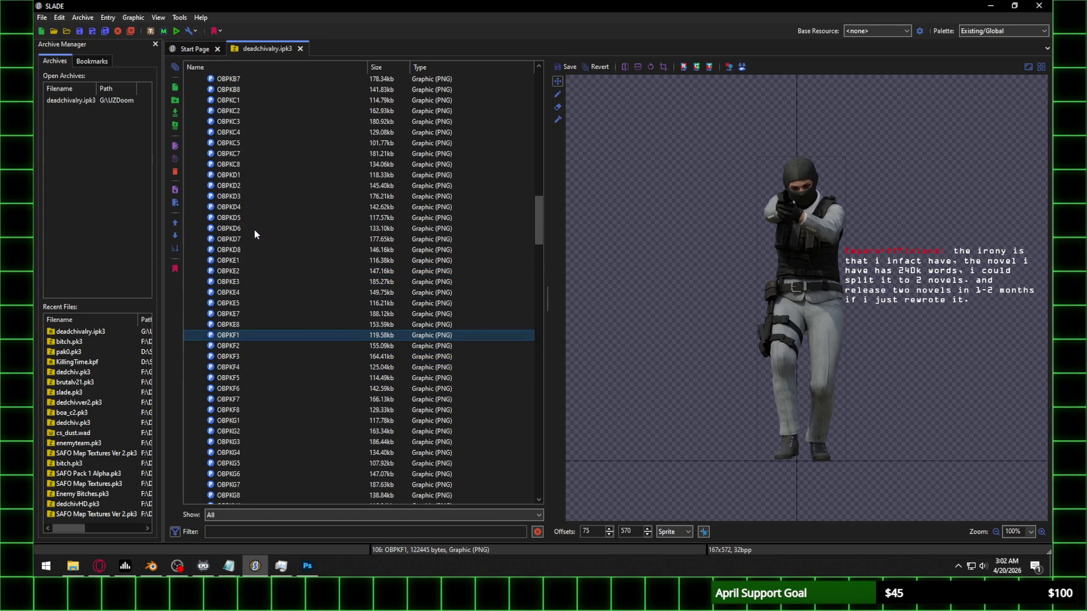
click(243, 259)
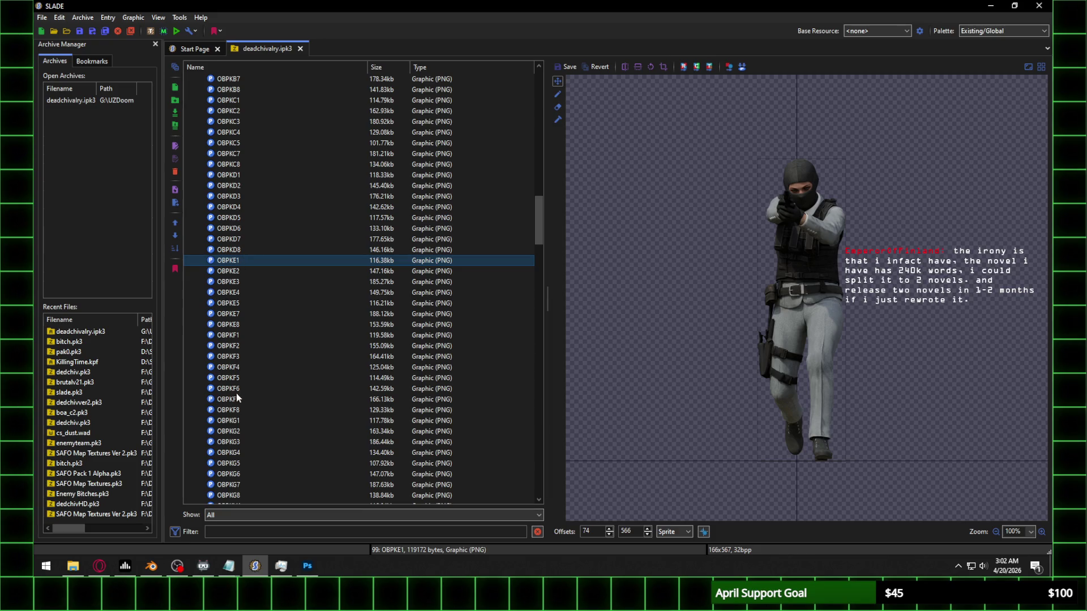
click(239, 334)
scroll(260, 323, down, 1)
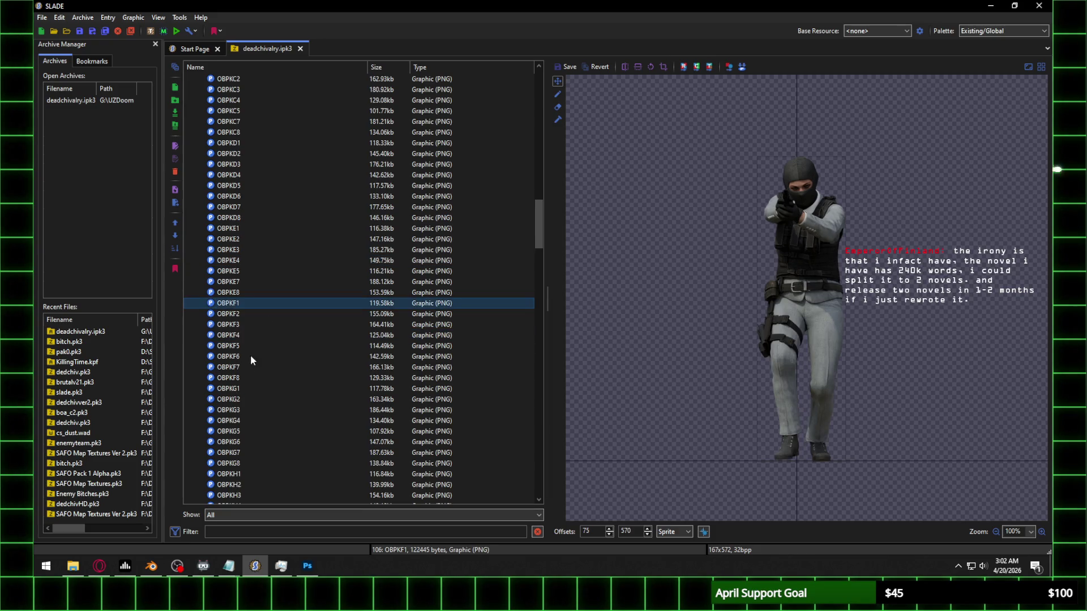
click(237, 388)
scroll(294, 314, down, 3)
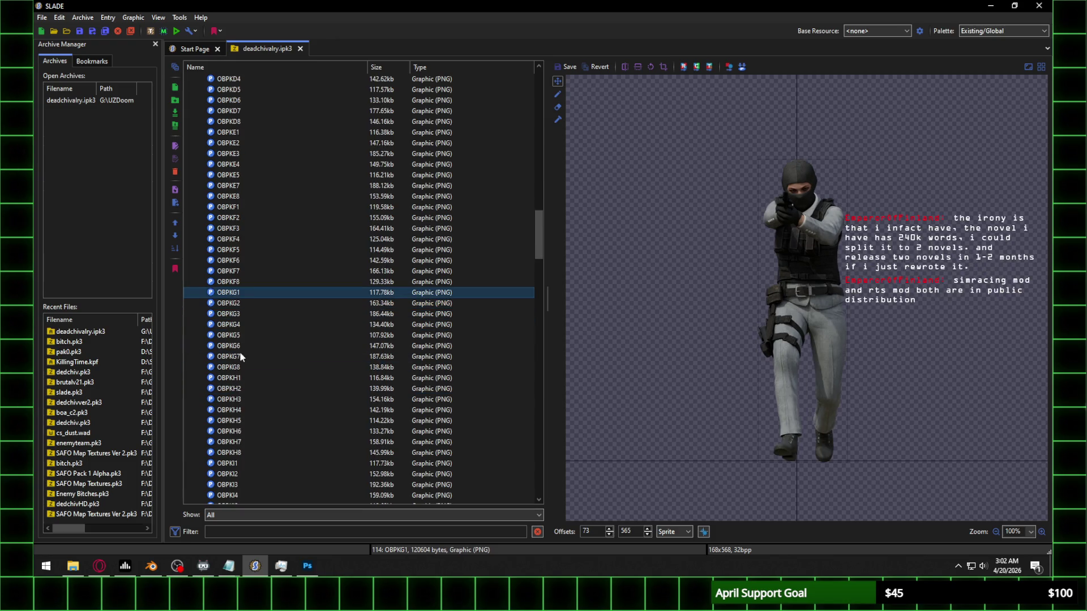
click(237, 378)
scroll(277, 338, down, 5)
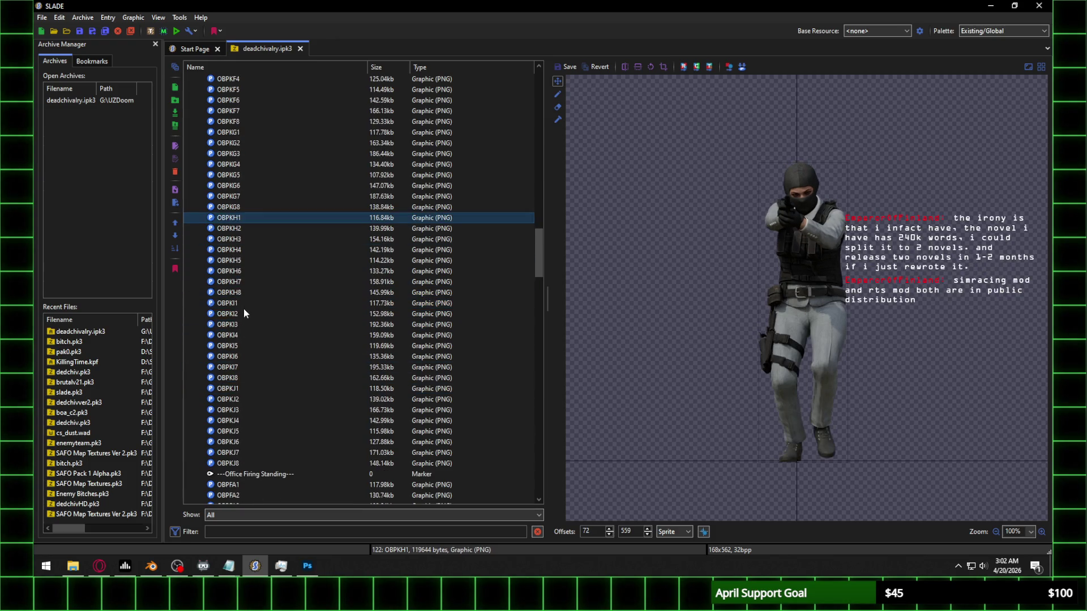
click(238, 390)
click(236, 463)
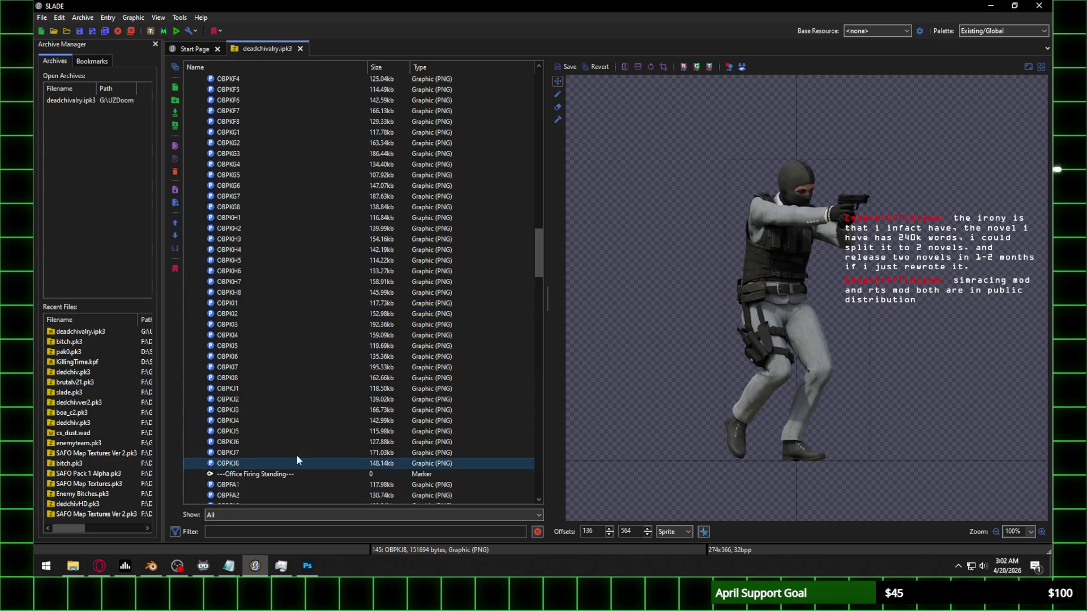
click(161, 570)
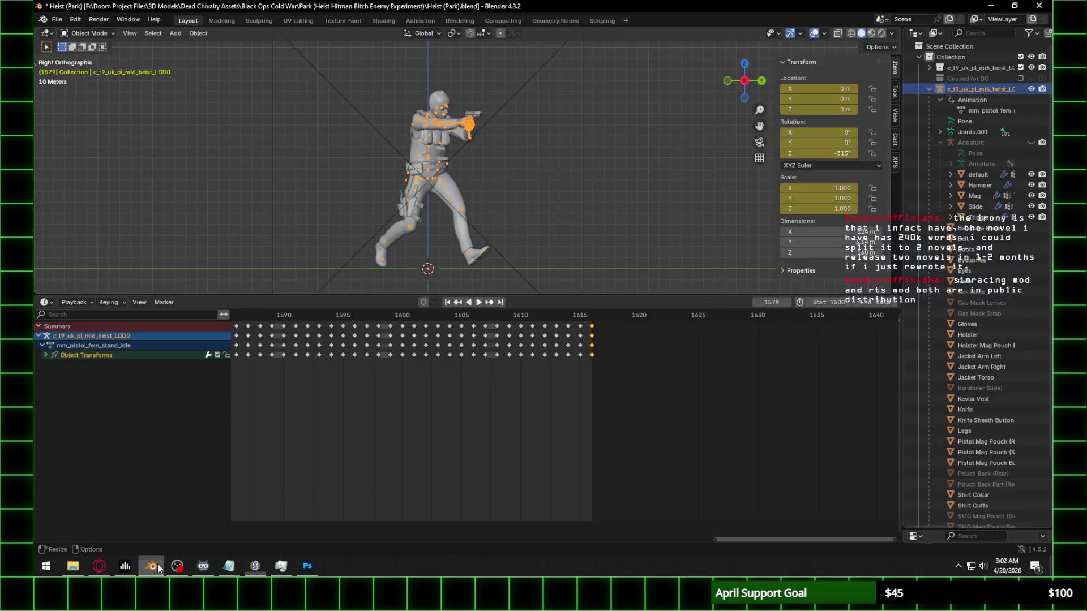
Step: Show the Heist (Park) soldier in Material Preview shading with its textures
click(871, 34)
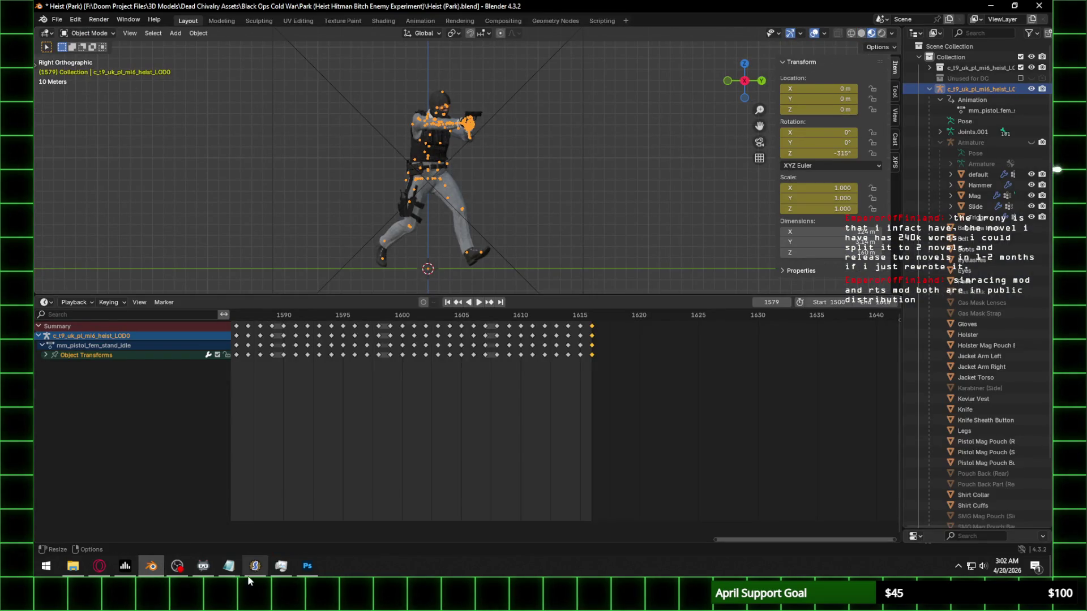
click(183, 575)
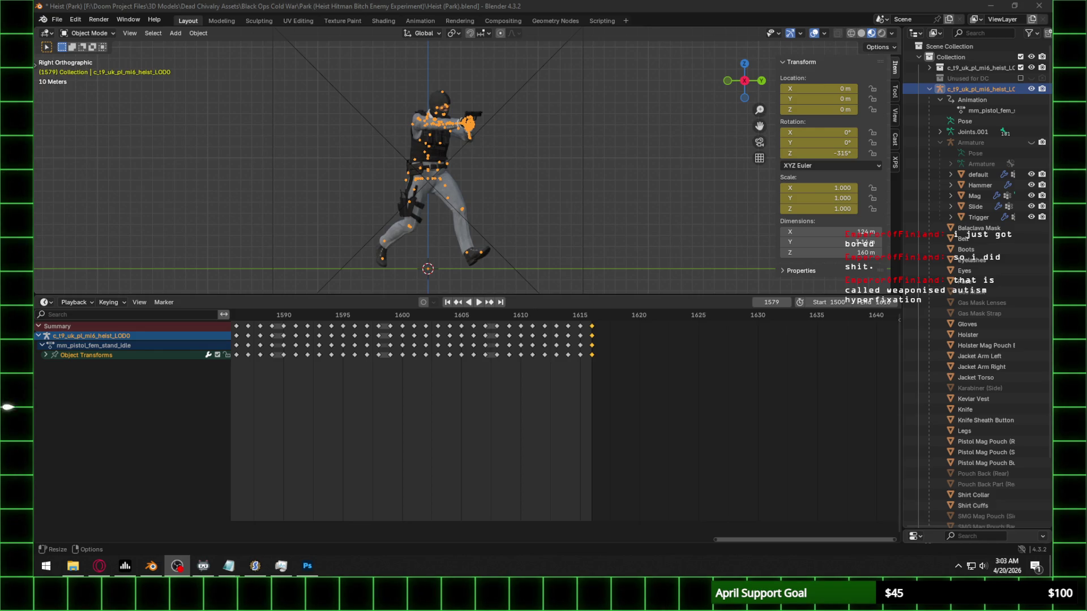
key(XF86AudioLowerVolume)
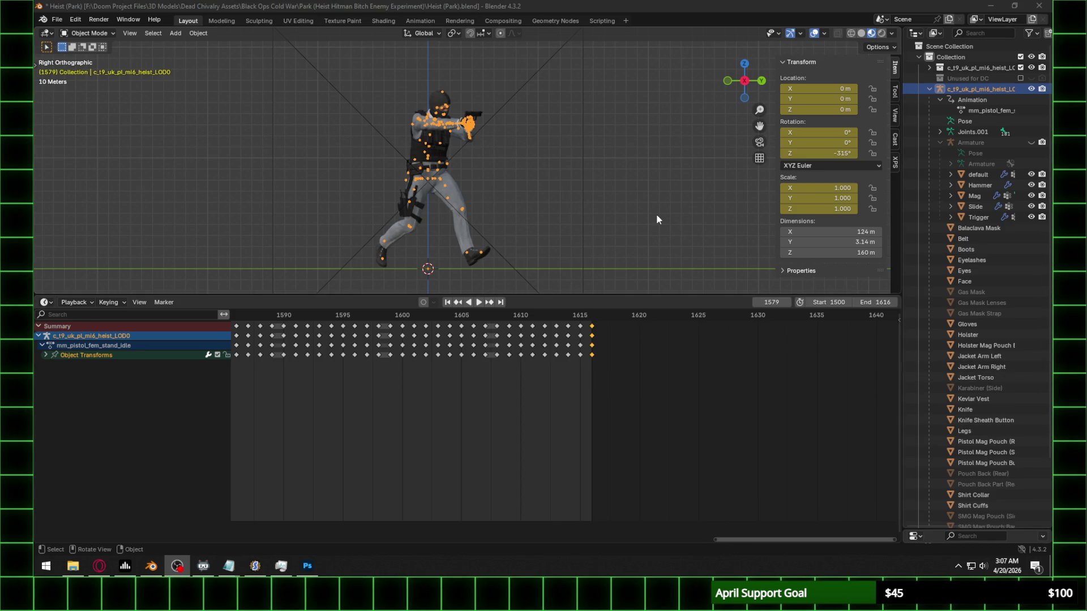
Step: Zoom out in the Right Orthographic view to show the soldier inside the camera frame
scroll(585, 205, down, 2)
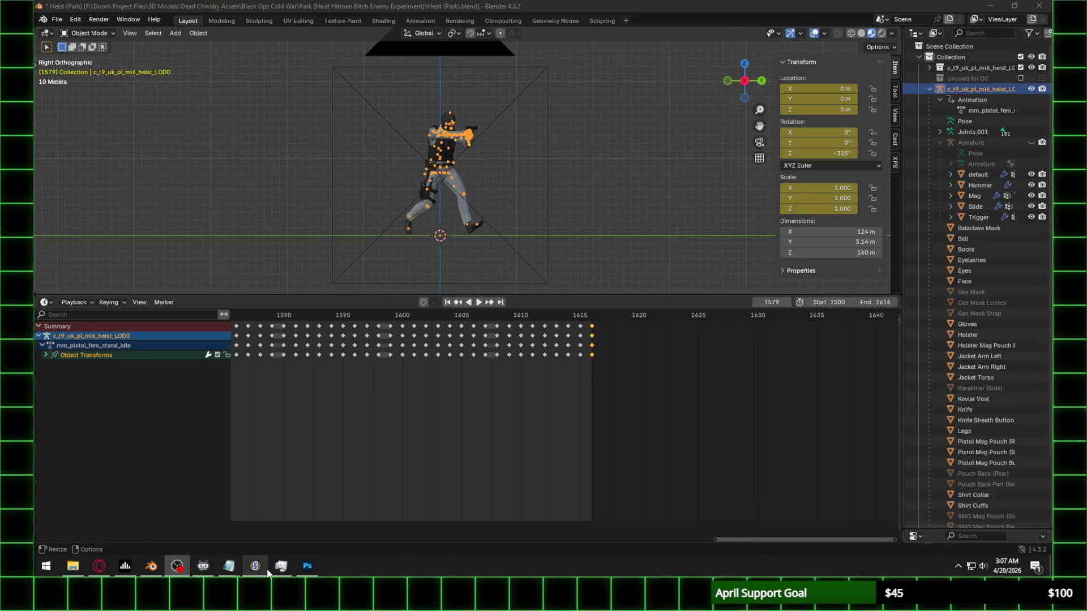
Step: Import the eight OBPKK PNGs from Walk\Frame 11 into the archive after OBPKJ8
click(263, 568)
scroll(289, 408, down, 4)
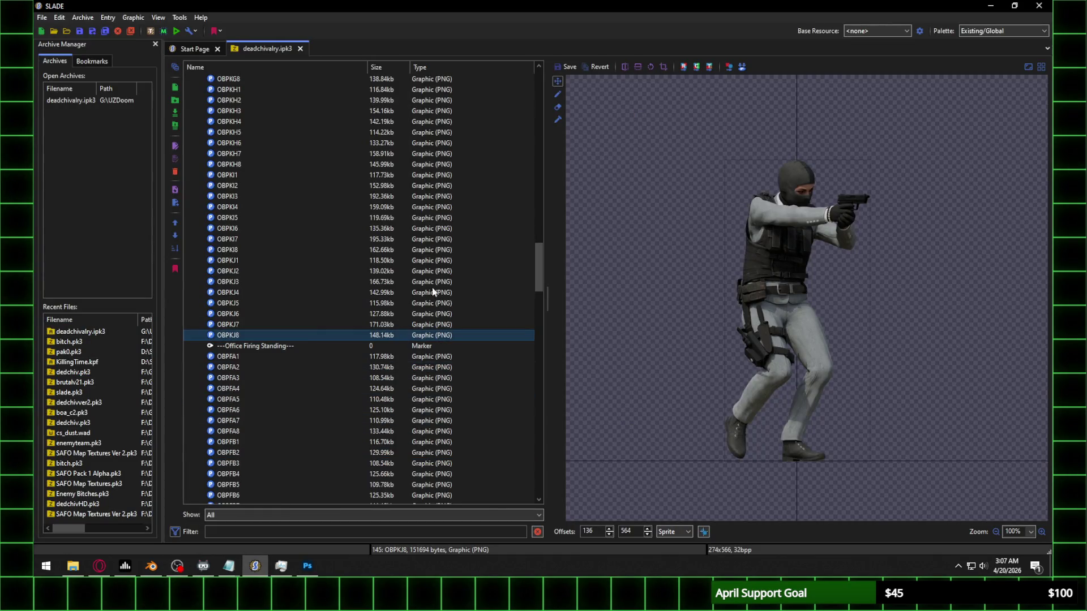
click(174, 122)
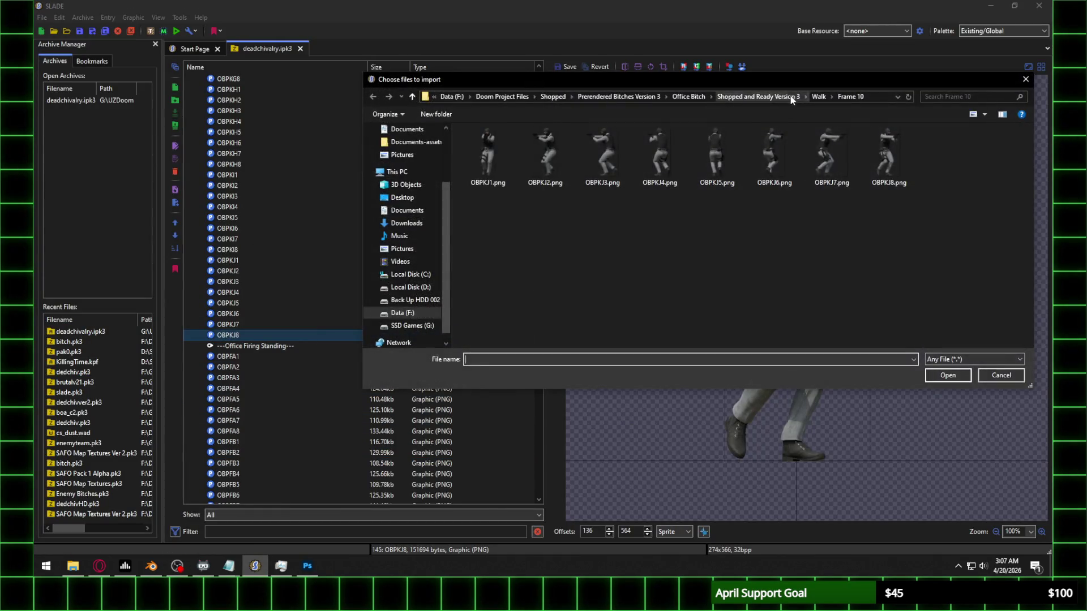
double_click(501, 257)
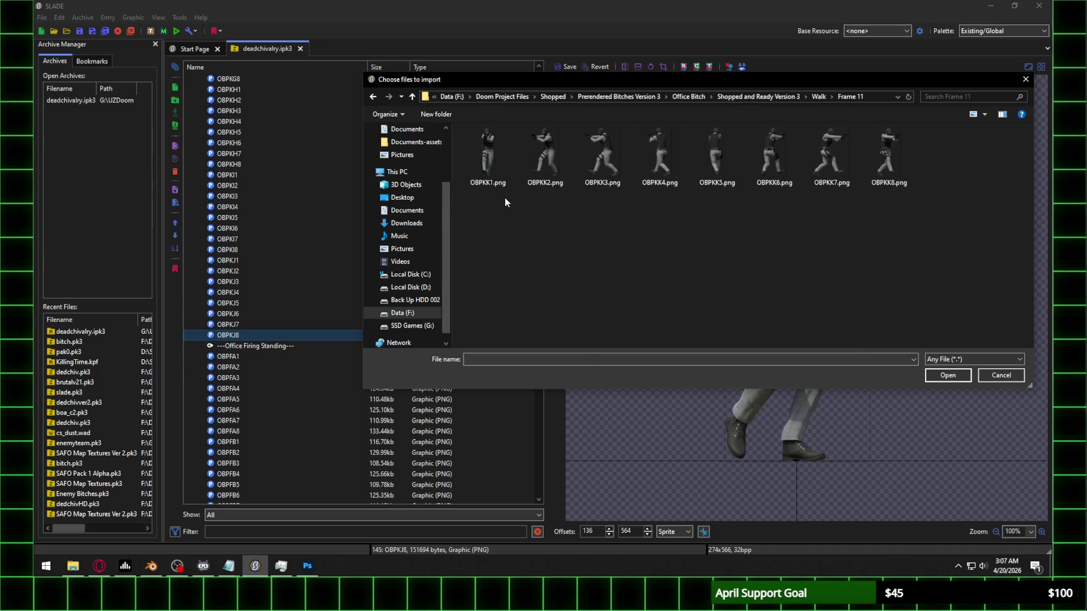
drag(504, 197, 1002, 138)
click(947, 376)
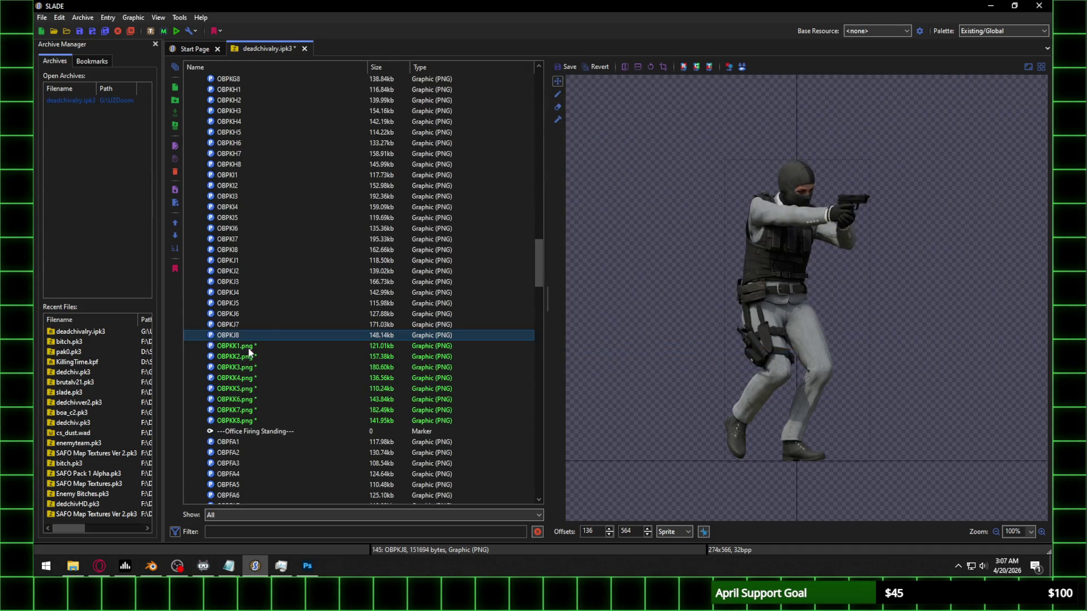
Step: Drag OBPKK1's sprite into place, giving it offsets 80, 576
click(246, 347)
mouse_move(863, 514)
mouse_down()
mouse_move(836, 386)
mouse_move(827, 197)
mouse_up()
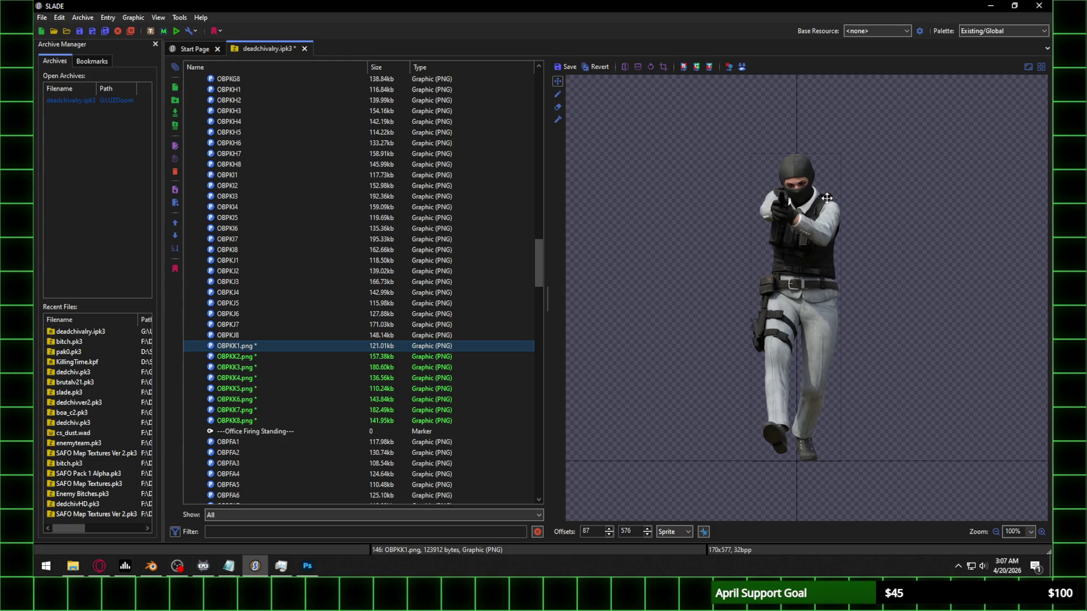
scroll(598, 532, down, 4)
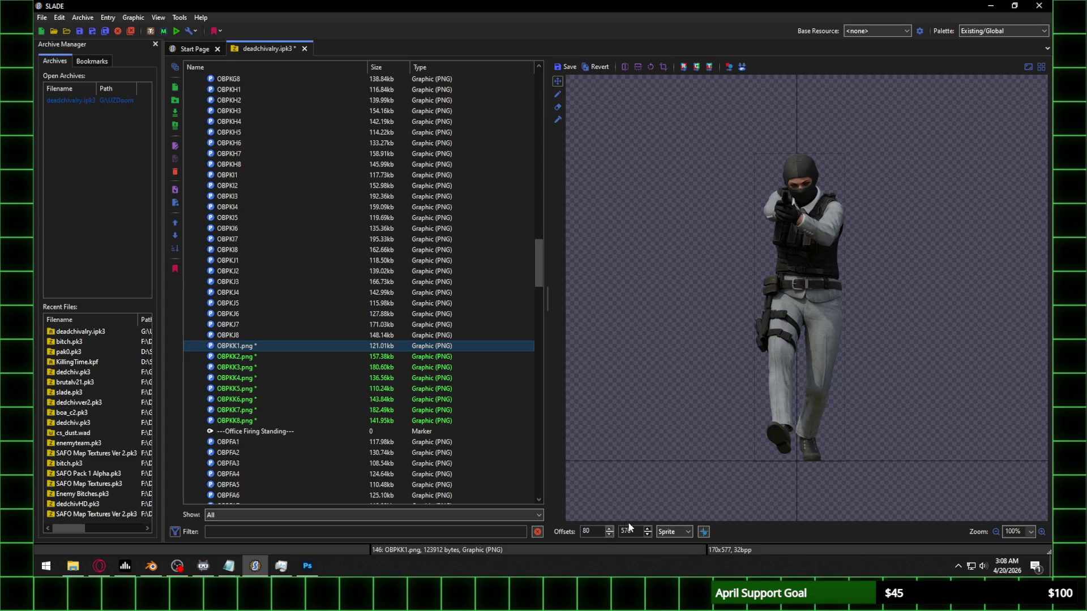
Step: Set the Y offset of OBPKK2 and OBPKK3 to 576, saving each previous frame's changes
click(270, 356)
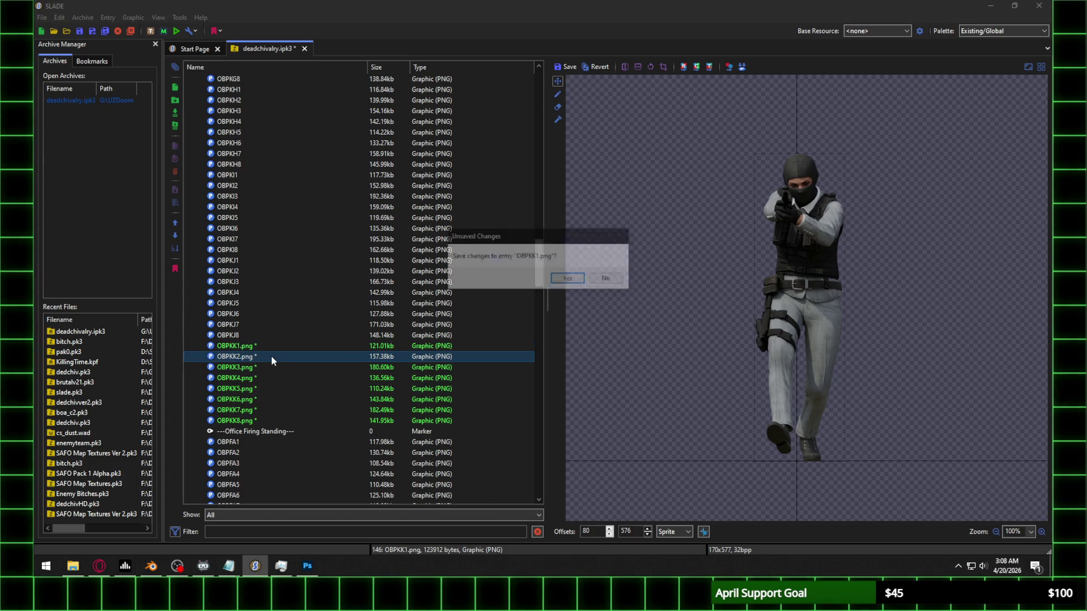
click(569, 279)
text(576)
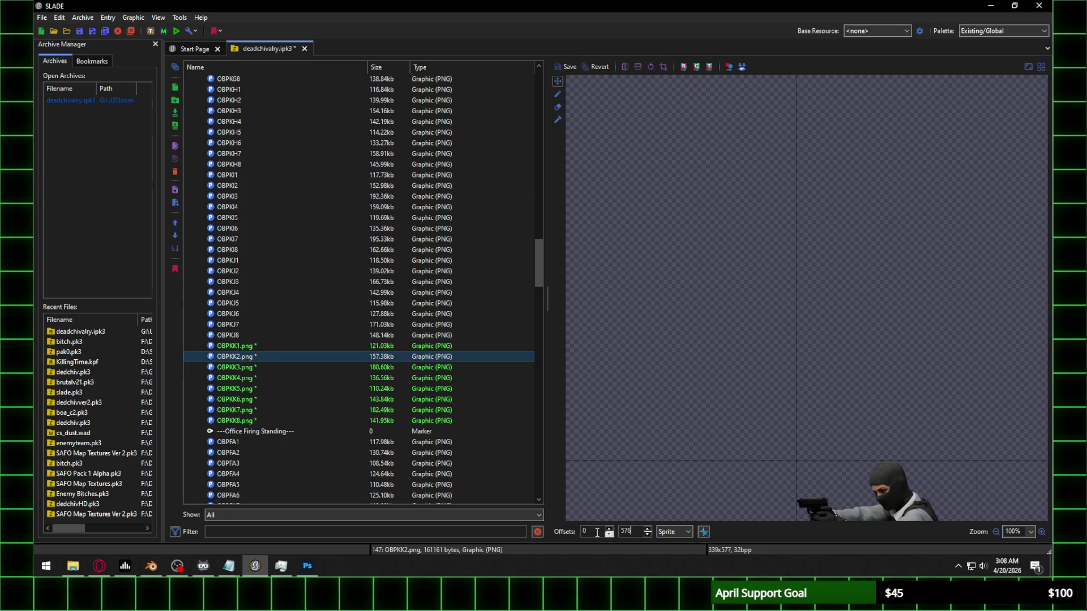
key(Return)
click(300, 366)
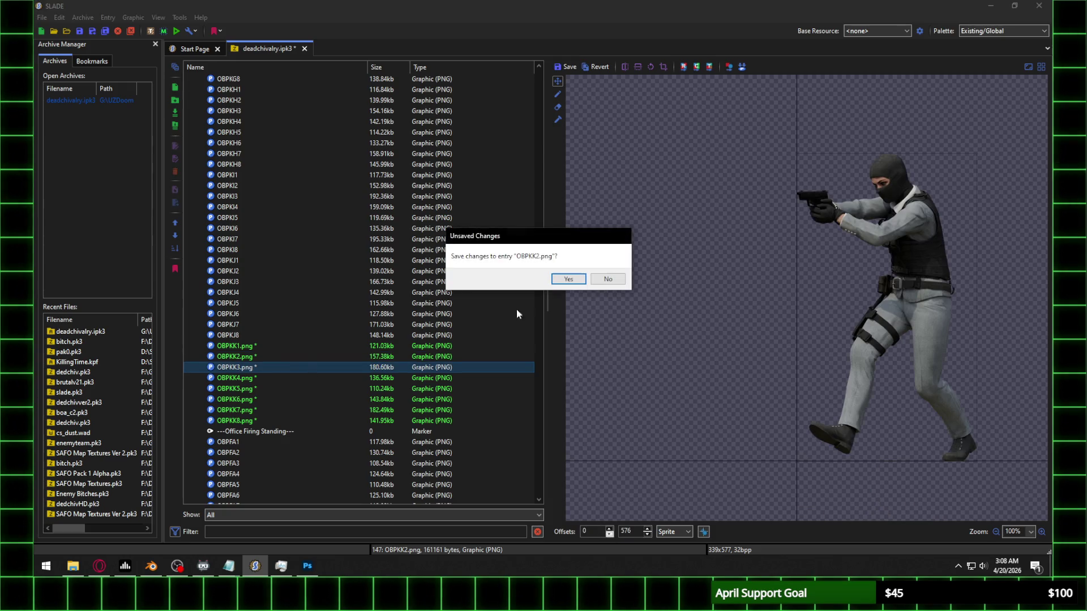
click(568, 279)
text(576)
key(Return)
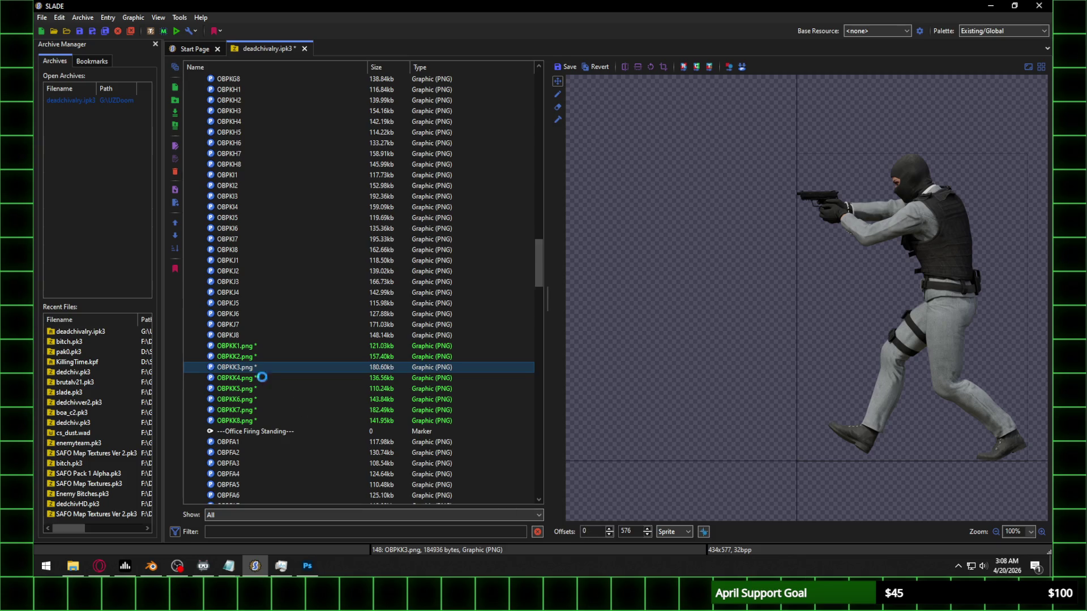
Step: Give OBPKK4 and OBPKK5 a Y offset of 576, saving the earlier frames
click(262, 377)
click(568, 279)
text(576)
key(Return)
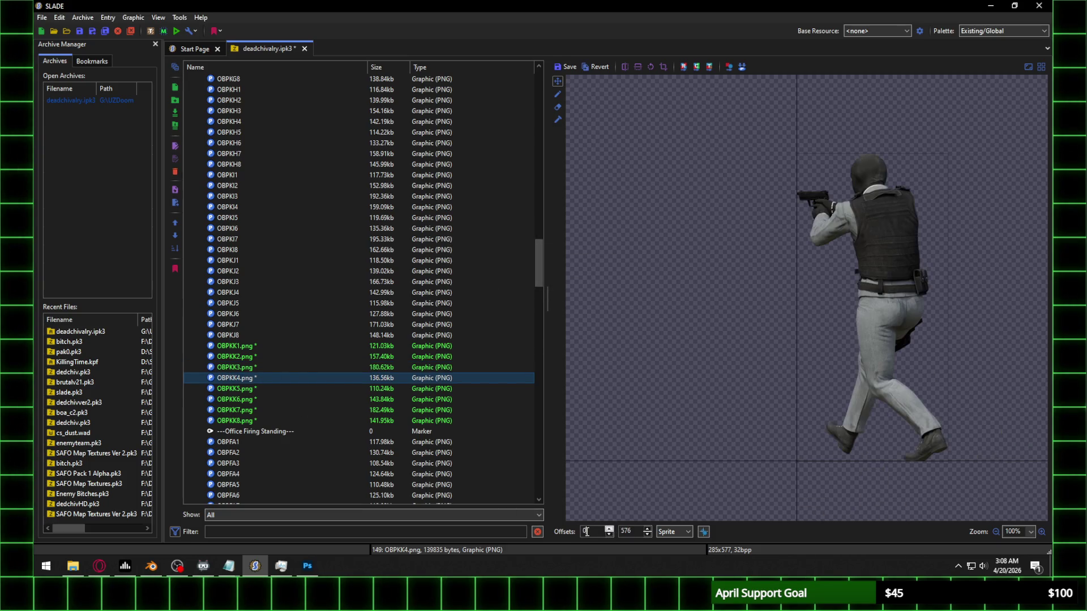
click(257, 389)
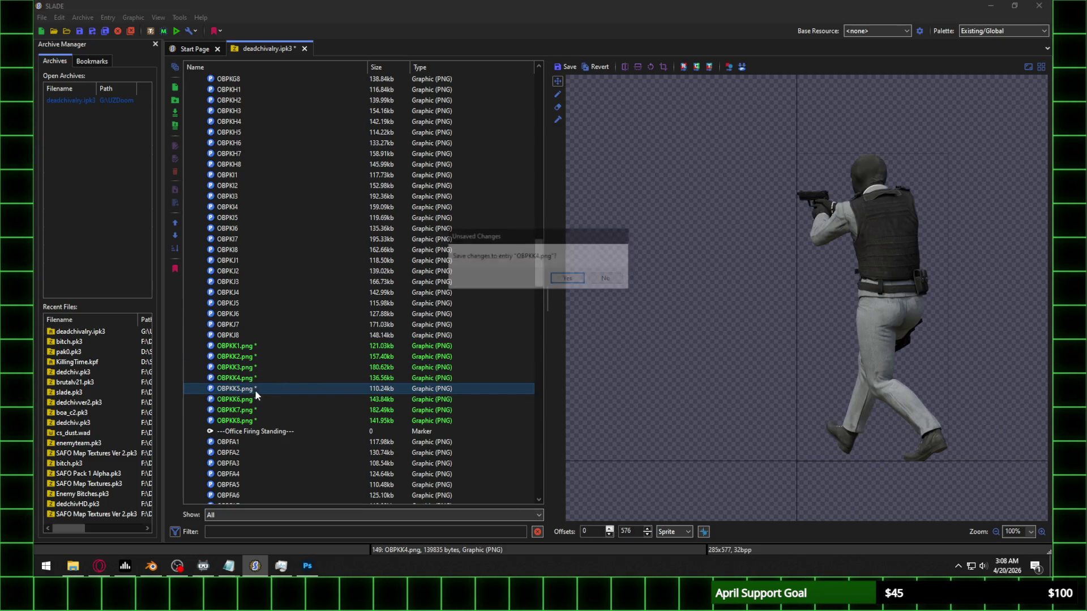
click(581, 280)
text(576)
key(Return)
Step: Set the Y offsets of OBPKK6 and OBPKK8 to 576
click(283, 399)
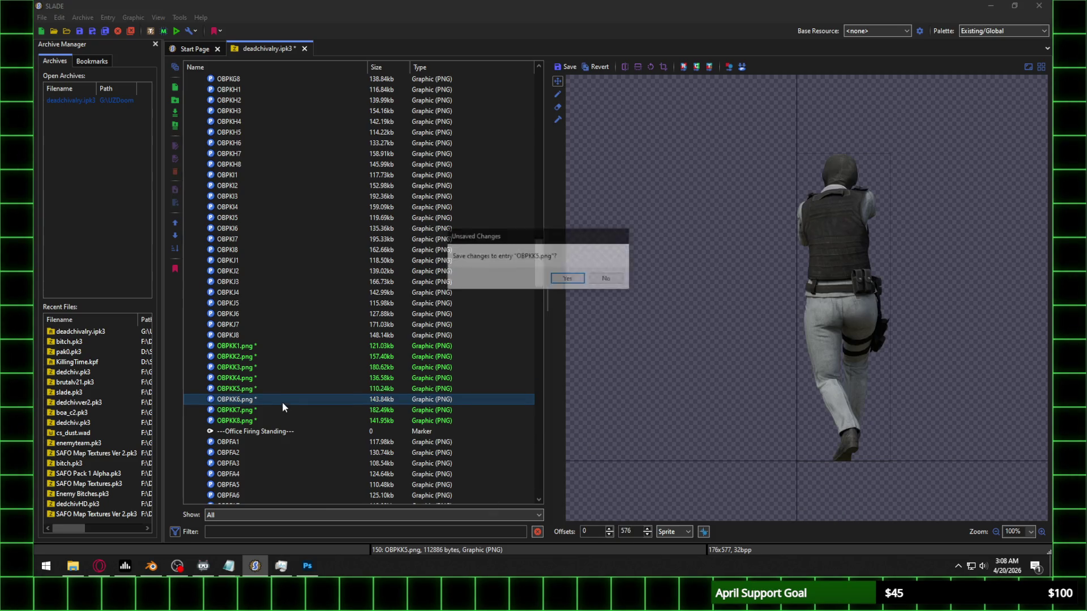
click(569, 279)
text(576)
key(Return)
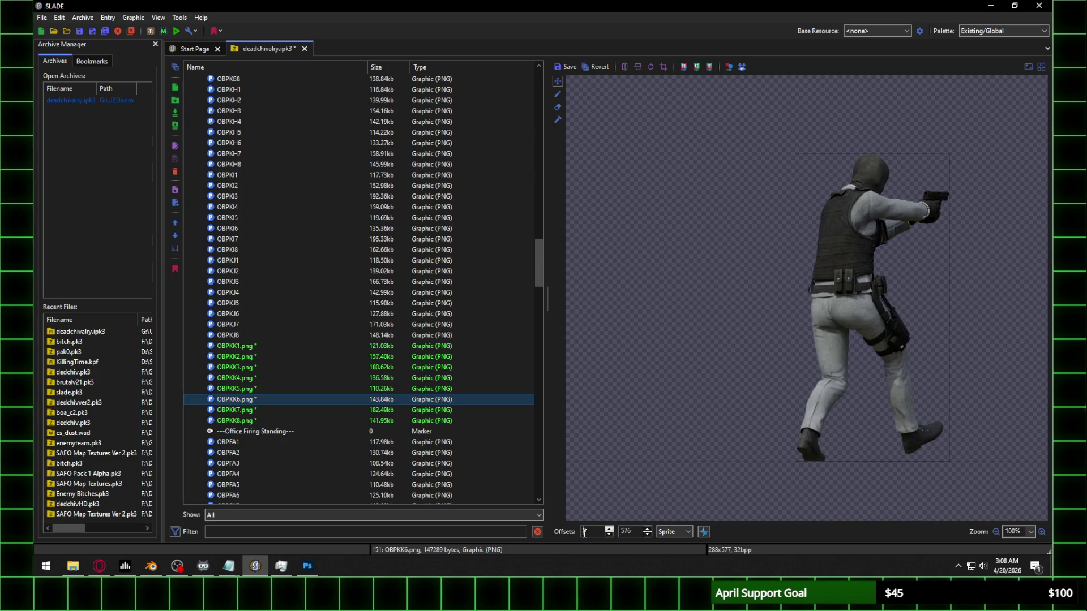
click(257, 421)
click(567, 278)
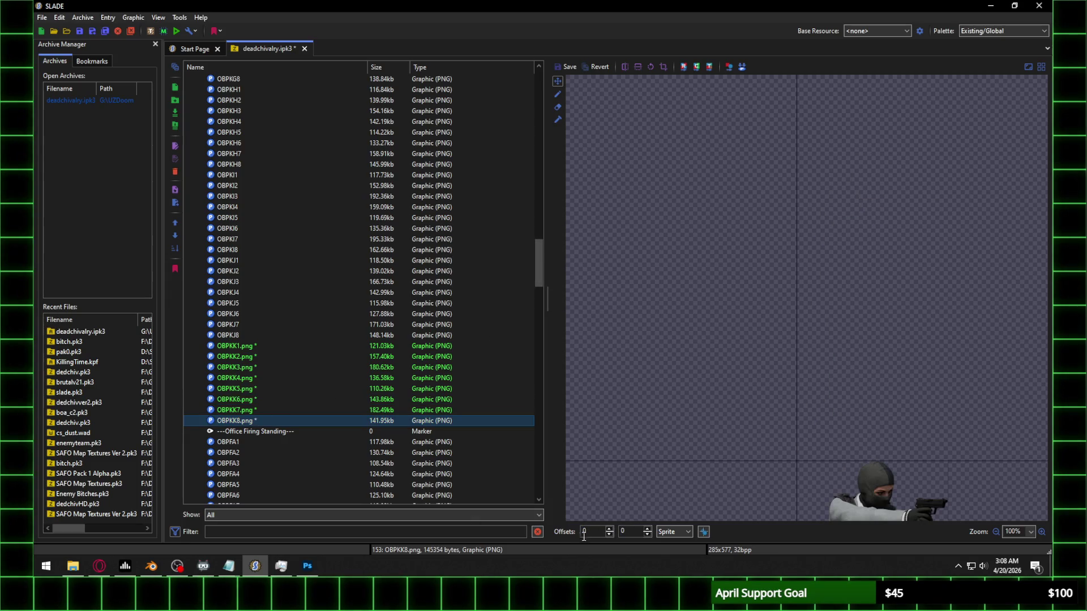
click(628, 531)
text(576)
key(Return)
Step: Set OBPKK7's Y offset to 576 and save it, returning to OBPKK1
click(283, 410)
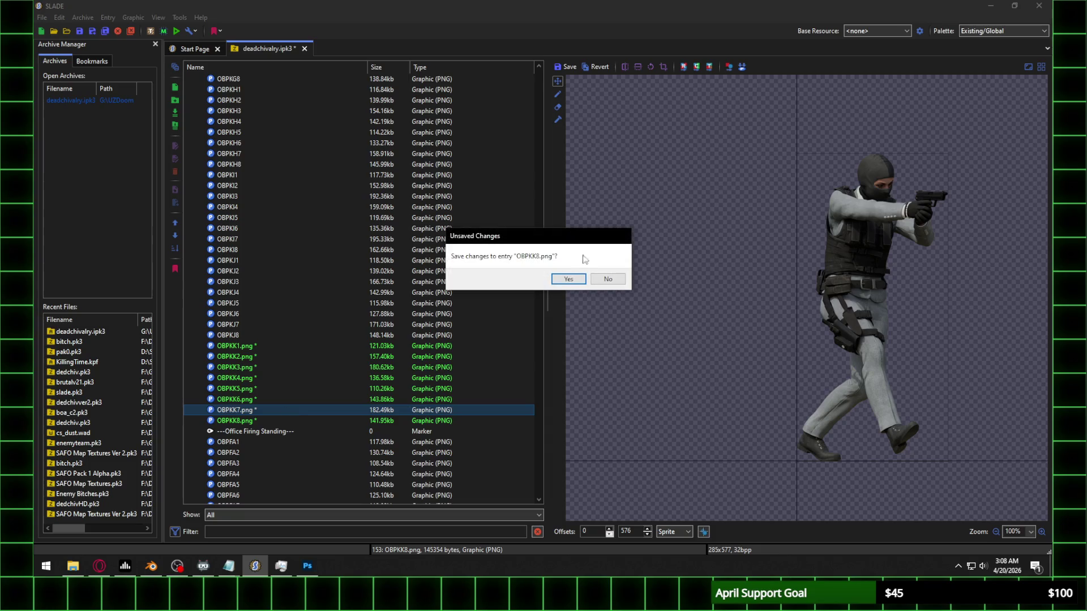
click(567, 278)
click(627, 531)
text(576)
key(Return)
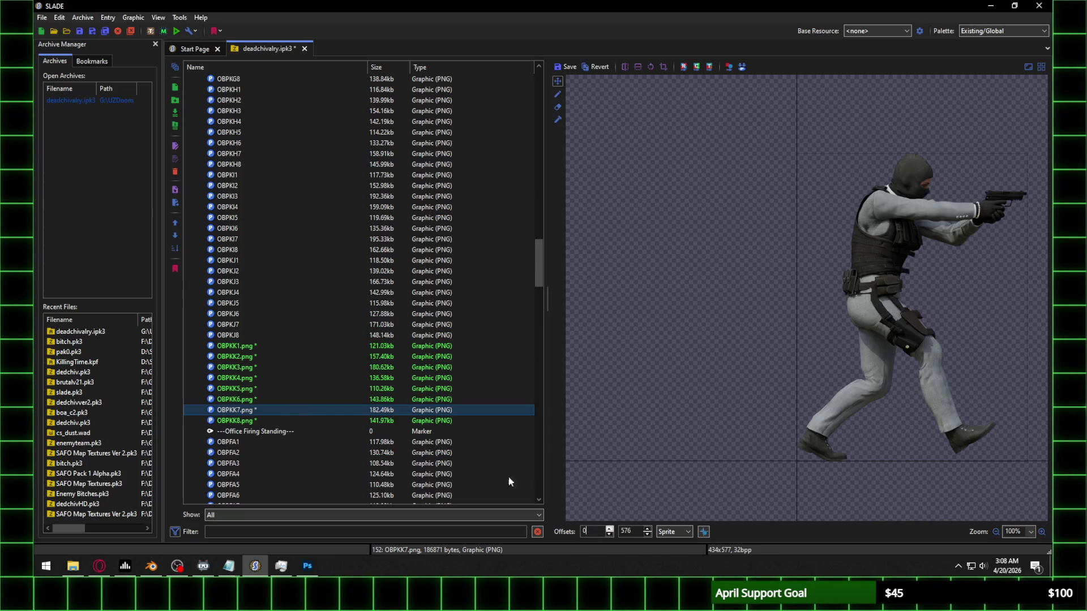
click(252, 346)
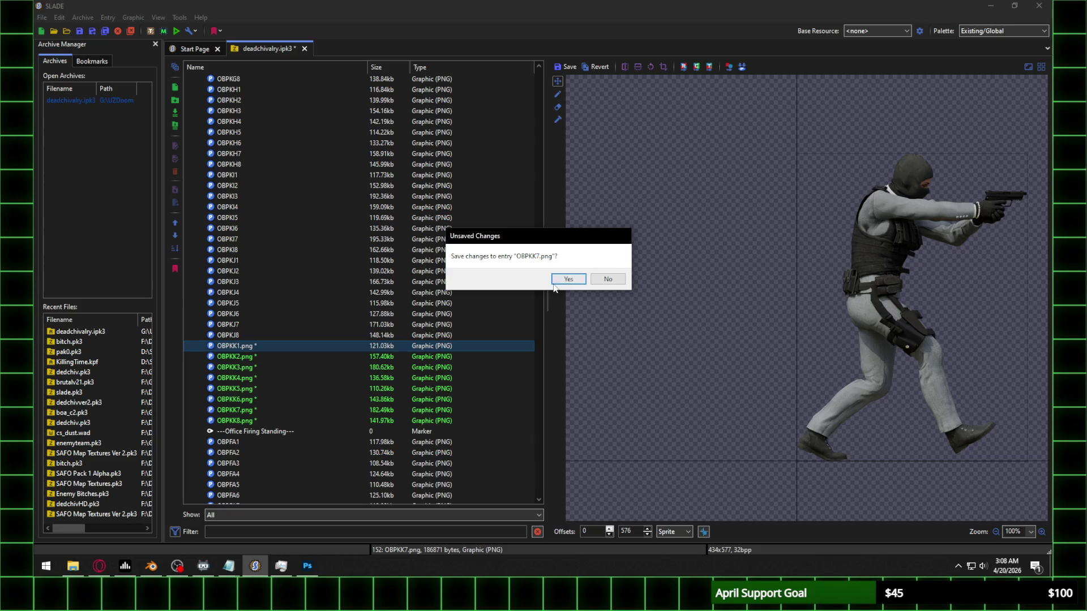
click(568, 278)
Step: Shift OBPKK2 horizontally, entering 27, then 72, and raising the X offset further
click(275, 357)
double_click(588, 532)
text(27)
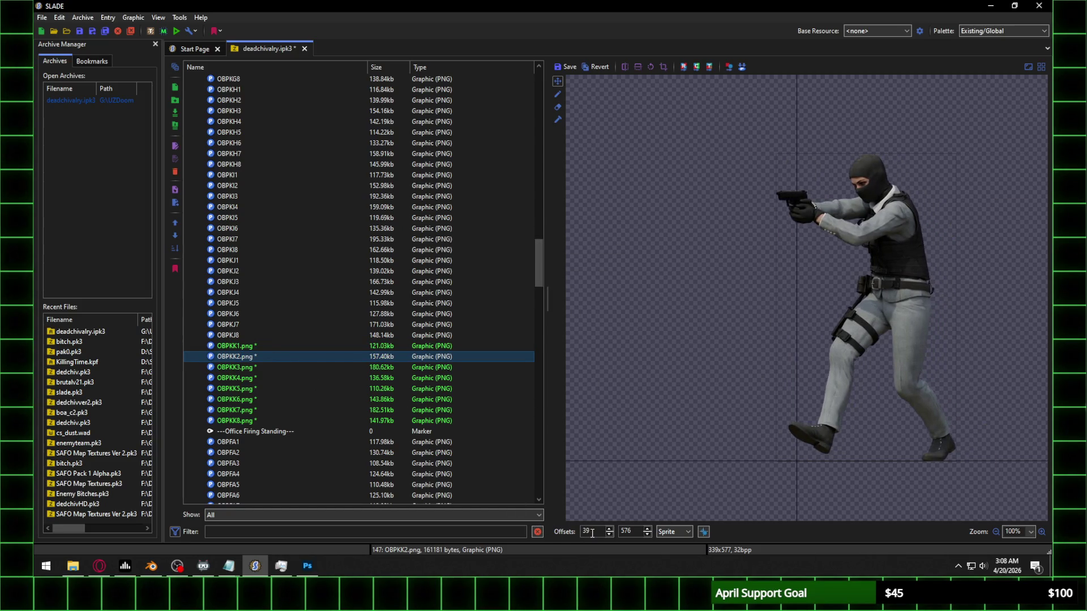
double_click(589, 531)
text(72)
scroll(592, 533, up, 20)
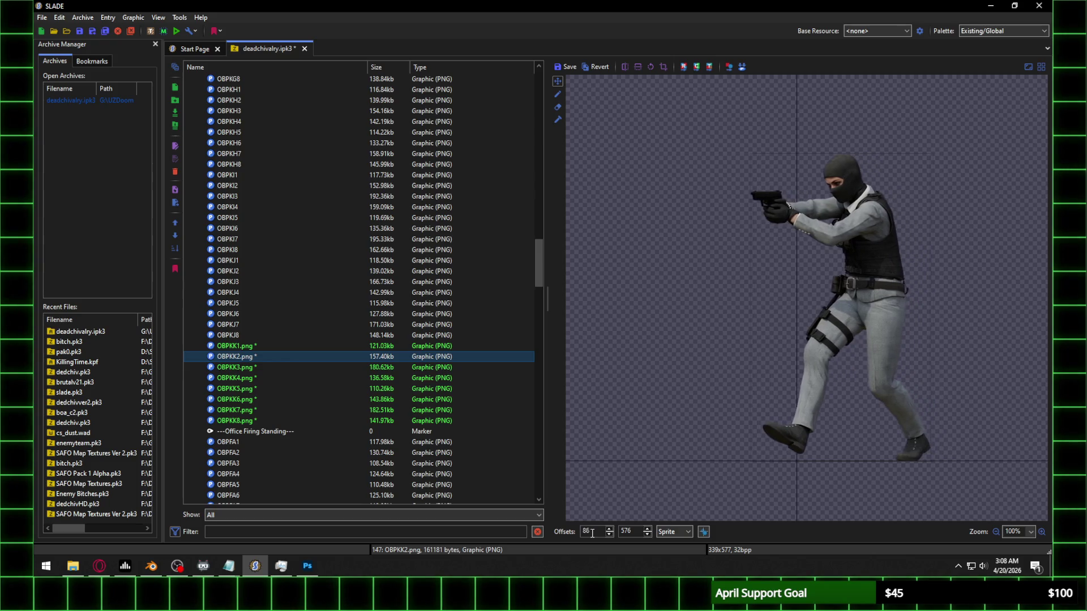
scroll(592, 533, up, 20)
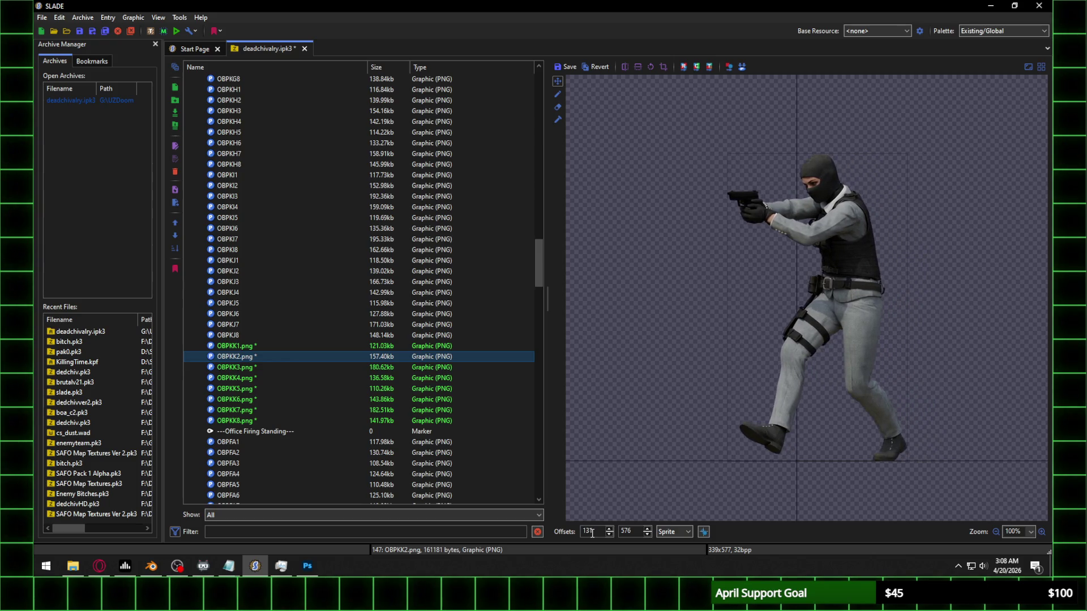
scroll(591, 533, up, 8)
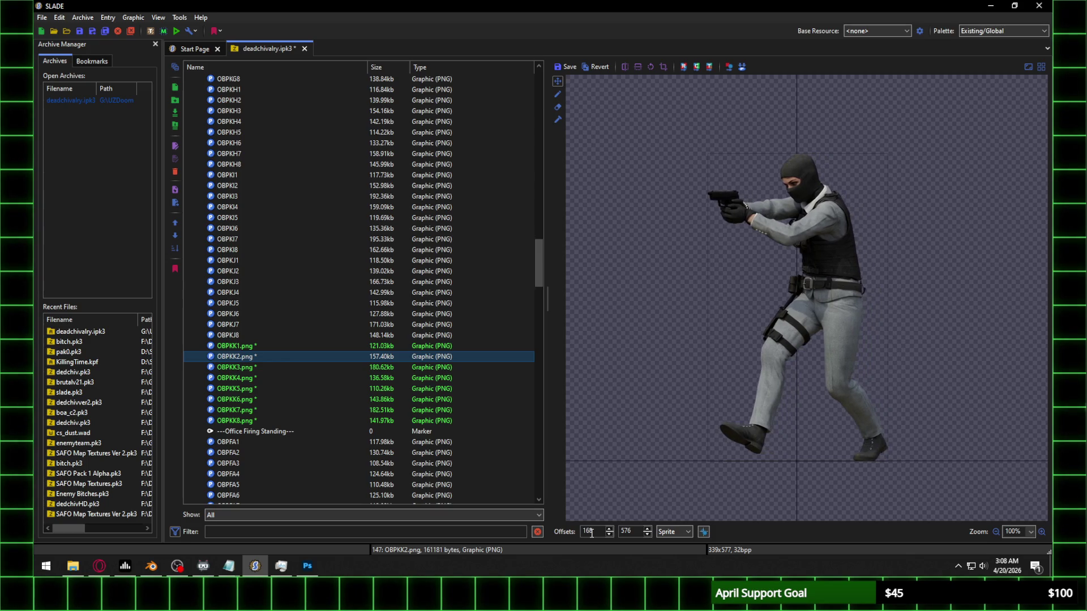
click(258, 368)
click(580, 277)
Step: Raise OBPKK3's X offset to 214 so it lines up, and save it
scroll(586, 532, up, 20)
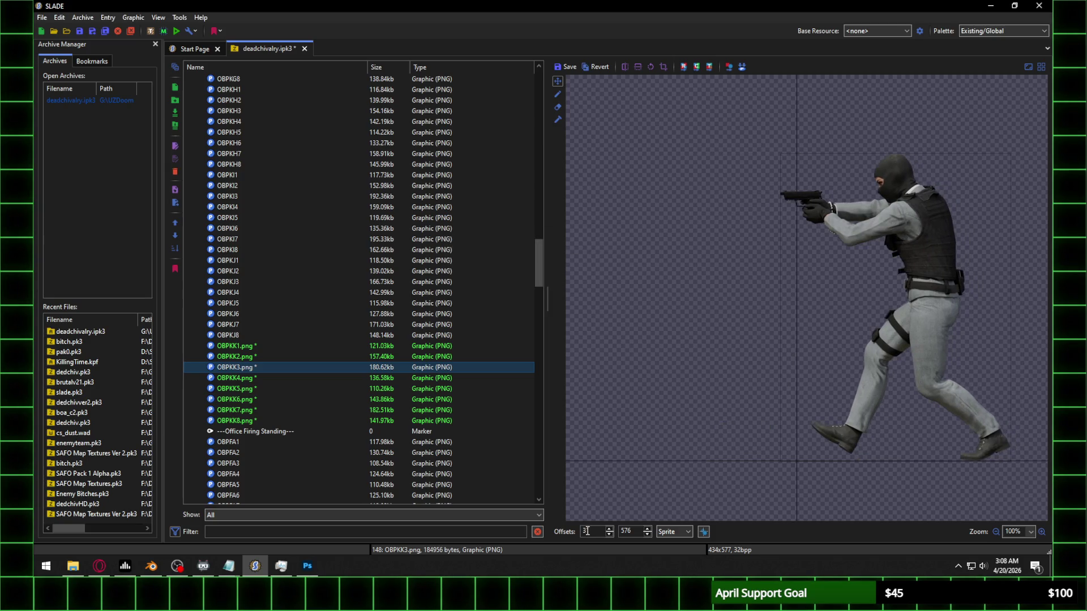
scroll(587, 531, up, 20)
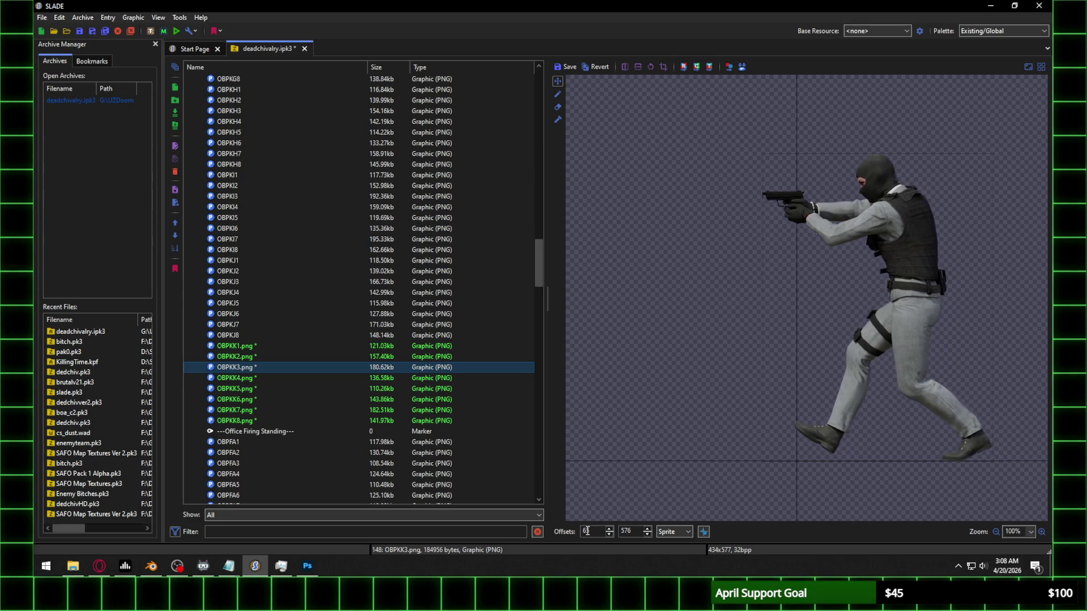
scroll(587, 532, up, 20)
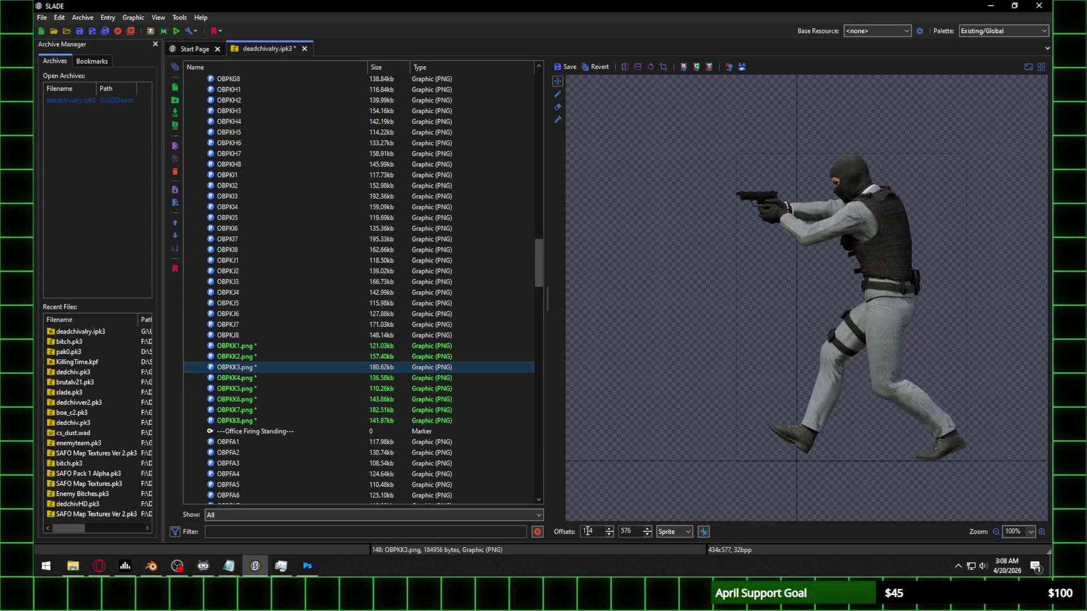
scroll(587, 532, up, 20)
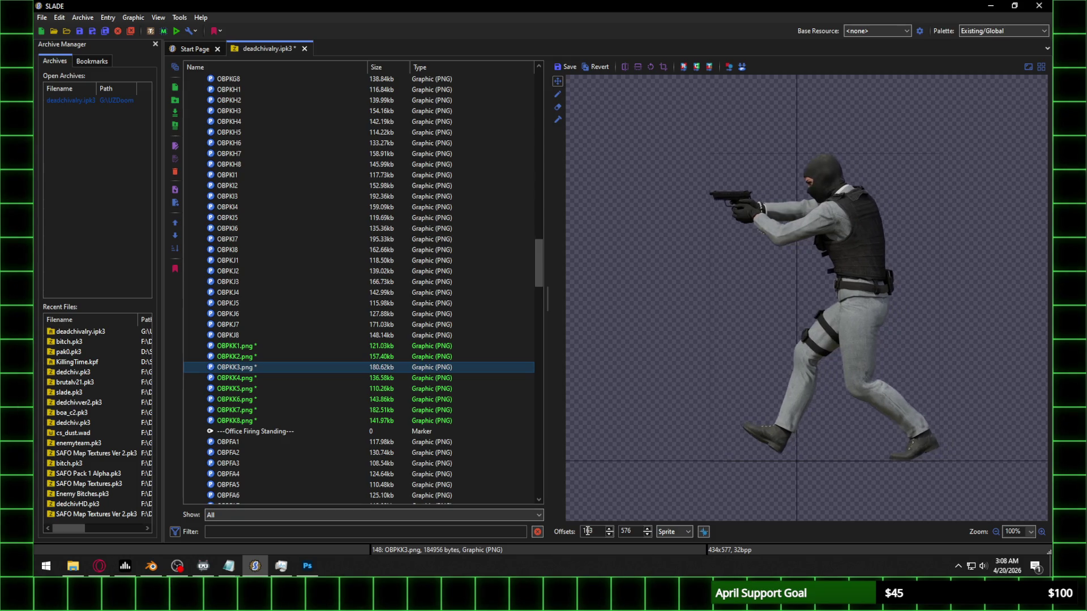
scroll(586, 531, up, 20)
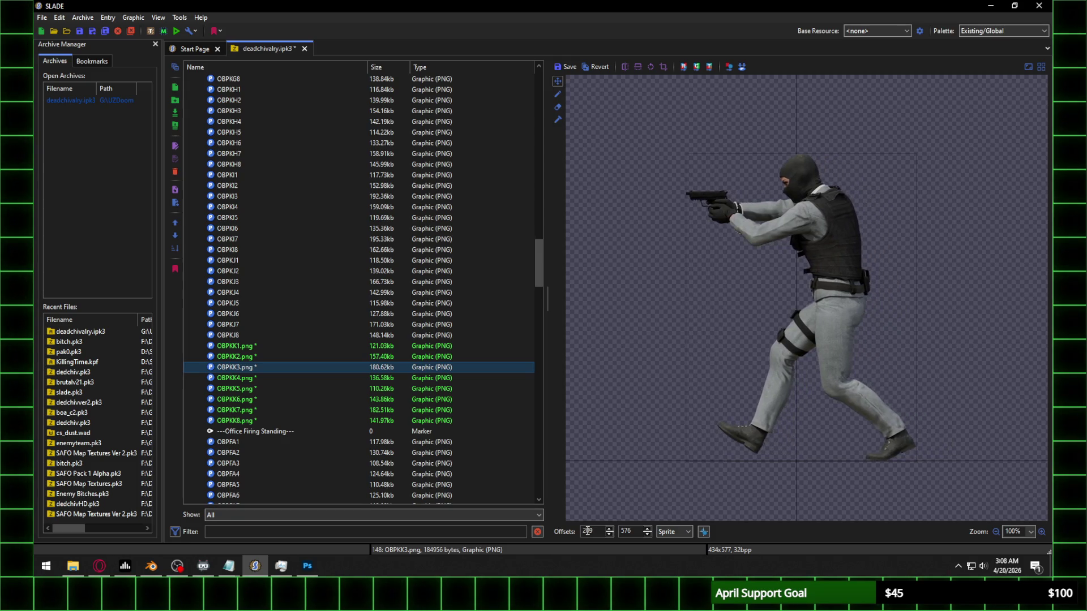
scroll(587, 532, up, 1)
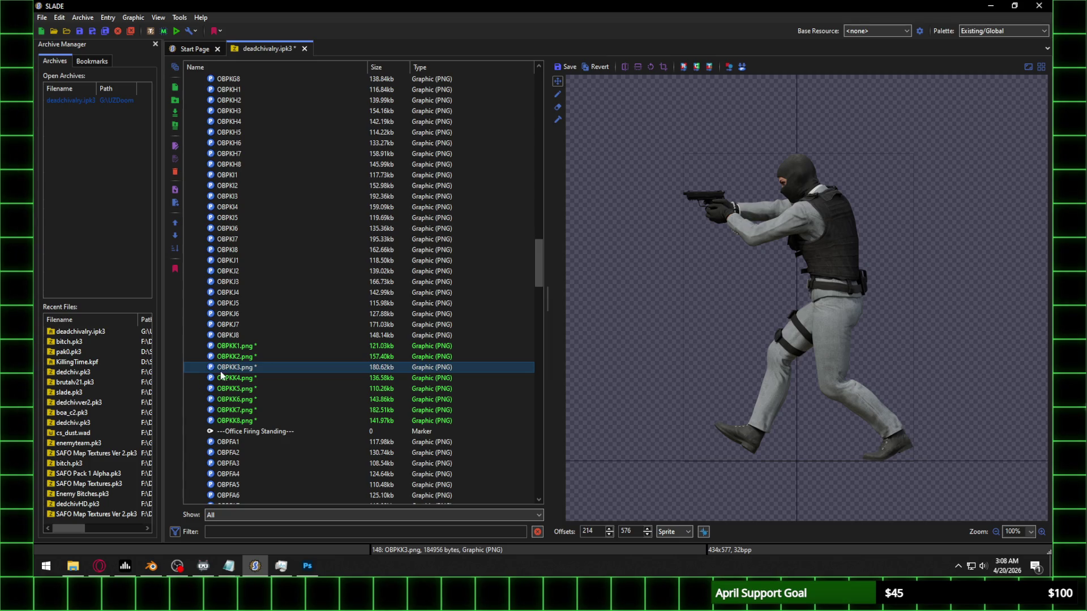
click(248, 382)
click(569, 279)
Step: Raise OBPKK4's X offset to 135 to align it with the other frames
scroll(592, 534, up, 3)
scroll(592, 535, up, 20)
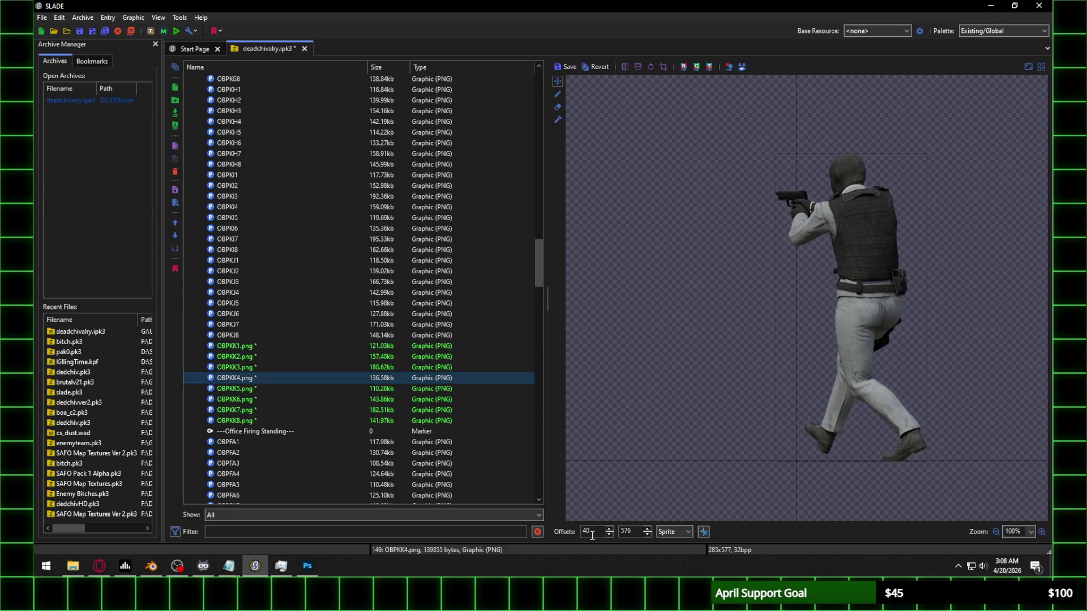
scroll(592, 535, up, 20)
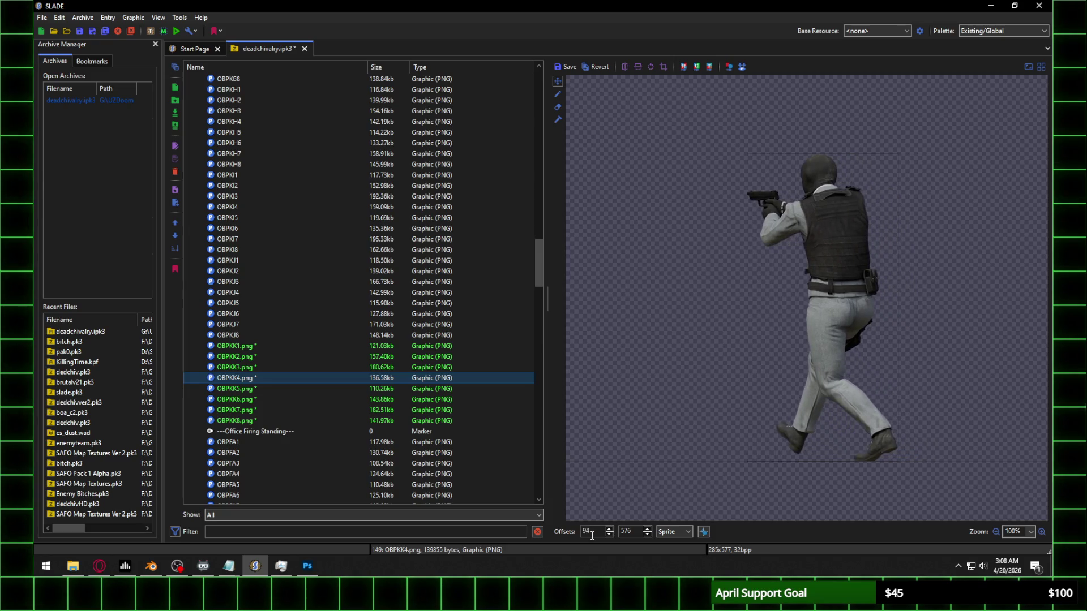
scroll(592, 535, up, 20)
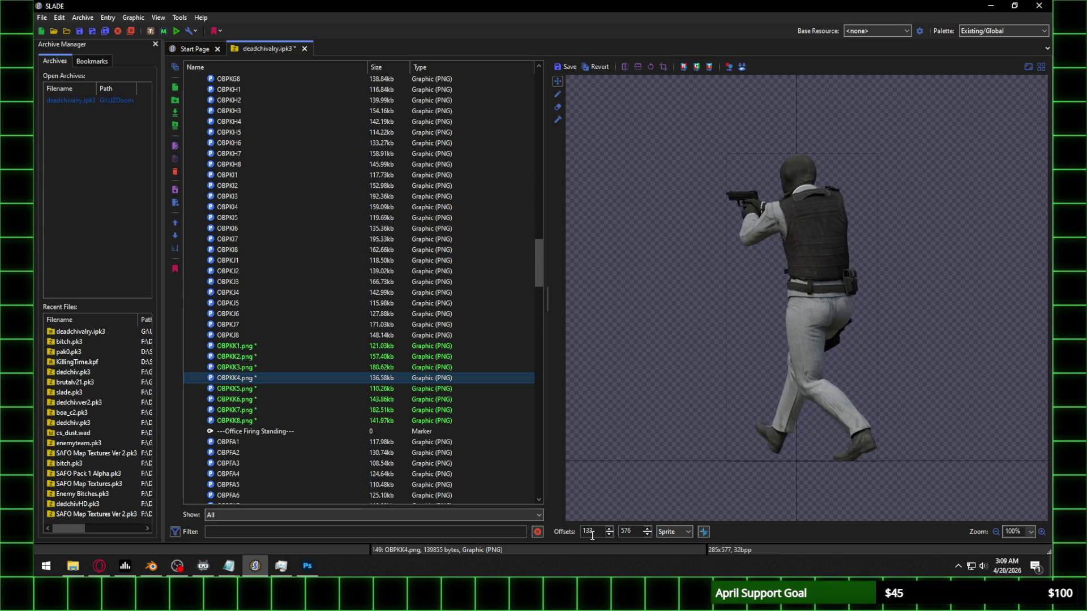
click(243, 388)
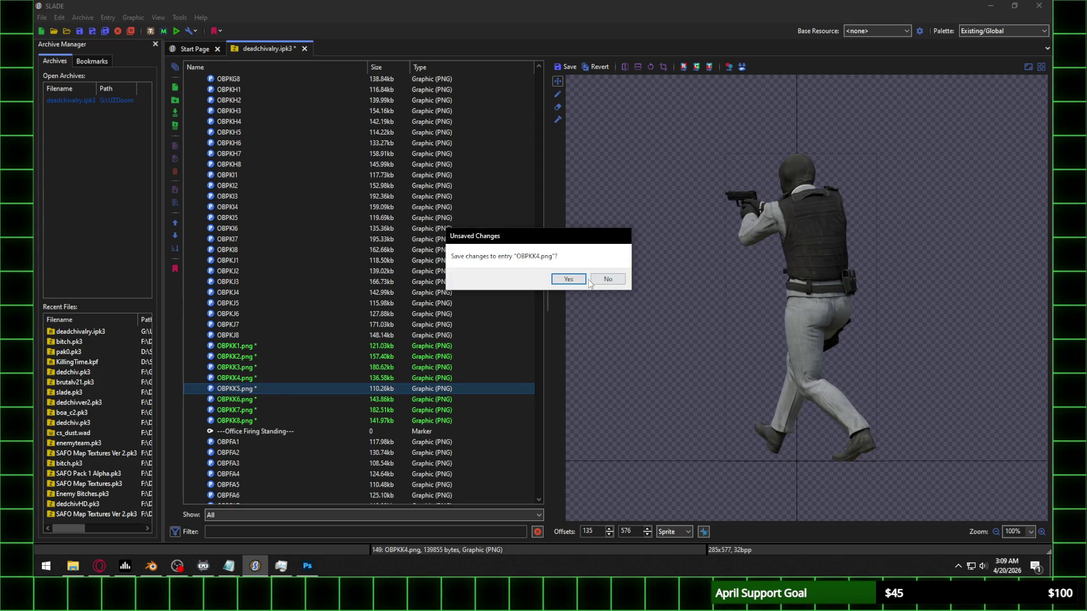
Step: Save OBPKK4, then raise the X offsets of OBPKK5 and OBPKK6, saving each
click(561, 281)
scroll(597, 534, up, 20)
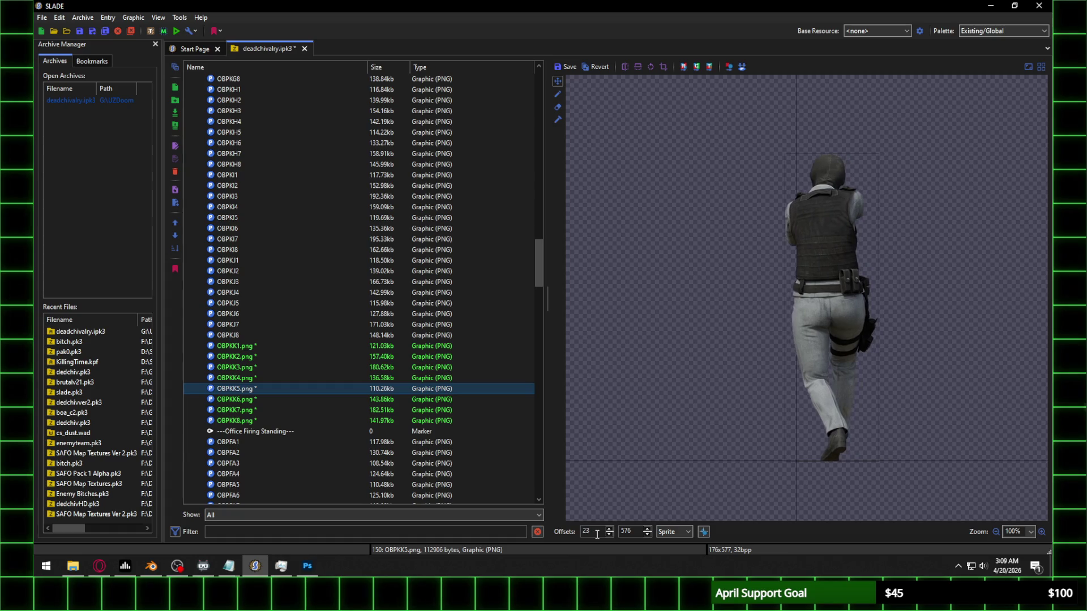
scroll(597, 534, up, 20)
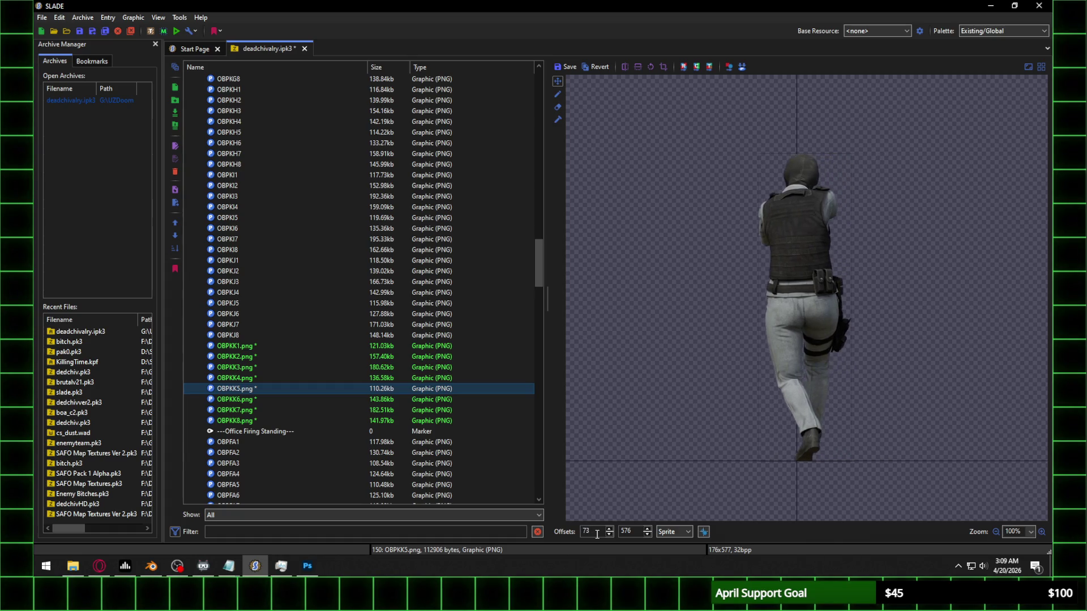
scroll(596, 534, up, 4)
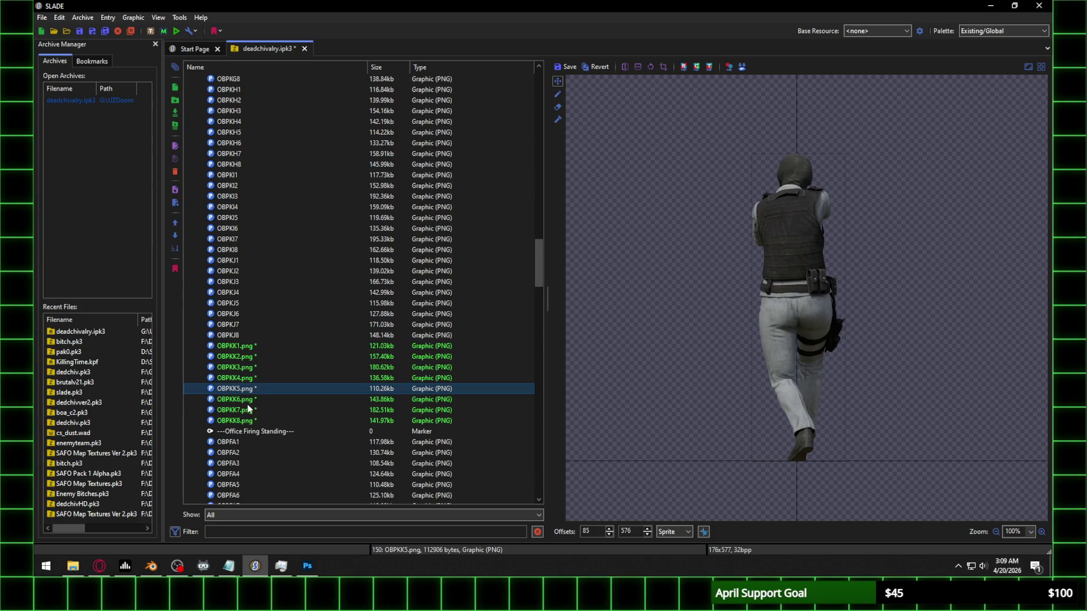
click(249, 399)
click(567, 279)
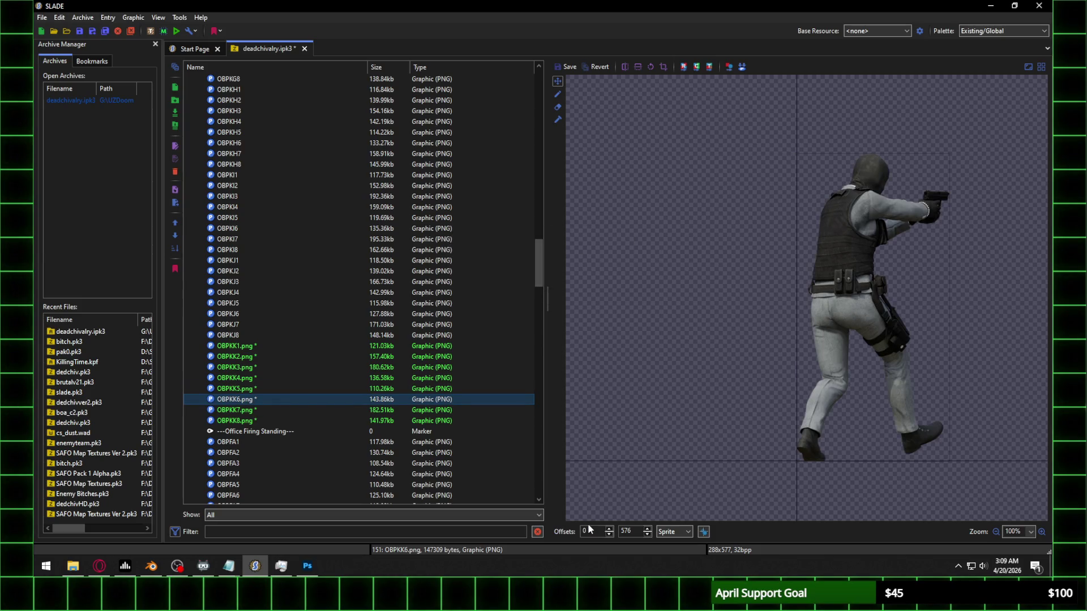
scroll(590, 532, up, 20)
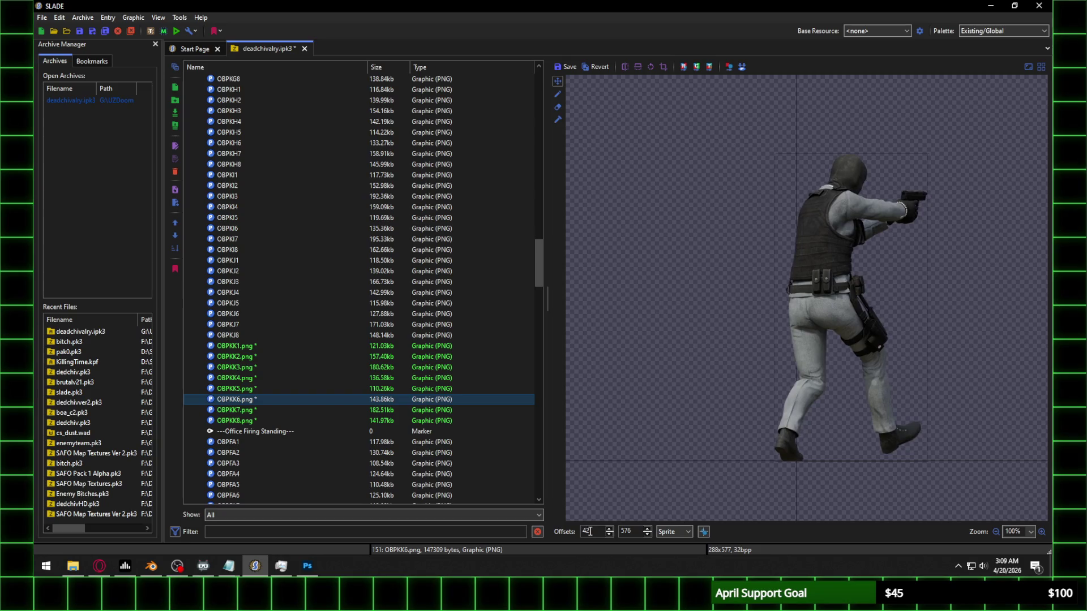
scroll(590, 531, up, 20)
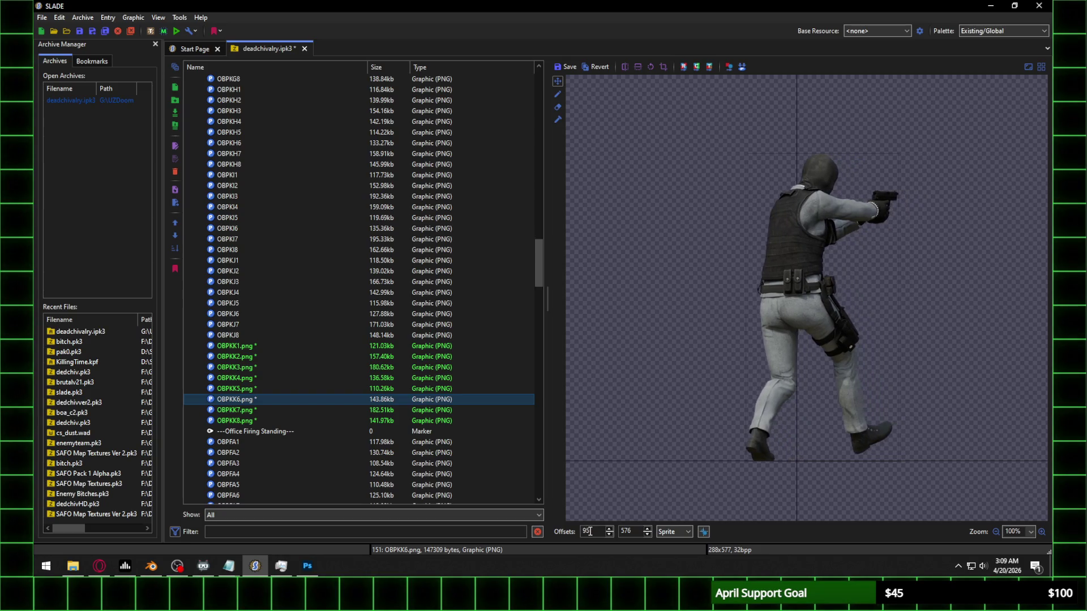
scroll(590, 531, up, 20)
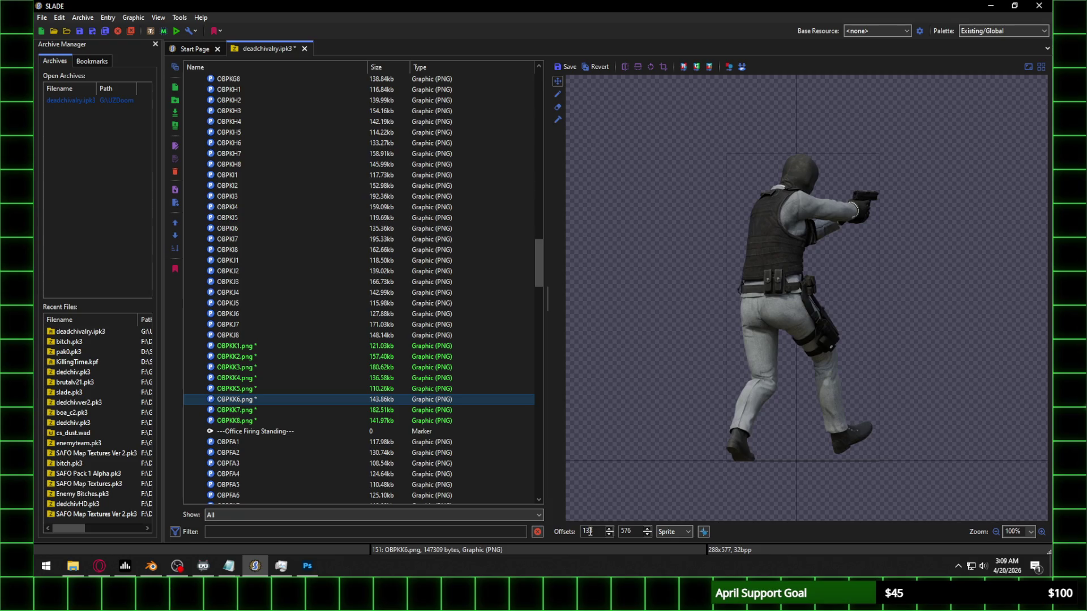
click(269, 411)
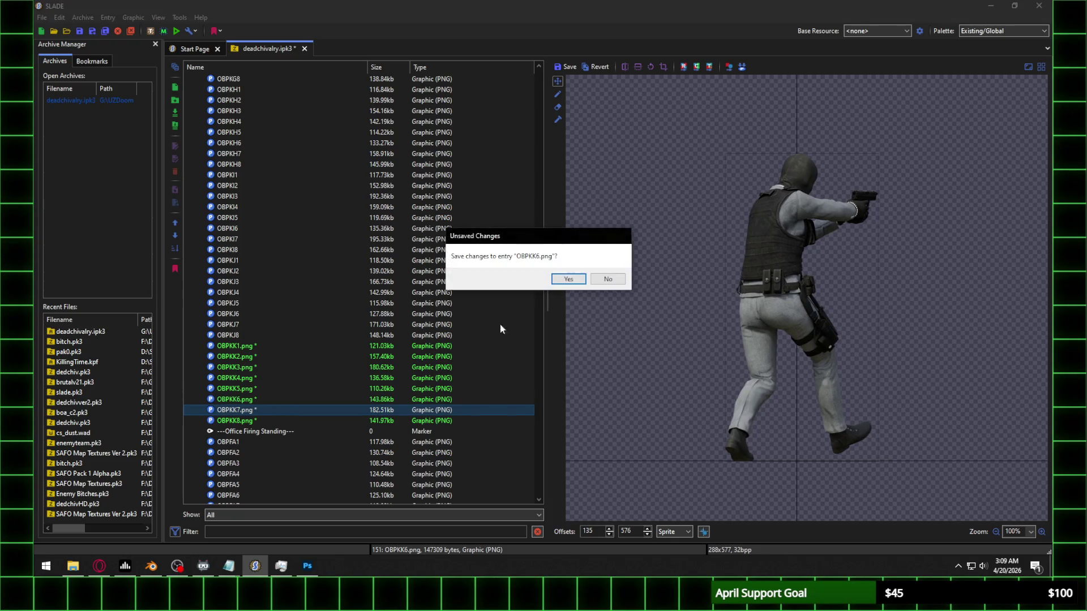
click(568, 279)
Step: Raise OBPKK7's X offset to centre the masked soldier and save it
scroll(590, 531, up, 5)
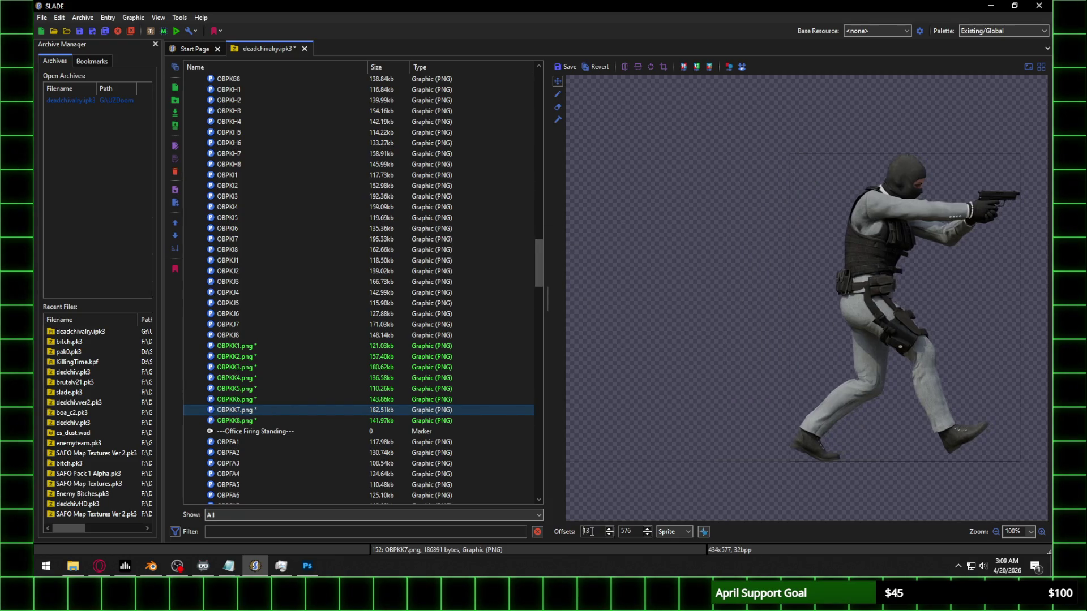
scroll(590, 532, up, 20)
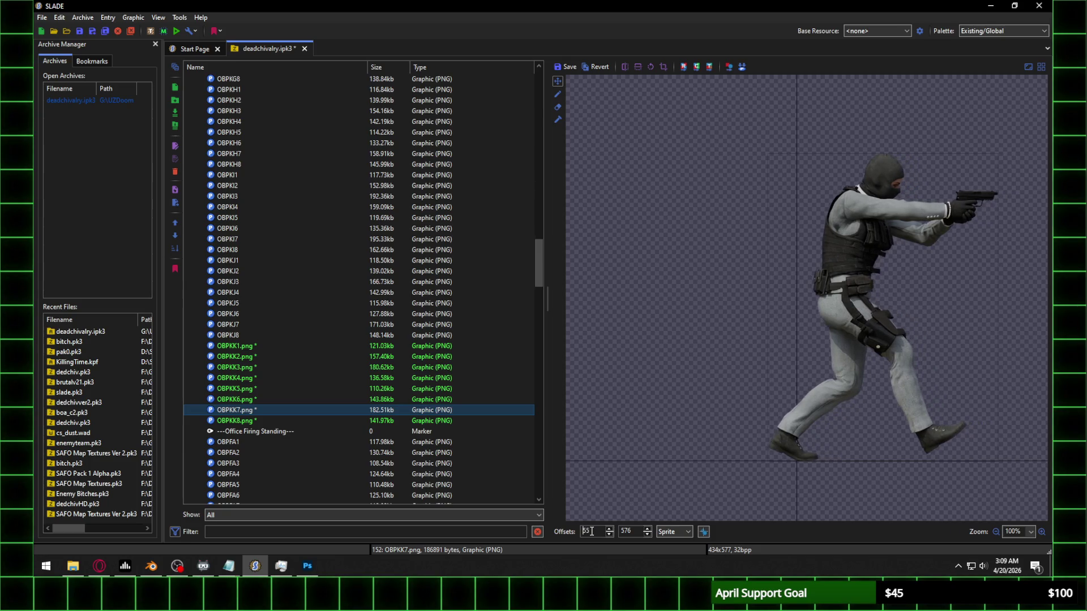
scroll(591, 531, up, 13)
scroll(591, 531, up, 20)
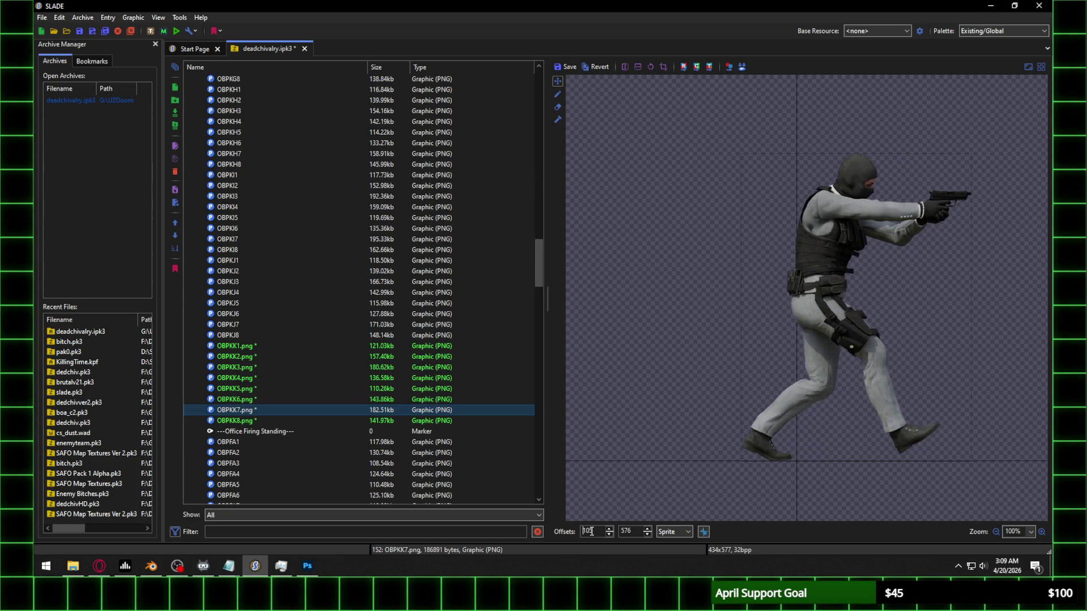
scroll(591, 532, up, 20)
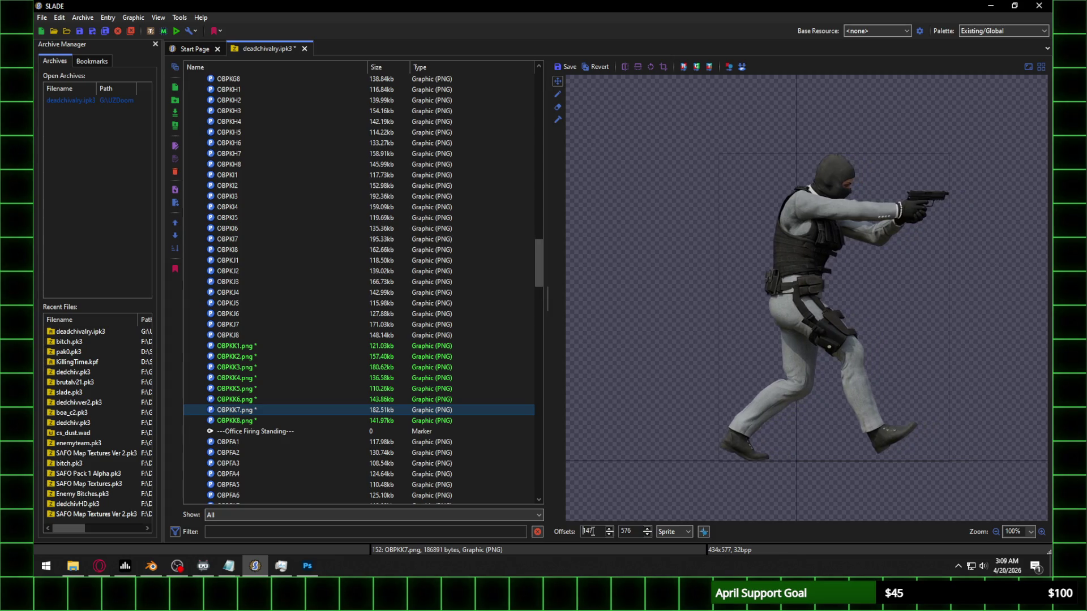
scroll(591, 531, up, 20)
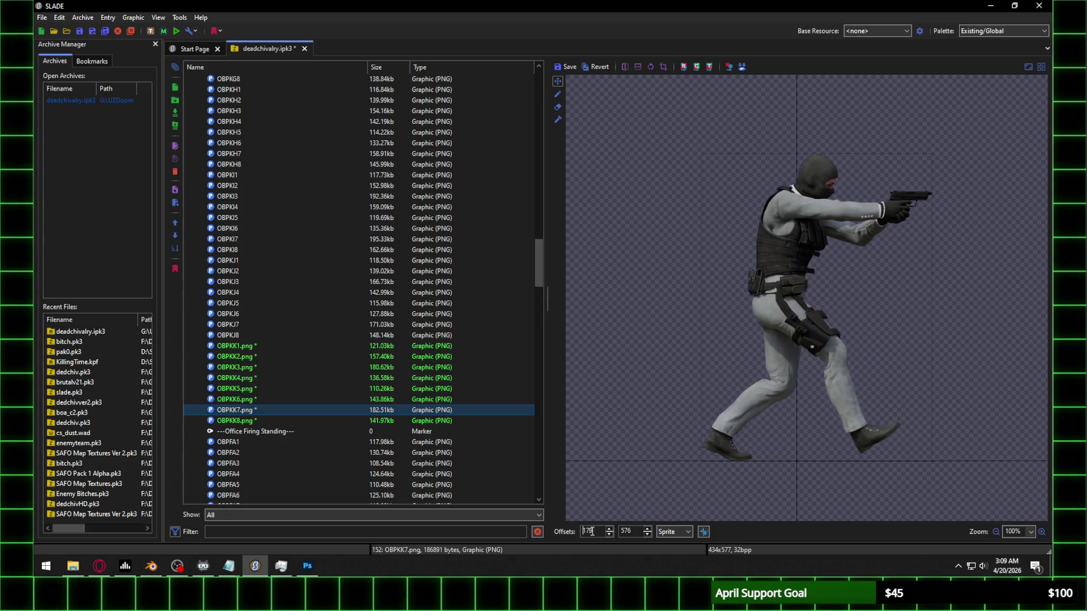
scroll(587, 532, up, 6)
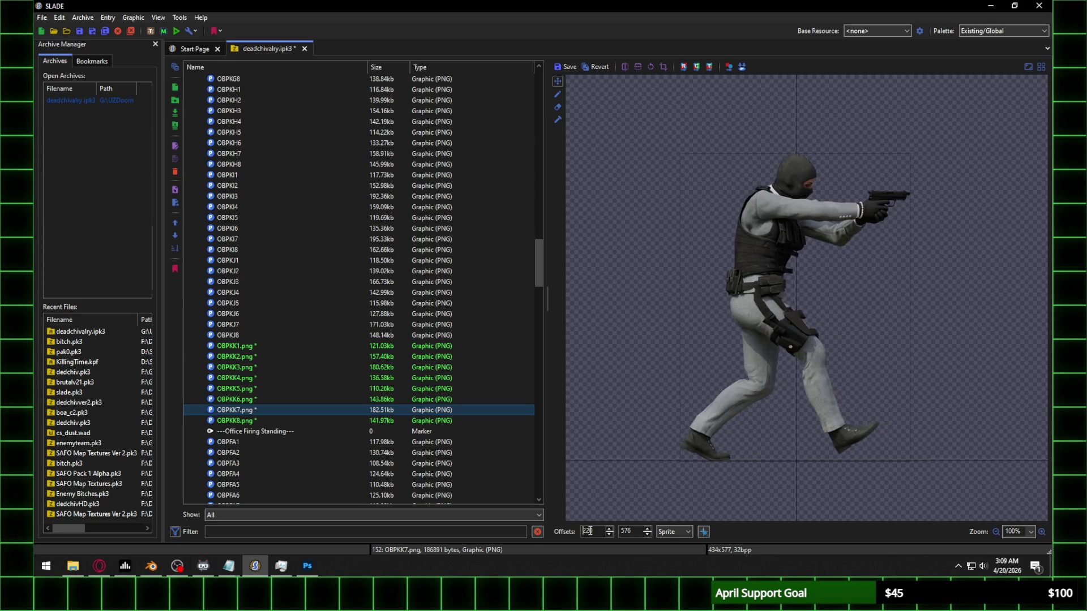
click(266, 422)
click(568, 281)
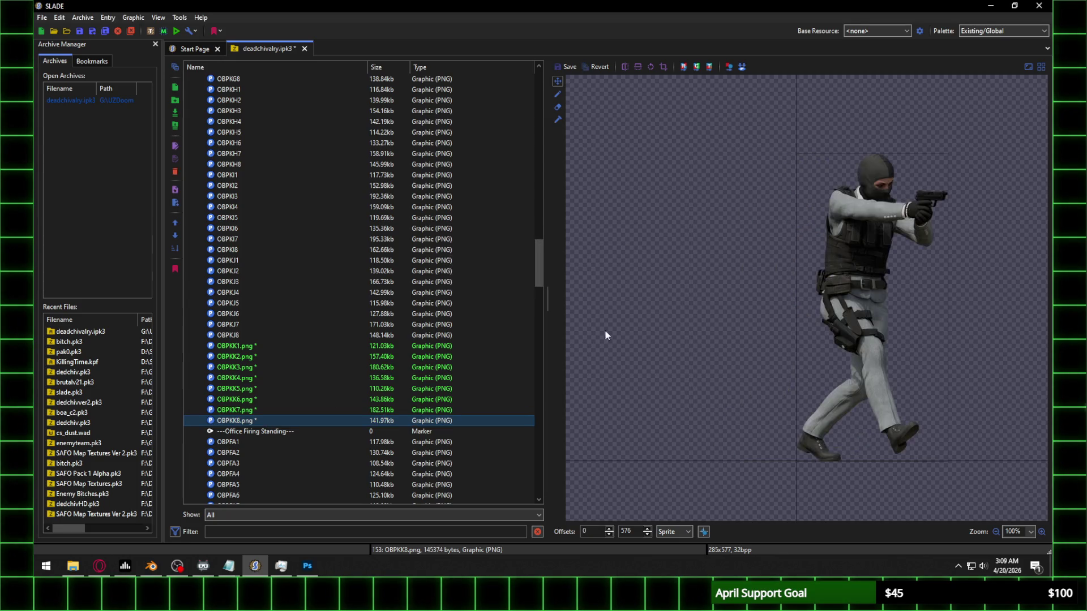
Step: Raise OBPKK8's X offset to 151, save it, and select all eight frames
scroll(591, 532, up, 20)
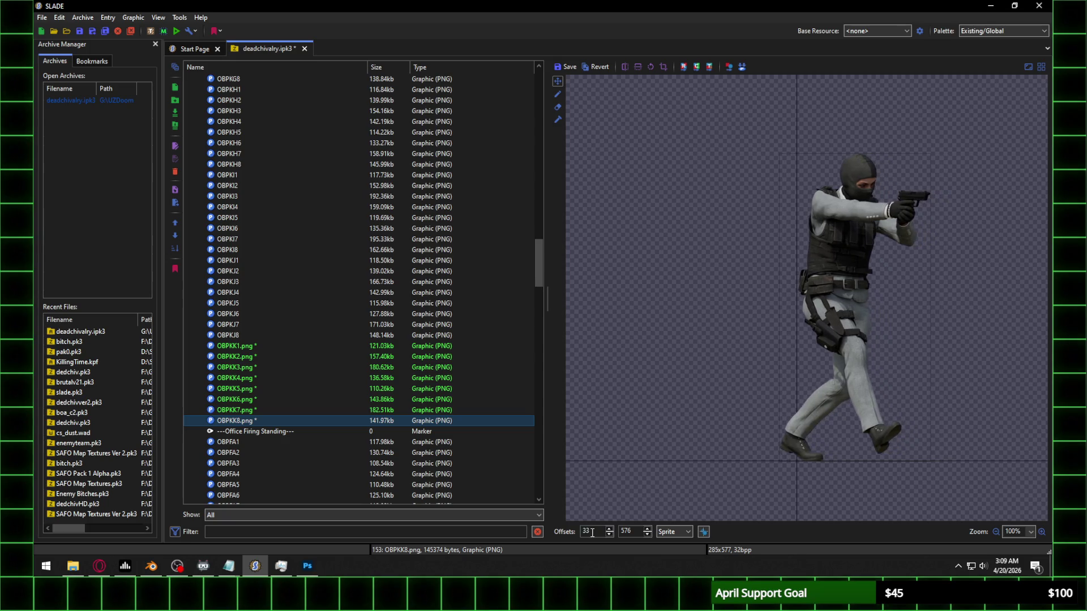
scroll(591, 533, up, 20)
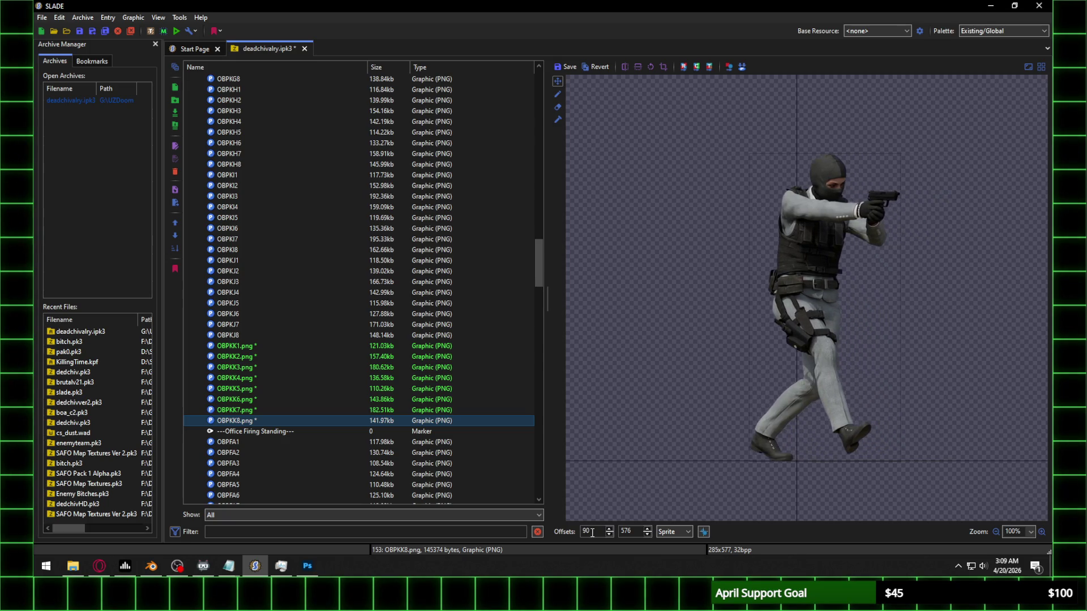
scroll(592, 532, up, 20)
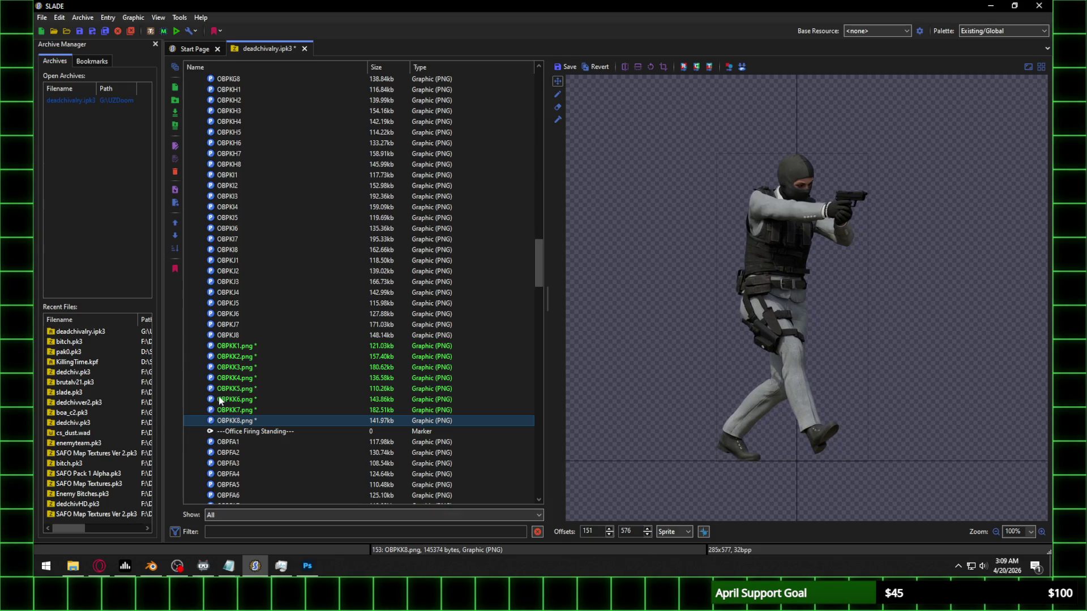
click(296, 347)
click(568, 280)
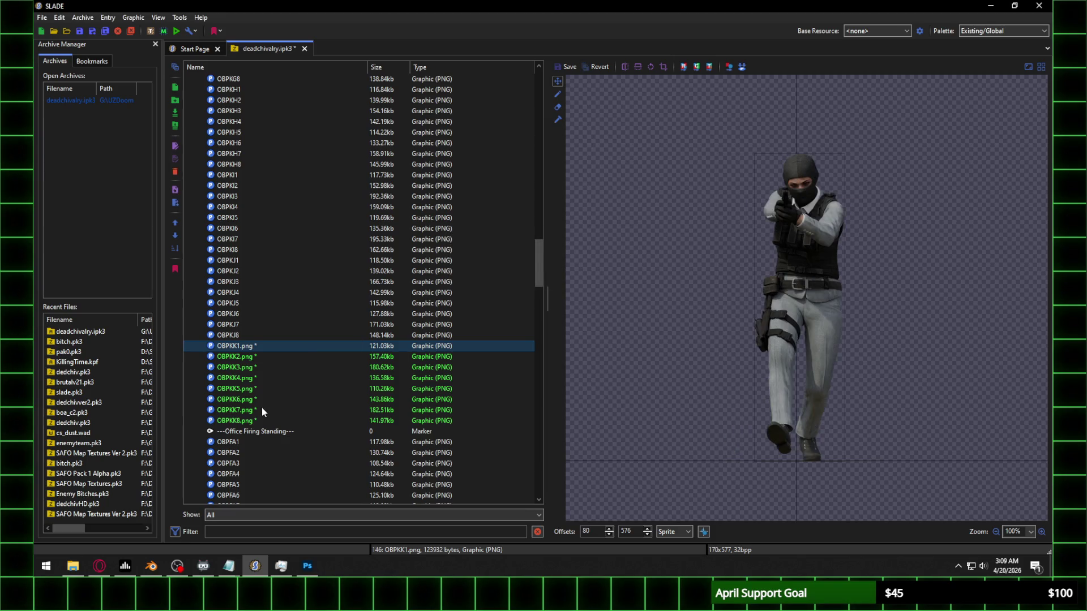
shift+click(253, 420)
right_click(254, 419)
Step: Rename OBPKK1, OBPKK2 and OBPKK3, removing the .png extension
click(341, 185)
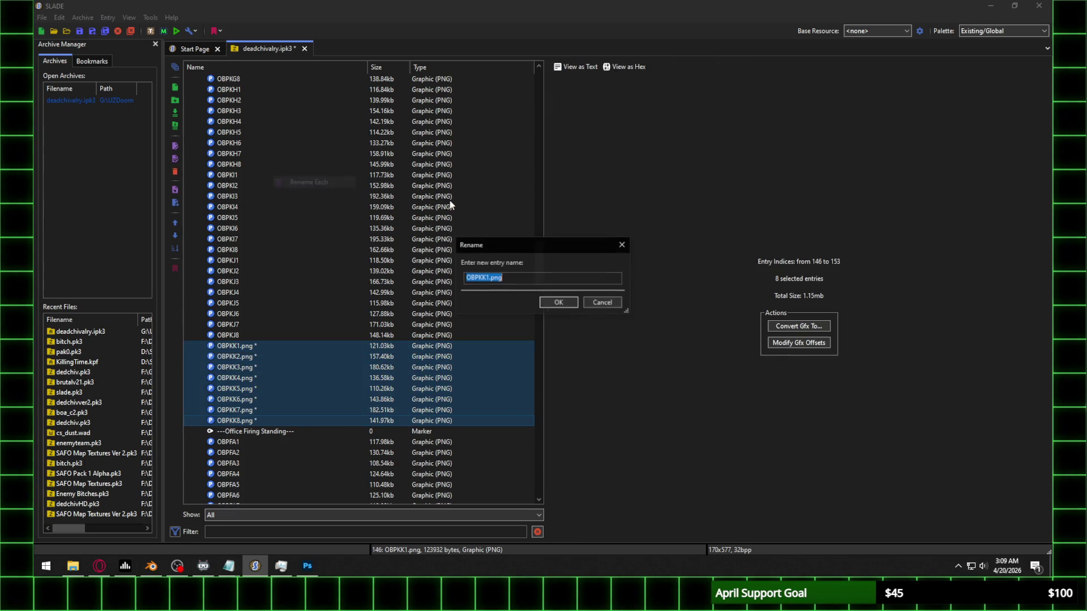
drag(516, 276, 490, 277)
key(BackSpace)
key(Return)
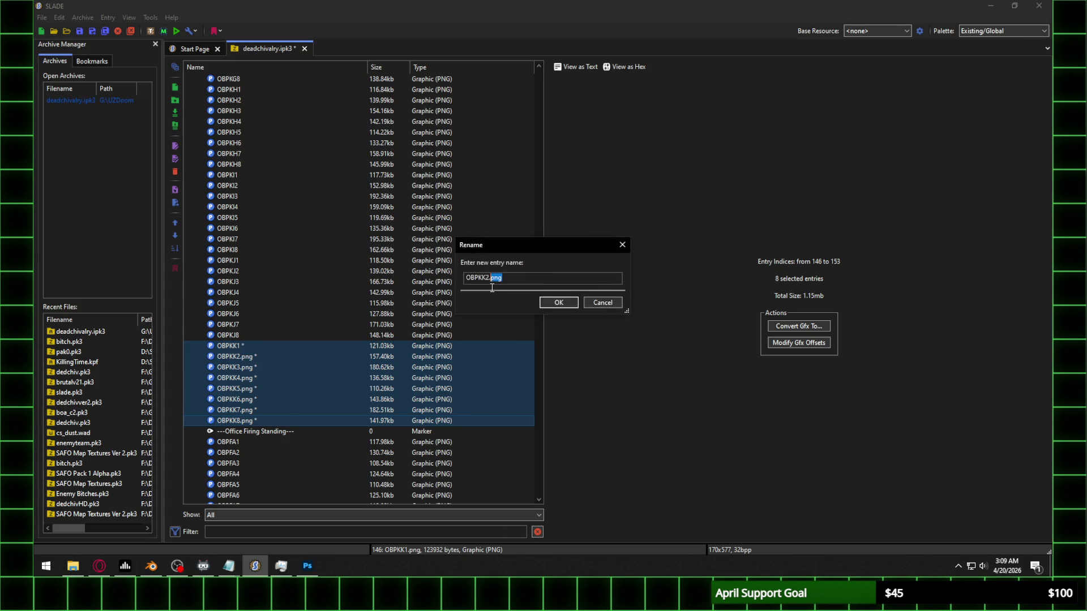
key(Return)
key(BackSpace)
key(Return)
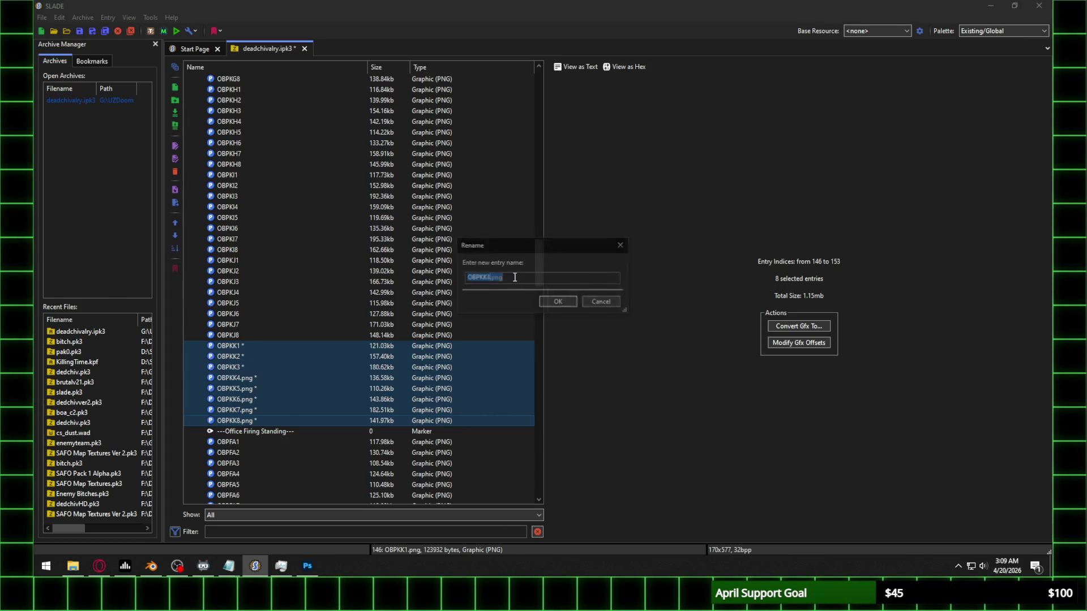
Step: Drop the .png extension from OBPKK4 through OBPKK8, then view OBPKK1
key(BackSpace)
key(Return)
key(BackSpace)
key(Return)
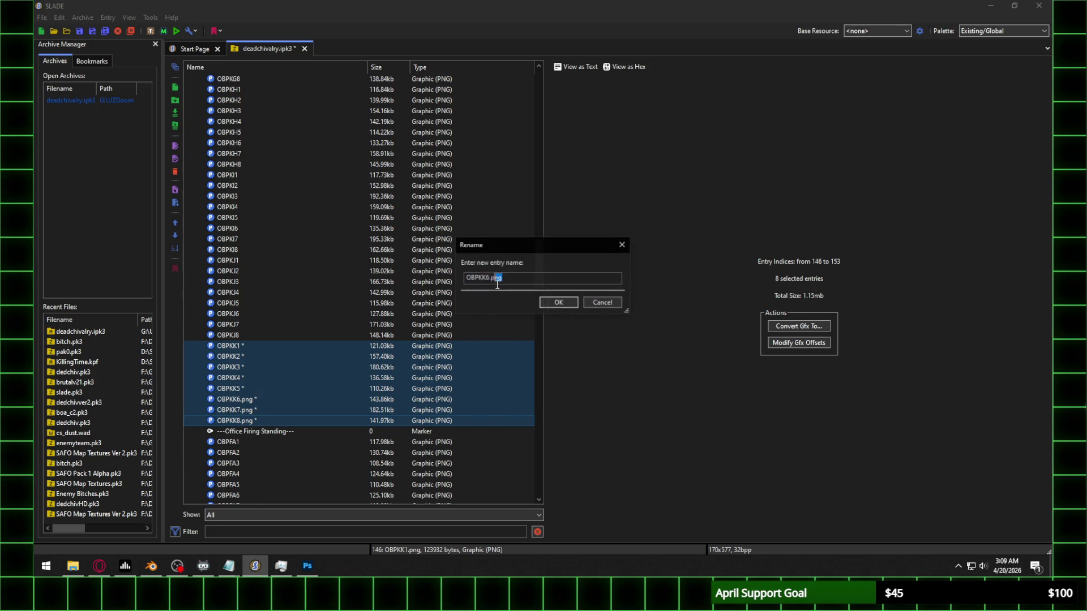
key(BackSpace)
key(Return)
key(BackSpace)
key(Return)
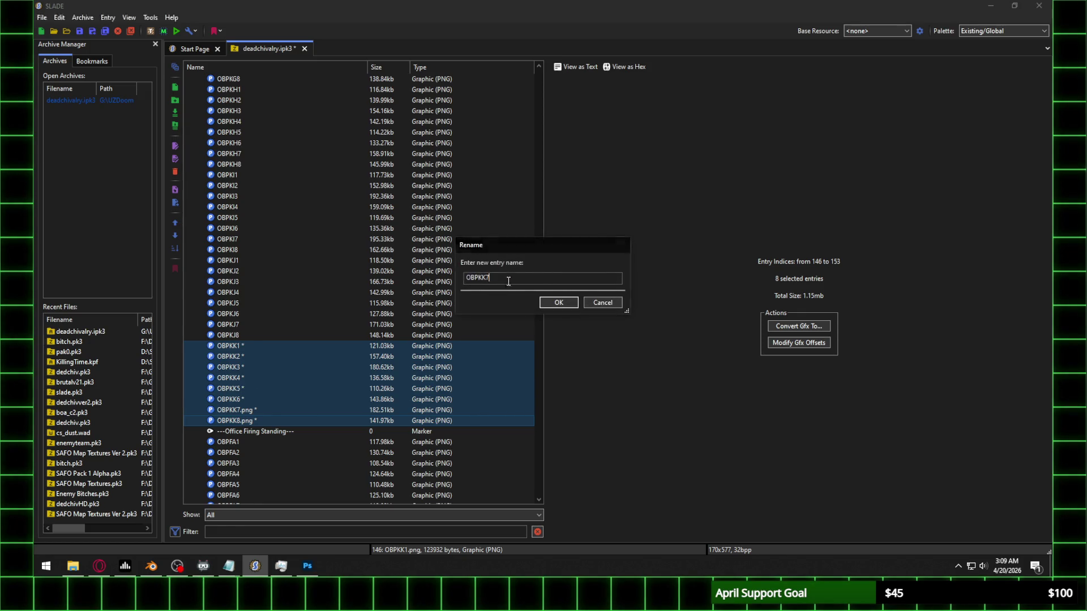
key(BackSpace)
key(Return)
click(247, 345)
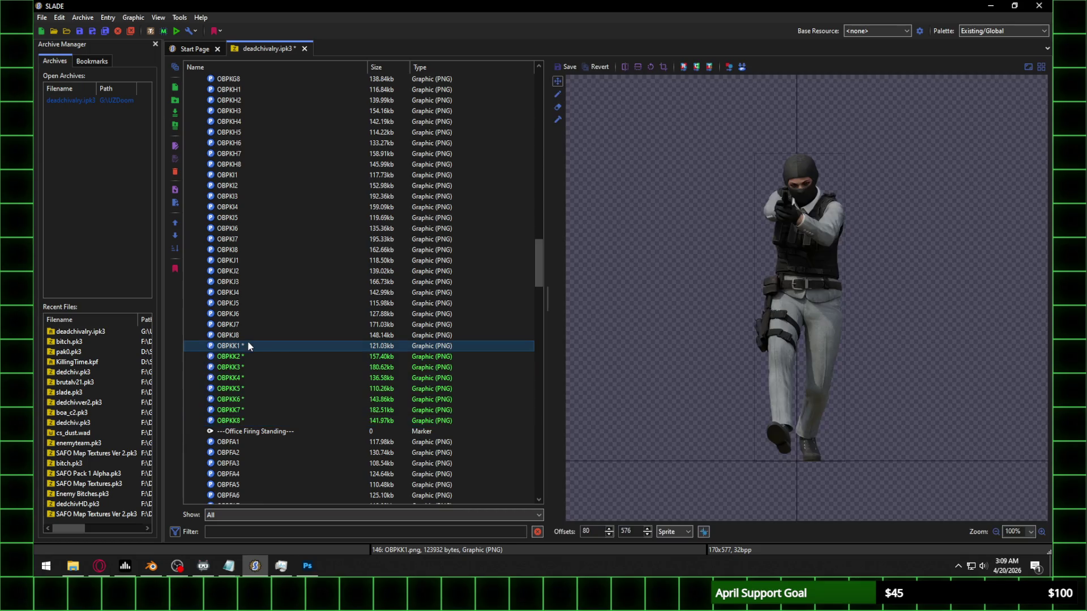
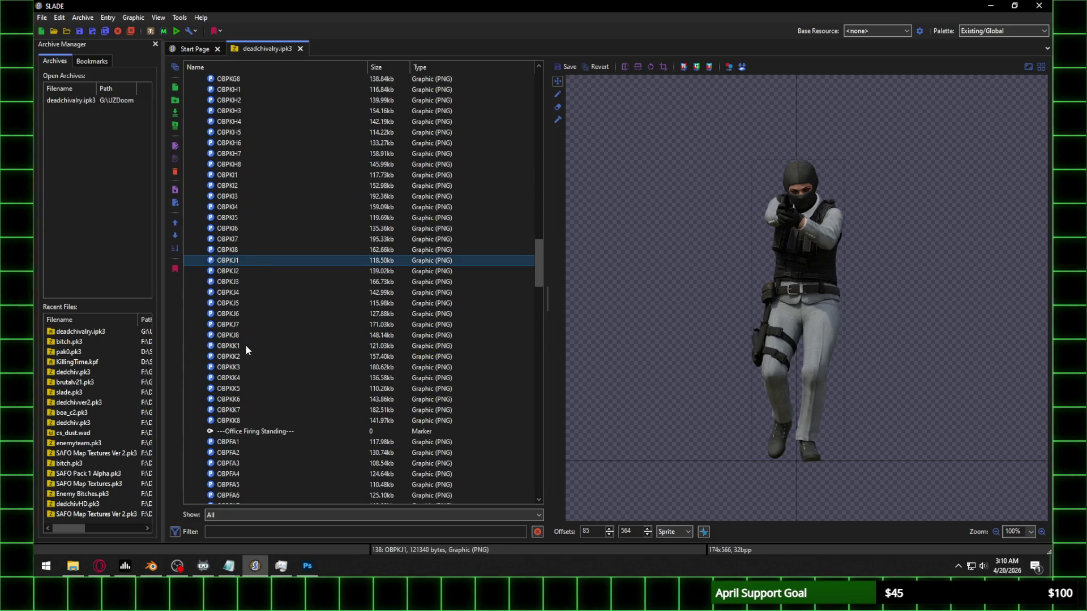
Step: Import OBPKL1–OBPKL8.png from Walk > Frame 12 into deadchivalry.ipk3 after OBPKK8
click(249, 421)
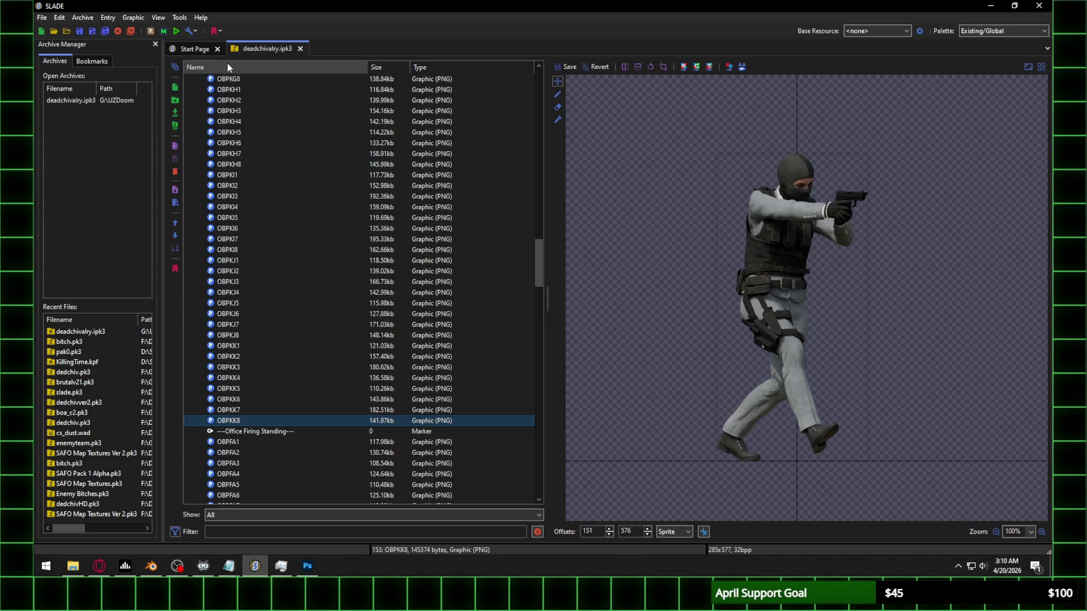
click(179, 113)
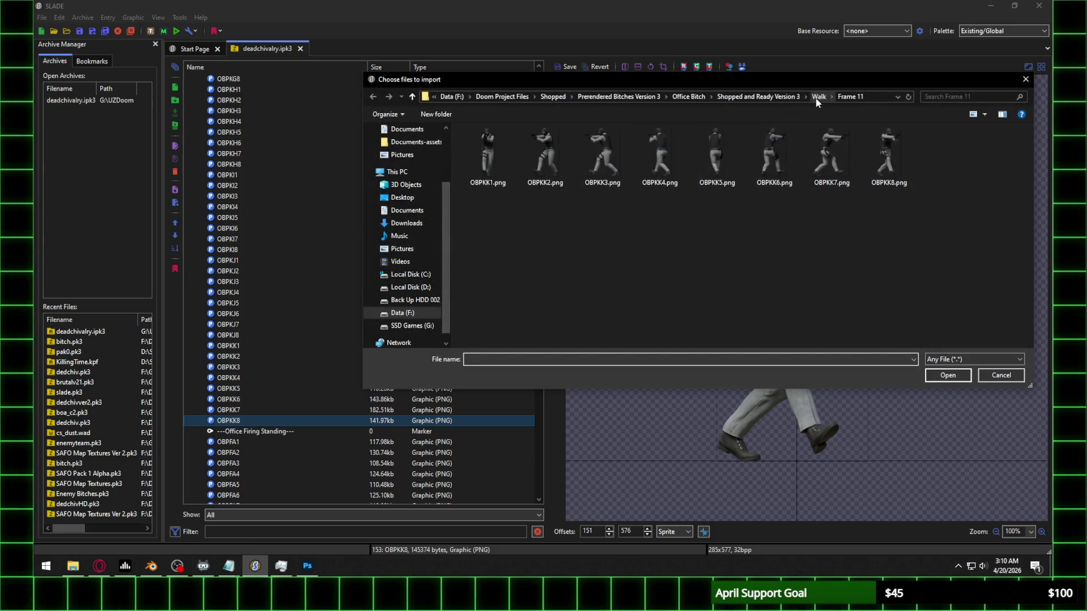
click(818, 97)
double_click(504, 270)
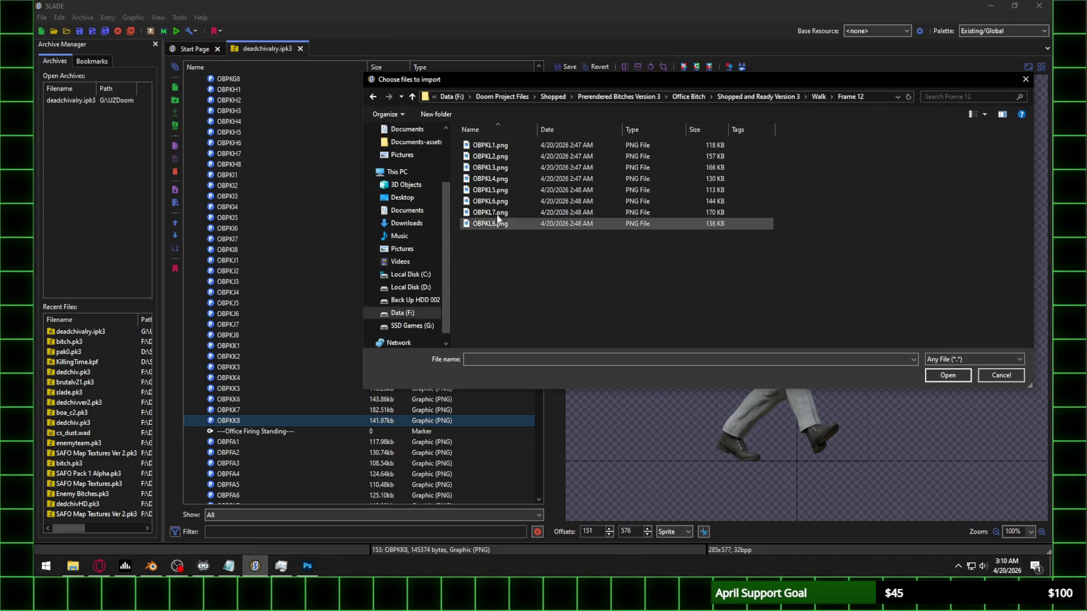
drag(463, 264, 508, 131)
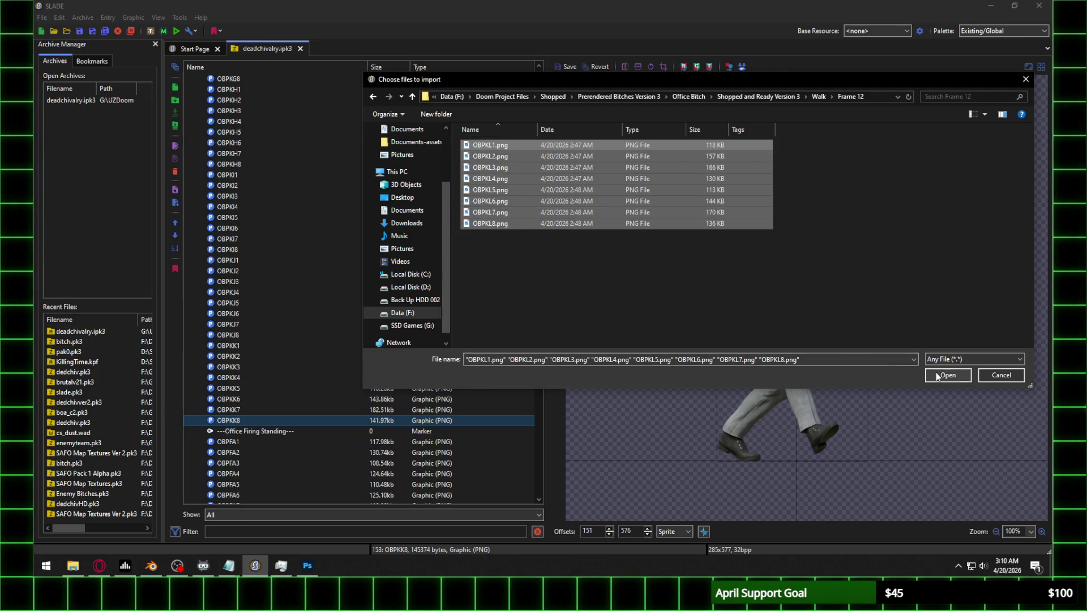
click(937, 375)
click(245, 432)
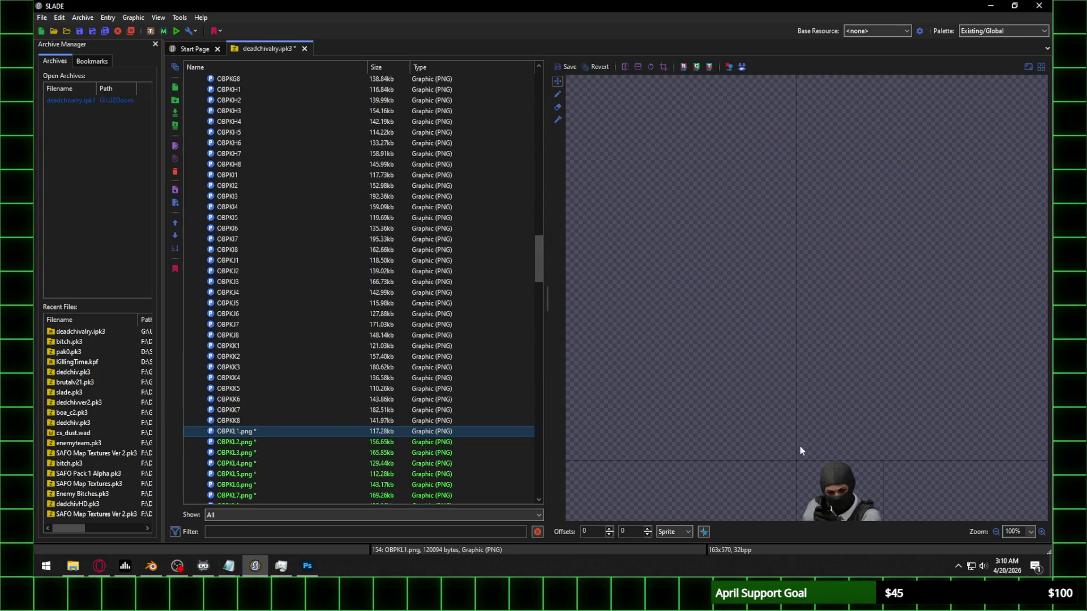
Step: Centre the OBPKL1 sprite, set its X offset to 71, and save it
scroll(467, 334, down, 3)
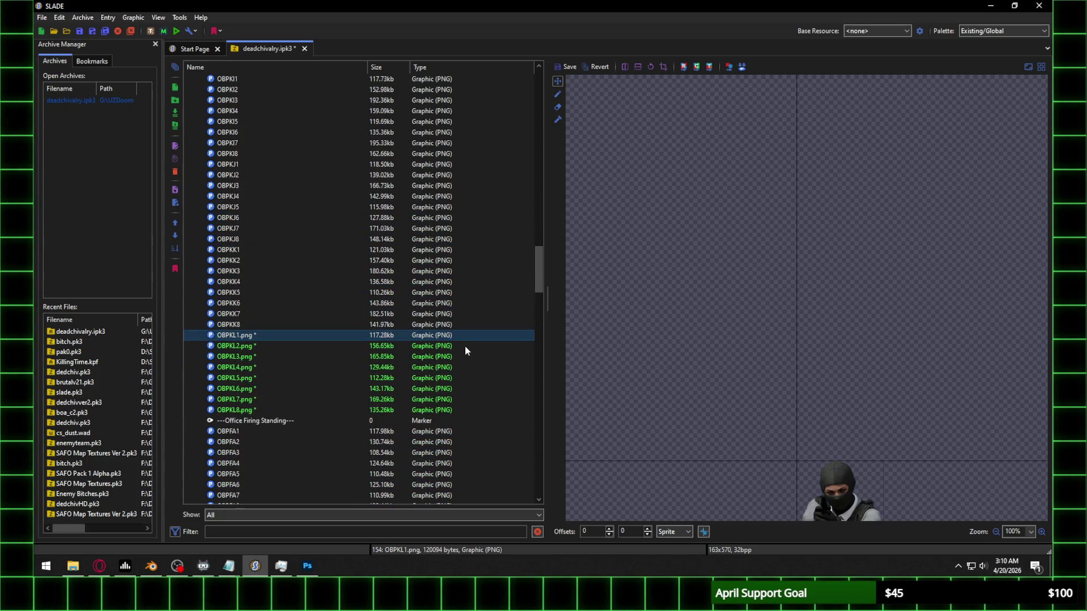
mouse_move(867, 491)
mouse_down()
mouse_move(849, 466)
mouse_move(811, 196)
mouse_move(820, 198)
mouse_up()
double_click(589, 531)
text(69)
key(Up)
key(Up)
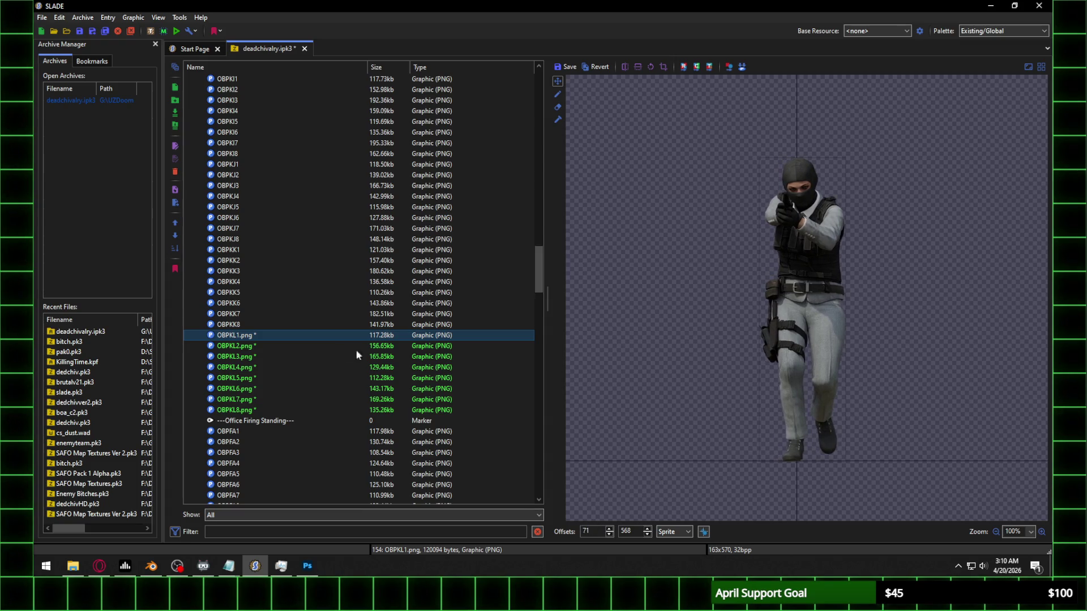
click(286, 347)
click(568, 279)
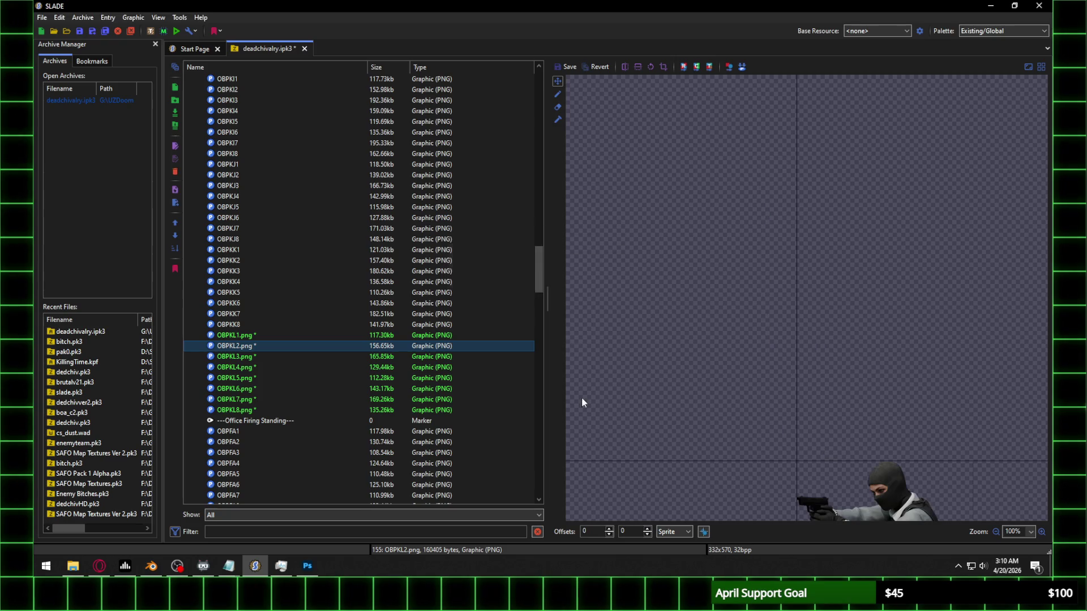
Step: Adjust OBPKL2's horizontal offset to 168, checking against OBPKL1, and save it
click(268, 335)
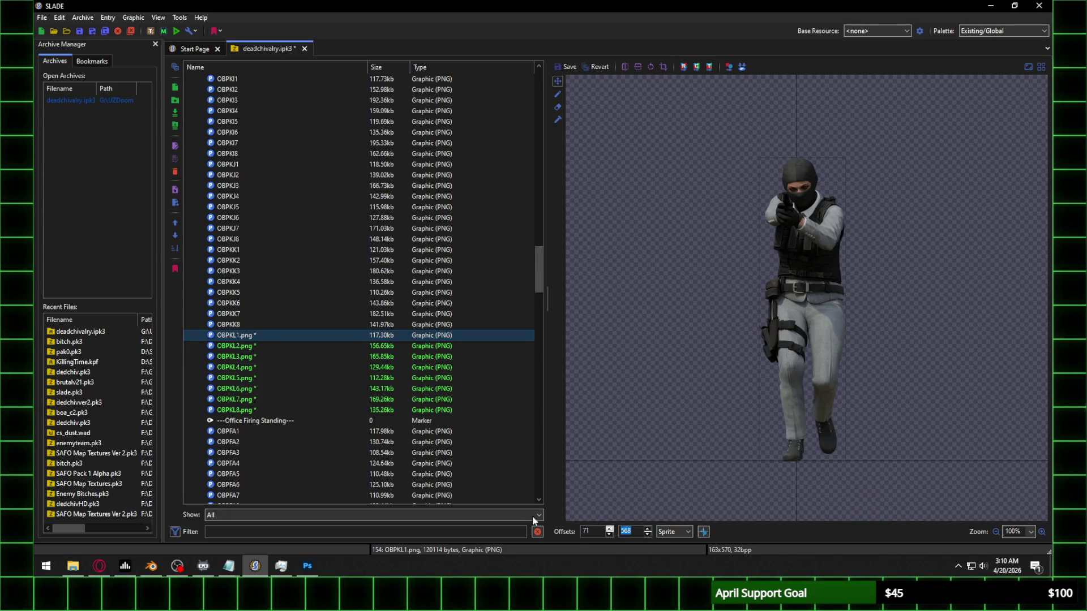
click(274, 345)
double_click(587, 532)
text(0)
scroll(586, 532, up, 20)
scroll(586, 532, up, 20)
scroll(586, 530, up, 20)
scroll(588, 530, up, 20)
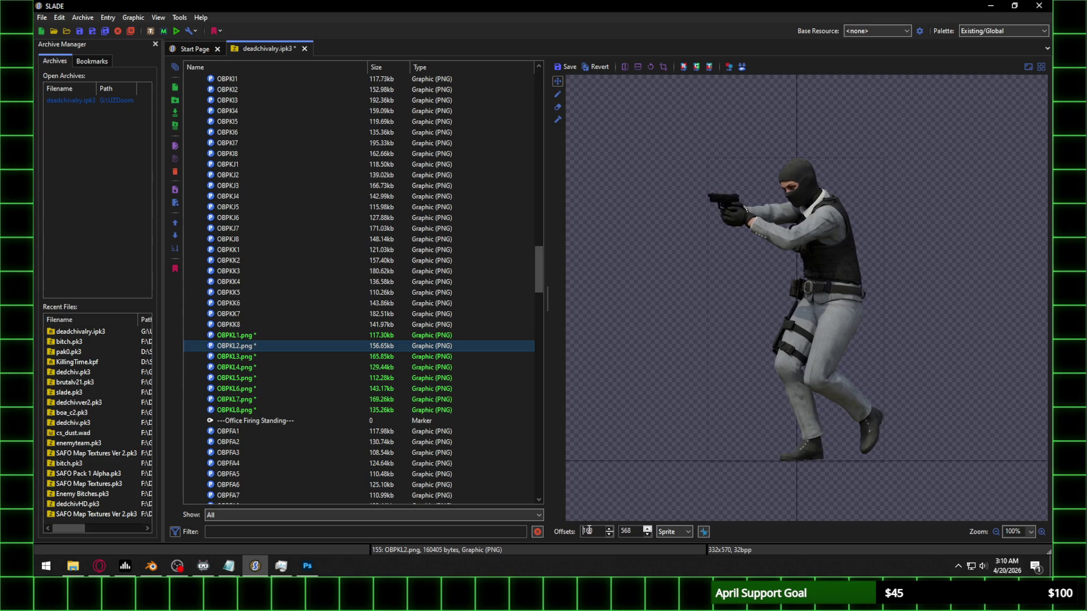
click(266, 358)
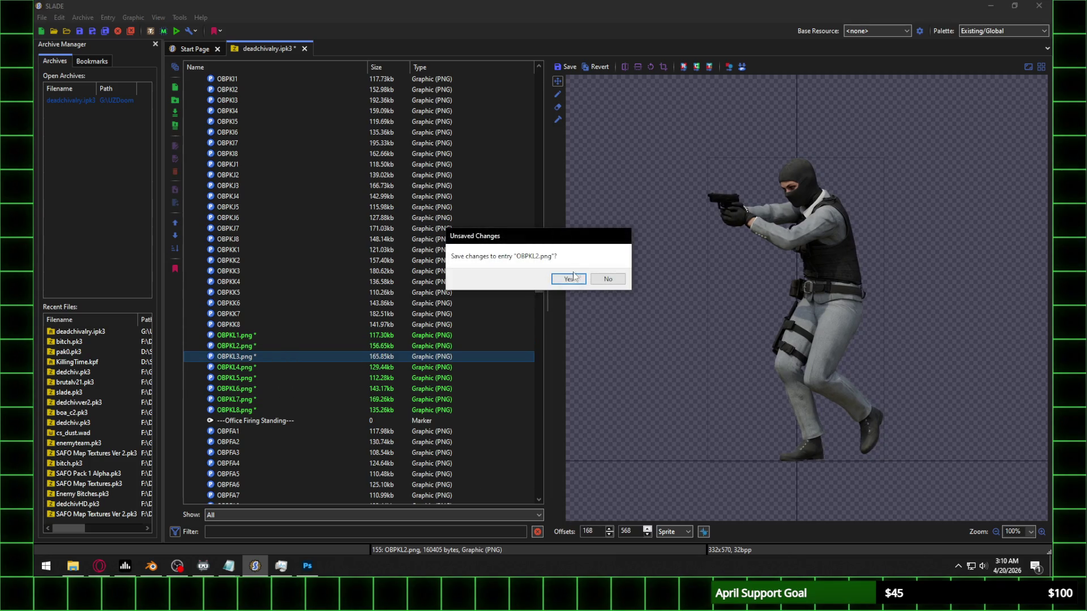
click(565, 276)
Step: Set the vertical offset of OBPKL3 and OBPKL4 to 568, saving each
double_click(640, 528)
text(568)
key(Return)
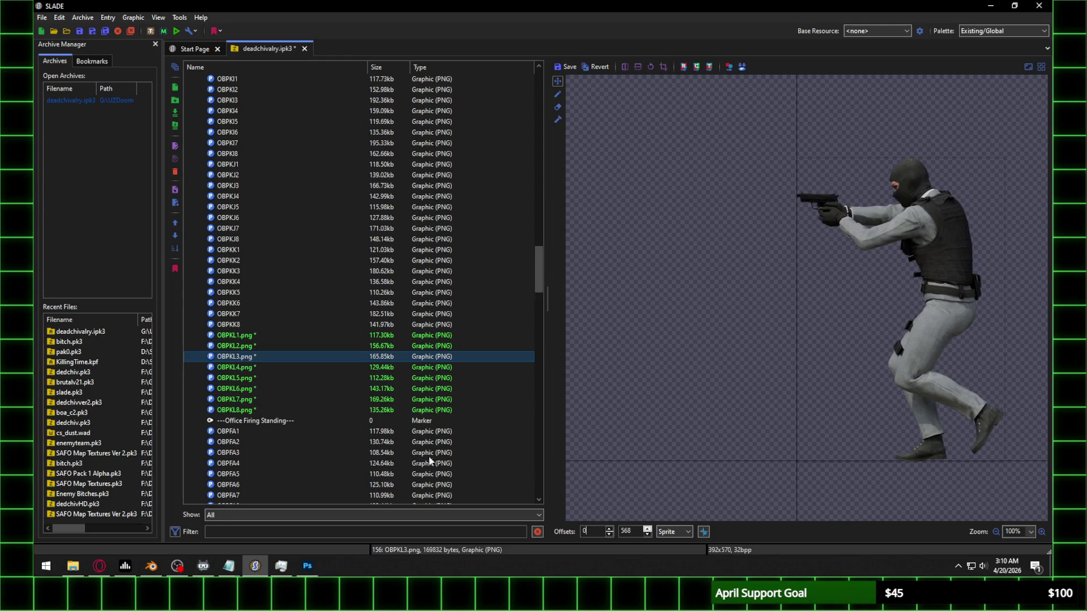
click(233, 368)
click(583, 278)
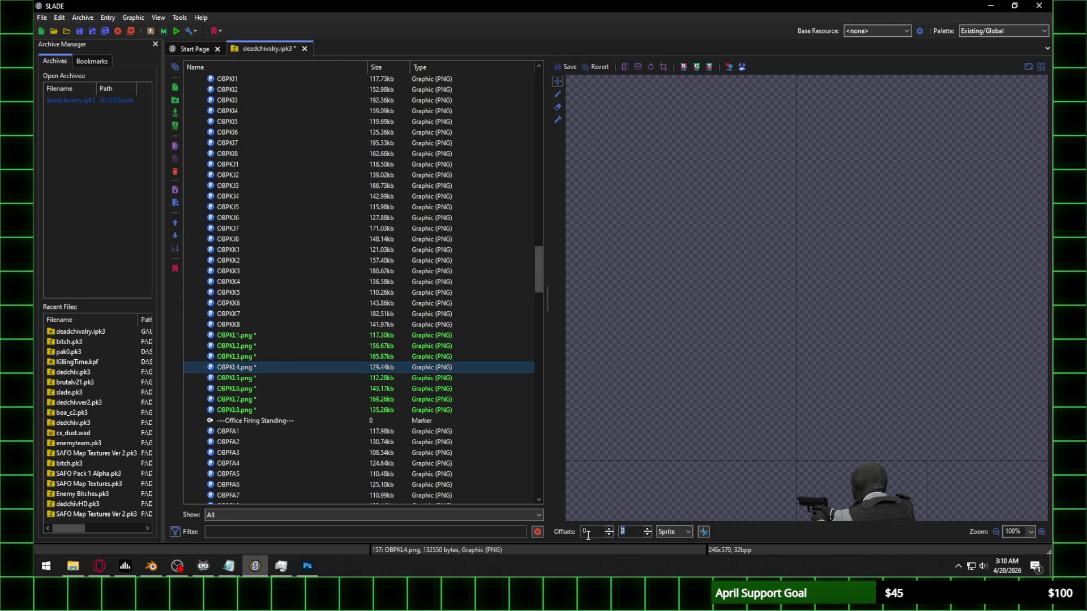
text(568)
key(Return)
click(258, 378)
click(569, 279)
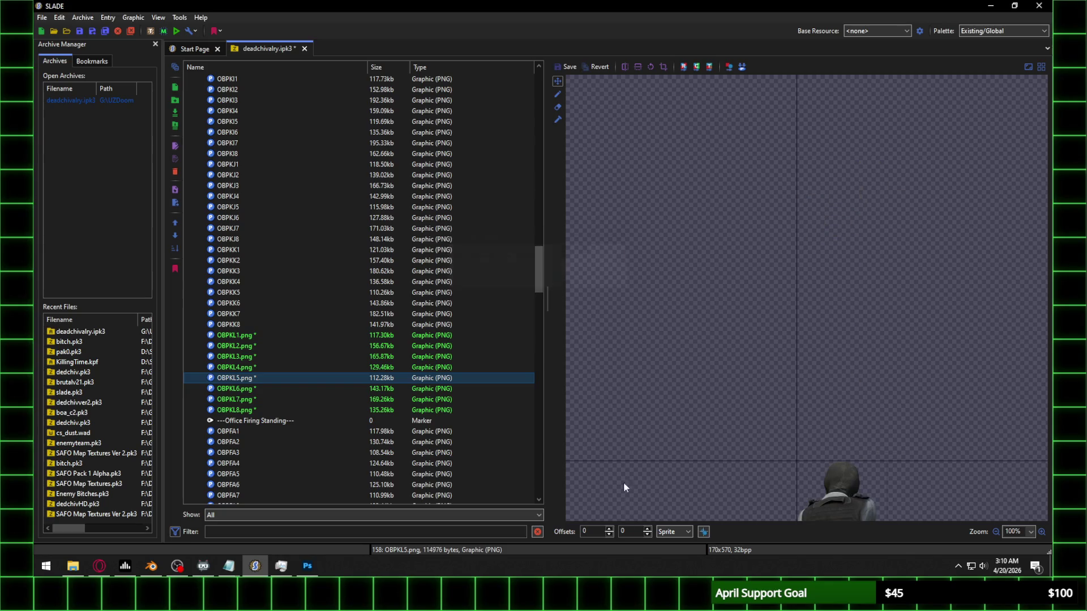
Step: Set the vertical offset of OBPKL5 through OBPKL8 to 568, saving each
text(568)
key(Return)
click(271, 389)
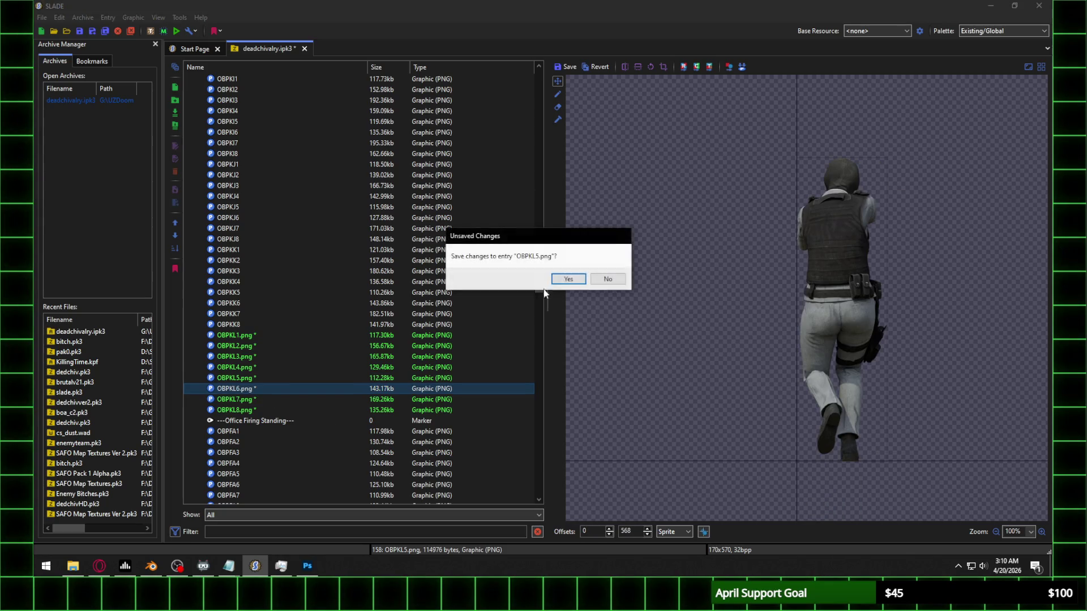
click(566, 279)
text(568)
key(Return)
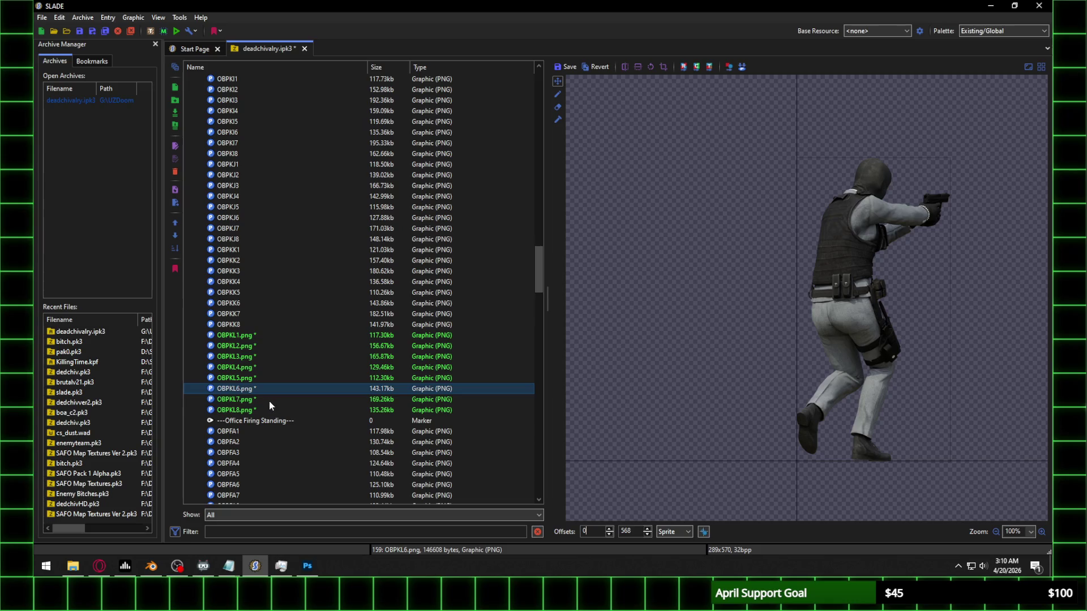
click(281, 400)
click(566, 279)
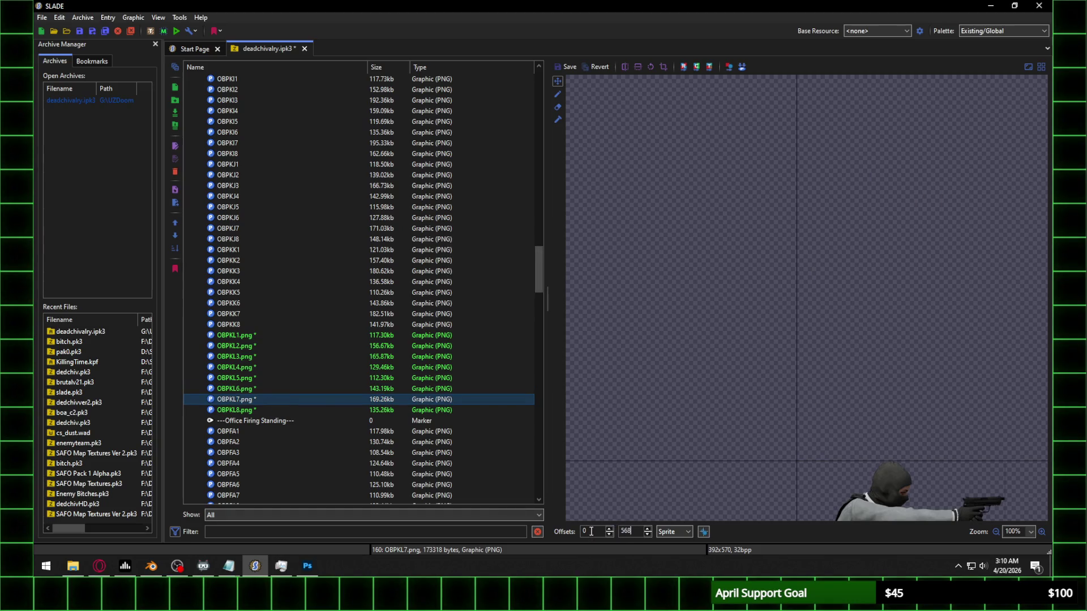
key(Return)
click(243, 410)
click(566, 279)
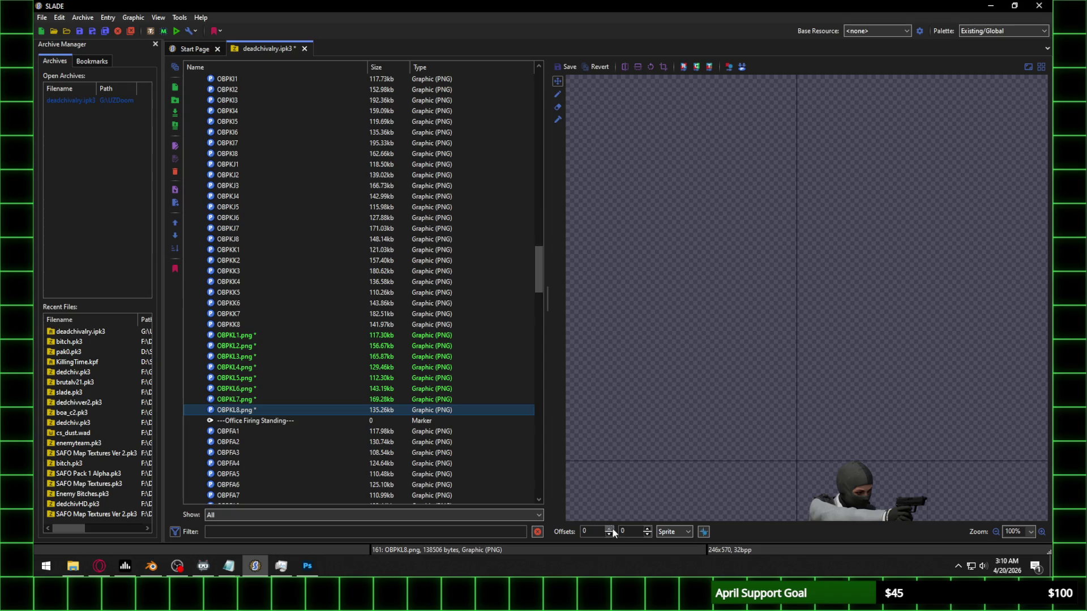
key(Return)
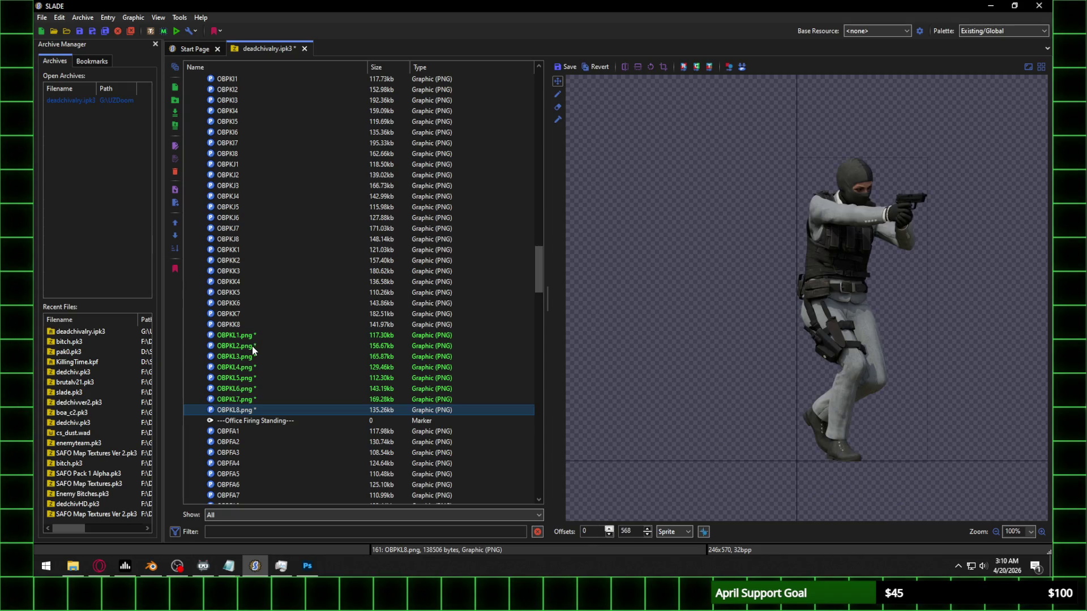
Step: Save OBPKL8's offsets, then raise OBPKL3's X offset to align it and save
click(254, 346)
click(572, 280)
click(330, 357)
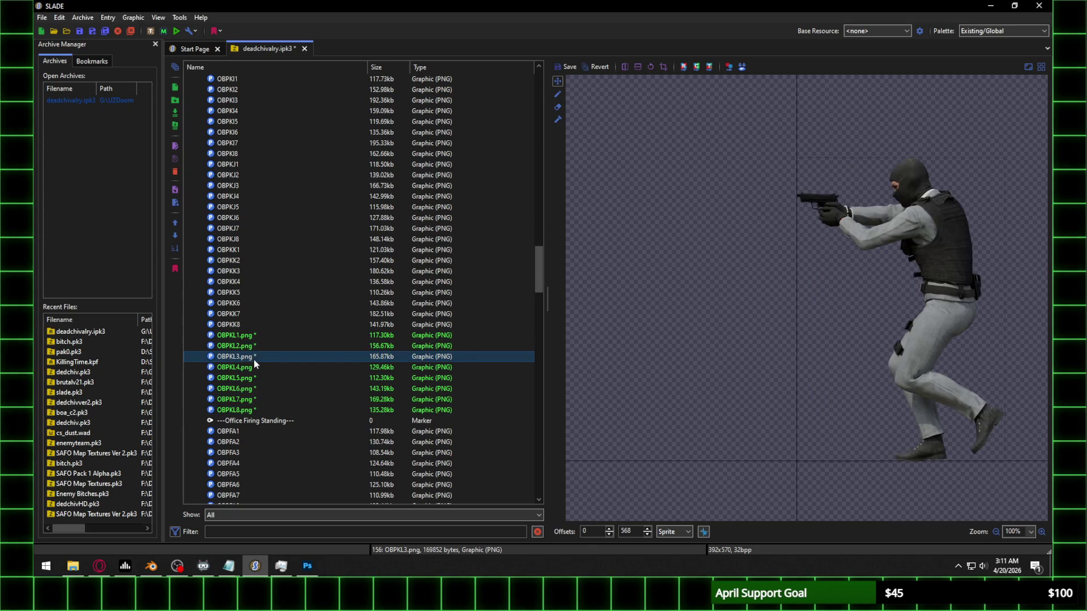
scroll(593, 532, up, 20)
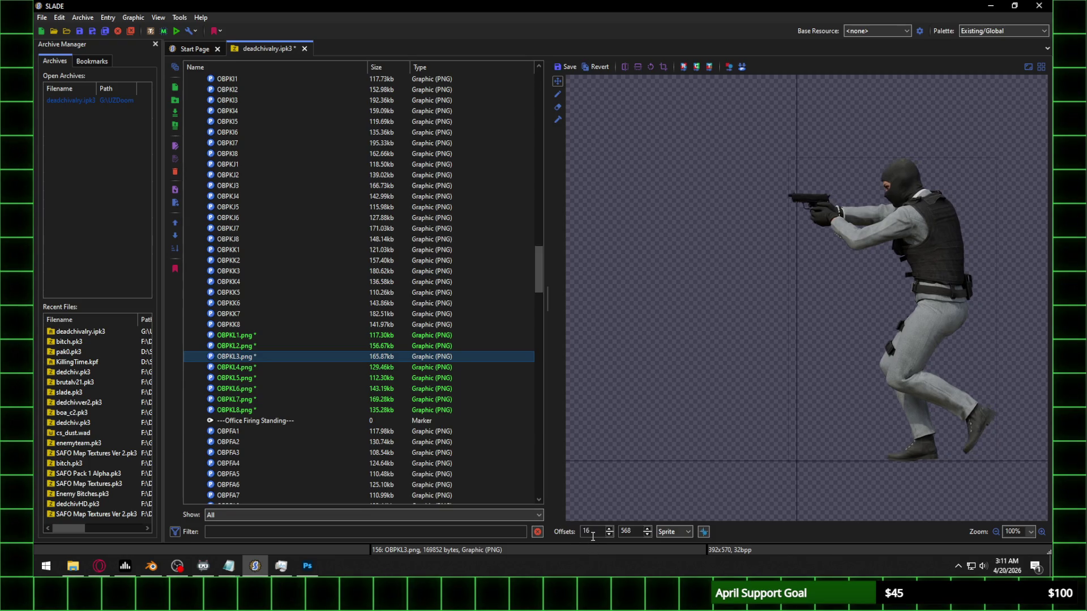
scroll(593, 532, up, 20)
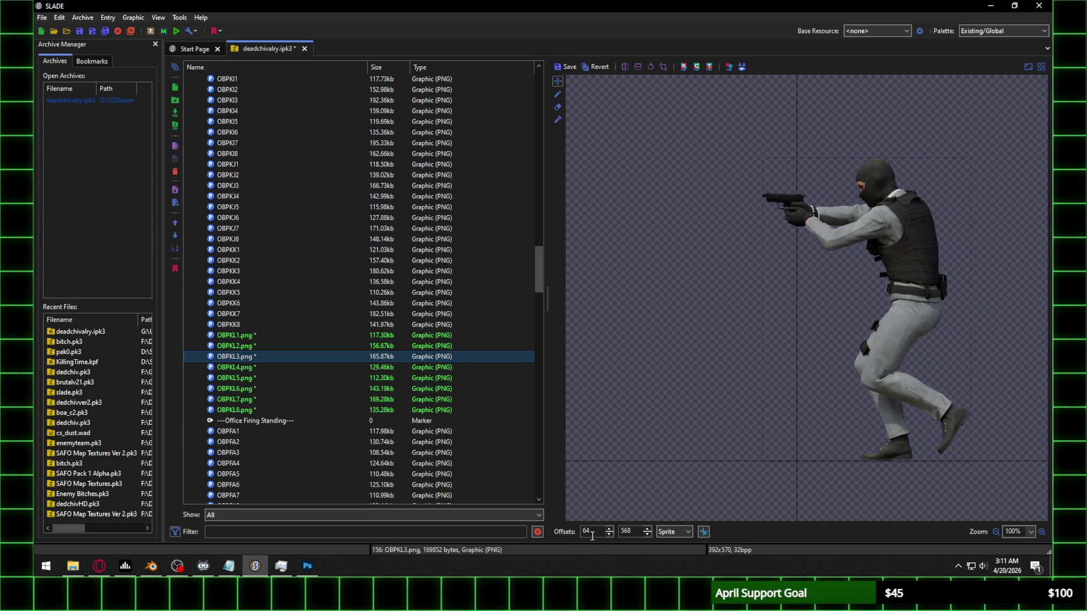
scroll(592, 536, up, 20)
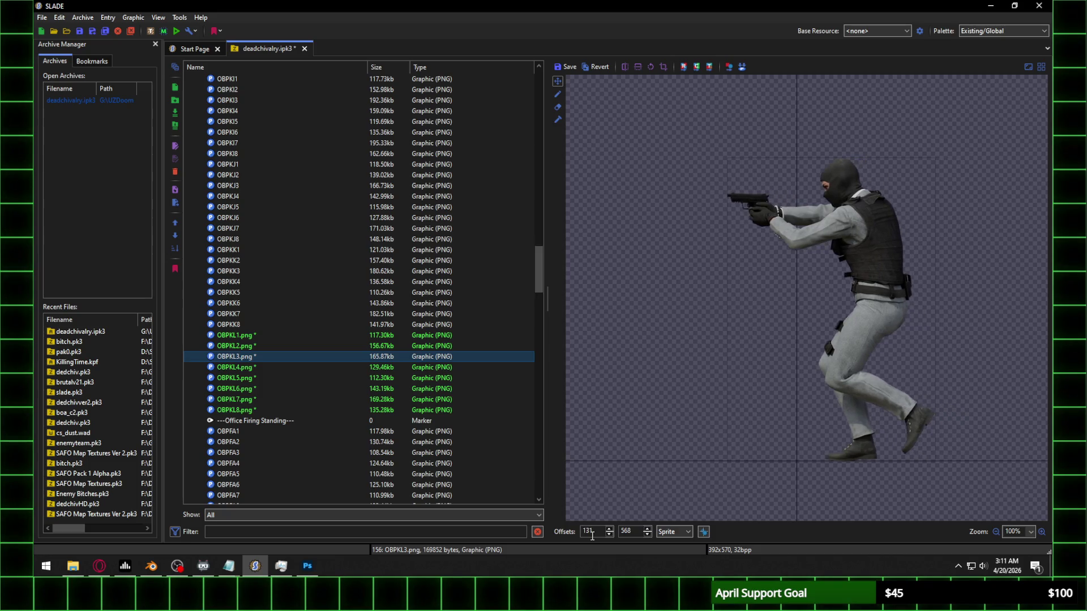
scroll(591, 536, up, 20)
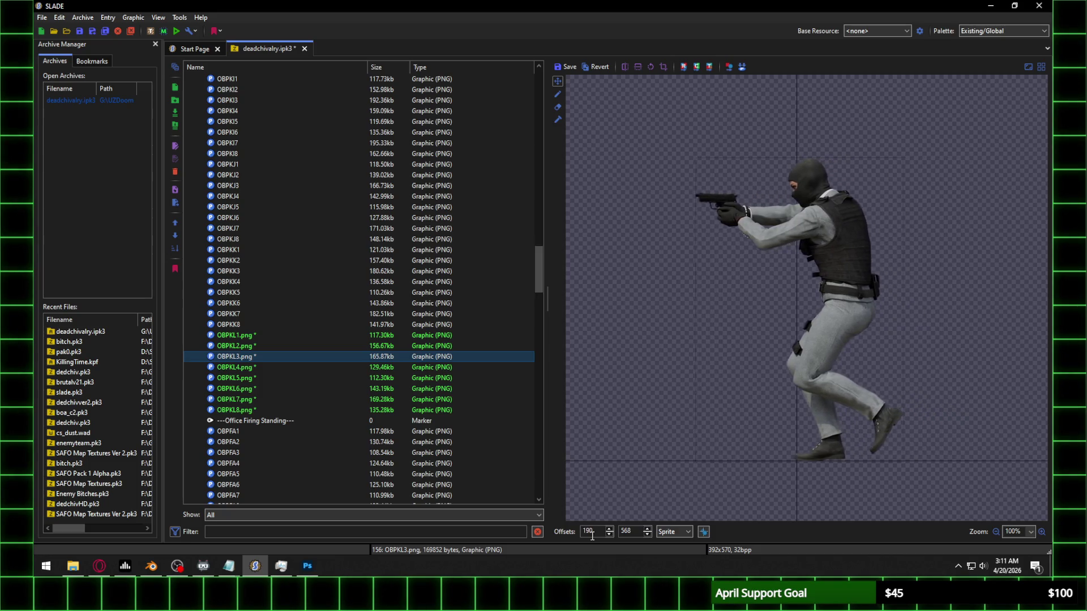
click(255, 377)
key(Return)
Step: Raise OBPKL4's X offset until aligned and save the change
click(257, 368)
scroll(593, 534, up, 20)
scroll(593, 534, up, 20)
scroll(593, 534, up, 20)
scroll(593, 534, up, 11)
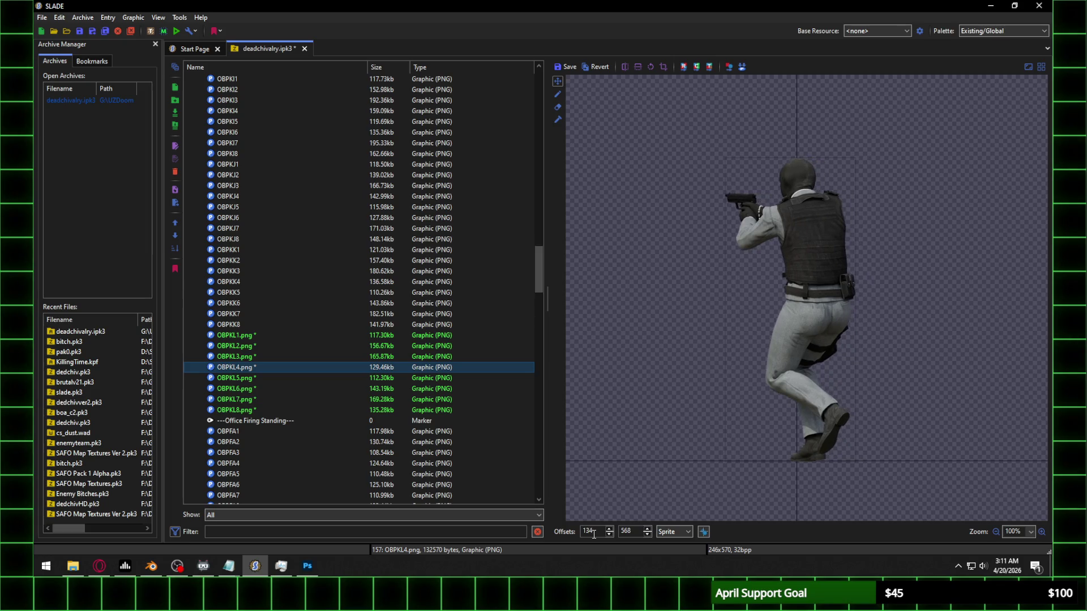
click(252, 388)
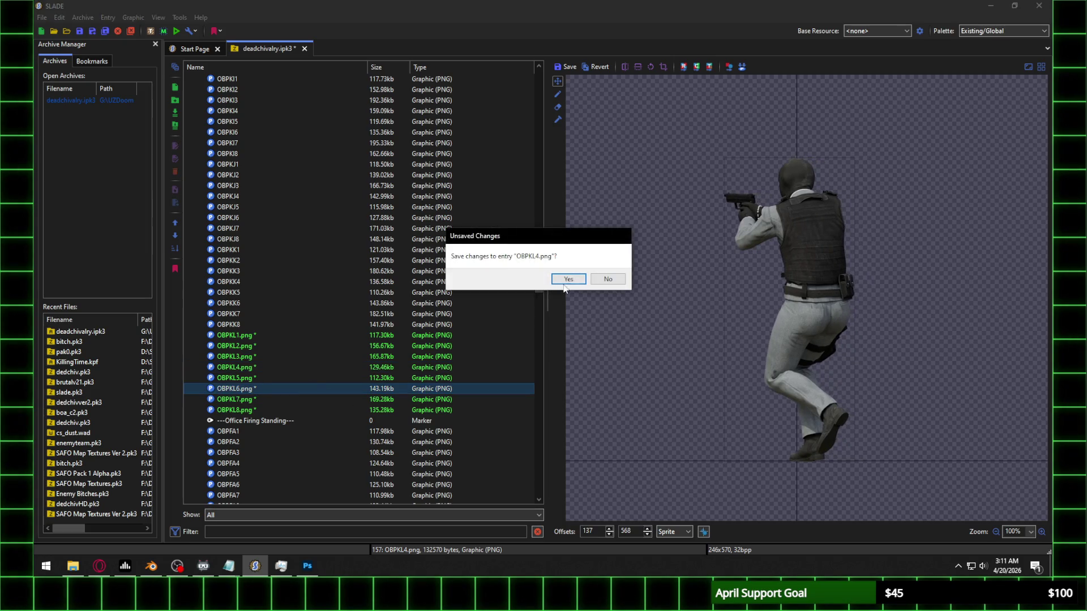
click(564, 282)
Step: Raise the X offsets of OBPKL5 and OBPKL6 to align them, saving each
click(256, 378)
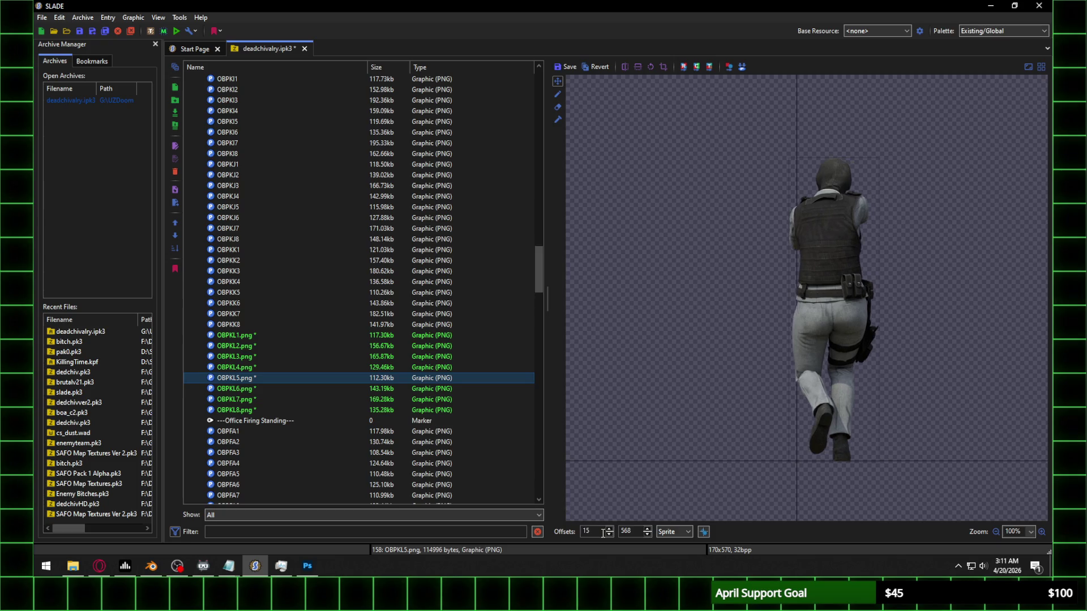
scroll(604, 534, up, 20)
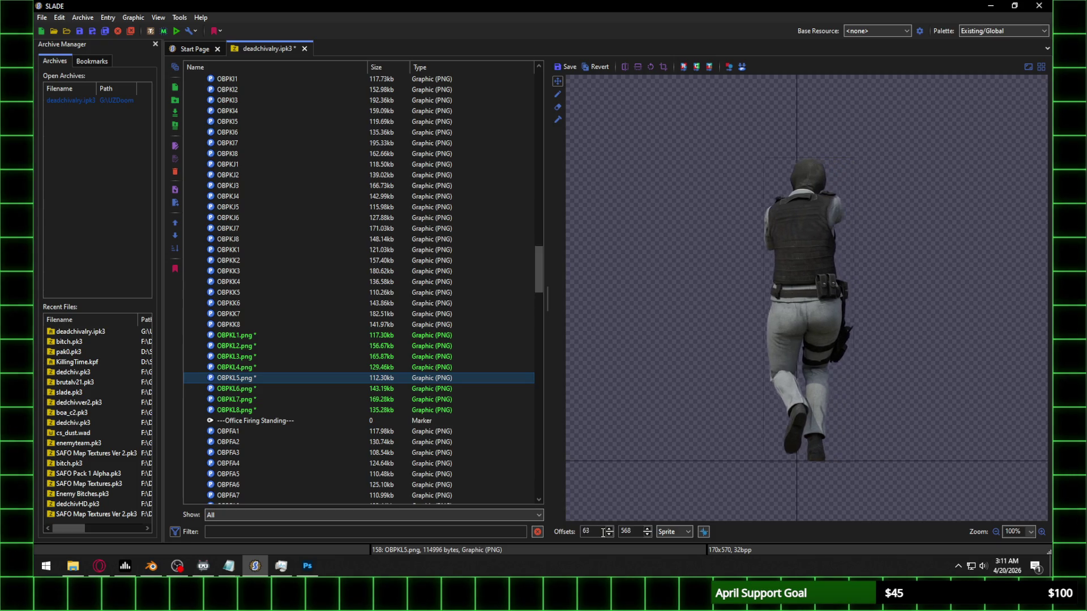
scroll(603, 533, up, 12)
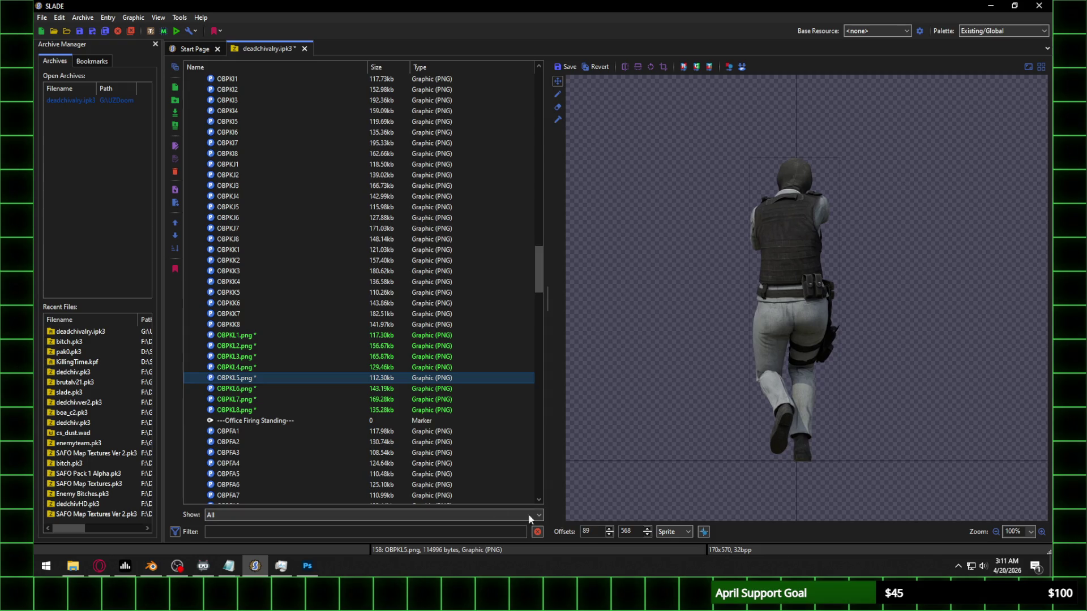
click(255, 389)
key(Return)
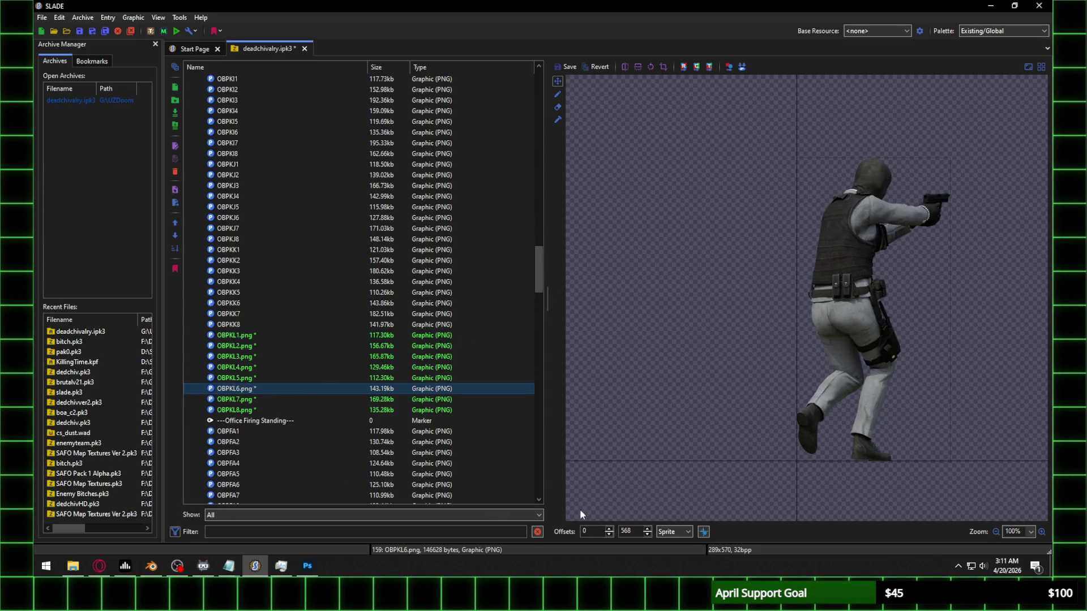
scroll(594, 528, up, 16)
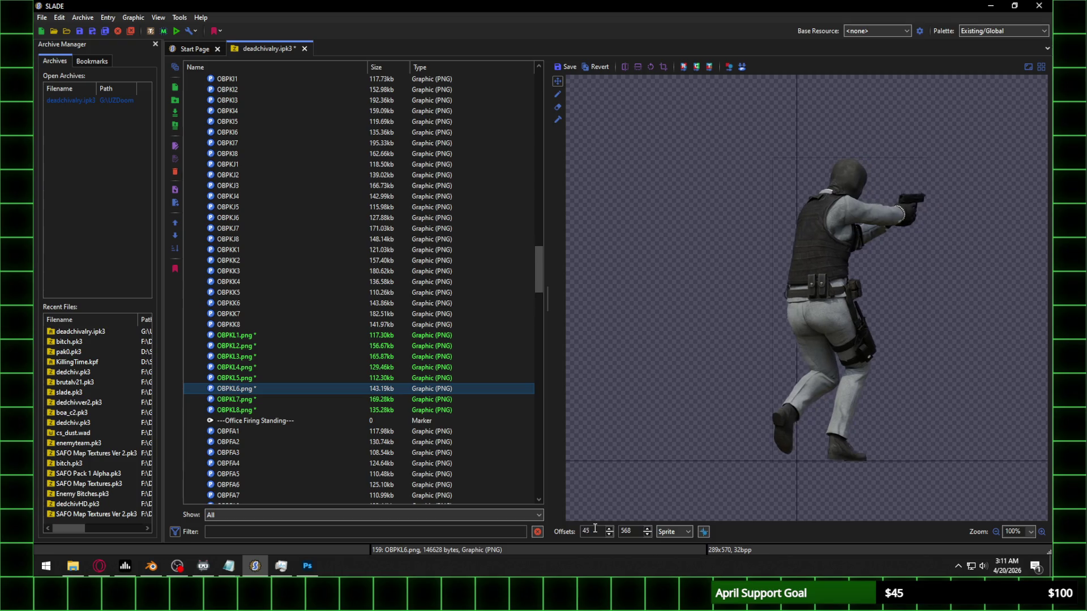
scroll(596, 528, up, 20)
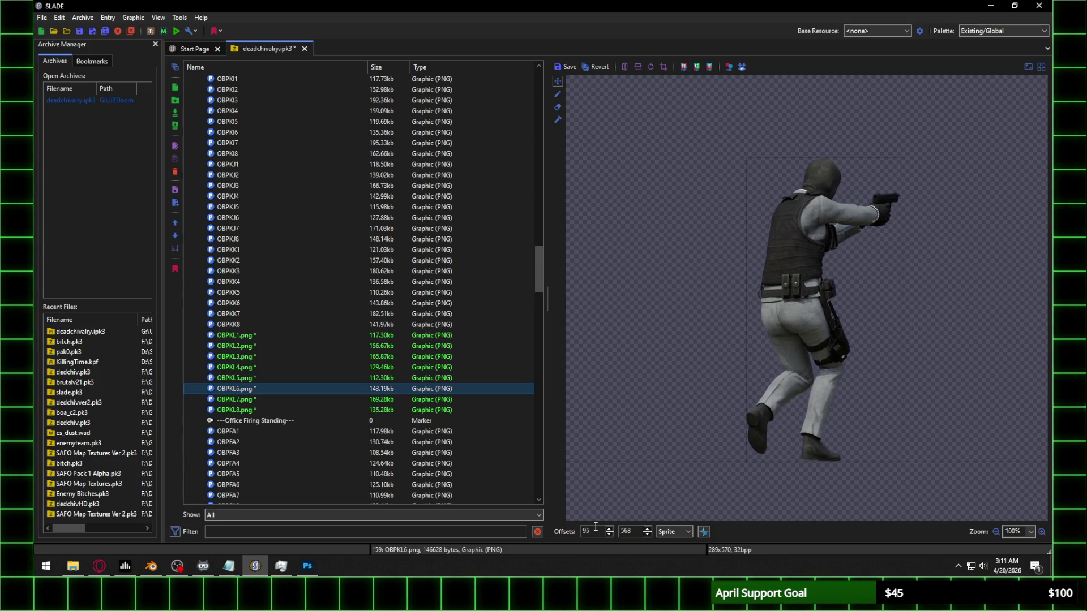
scroll(596, 526, up, 20)
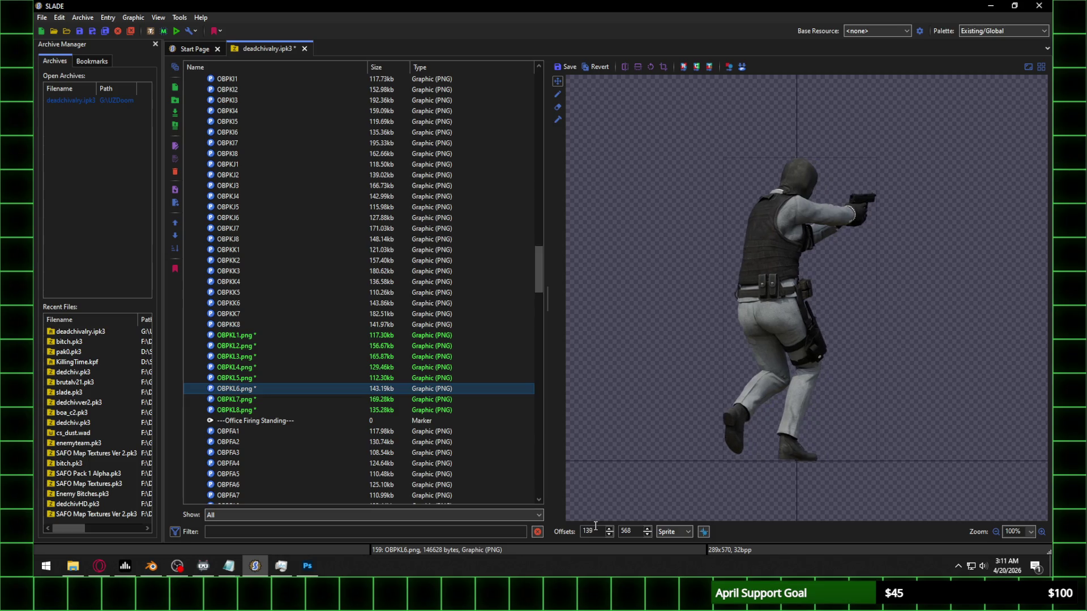
click(257, 400)
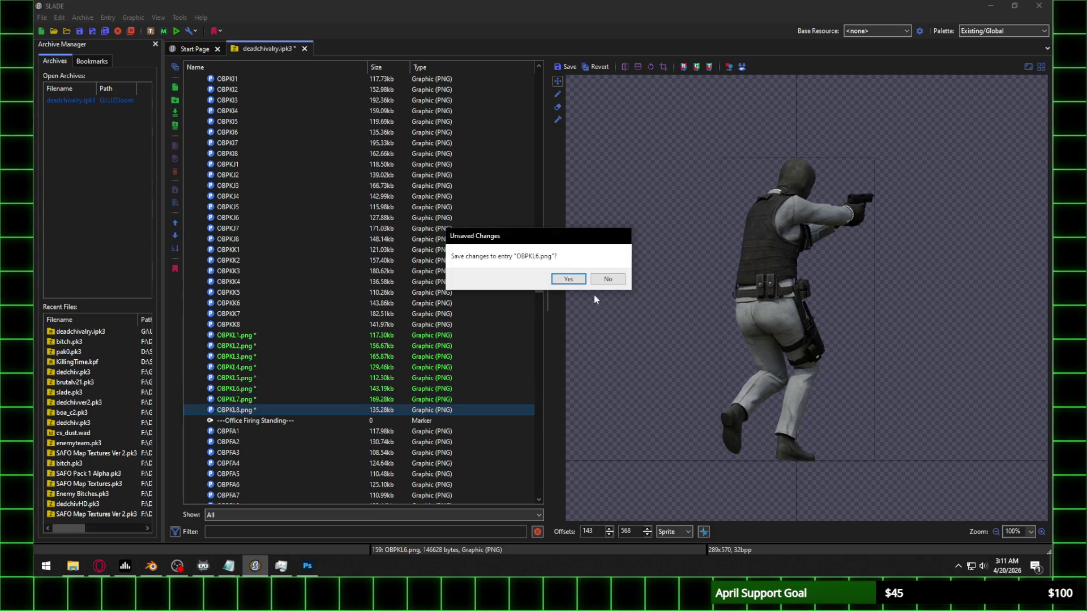
key(Return)
Step: Align OBPKL7 and OBPKL8 (X offset 112), saving each, then select all eight frames
scroll(589, 532, up, 20)
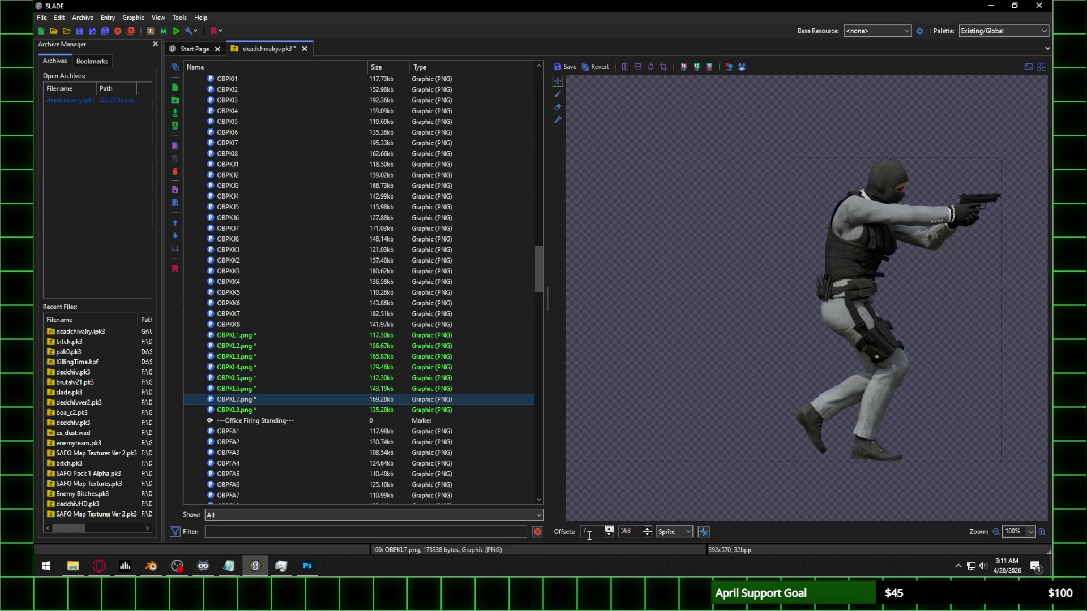
scroll(589, 535, up, 20)
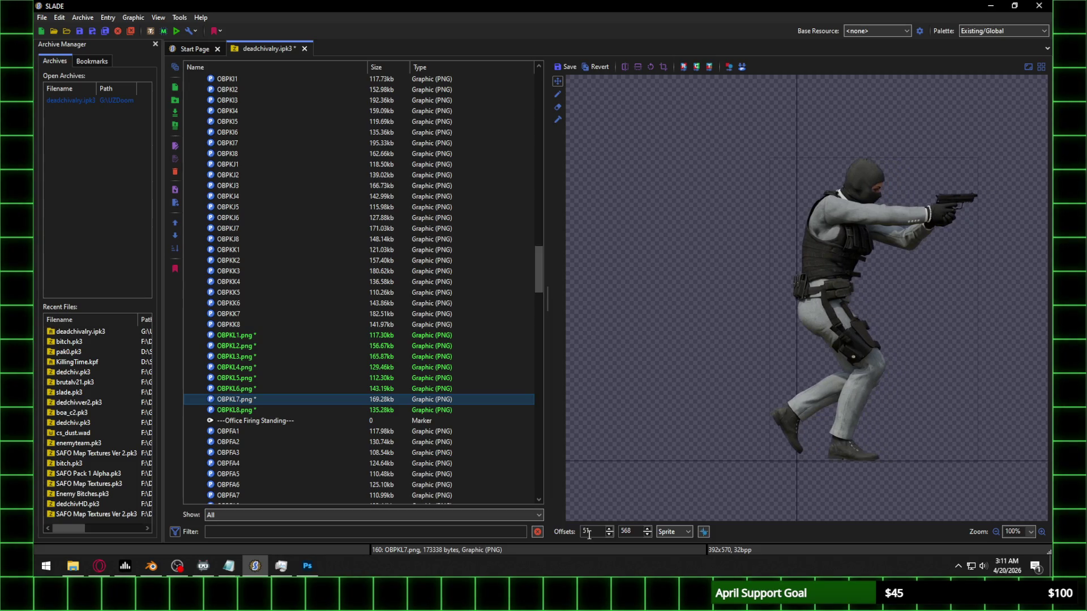
scroll(589, 534, up, 20)
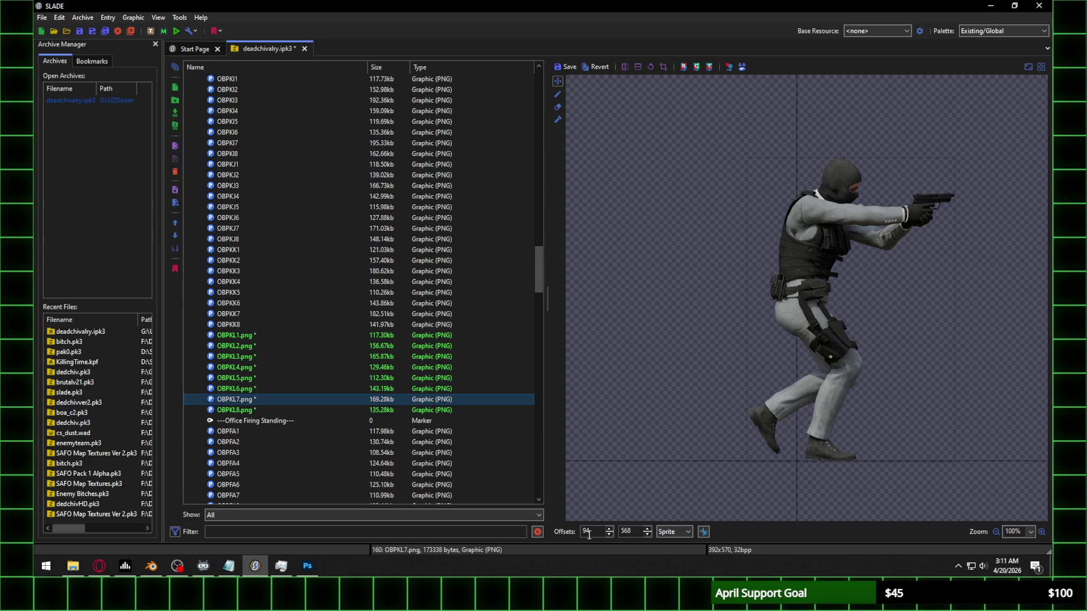
scroll(589, 534, up, 20)
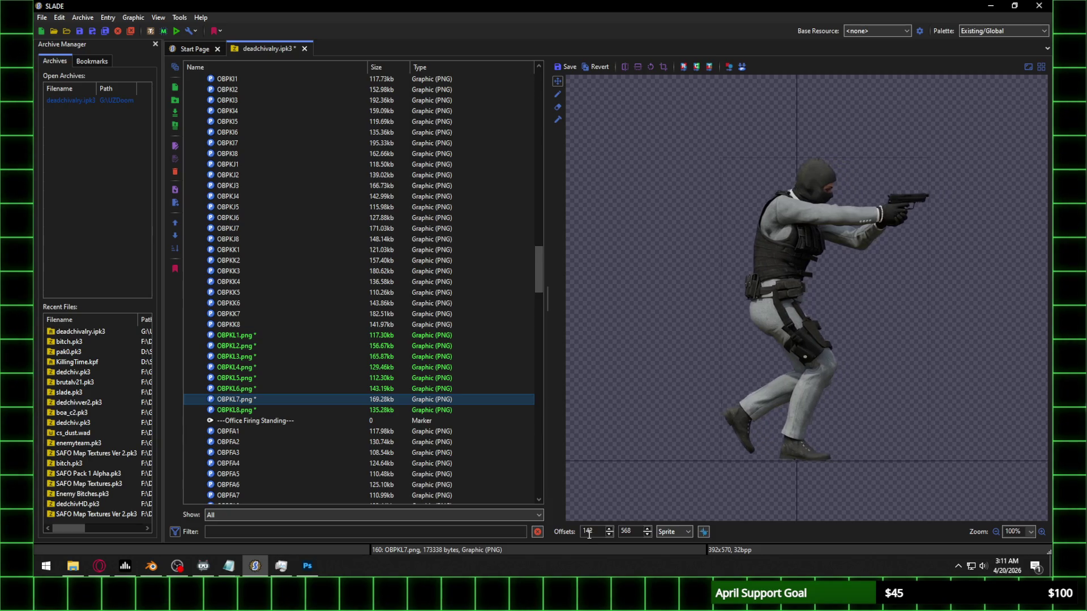
scroll(590, 535, up, 6)
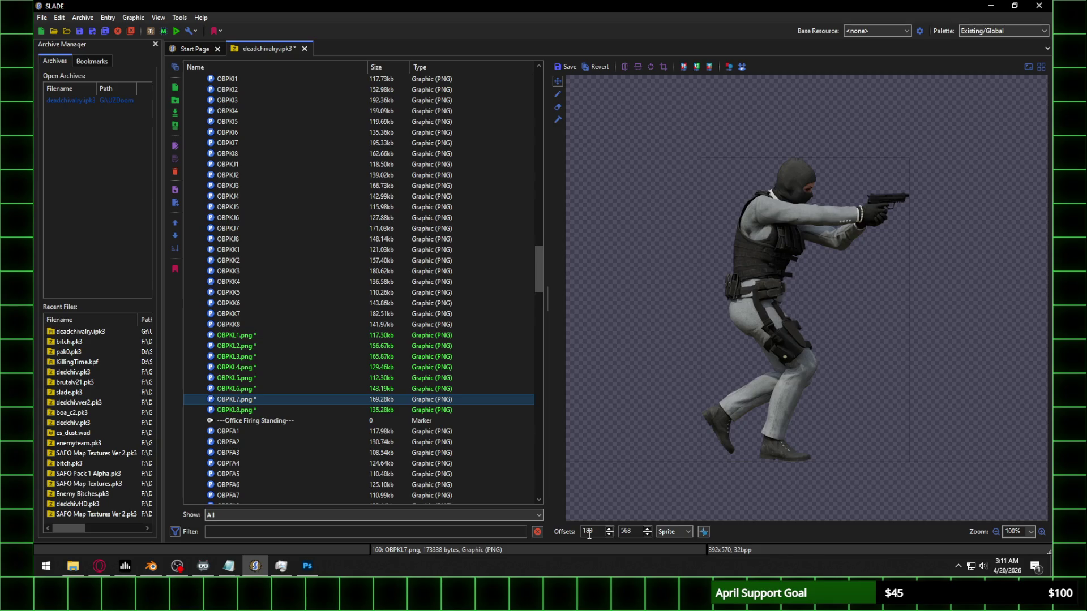
click(321, 409)
click(561, 276)
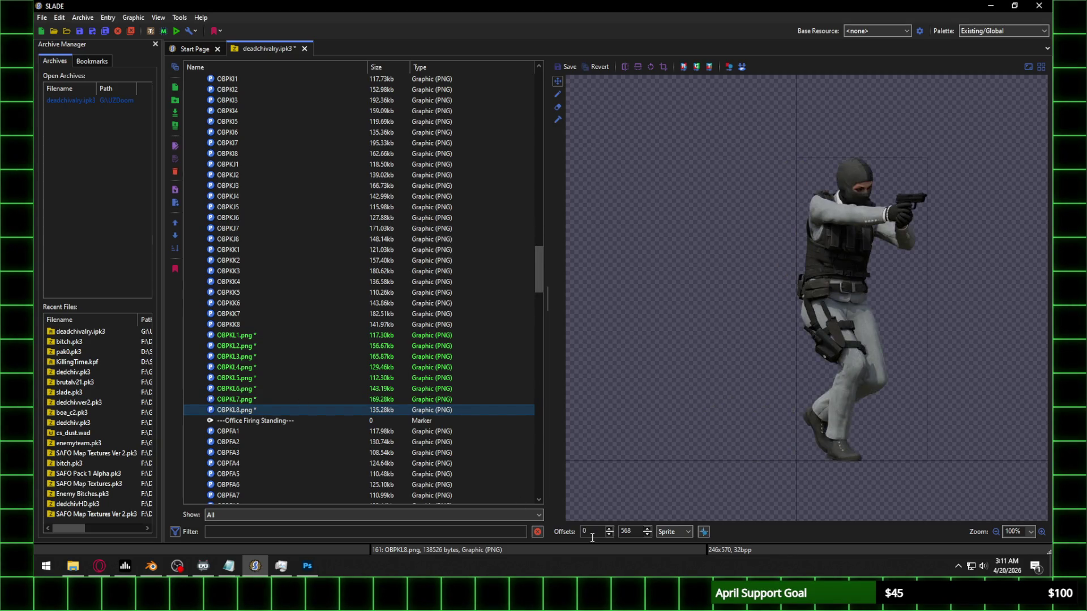
scroll(593, 536, up, 20)
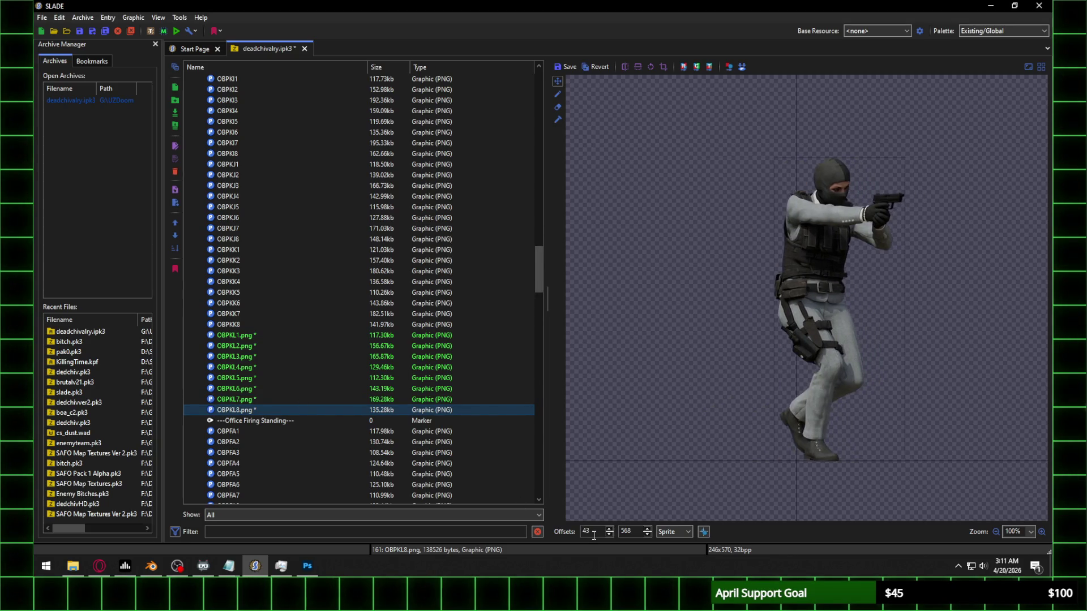
scroll(593, 535, up, 20)
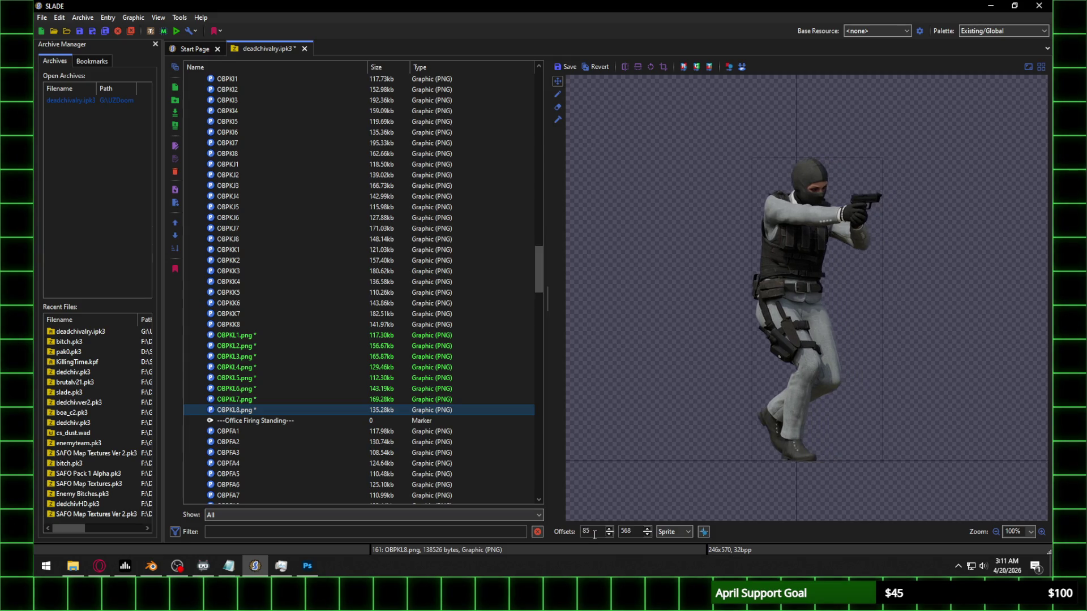
scroll(593, 534, up, 10)
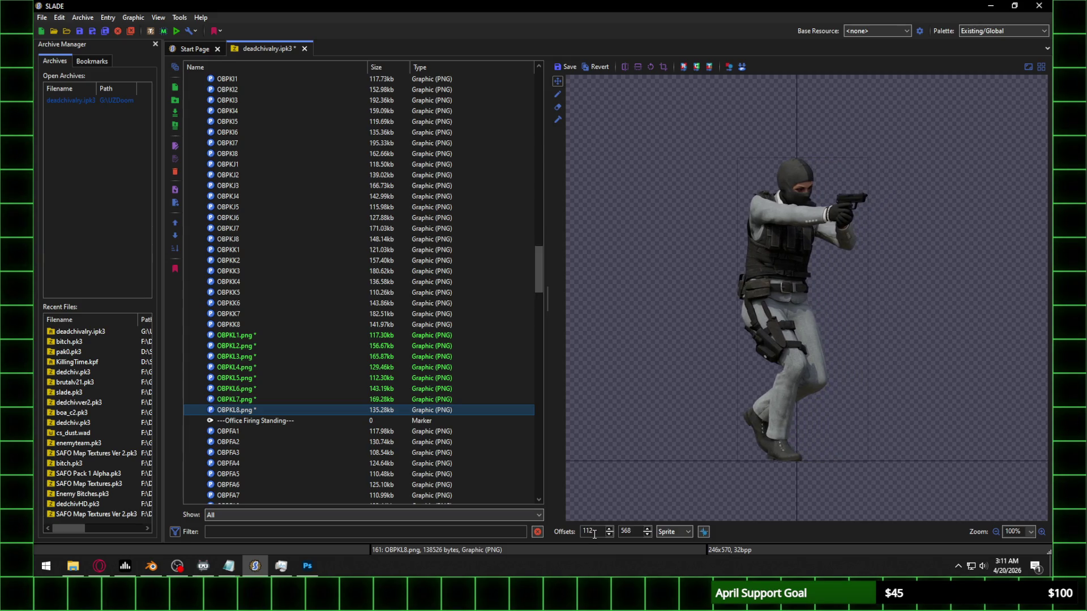
click(274, 337)
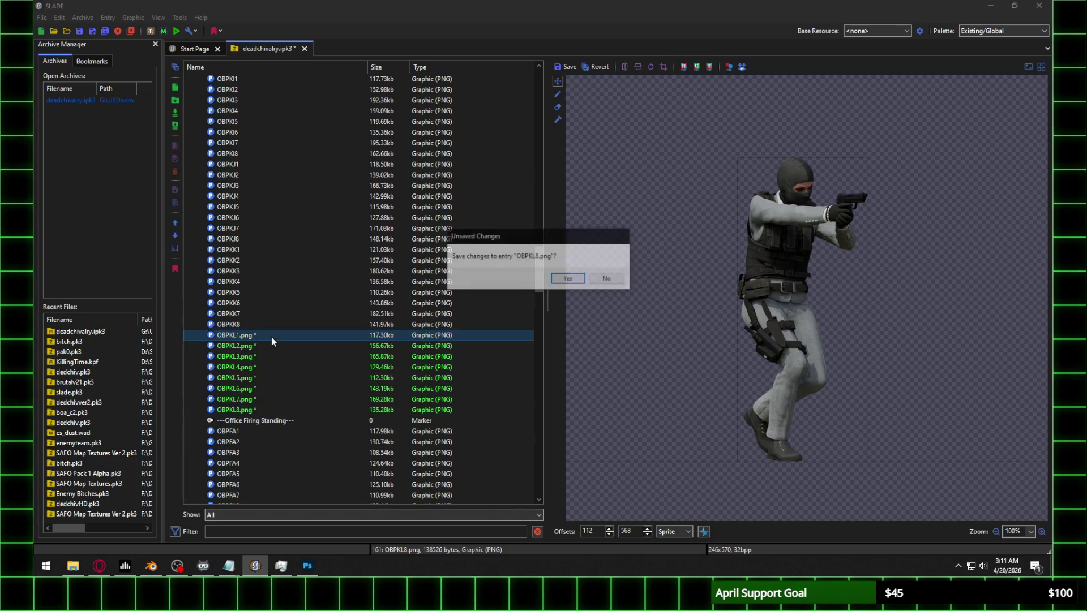
click(566, 280)
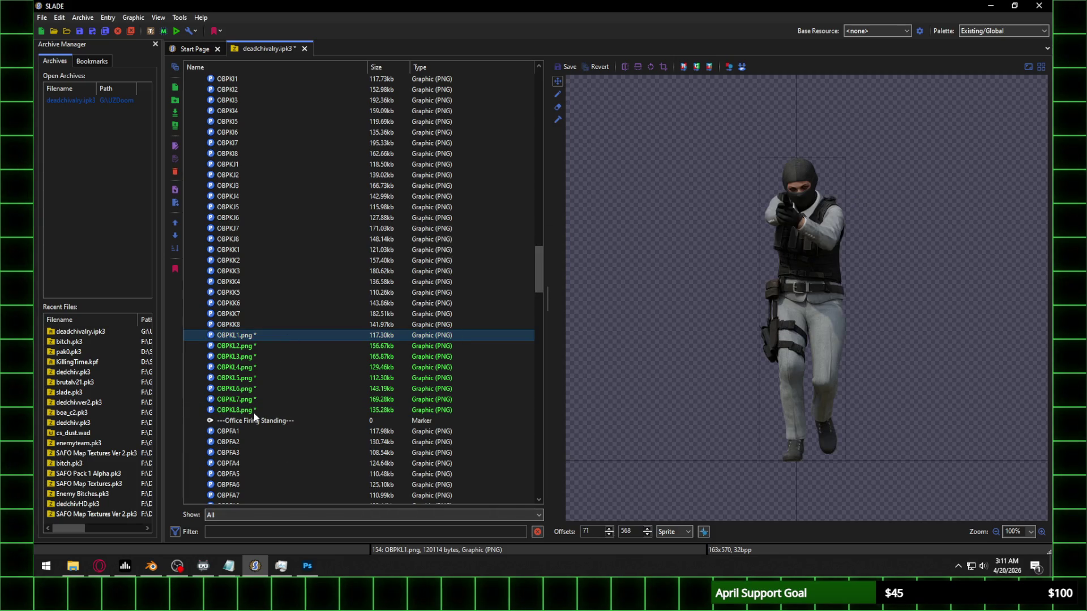
shift+click(254, 413)
right_click(253, 412)
Step: Rename OBPKL1–OBPKL8 one by one, deleting the .png extension from each name
click(304, 369)
drag(502, 280, 486, 291)
key(BackSpace)
key(Return)
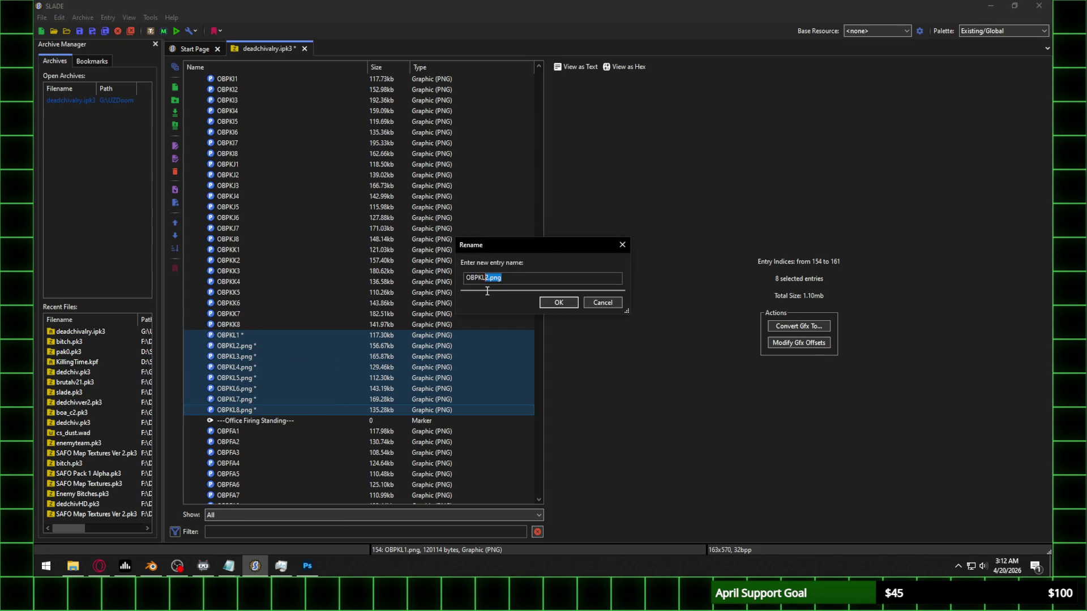
key(BackSpace)
key(Return)
key(BackSpace)
key(Return)
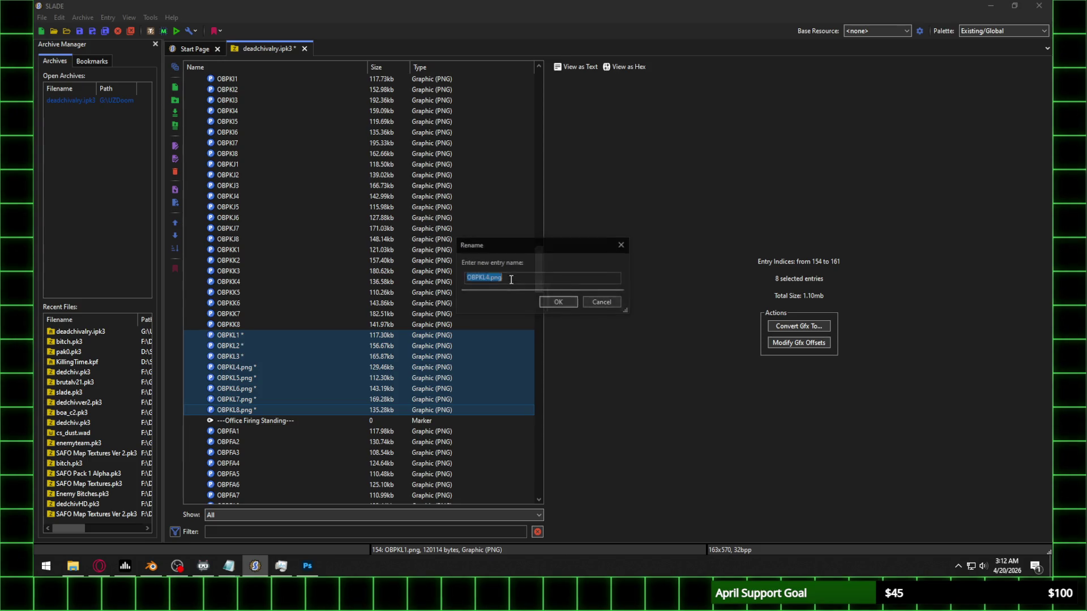
key(Return)
drag(512, 280, 493, 284)
key(Return)
key(Return)
key(Return)
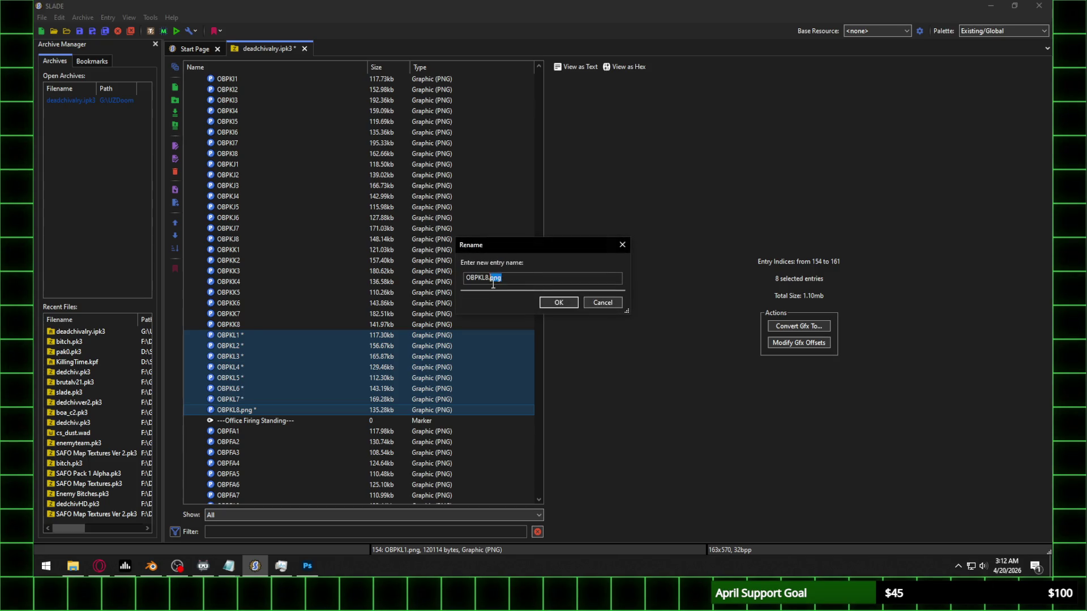
key(Return)
click(281, 333)
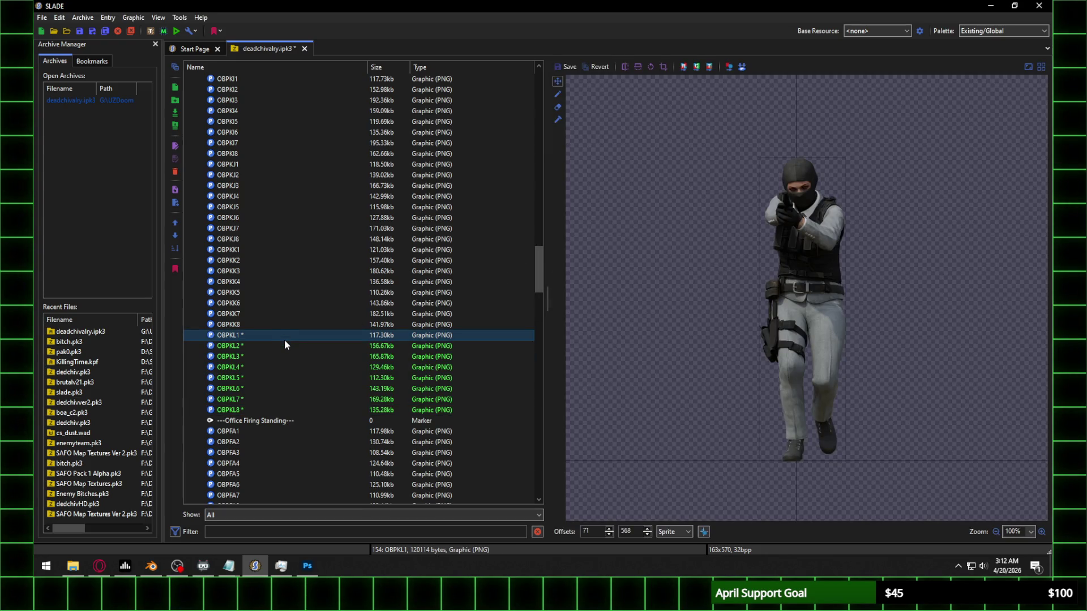
Step: Compare OBPKL1 with OBPKK1, save deadchivalry.ipk3 with Ctrl+S, and select OBPKL8
click(258, 254)
click(269, 336)
key(ctrl+s)
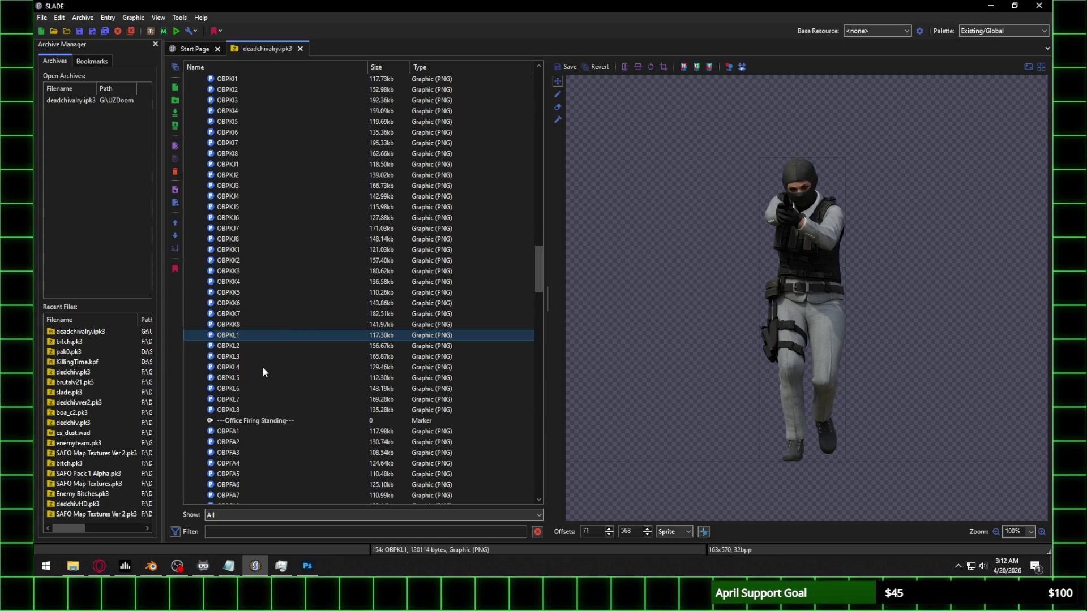
click(258, 251)
click(264, 336)
click(253, 409)
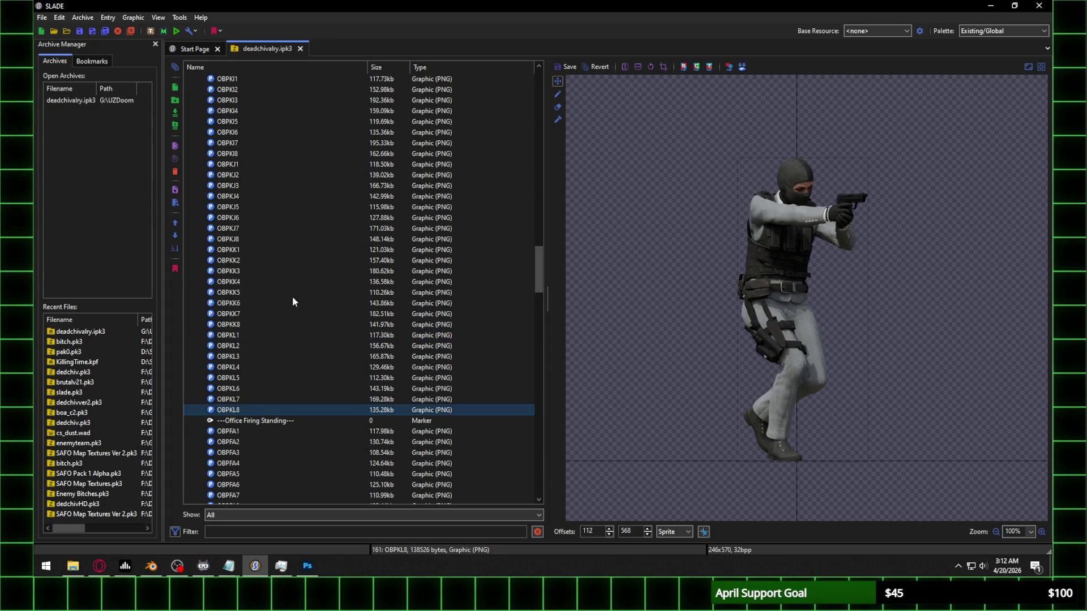
Step: Import OBPKM1–OBPKM8.png from Walk\Frame 13 into the archive after OBPKL8
click(175, 112)
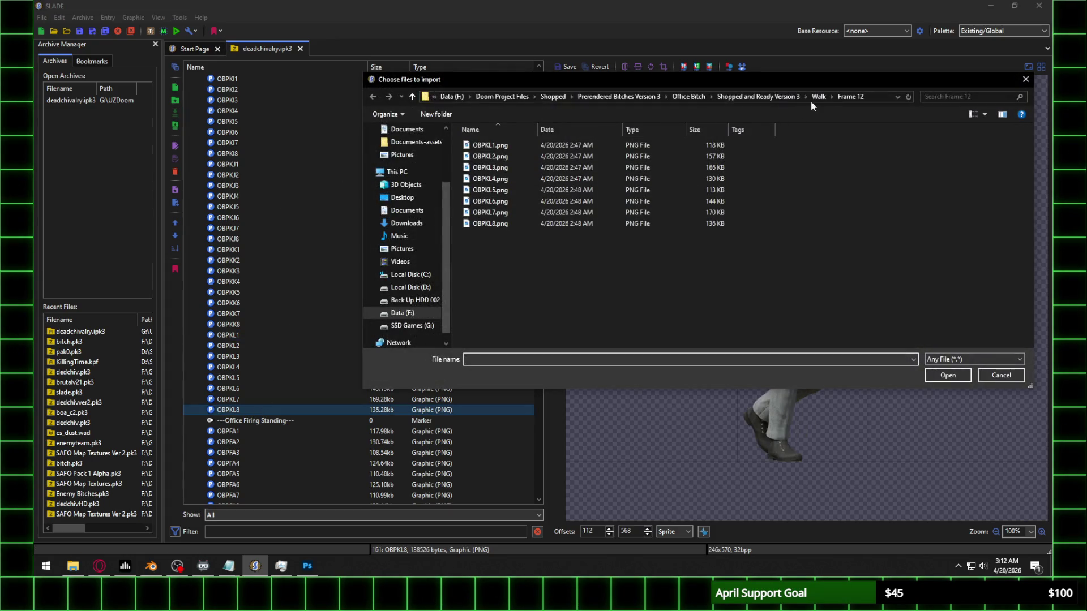
double_click(485, 279)
click(508, 144)
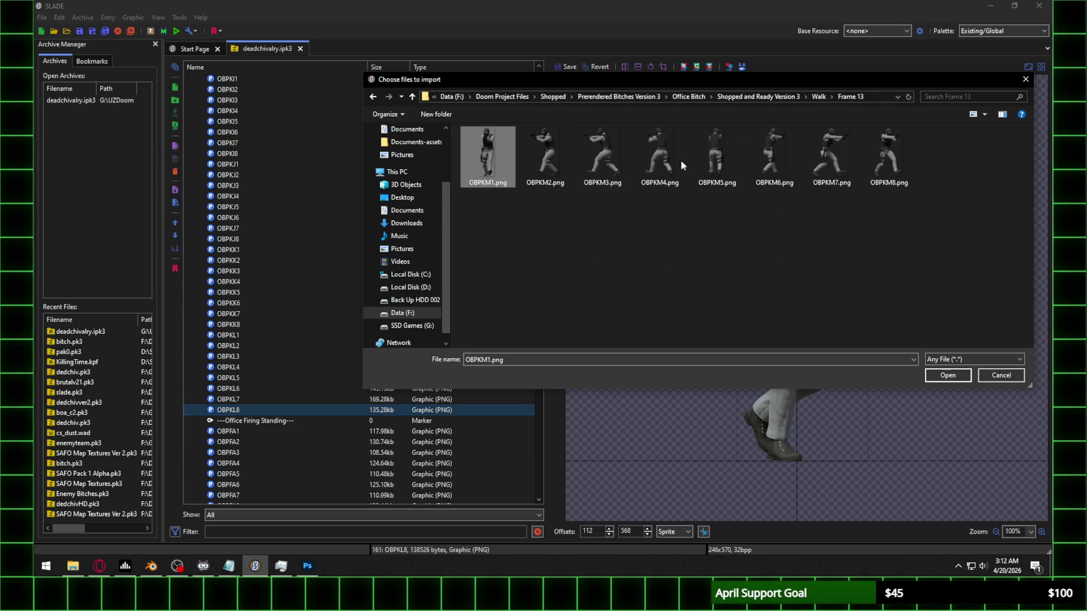
shift+click(888, 159)
click(948, 375)
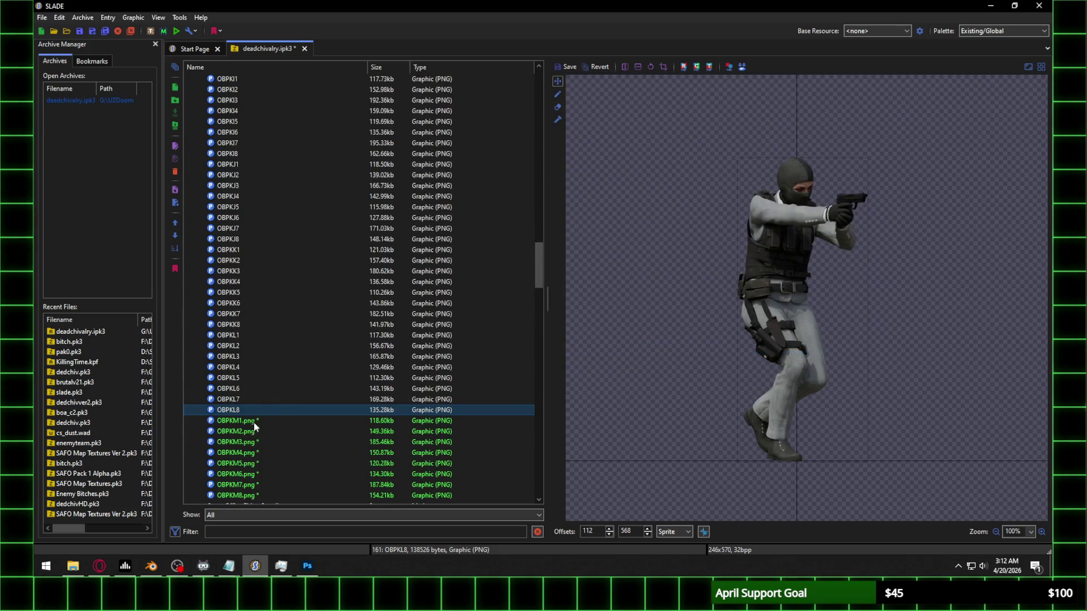
click(254, 422)
Step: Drag the OBPKM1 sprite to the canvas centre, keep the change, and check OBPKA1
mouse_move(862, 492)
mouse_down()
mouse_move(814, 149)
mouse_move(815, 190)
mouse_move(827, 191)
mouse_up()
scroll(312, 207, up, 2)
scroll(312, 207, up, 20)
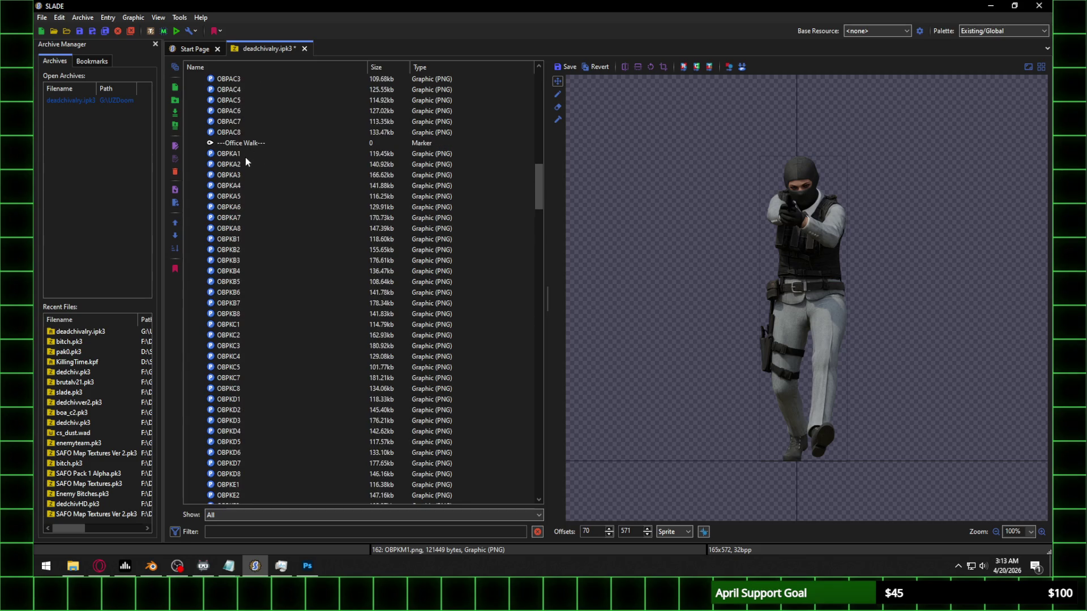
click(245, 153)
click(571, 282)
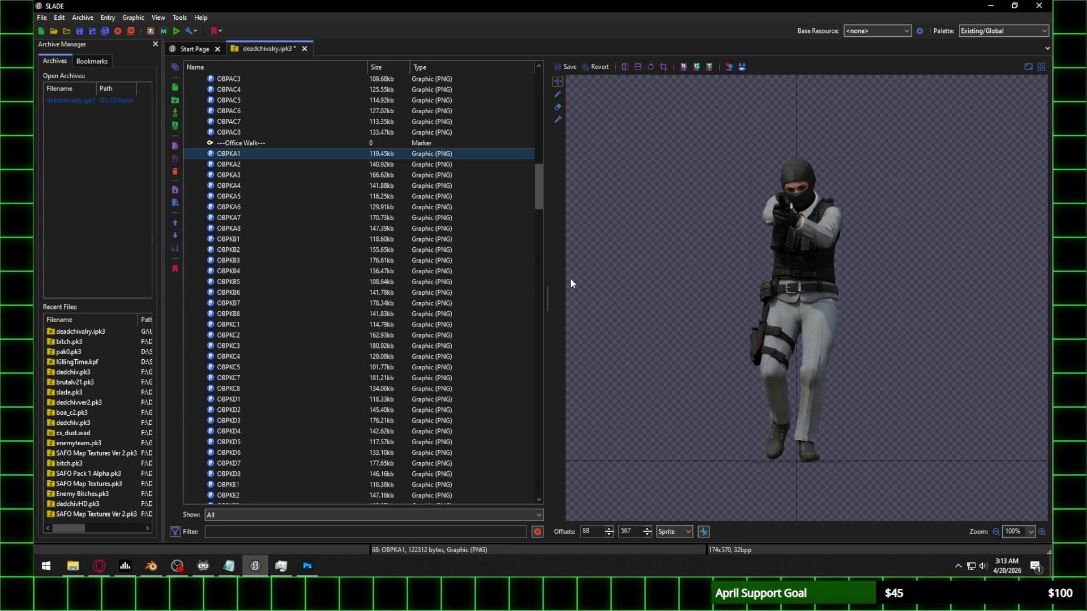
scroll(597, 534, down, 5)
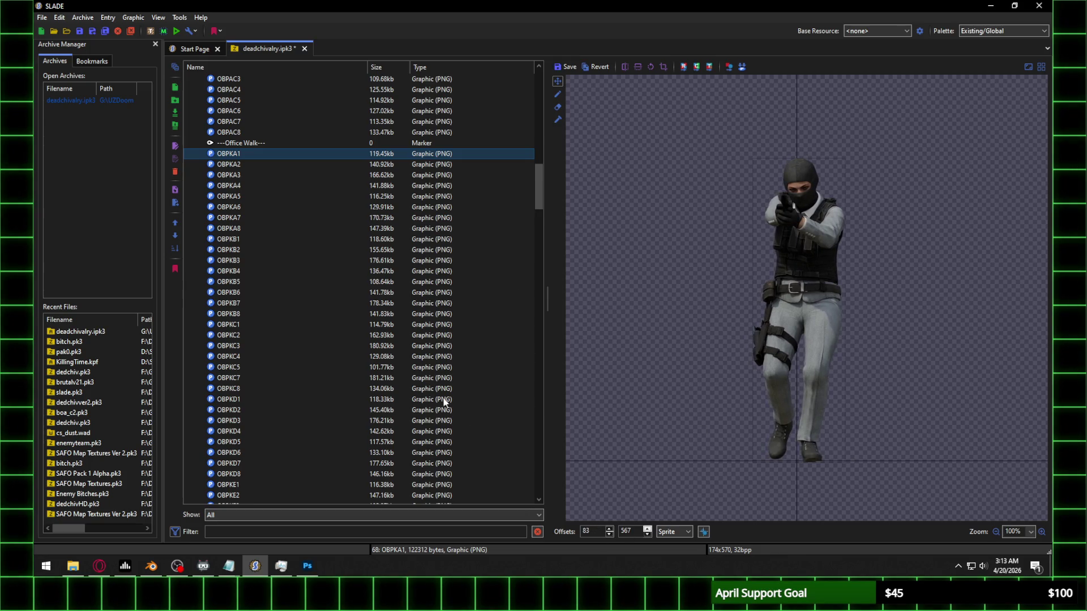
scroll(387, 361, down, 20)
scroll(254, 324, down, 9)
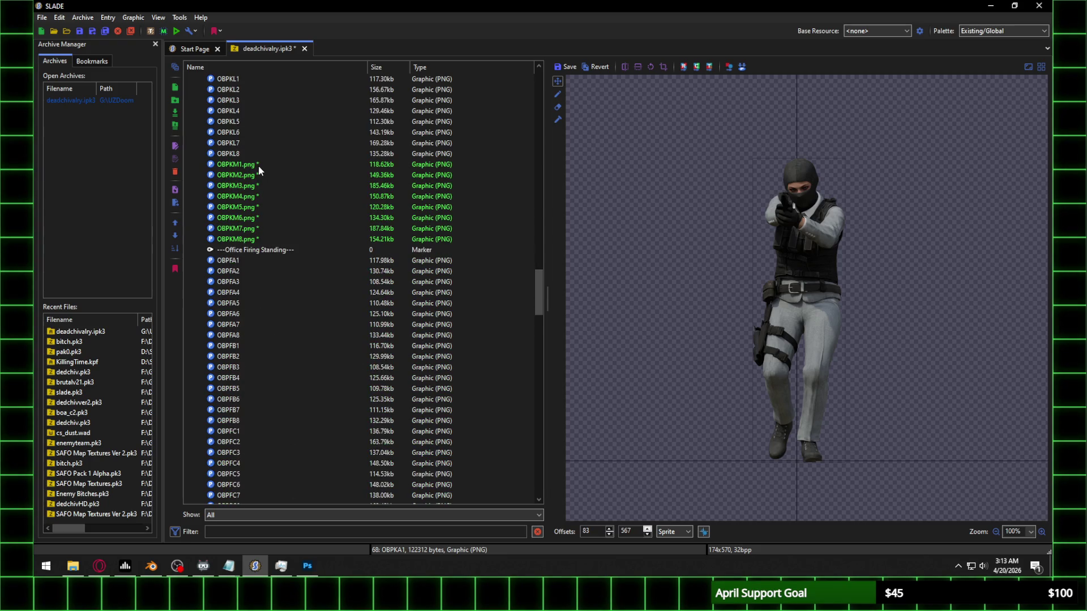
Step: Set a Y offset of 571 on OBPKM3, OBPKM4 and OBPKM5, saving each change
click(259, 165)
click(569, 280)
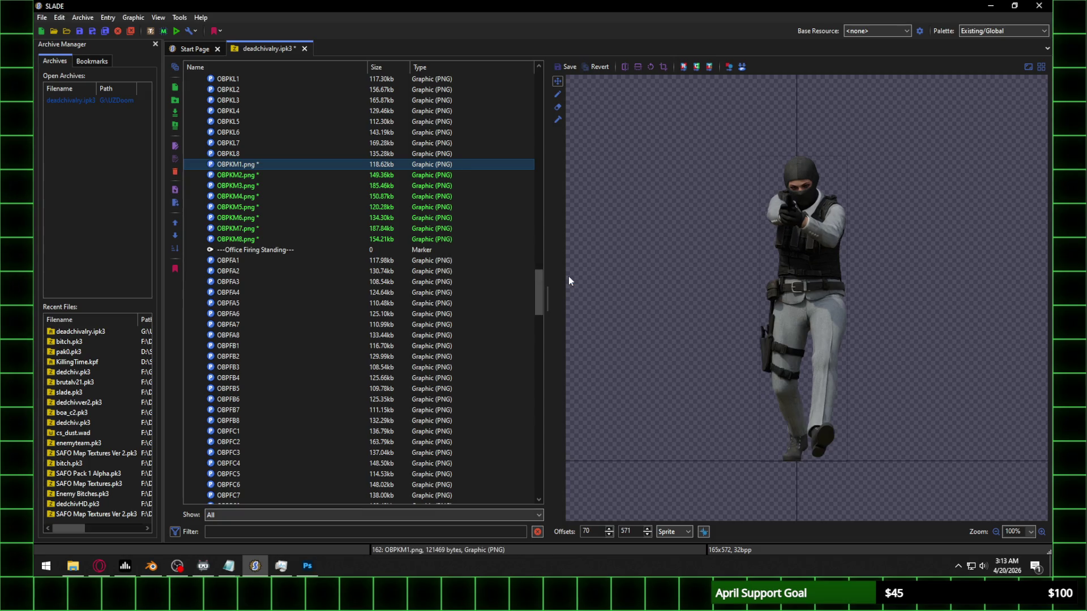
click(260, 187)
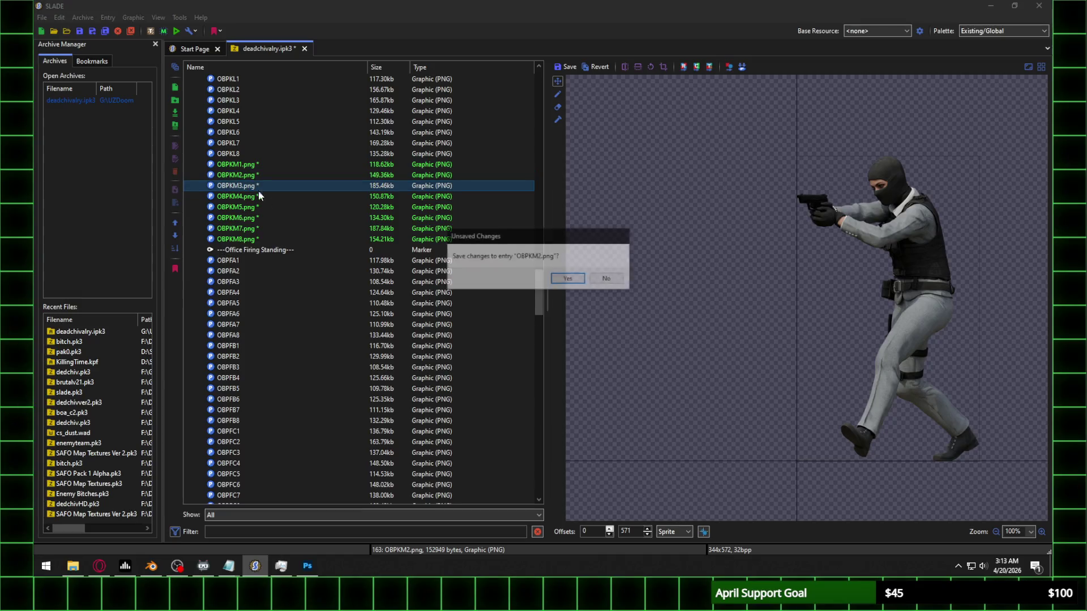
click(578, 282)
text(571)
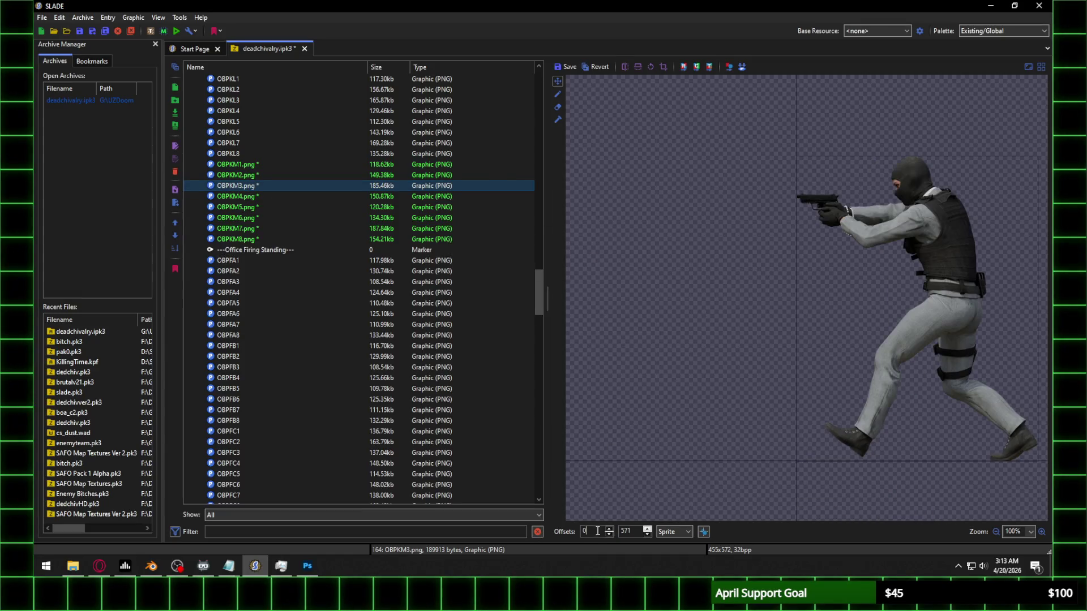
click(250, 197)
click(571, 282)
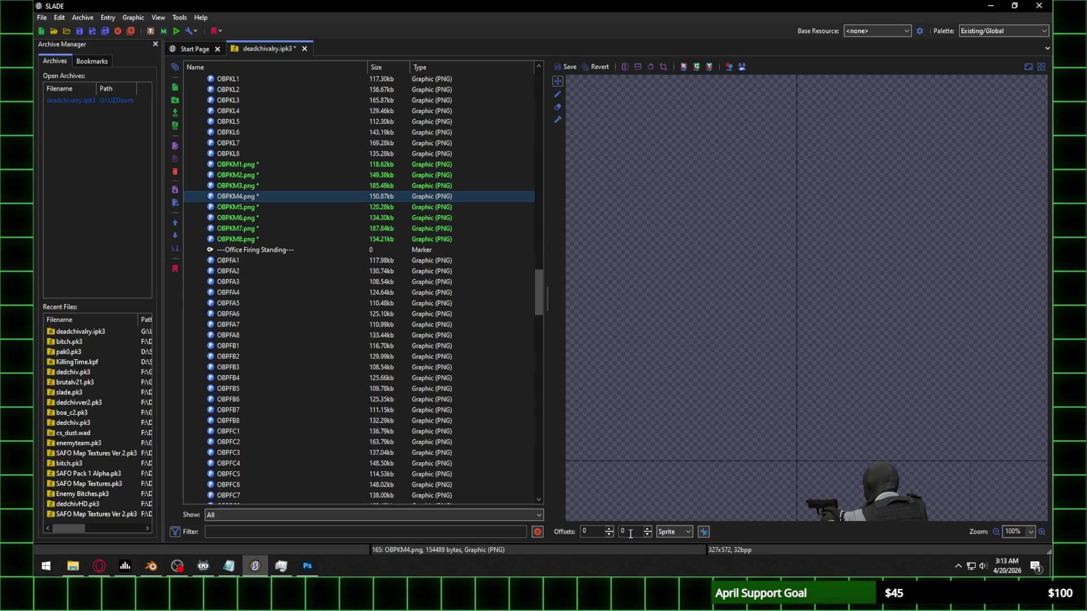
key(Return)
click(268, 211)
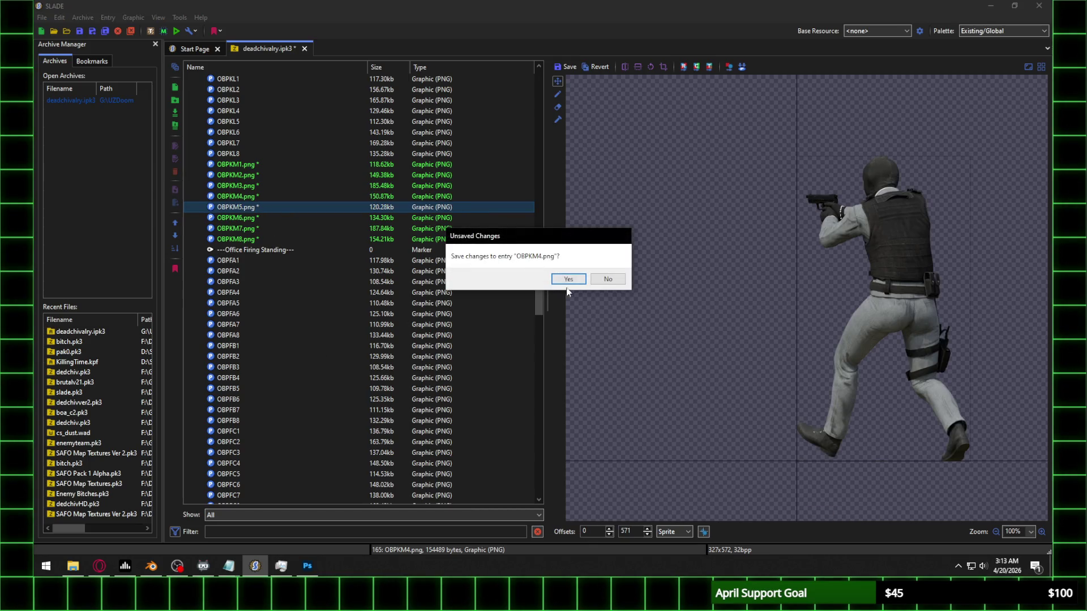
click(570, 282)
key(Return)
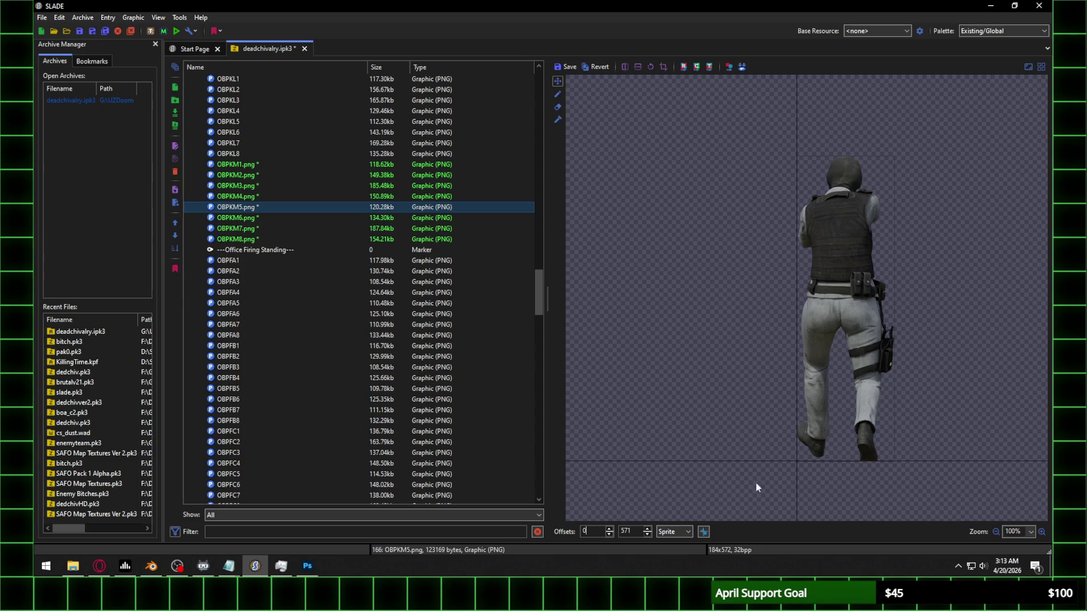
Step: Apply the same 571 Y offset to OBPKM6, OBPKM7 and OBPKM8, saving each one
key(alt+Tab)
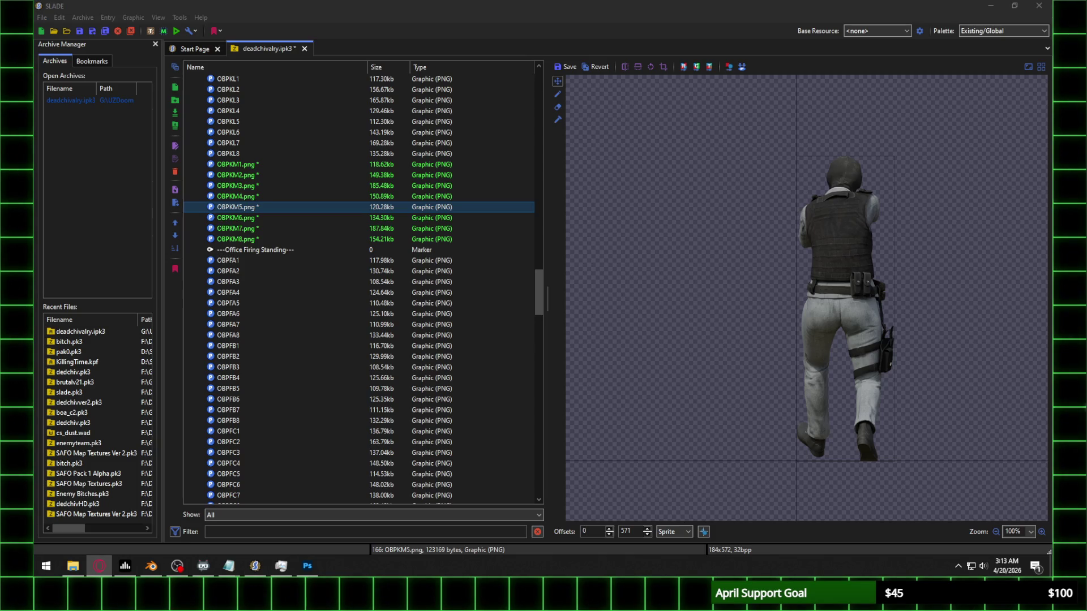
key(alt+Tab)
click(268, 219)
click(561, 277)
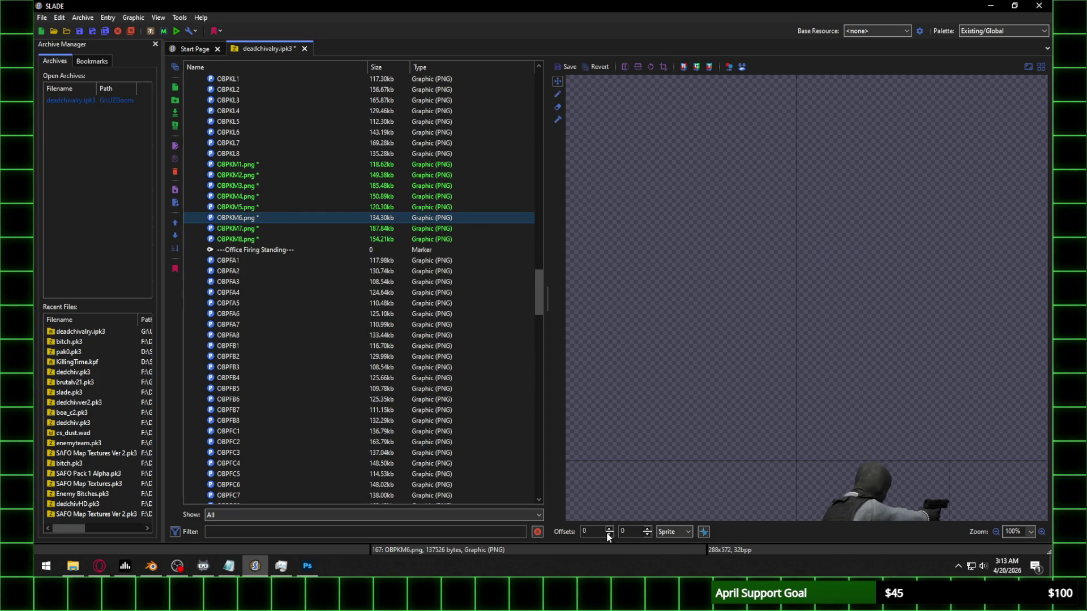
text(571)
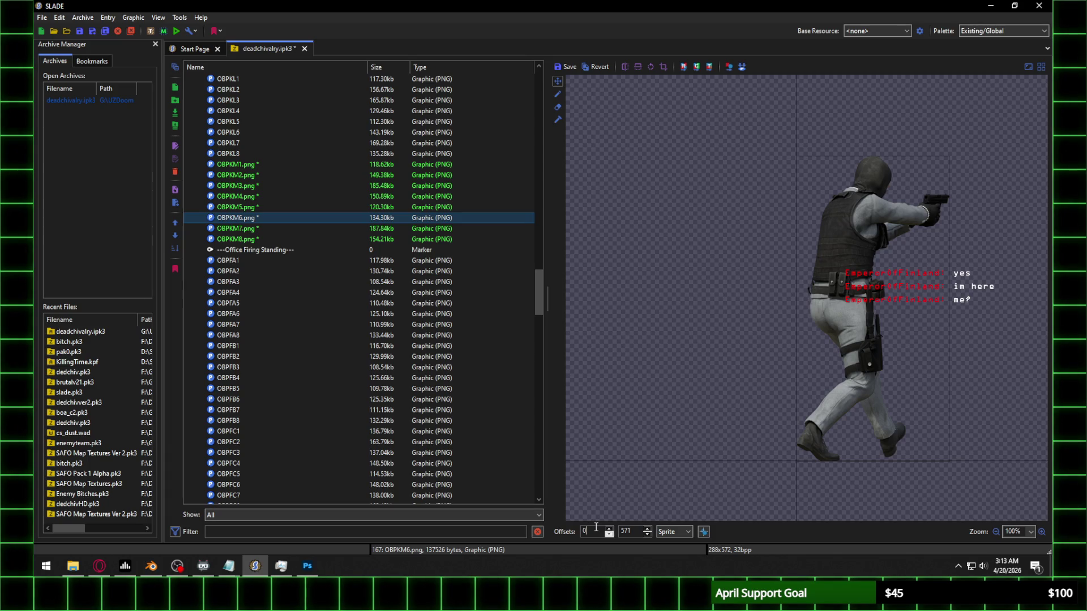
click(268, 229)
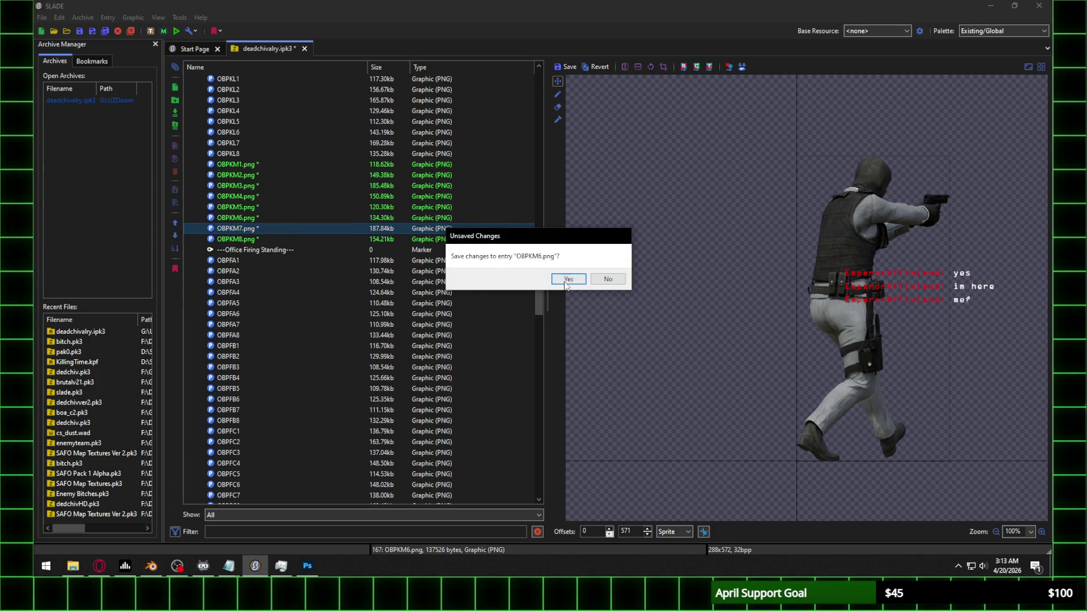
click(562, 279)
click(594, 533)
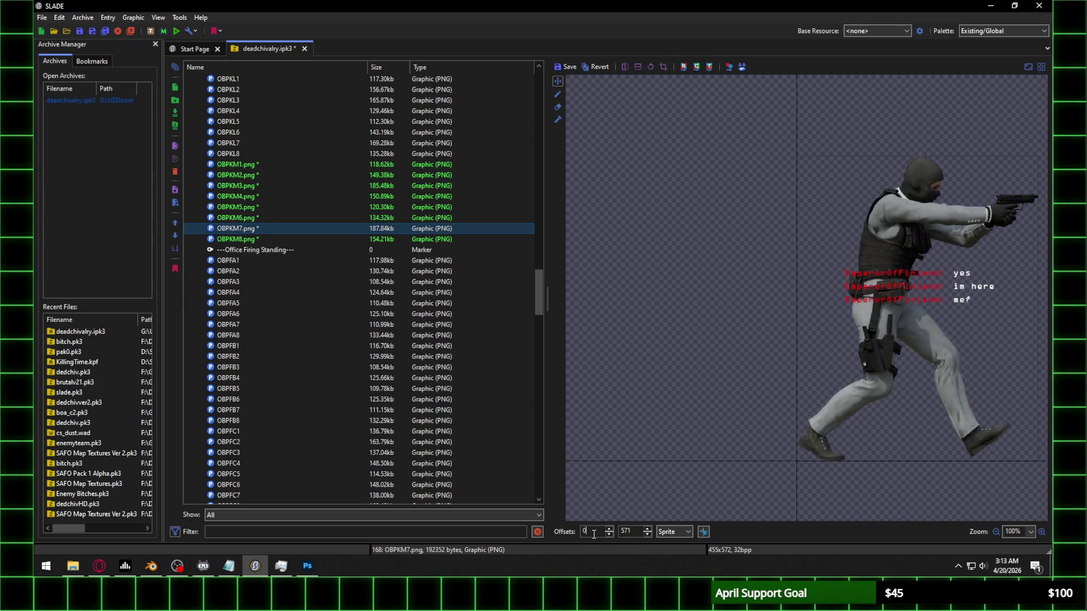
click(400, 238)
click(561, 279)
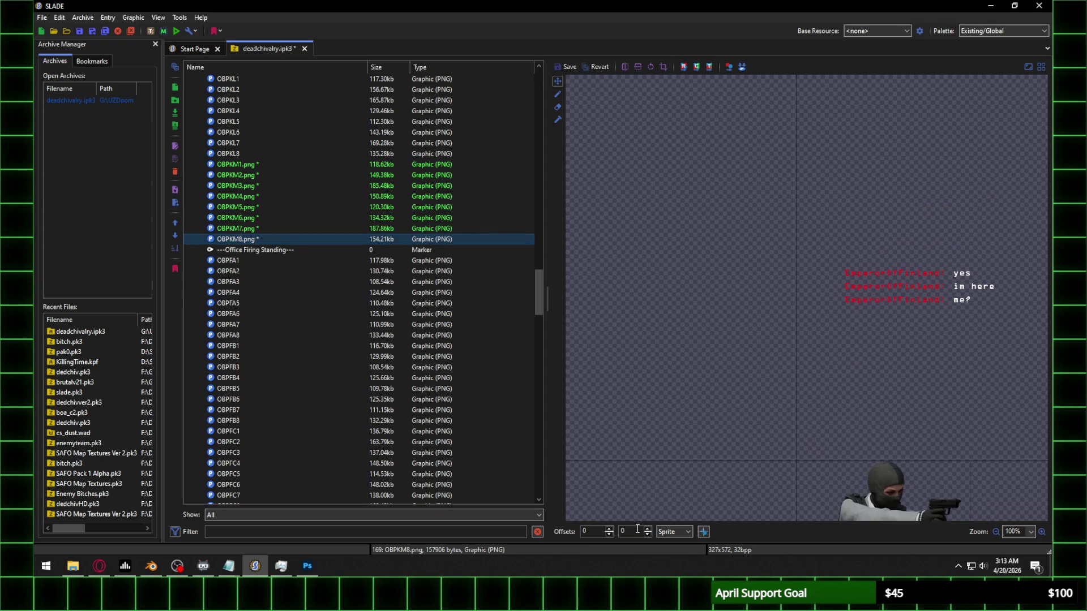
text(571)
click(592, 531)
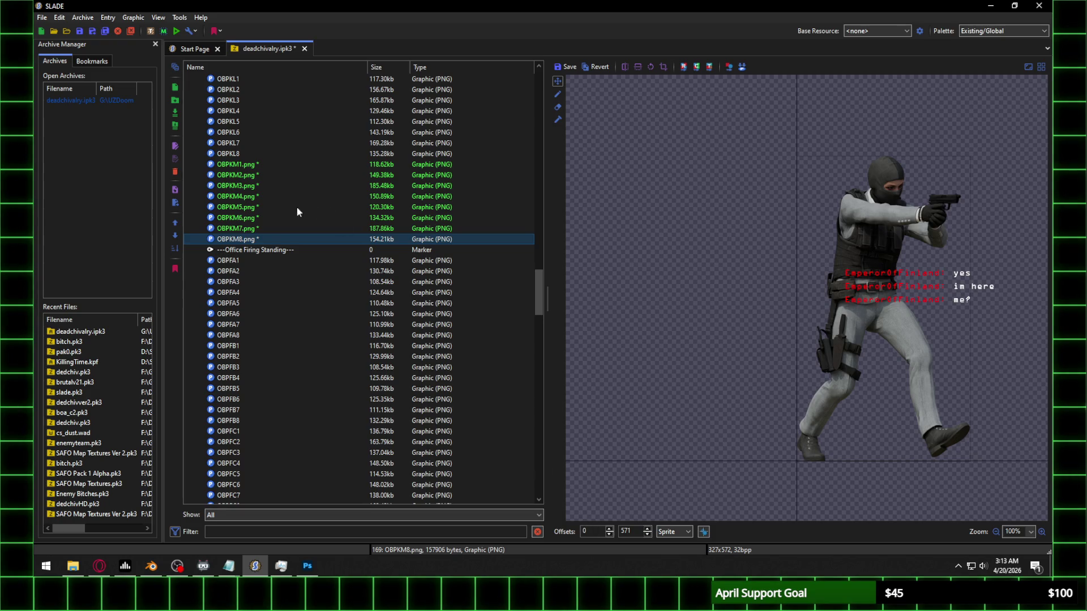
Step: Save OBPKM8, then preview the walk frames and compare OBPKM2 against OBPKM3
click(296, 207)
click(561, 280)
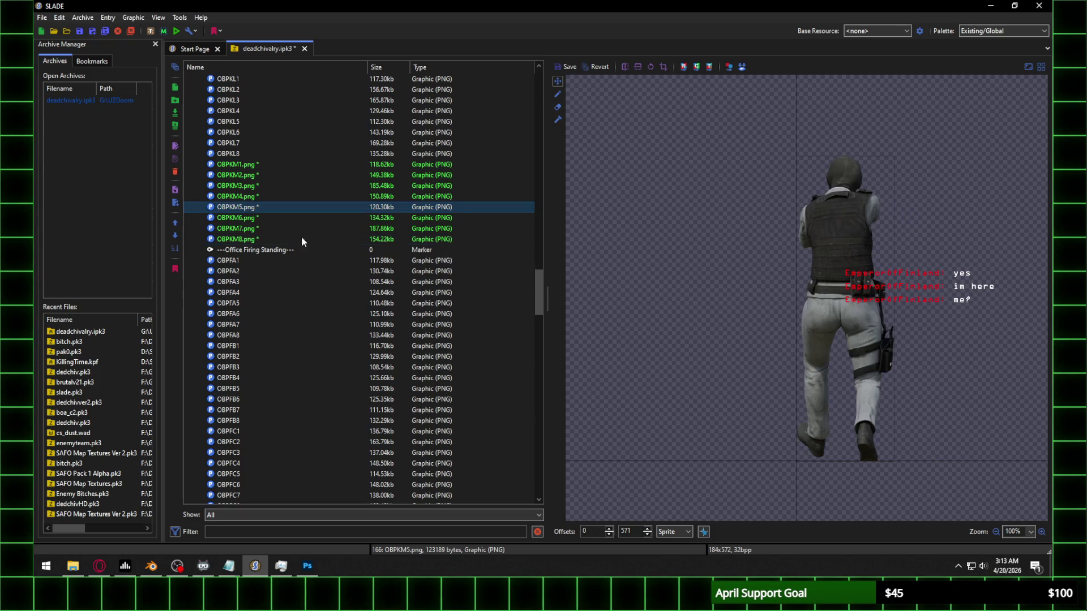
click(254, 218)
click(248, 230)
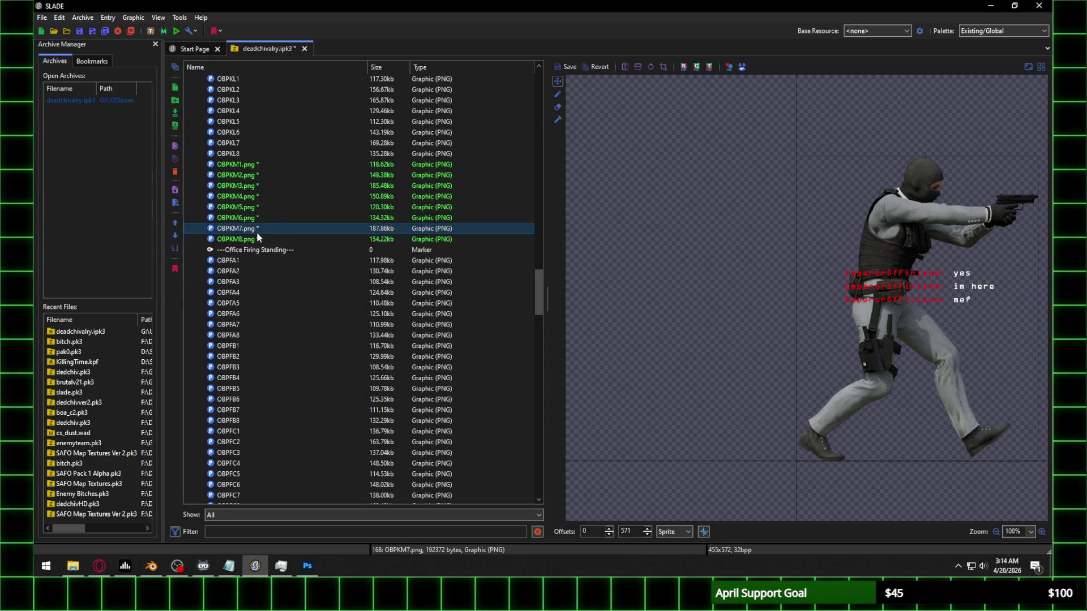
click(263, 239)
click(258, 198)
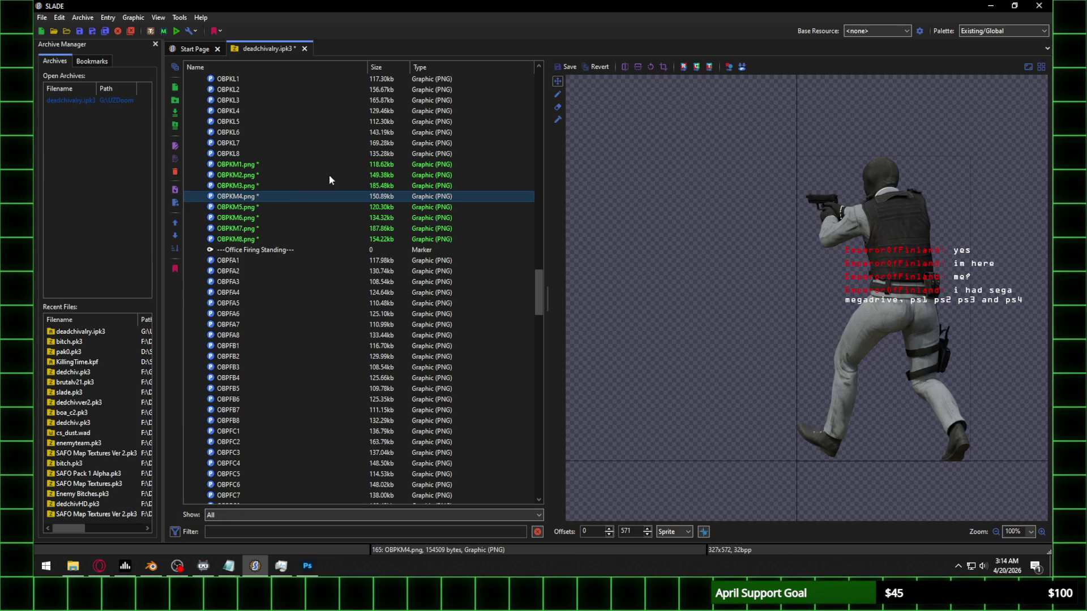
click(250, 189)
click(255, 172)
click(253, 186)
click(255, 175)
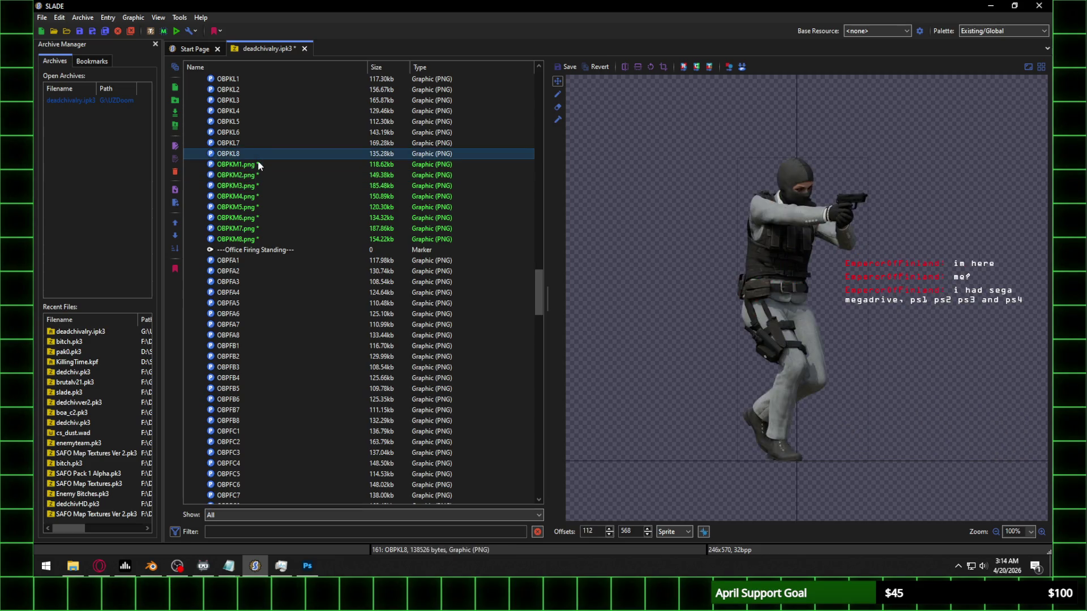
Step: Adjust OBPKM2's X offset until it lines up with OBPKM1, and save it
click(256, 166)
click(252, 178)
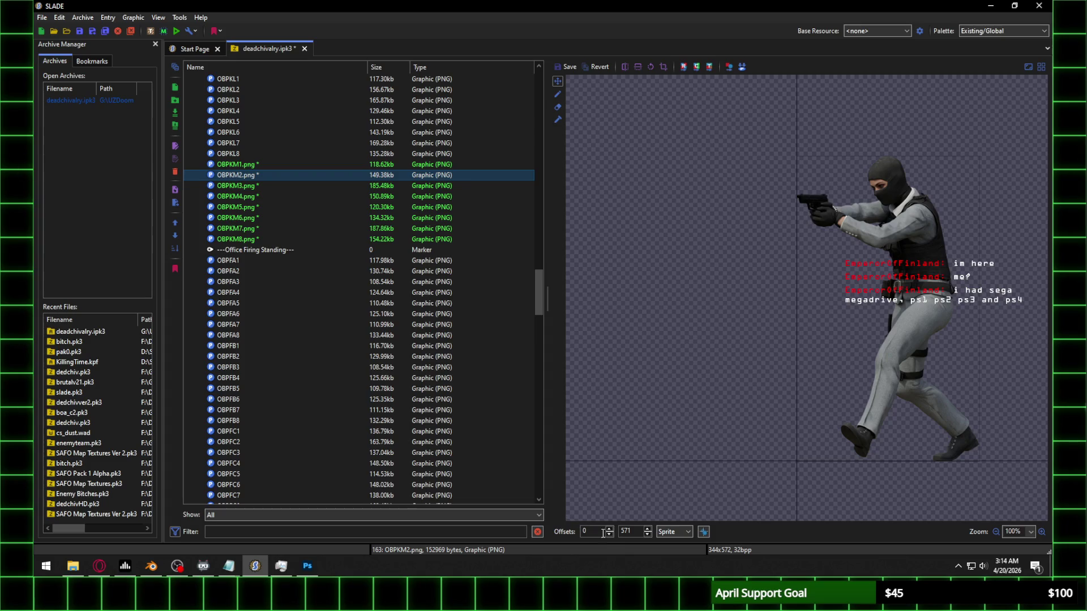
scroll(601, 538, up, 20)
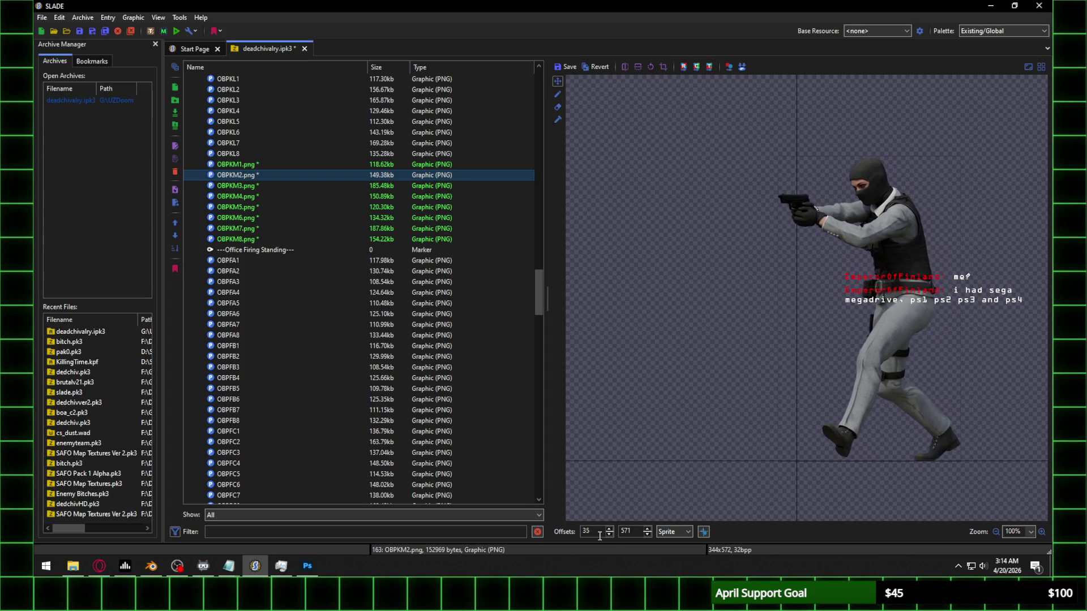
scroll(599, 536, up, 20)
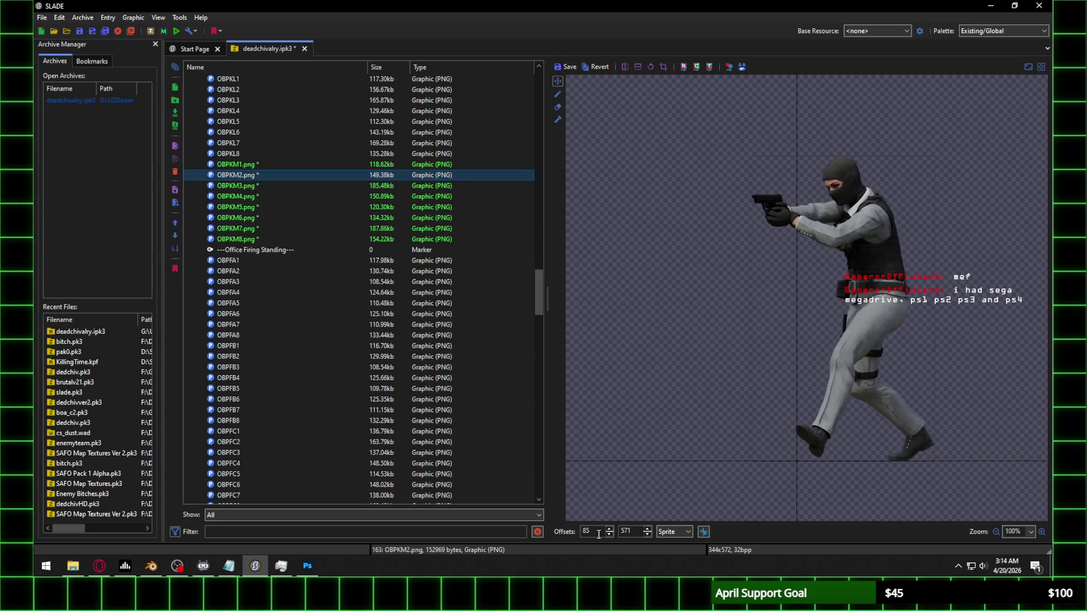
scroll(598, 534, up, 20)
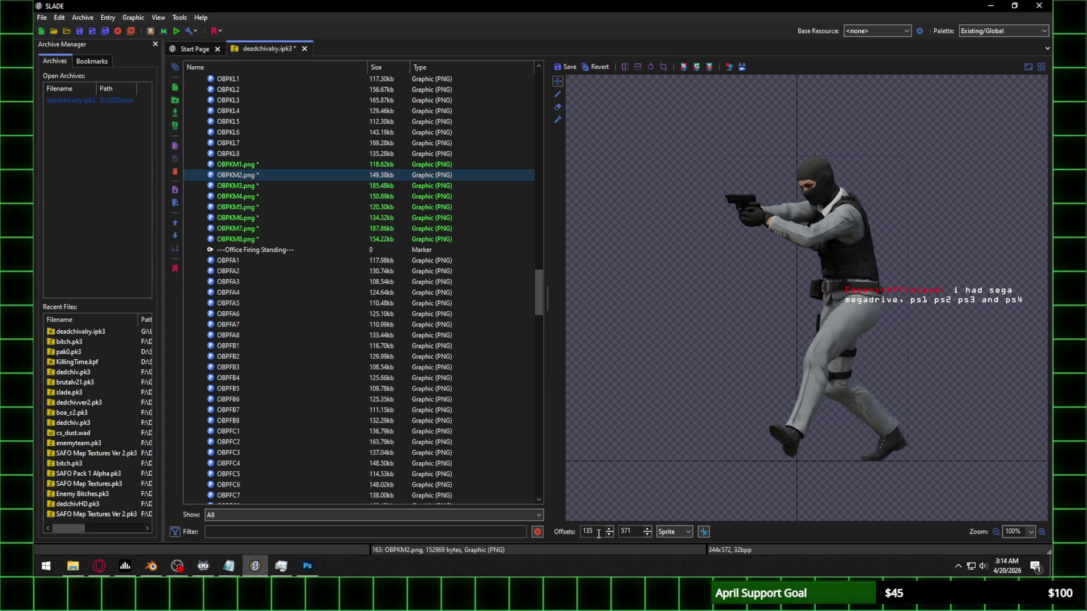
scroll(598, 533, up, 20)
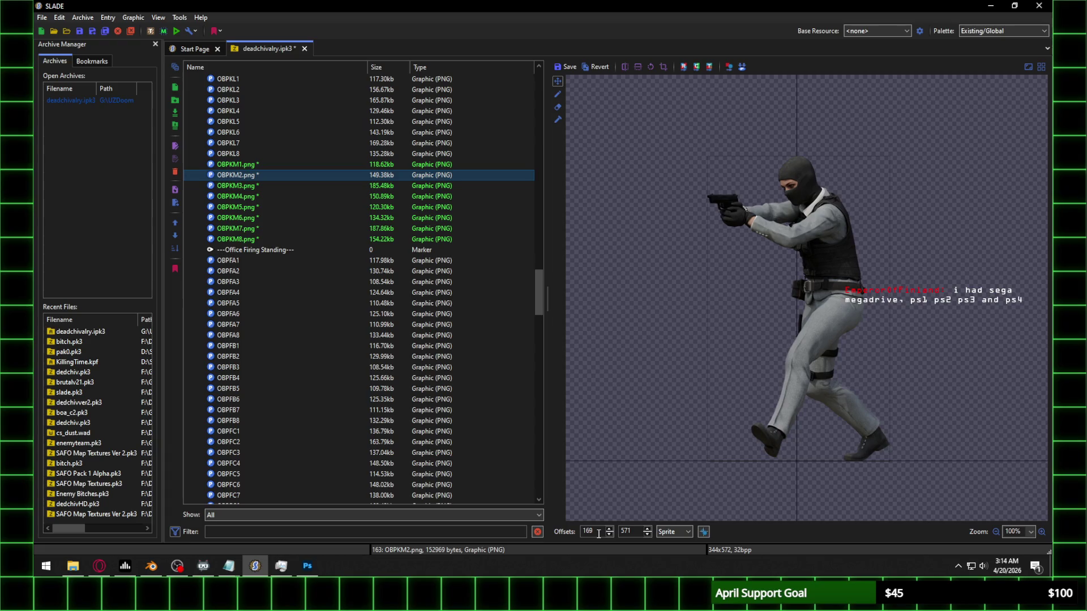
scroll(598, 533, up, 1)
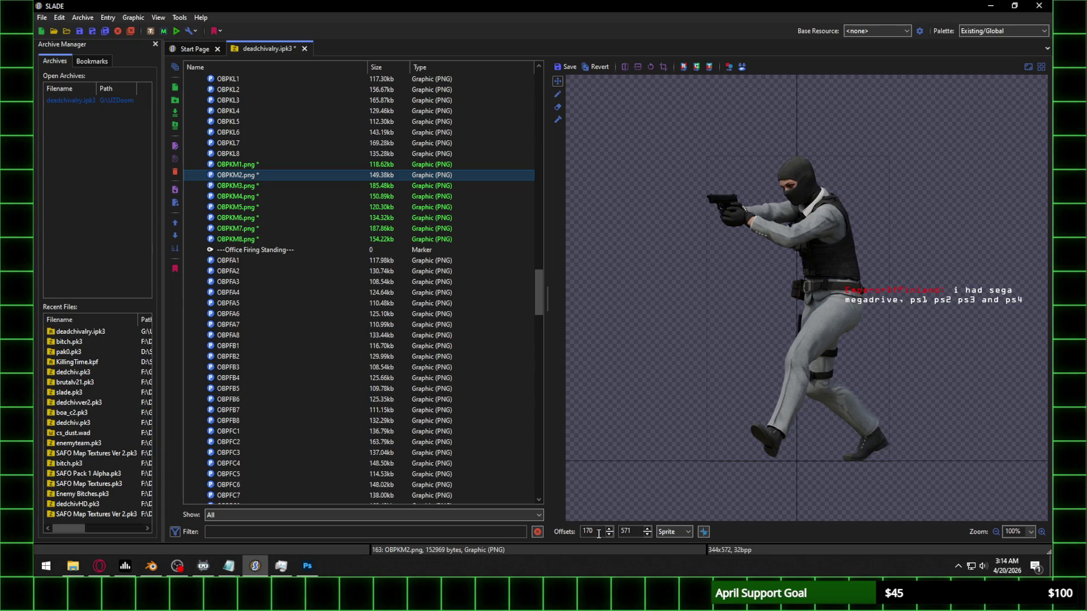
click(276, 187)
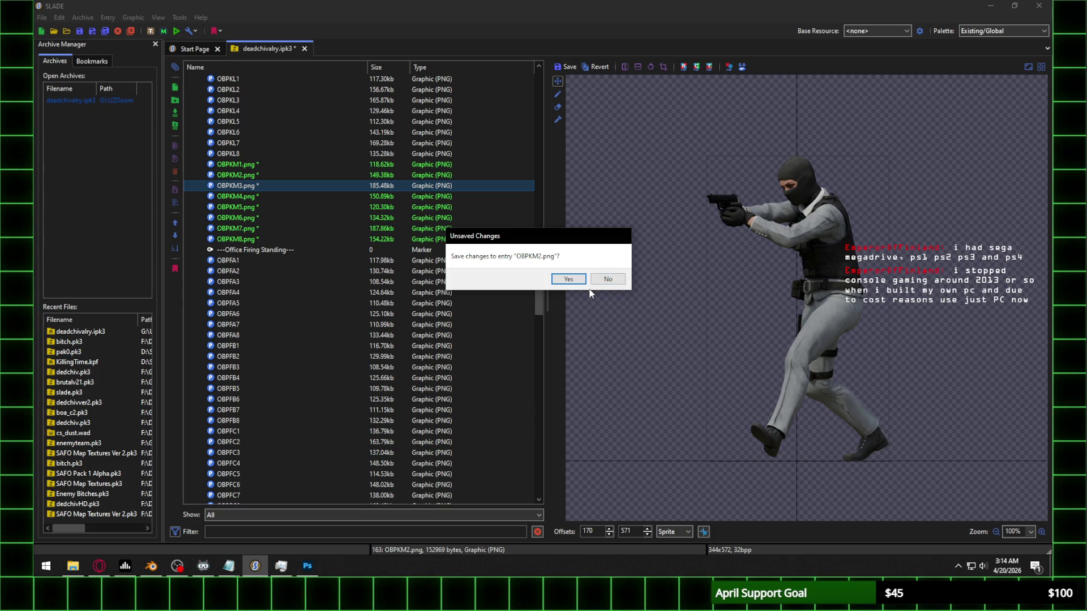
click(562, 278)
Step: Adjust OBPKM3's X offset so the figure aligns, and save it
scroll(593, 528, up, 20)
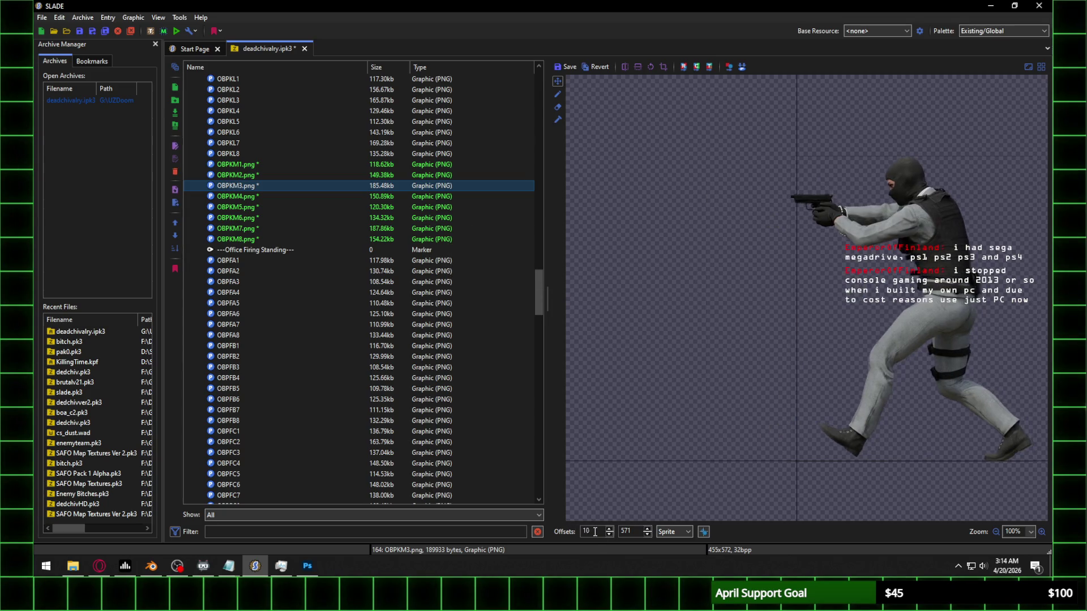
scroll(595, 532, up, 20)
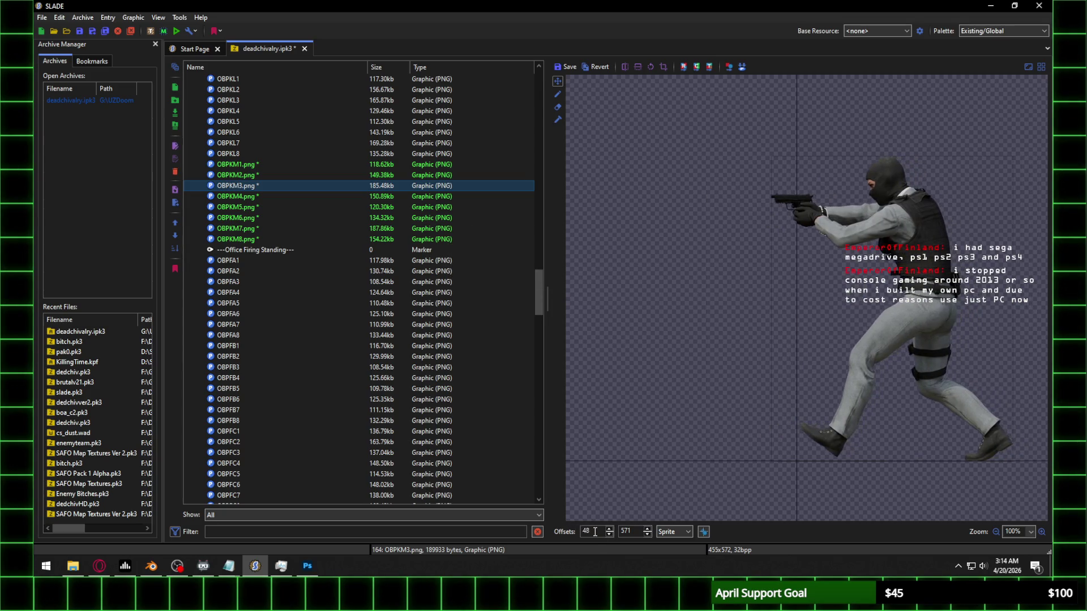
scroll(595, 531, up, 20)
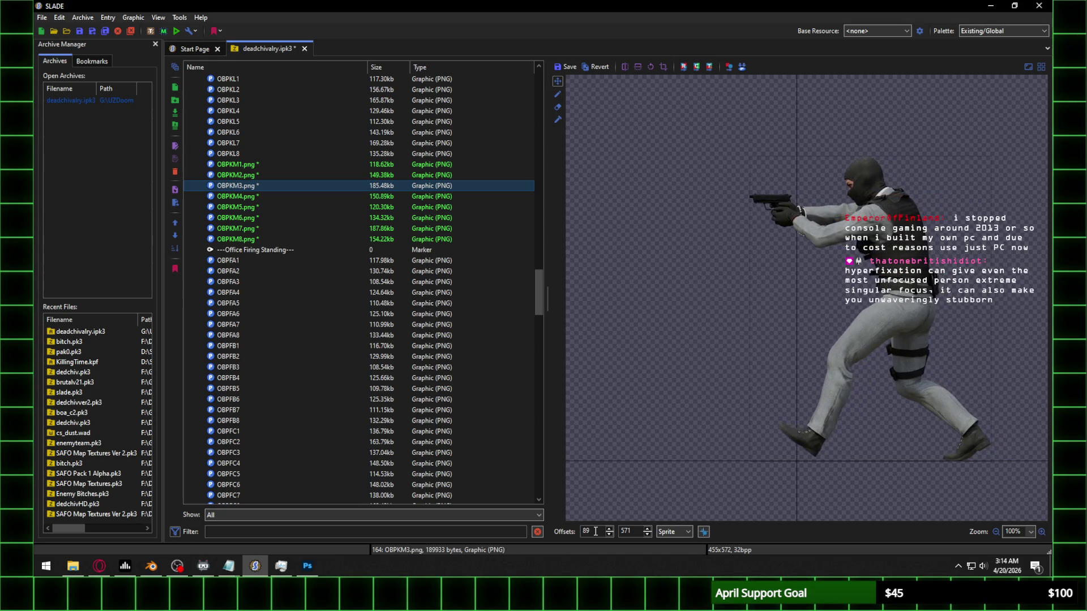
scroll(595, 532, up, 20)
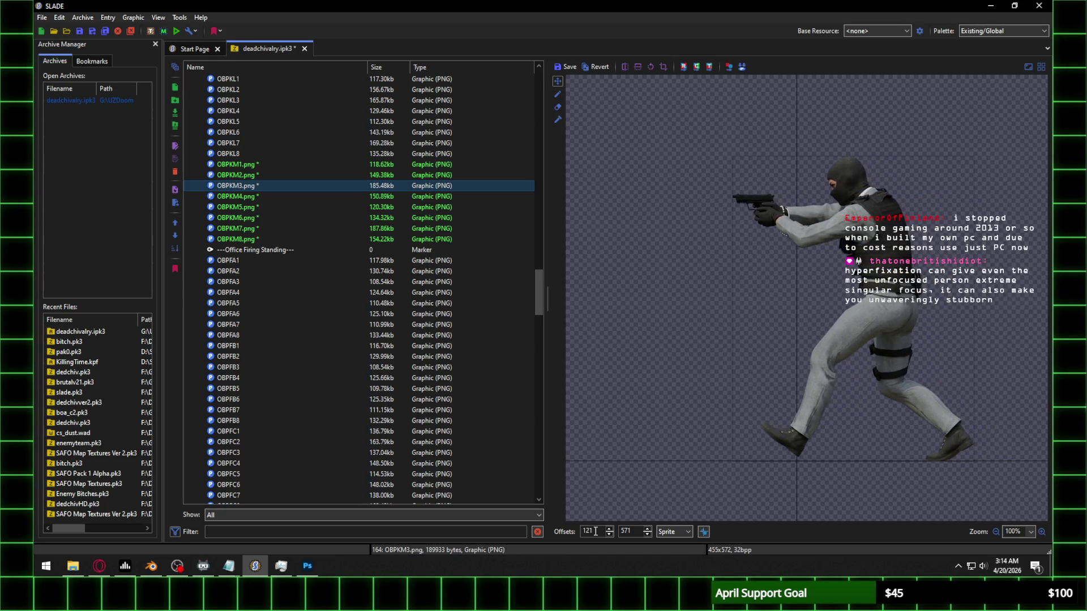
scroll(595, 532, up, 20)
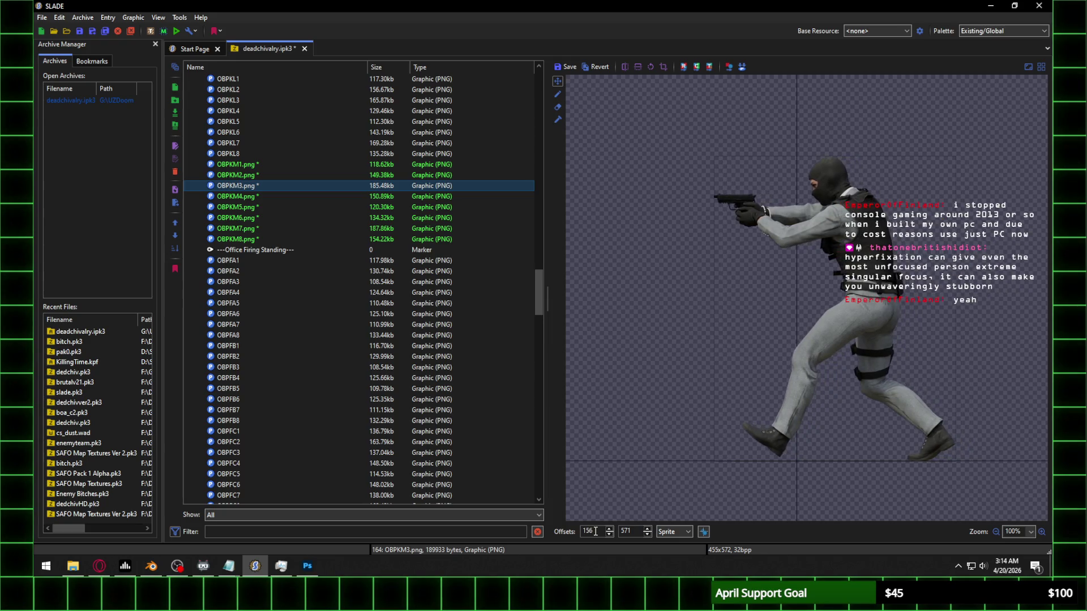
scroll(596, 531, up, 20)
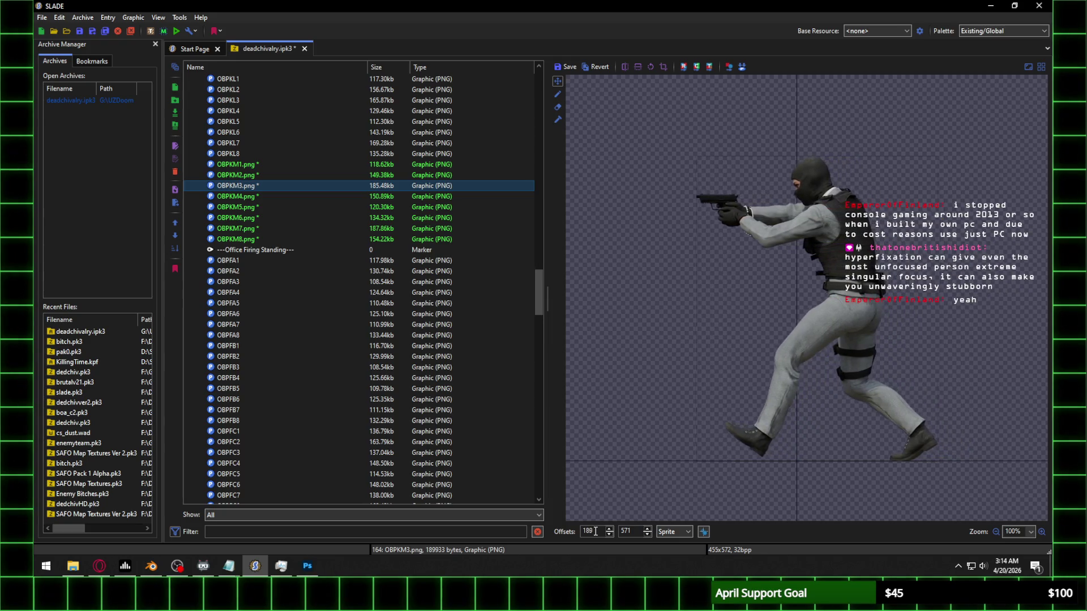
scroll(596, 532, down, 1)
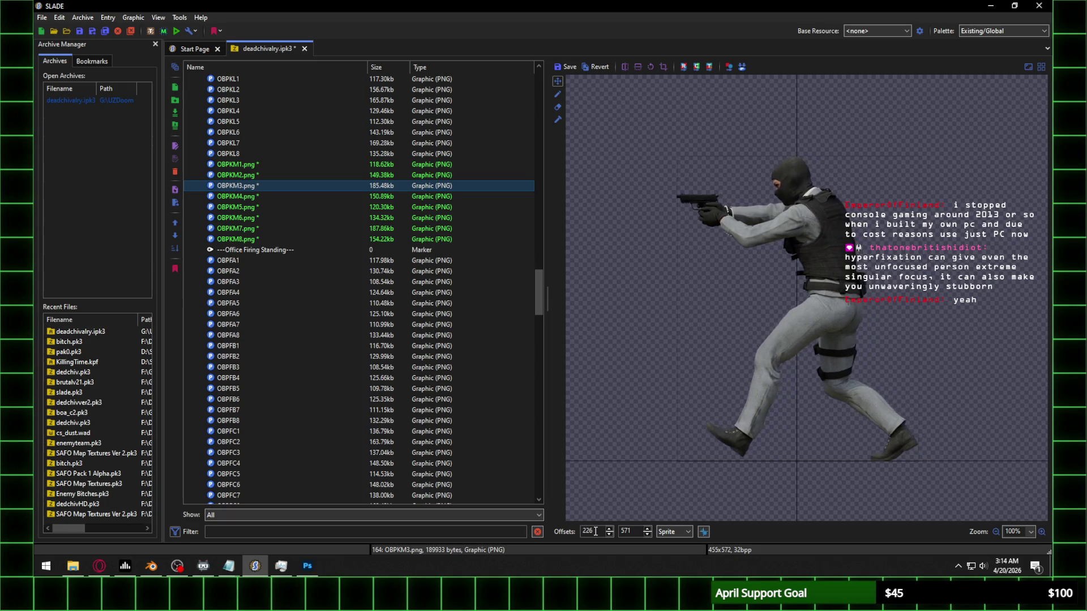
scroll(596, 531, up, 2)
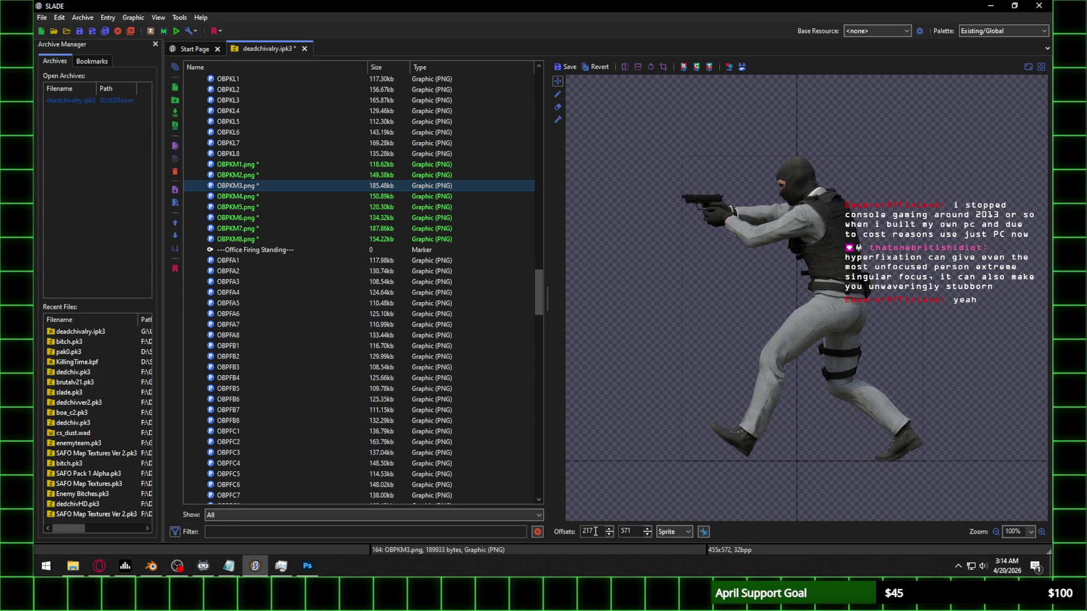
key(Down)
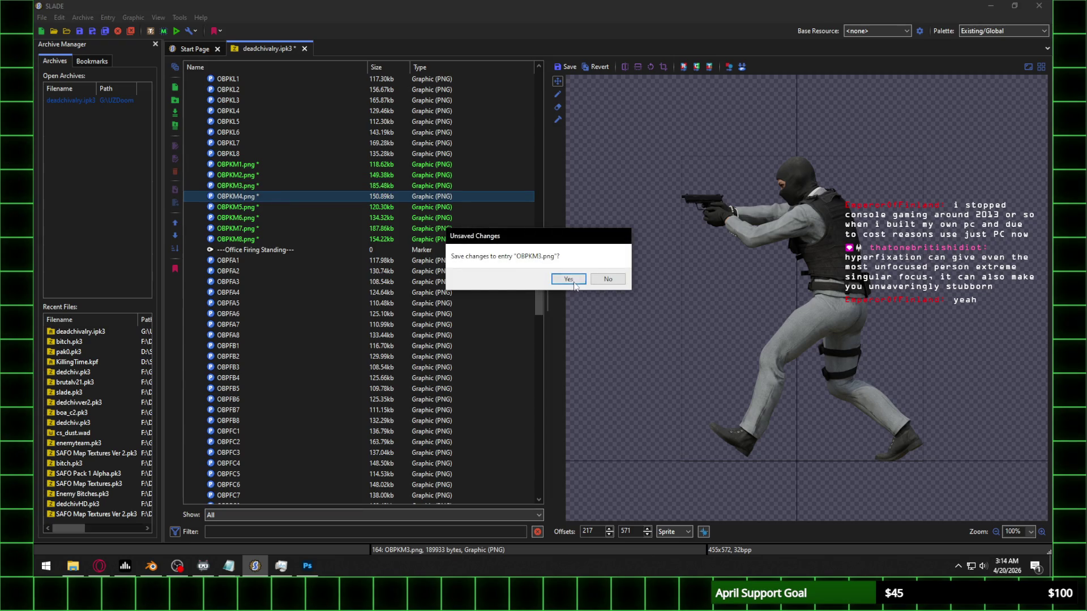
click(573, 285)
Step: Align OBPKM4 and OBPKM5 by adjusting their X offsets, saving each
scroll(600, 533, up, 20)
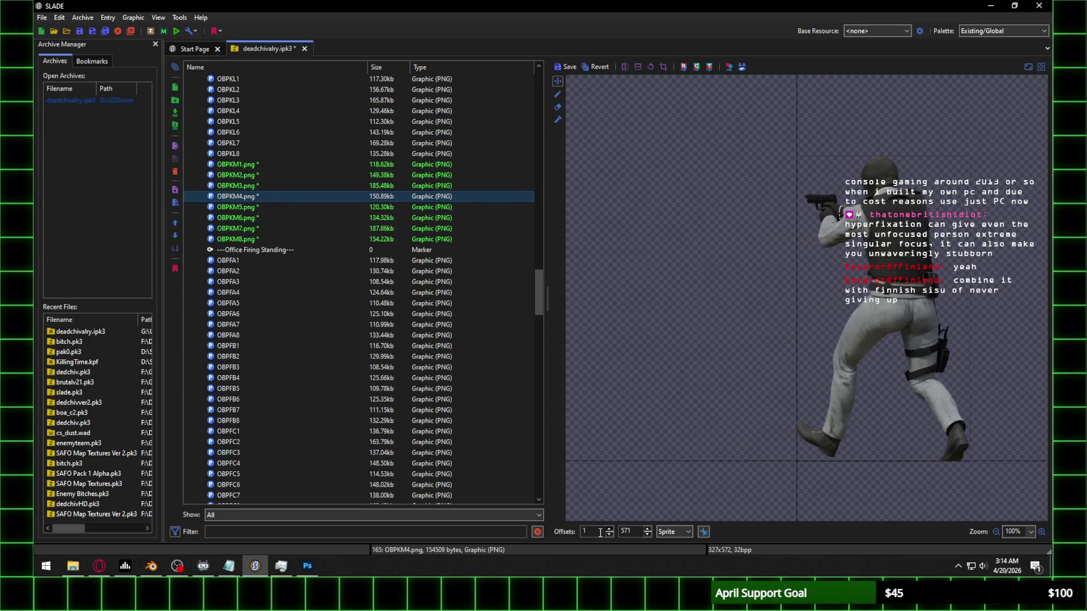
scroll(600, 532, up, 20)
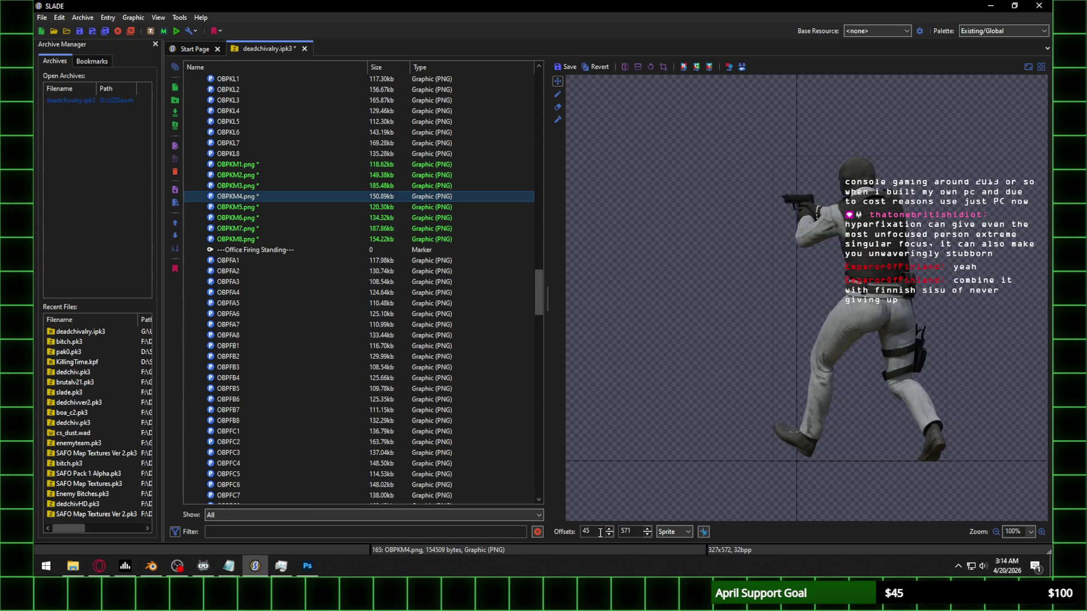
scroll(600, 532, up, 20)
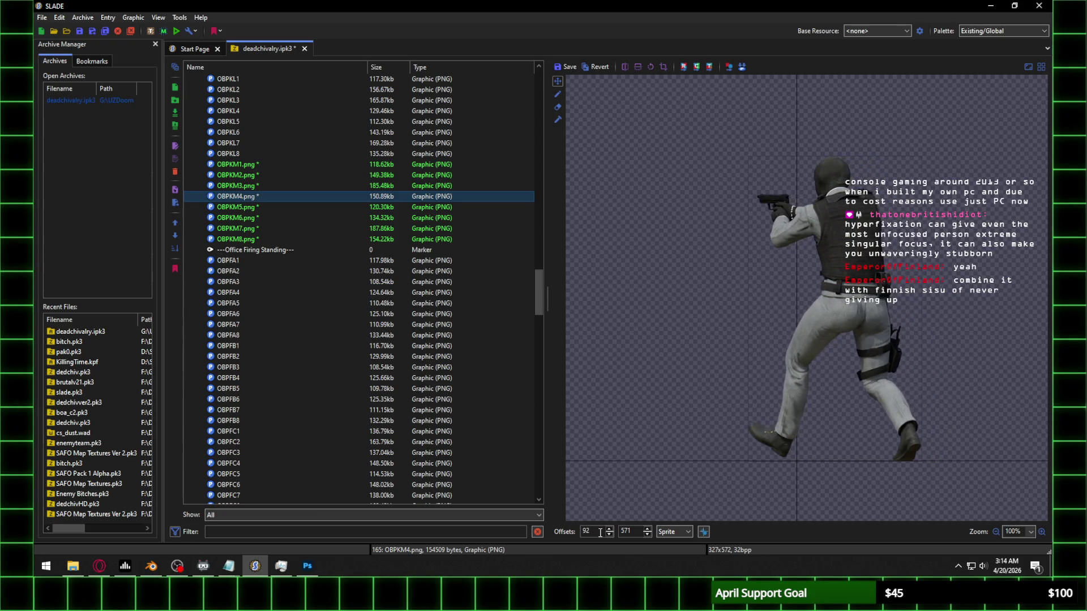
scroll(600, 532, up, 20)
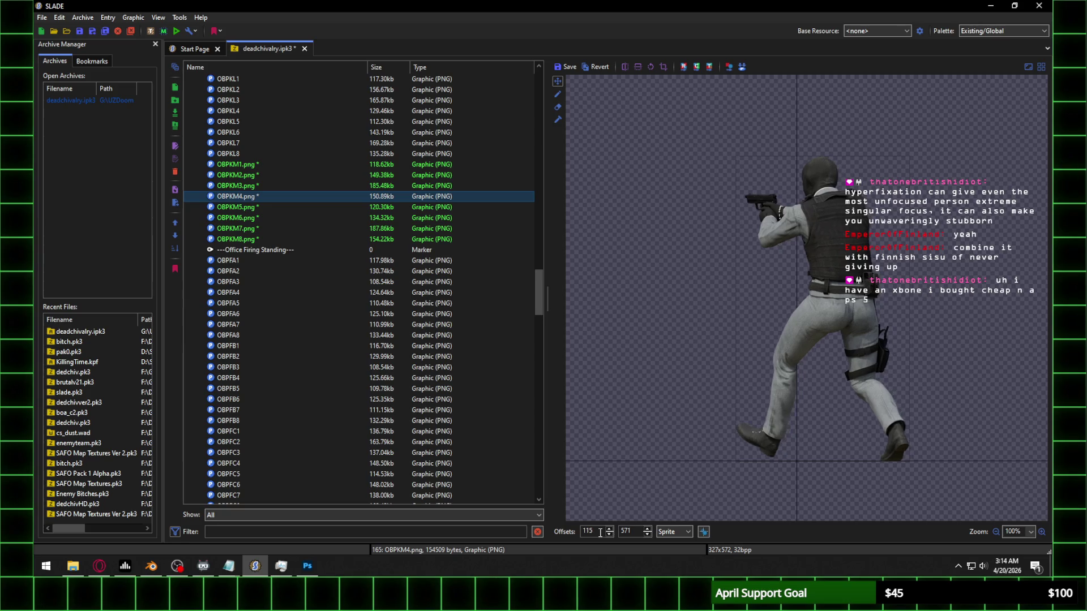
scroll(599, 532, up, 8)
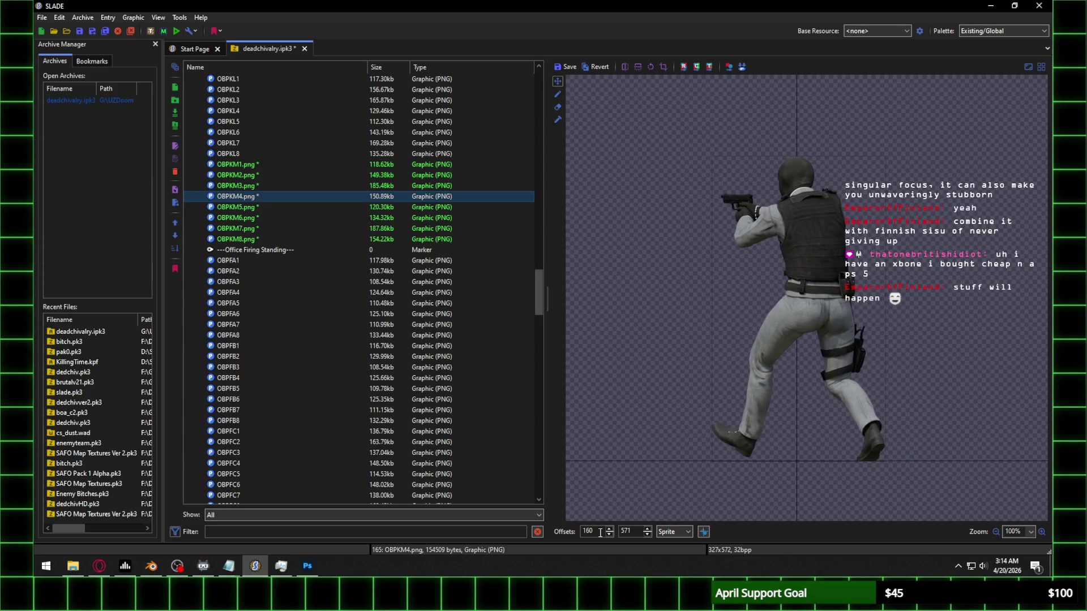
click(261, 210)
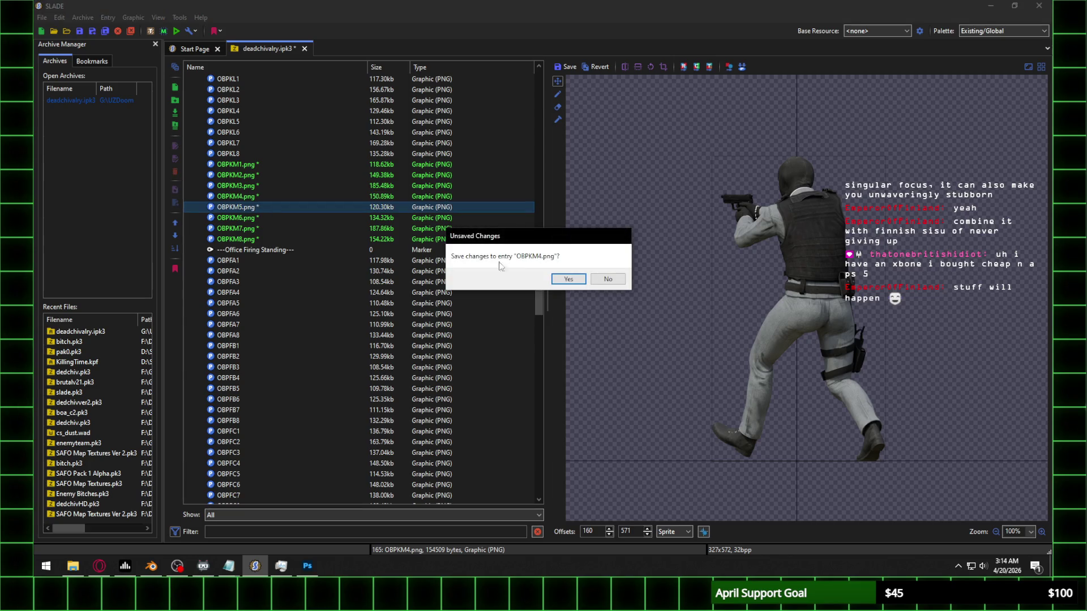
click(568, 279)
scroll(597, 534, up, 20)
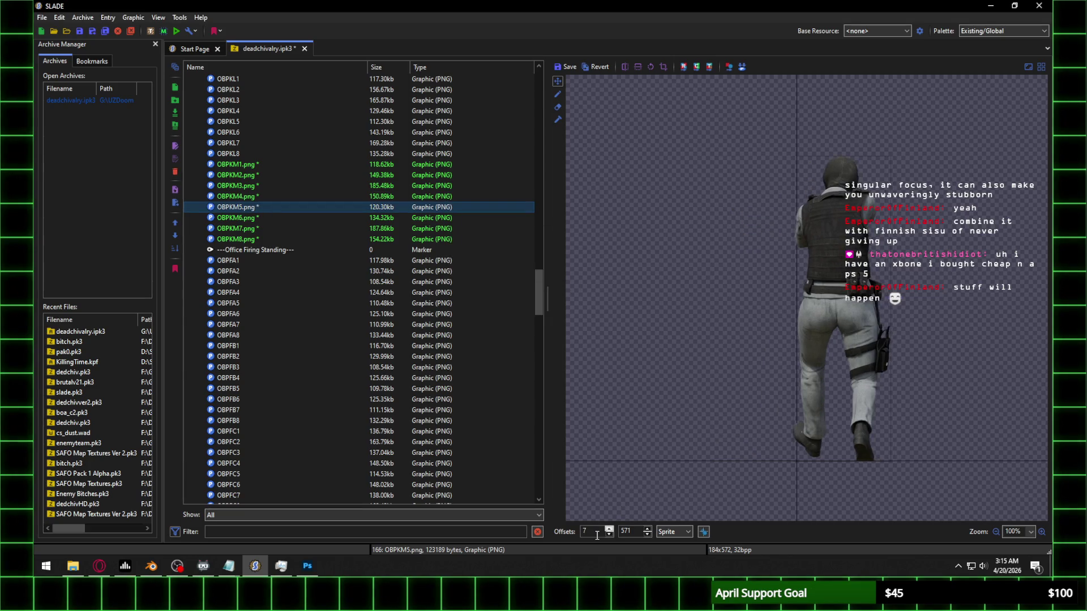
scroll(597, 534, up, 20)
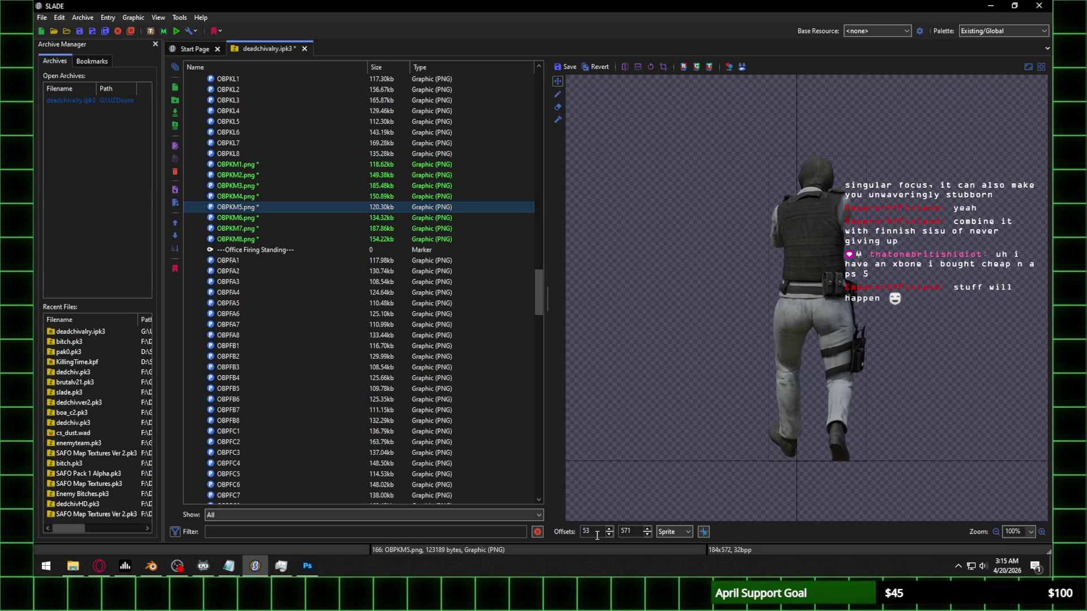
scroll(597, 535, up, 1)
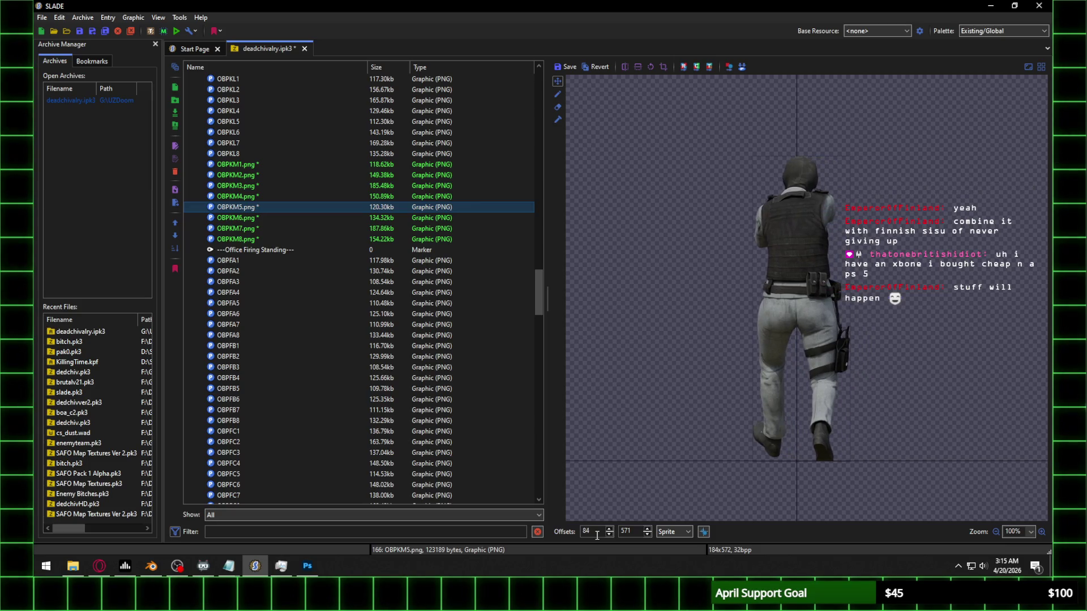
scroll(597, 534, up, 1)
click(265, 221)
click(566, 280)
Step: Align OBPKM6 and OBPKM7 by adjusting their X offsets, saving each
scroll(584, 532, down, 5)
scroll(584, 532, up, 10)
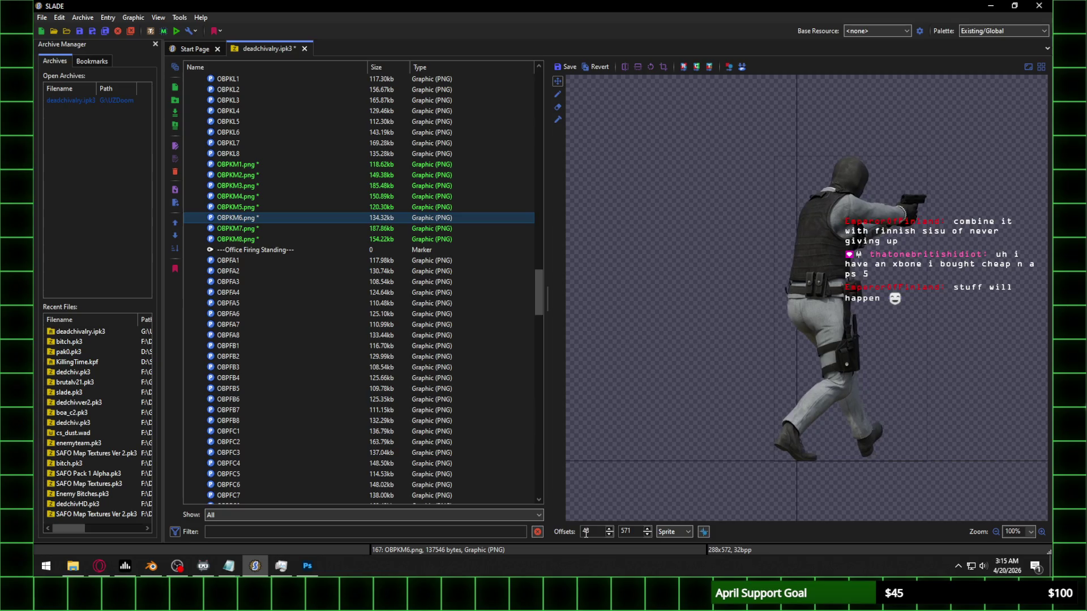
scroll(586, 533, up, 20)
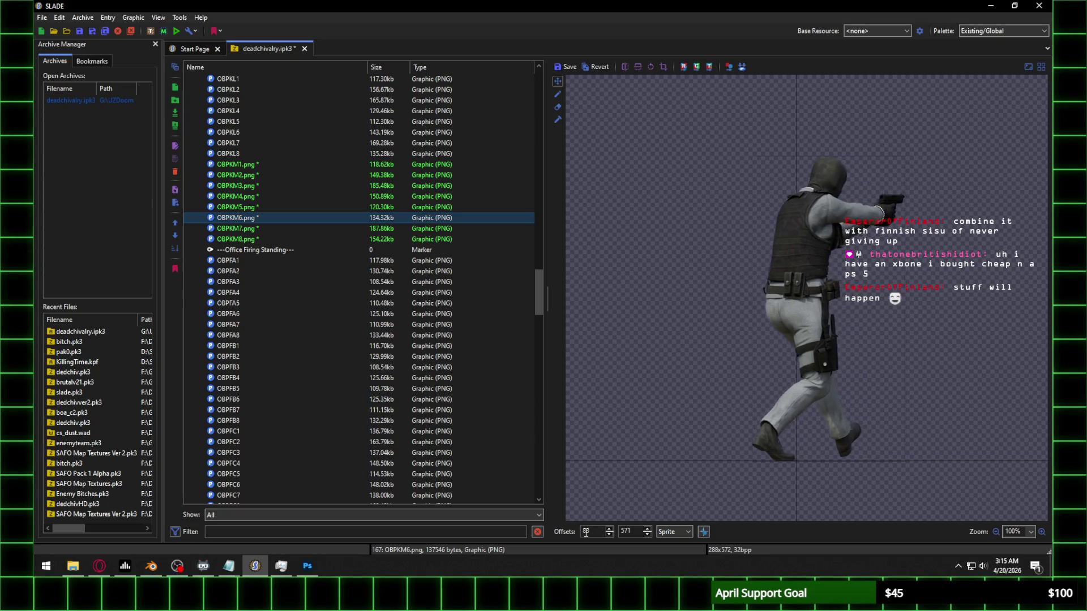
scroll(586, 533, up, 20)
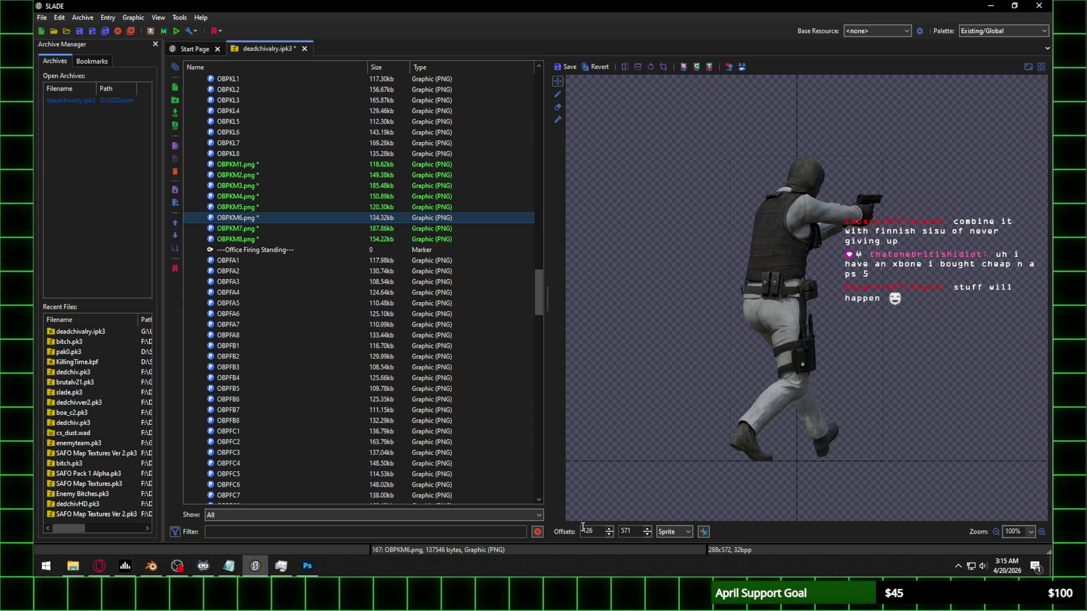
scroll(583, 528, up, 3)
scroll(583, 527, down, 1)
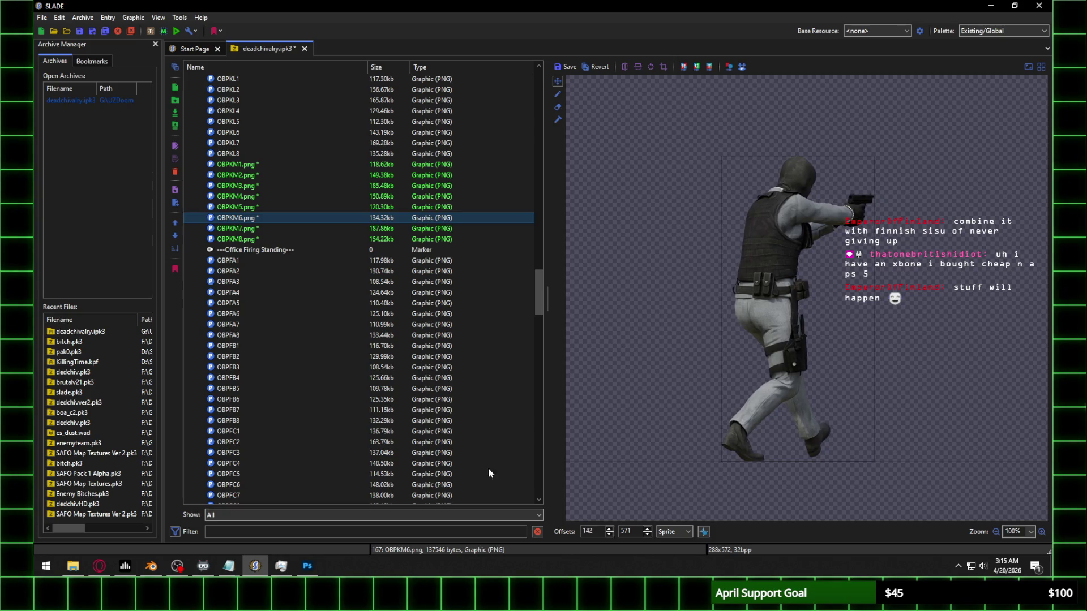
click(306, 231)
click(568, 280)
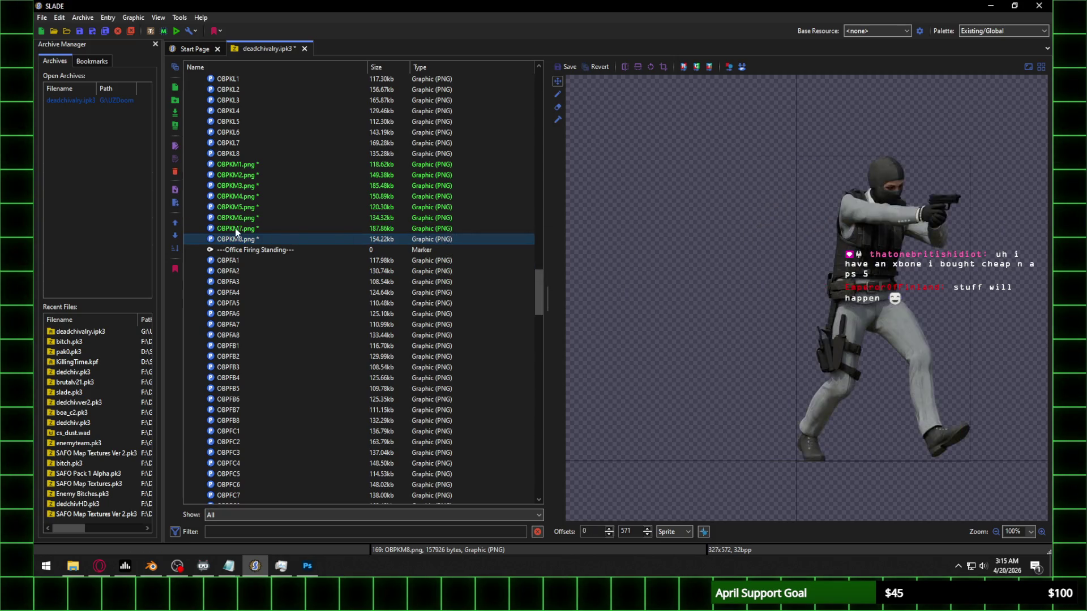
scroll(592, 532, up, 20)
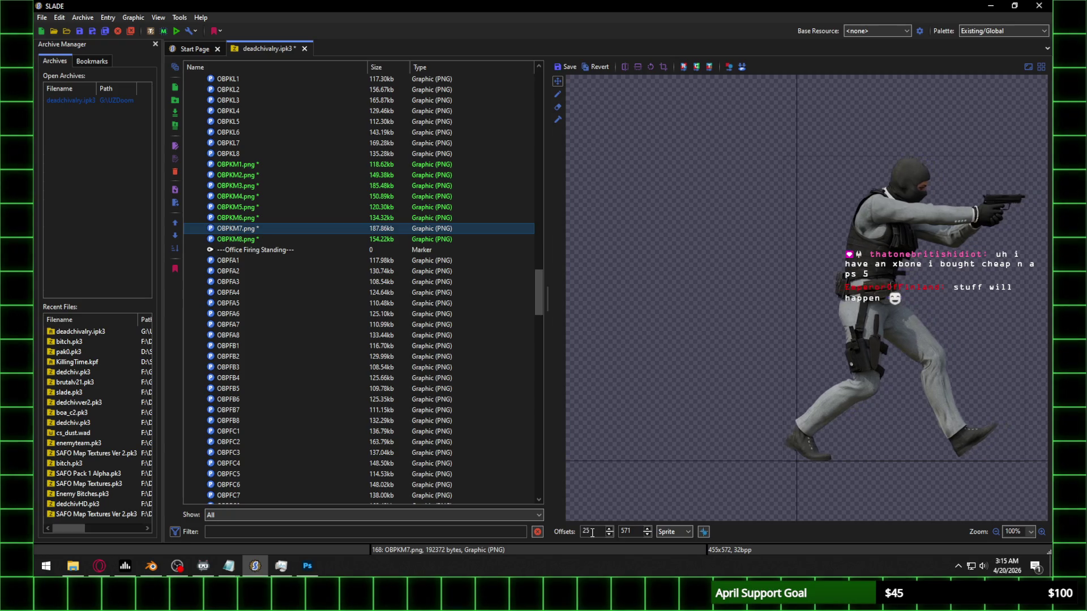
scroll(592, 532, up, 15)
scroll(597, 532, up, 20)
scroll(596, 532, up, 20)
scroll(597, 533, up, 20)
scroll(597, 532, up, 20)
scroll(596, 533, up, 4)
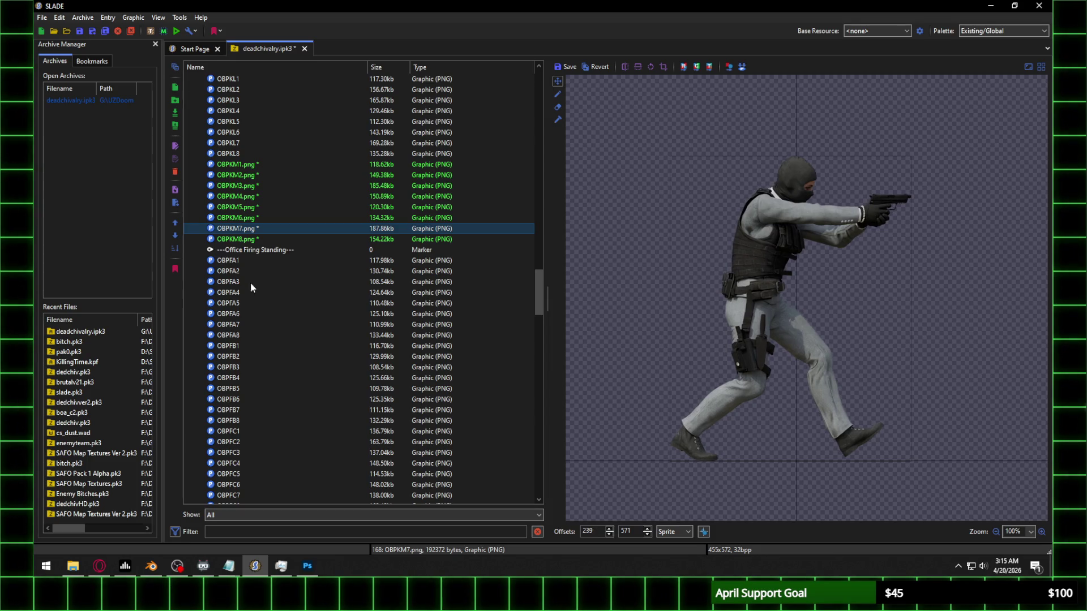
key(Down)
key(Return)
Step: Align OBPKM8's X offset, save it, and select all eight OBPKM entries
scroll(584, 532, up, 20)
scroll(584, 533, up, 20)
scroll(586, 534, up, 20)
scroll(588, 535, up, 20)
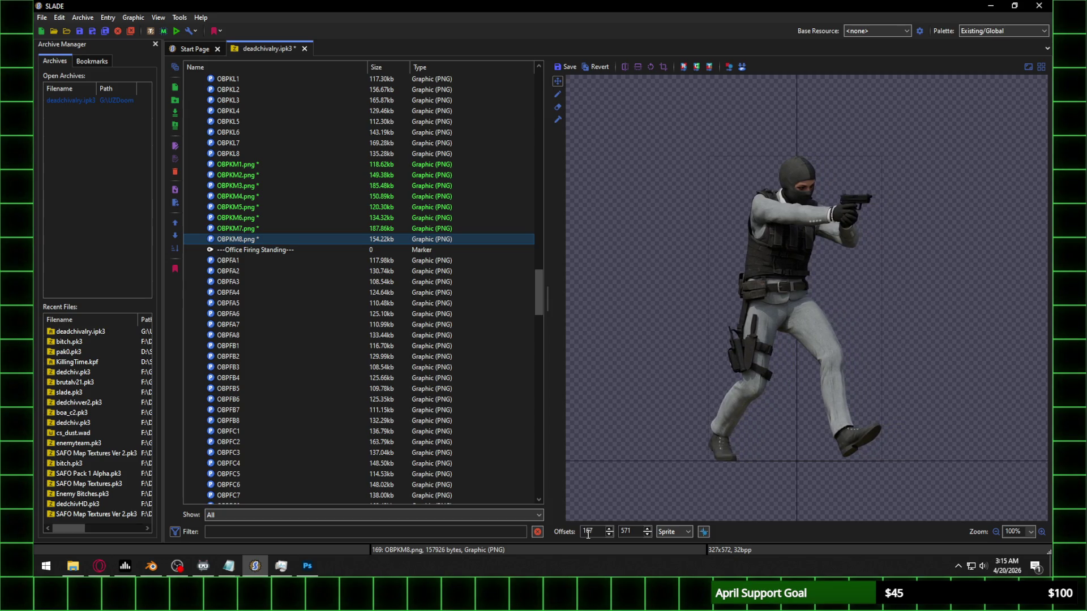
click(271, 166)
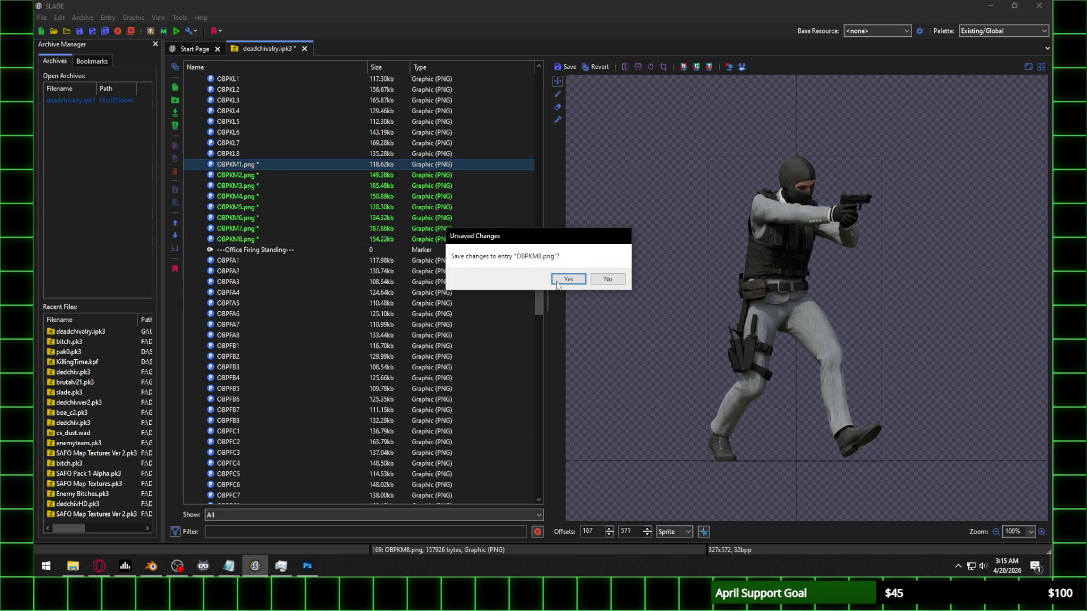
click(561, 277)
shift+click(242, 241)
right_click(270, 193)
Step: Batch-rename the selected entries, deleting .png from each OBPKM name in turn
click(310, 215)
key(Delete)
key(Return)
drag(505, 278, 490, 288)
key(Return)
key(Delete)
key(Return)
click(540, 302)
key(Return)
key(Delete)
key(Return)
key(Return)
key(Delete)
key(Return)
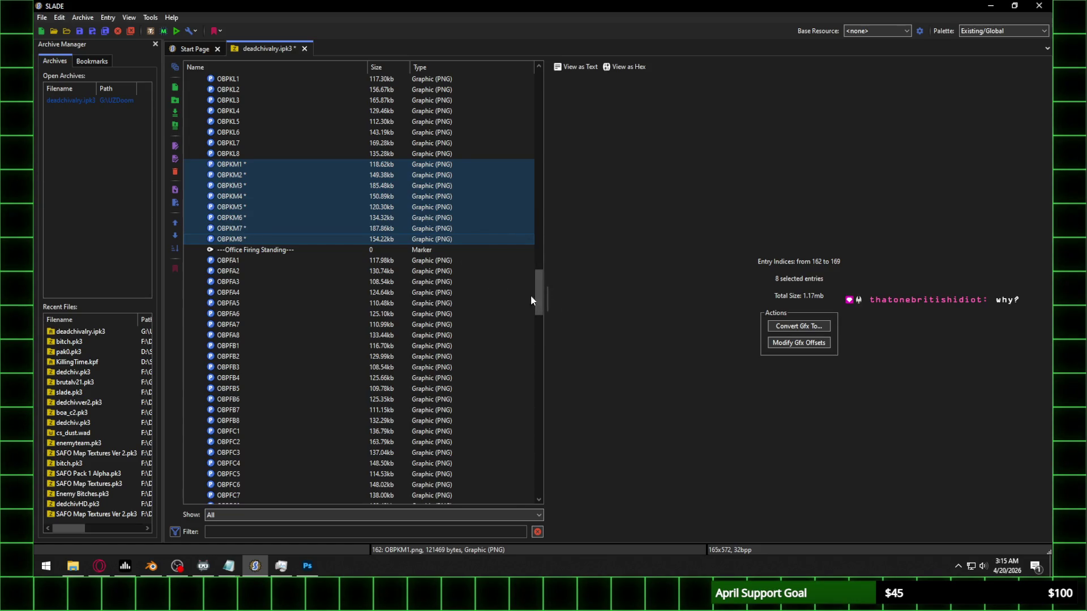
Step: Scroll the entry list back to the top and collapse the Enemies sprite folder
drag(537, 287, 546, 270)
scroll(490, 294, up, 20)
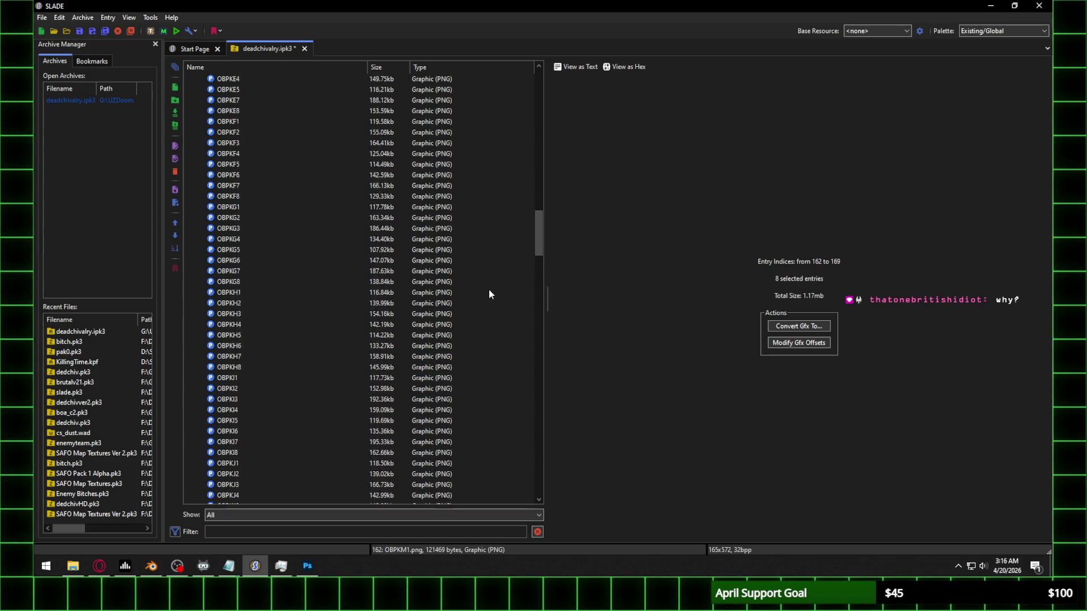
scroll(489, 294, up, 15)
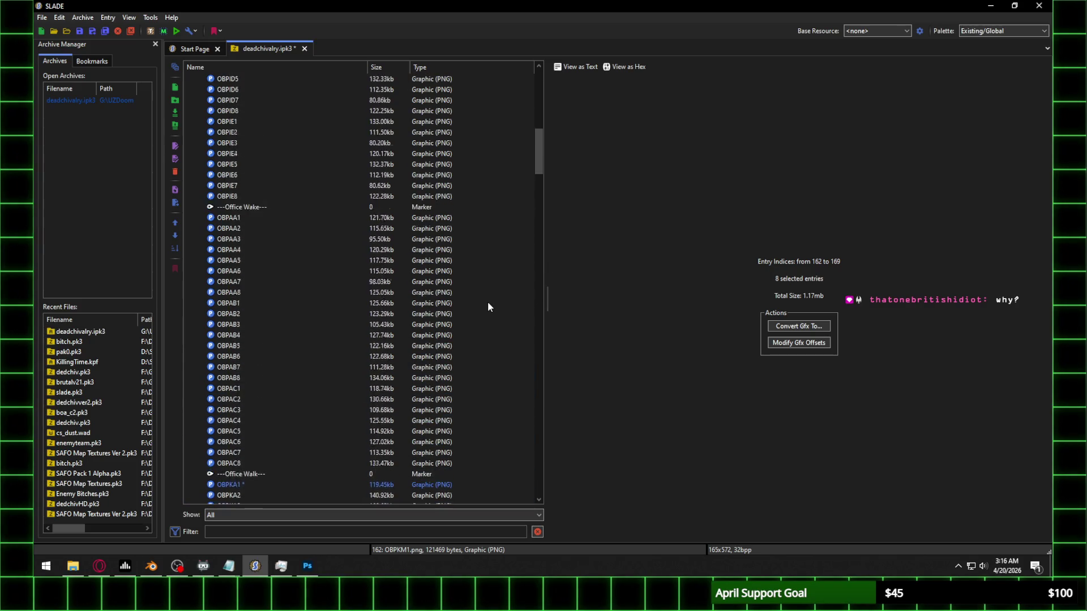
scroll(488, 306, up, 3)
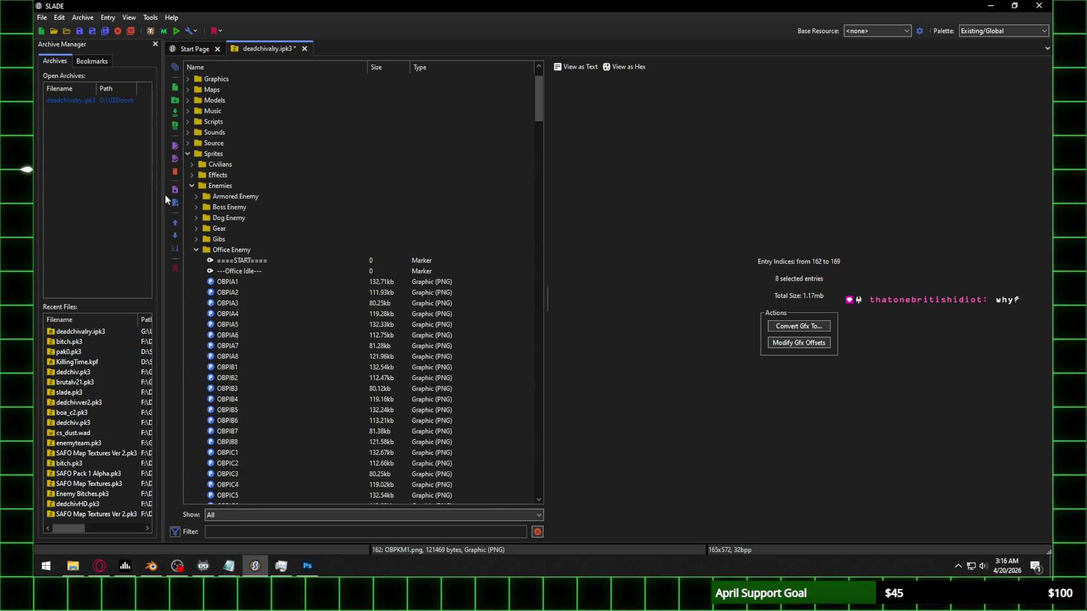
click(191, 185)
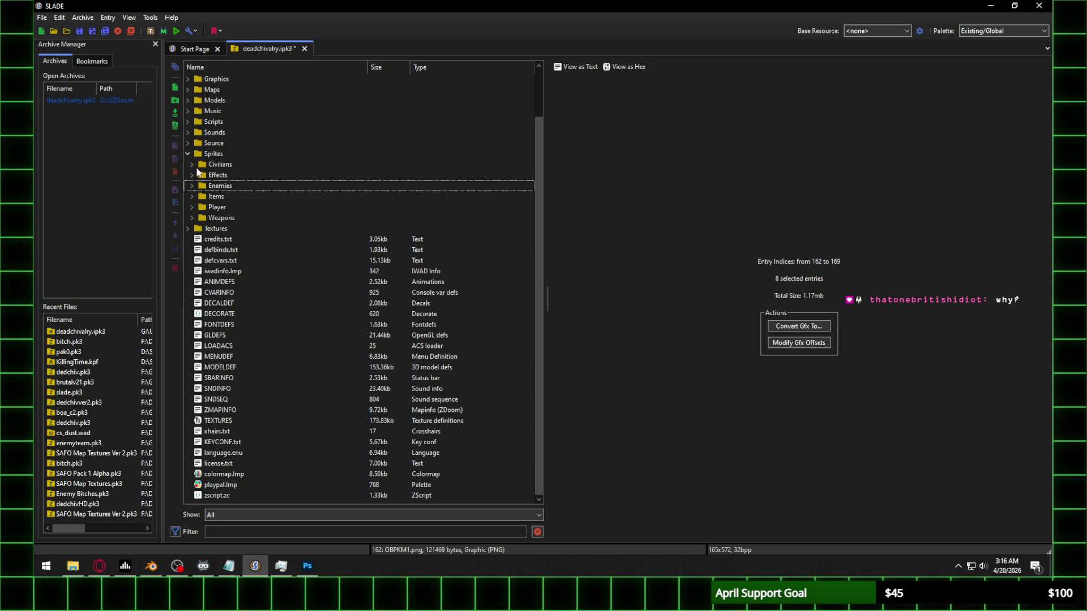
Step: Open Scripts > Enemies > OfficeBitch.zs to review See2, then expand the Enemies sprite folder
click(188, 121)
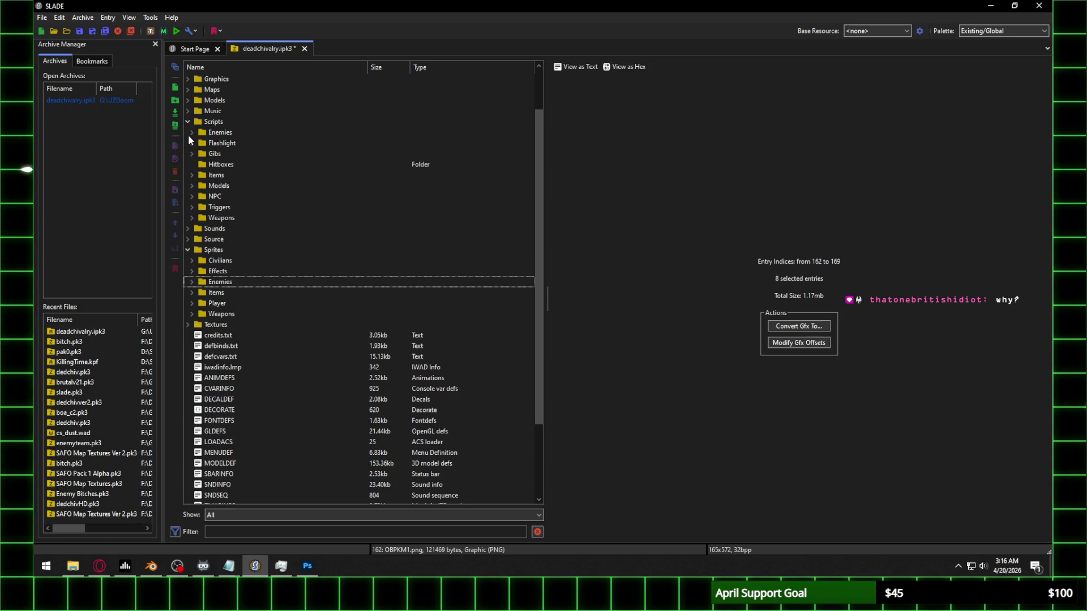
click(190, 133)
click(229, 207)
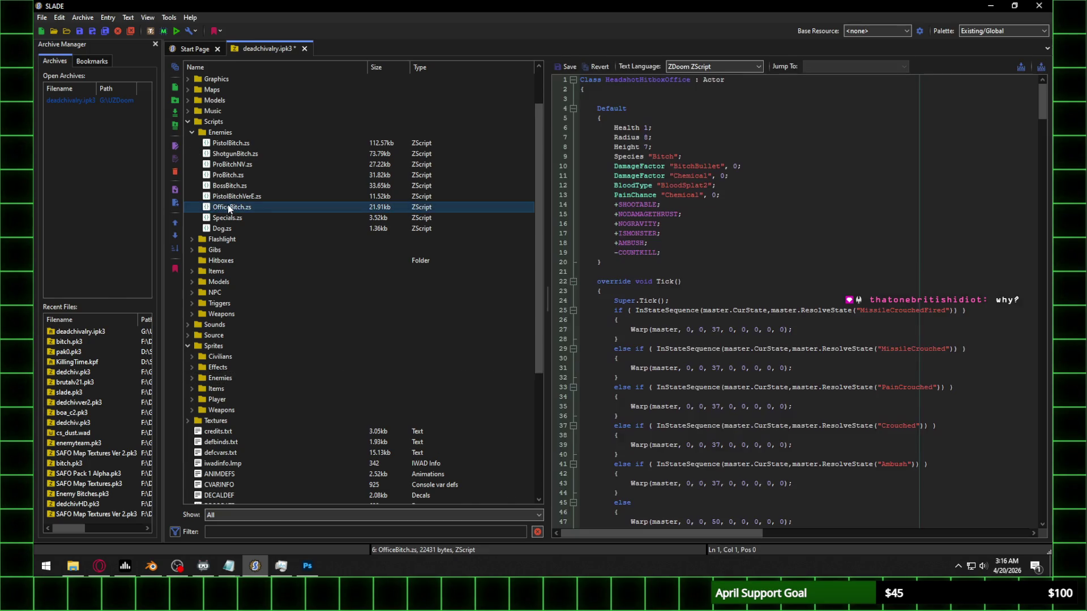
scroll(790, 287, down, 20)
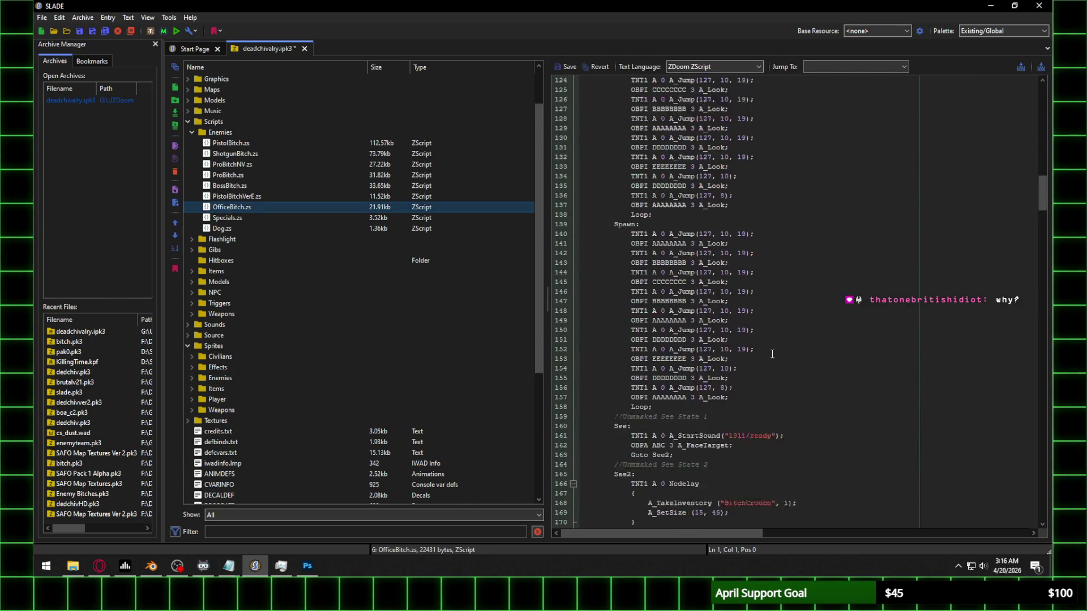
scroll(771, 353, down, 11)
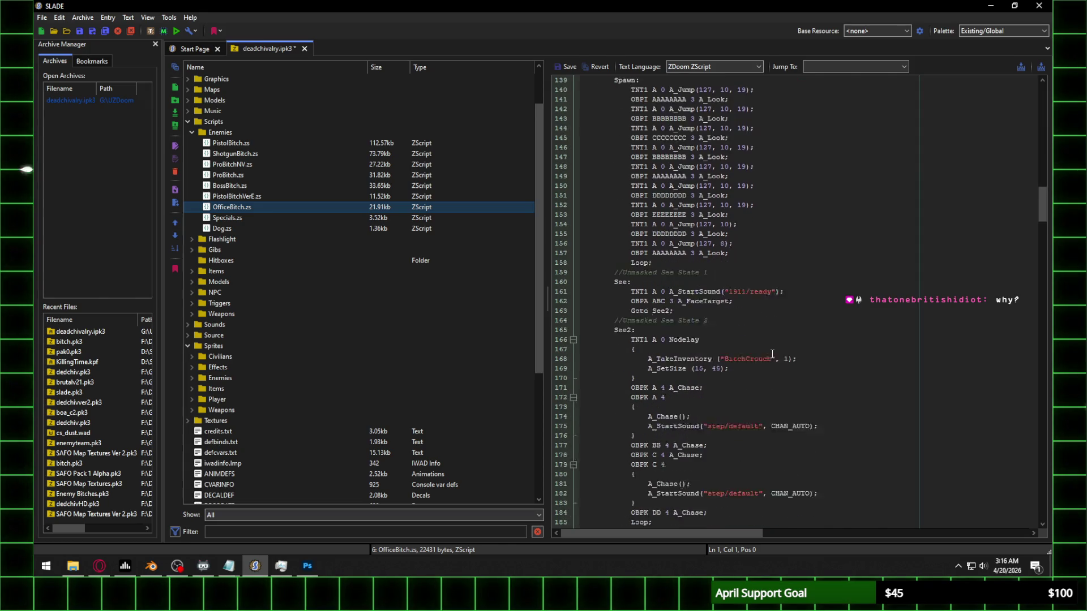
scroll(772, 353, up, 4)
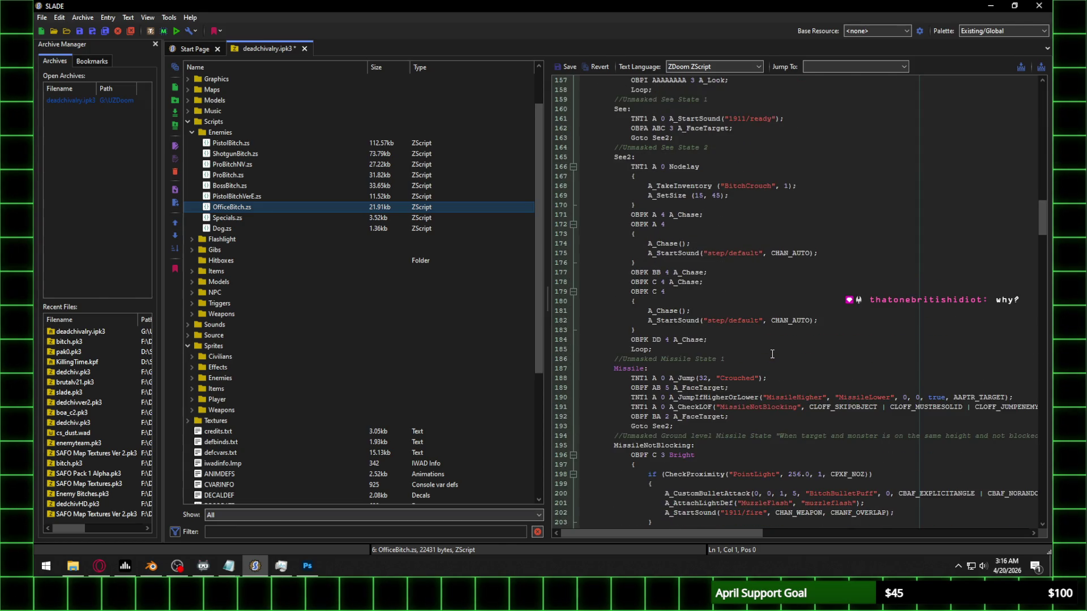
scroll(771, 354, up, 1)
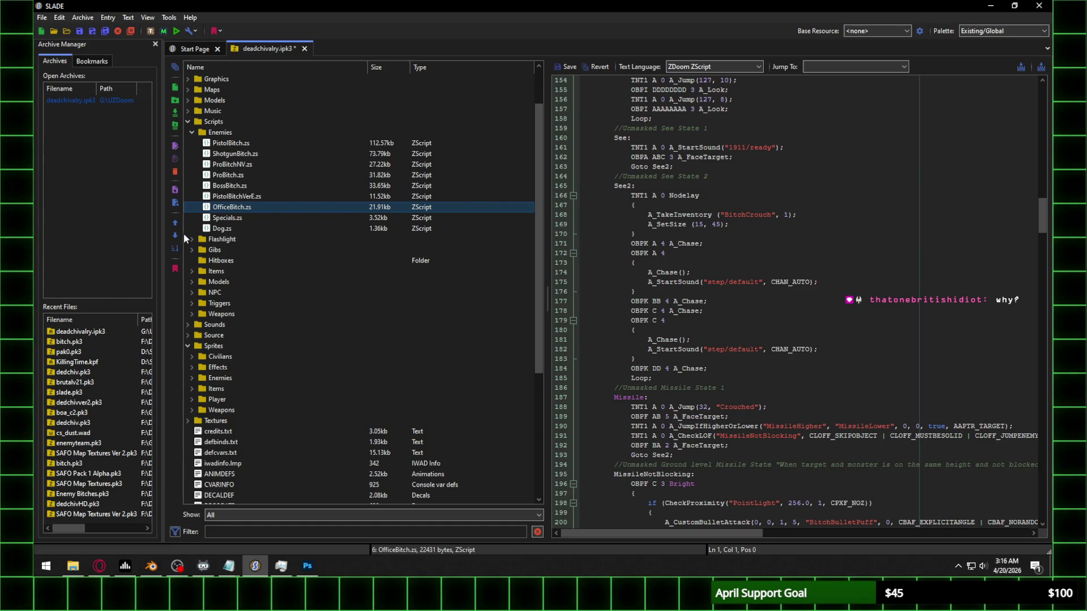
click(192, 376)
Step: Preview OBPKA1, OBPKB1 and OBPKC1 (offsets 75, 569), then return the entry list to the top
mouse_move(540, 105)
mouse_down()
mouse_move(543, 212)
mouse_move(545, 201)
mouse_up()
click(244, 187)
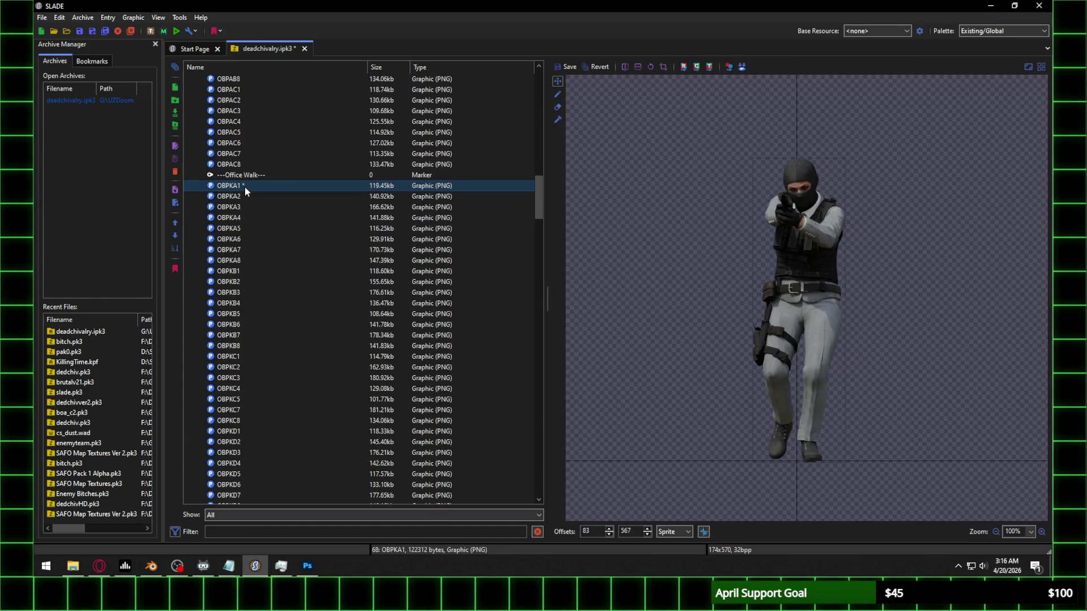
click(237, 273)
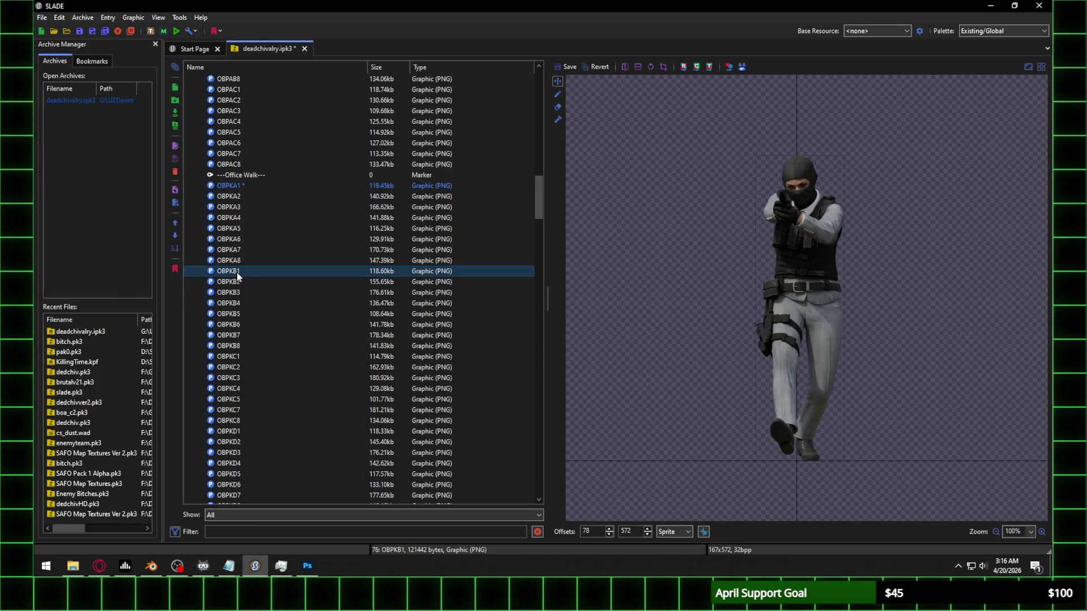
click(235, 357)
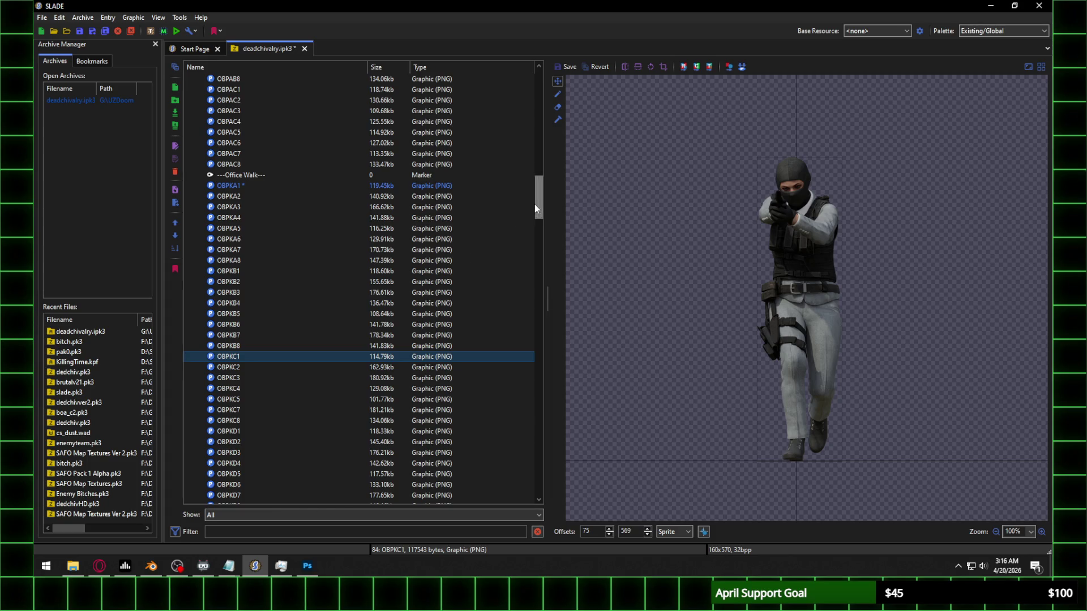
drag(535, 206, 542, 105)
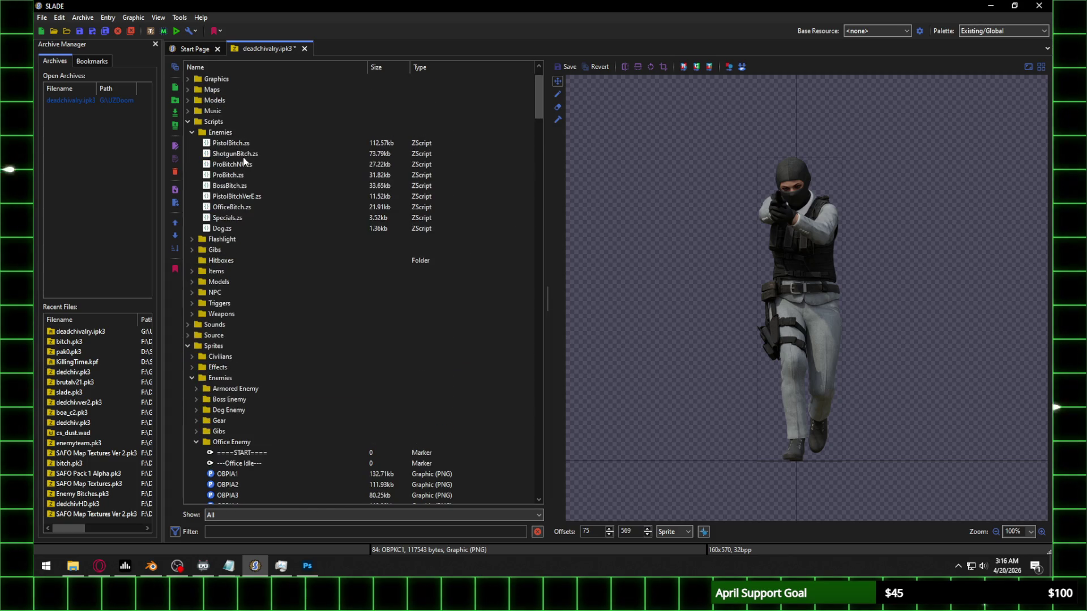
Step: Open OfficeBitch.zs at the See2 state and delete one D from the OBPK DD frame on line 184
click(237, 206)
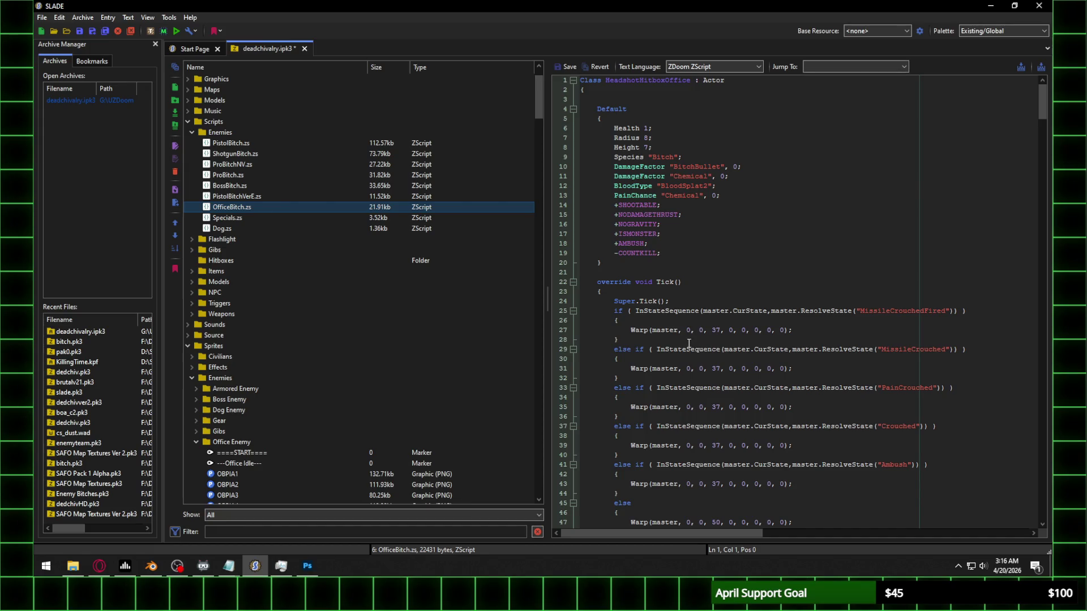
scroll(688, 343, down, 12)
scroll(688, 342, down, 8)
scroll(688, 343, down, 20)
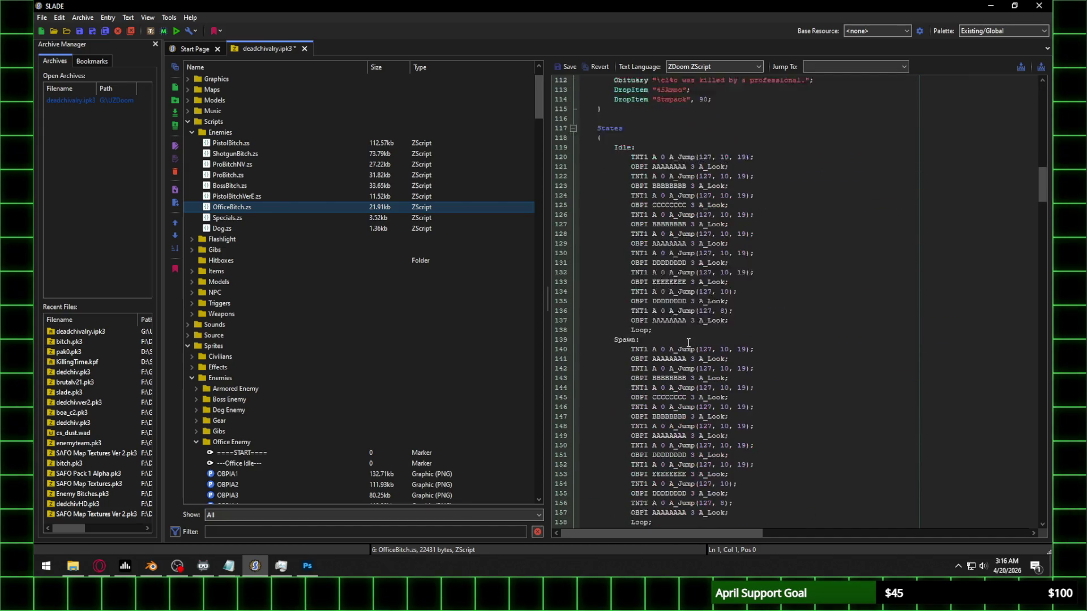
scroll(689, 343, down, 20)
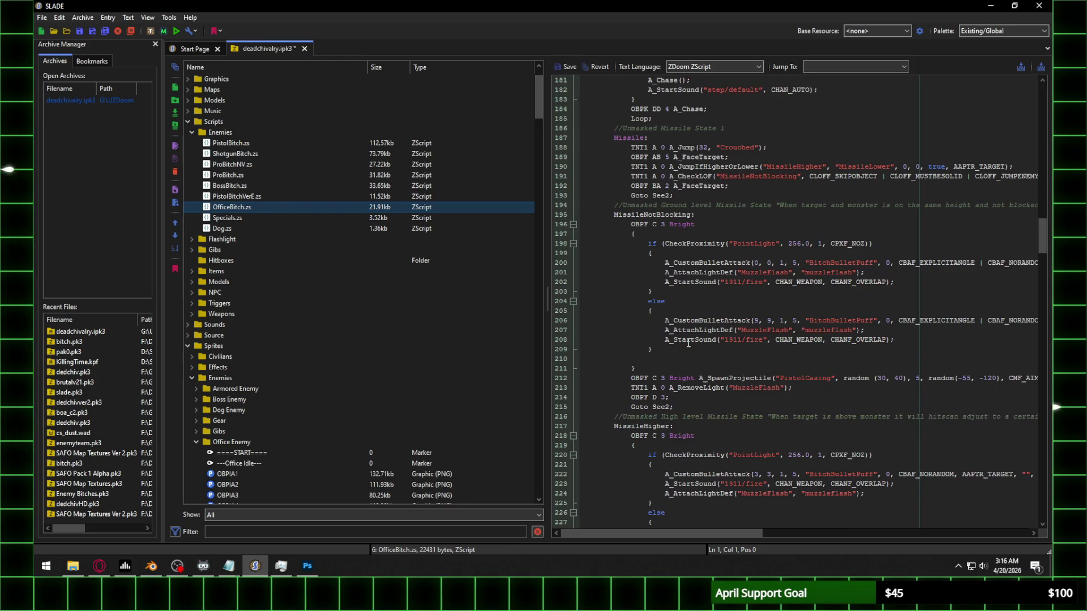
scroll(682, 342, up, 20)
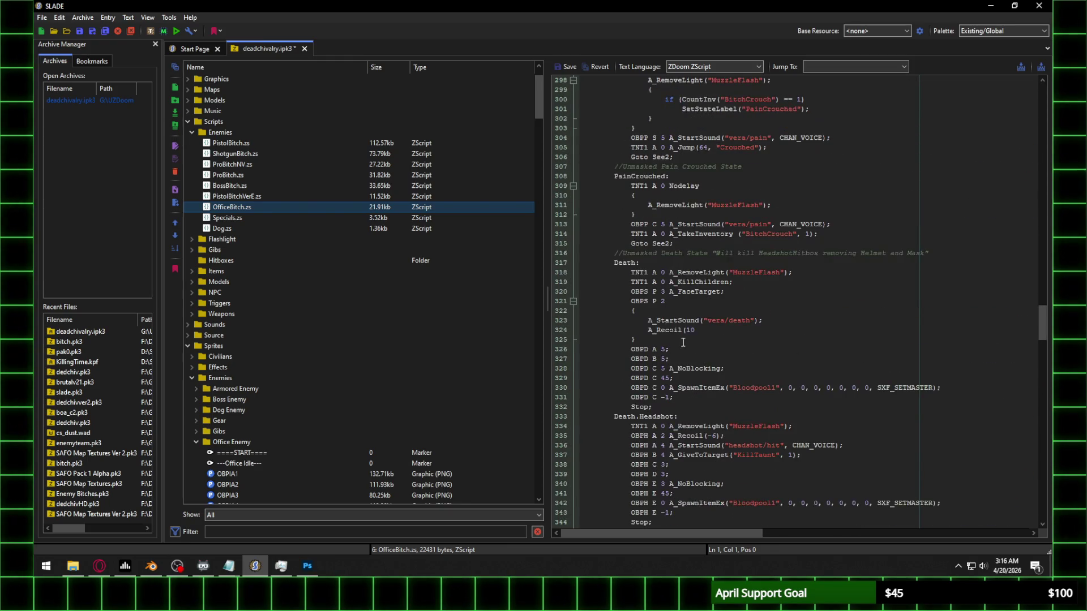
scroll(681, 344, up, 16)
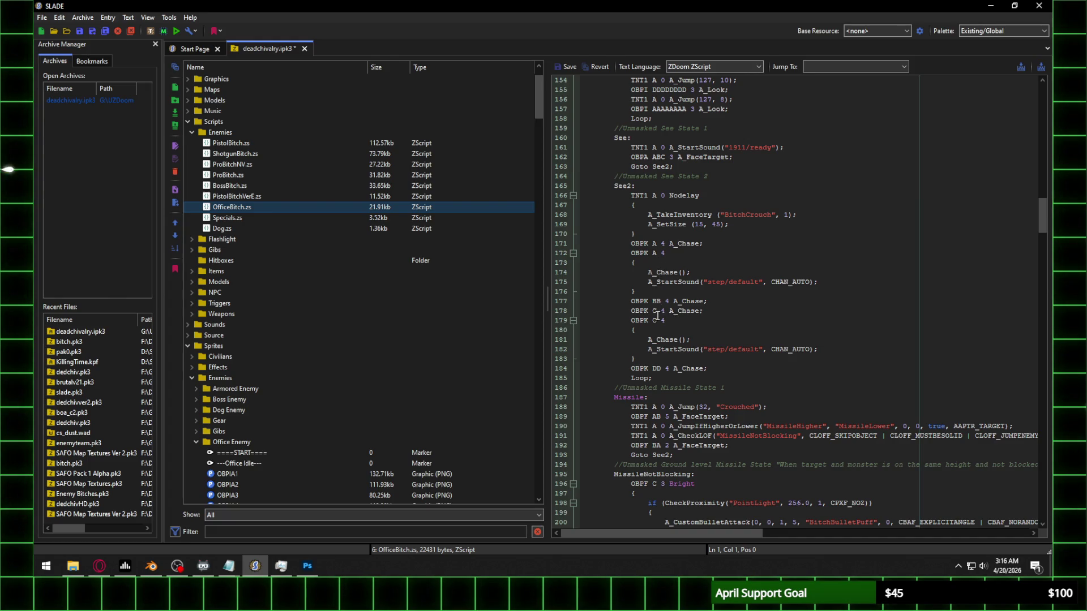
click(661, 369)
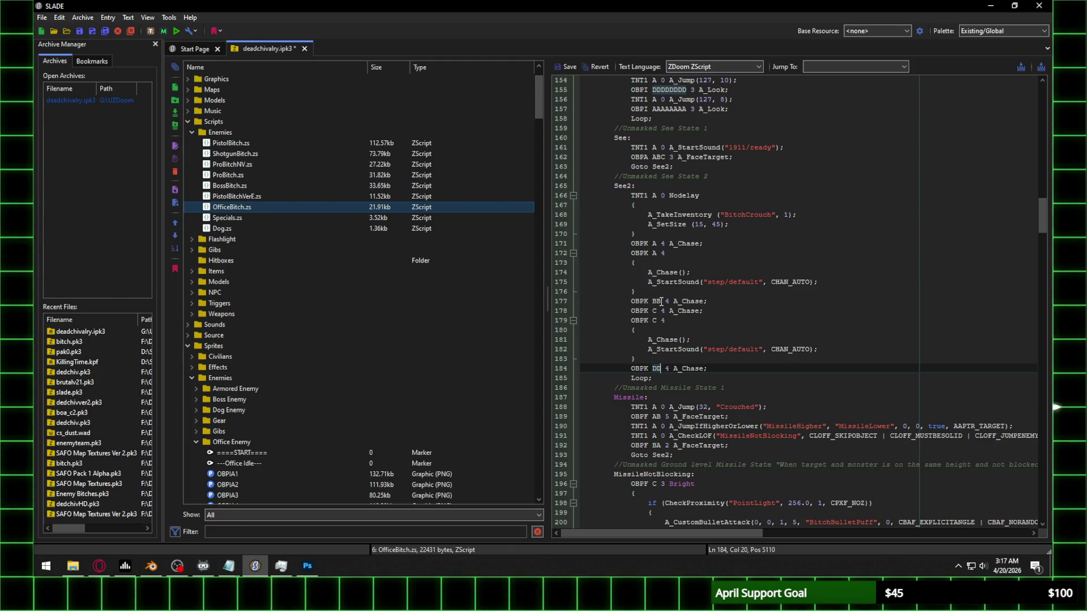
key(BackSpace)
Step: Add the line 'OBPK E 4 A_Chase;' right after the OBPK DD step
text(D)
click(709, 370)
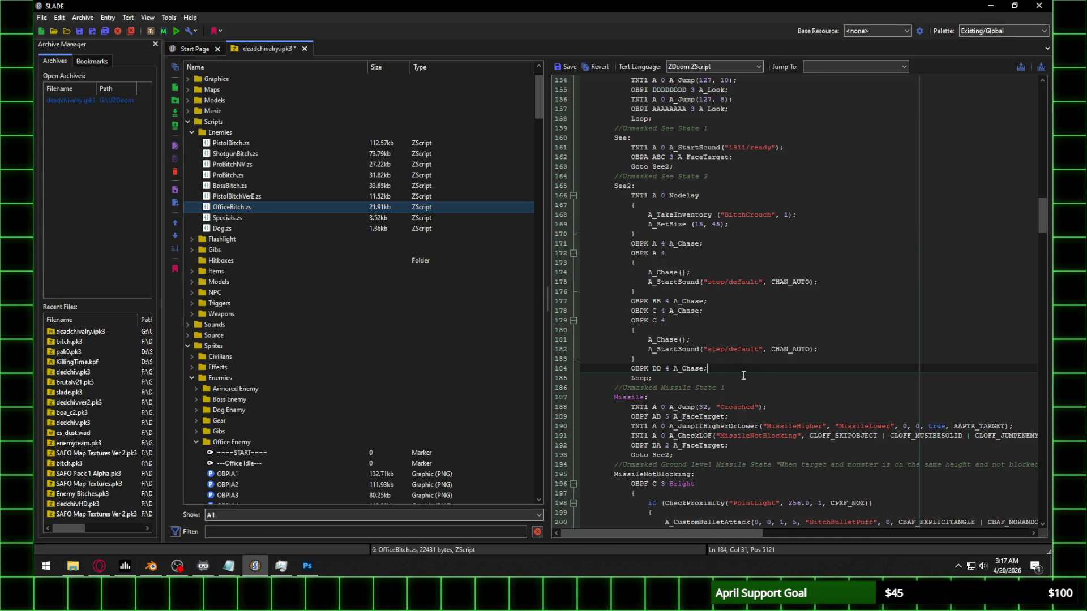
key(Return)
text(OBPK)
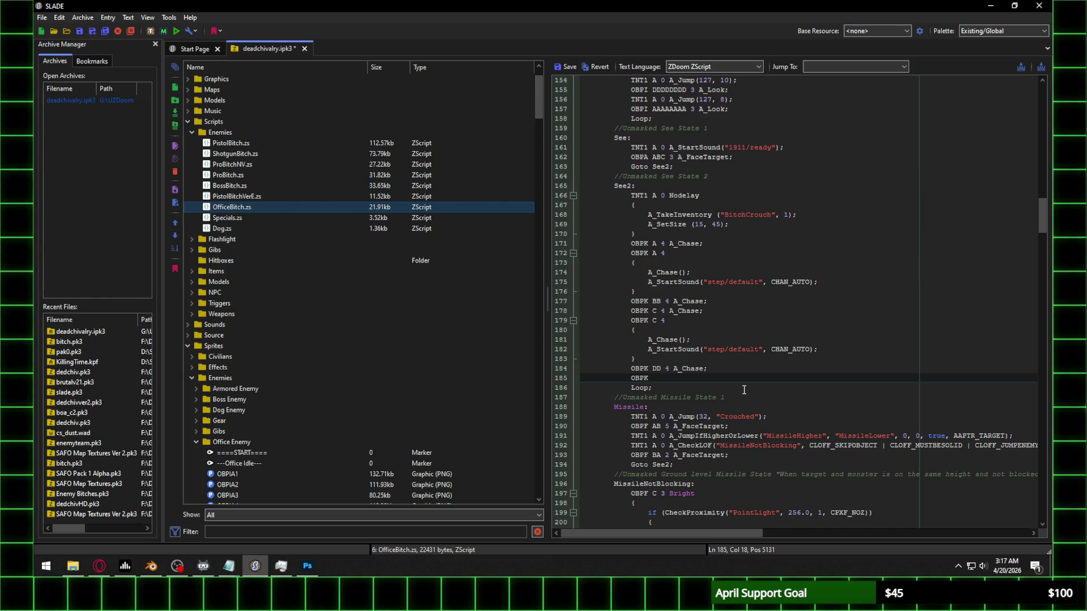
text( E)
drag(715, 311, 663, 311)
key(ctrl+c)
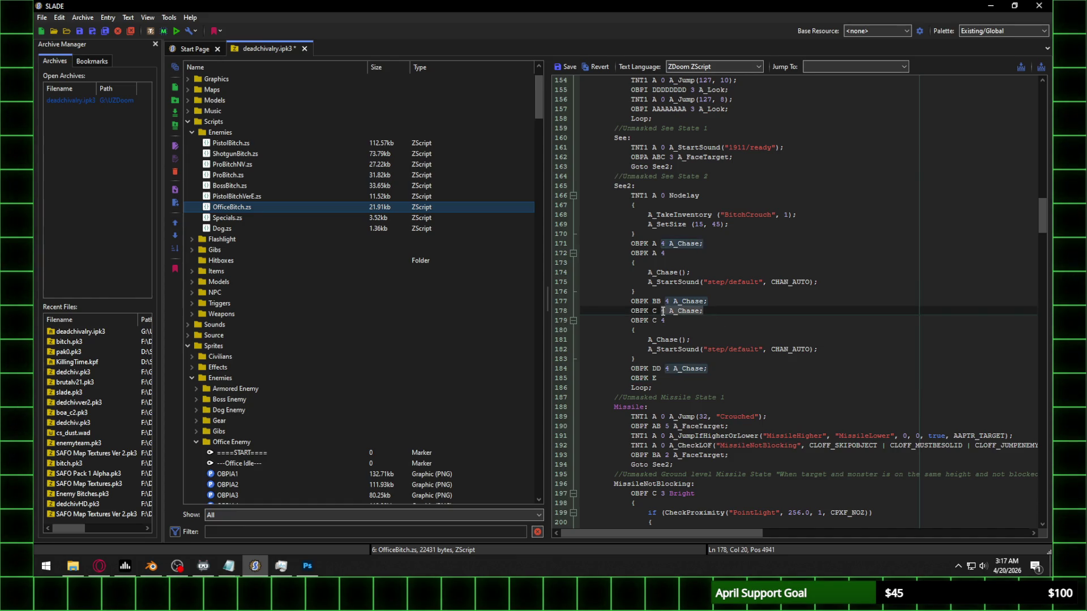
click(658, 378)
key(ctrl+v)
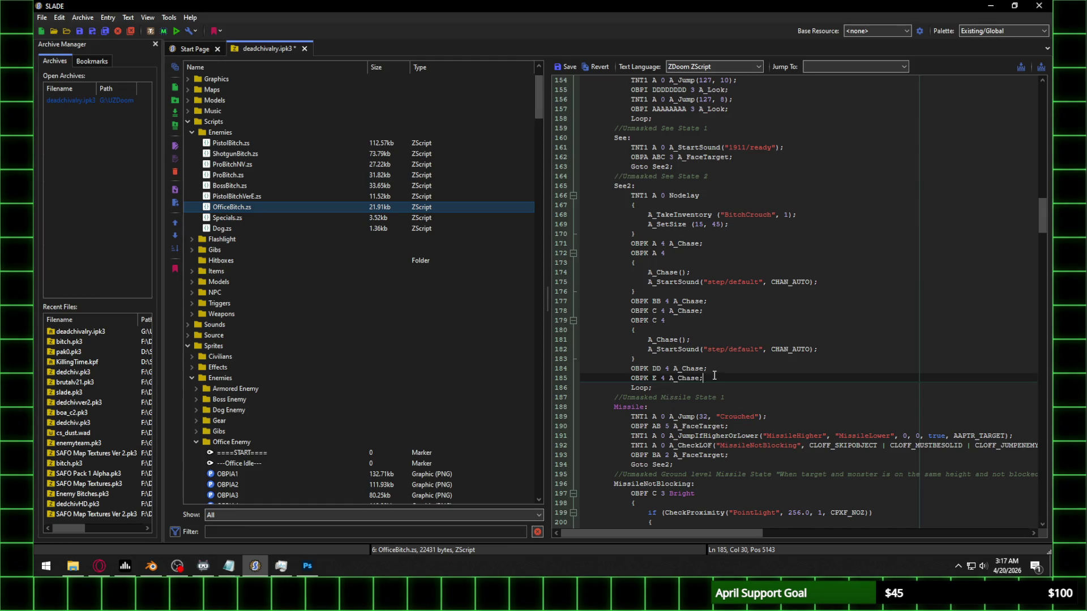
key(Return)
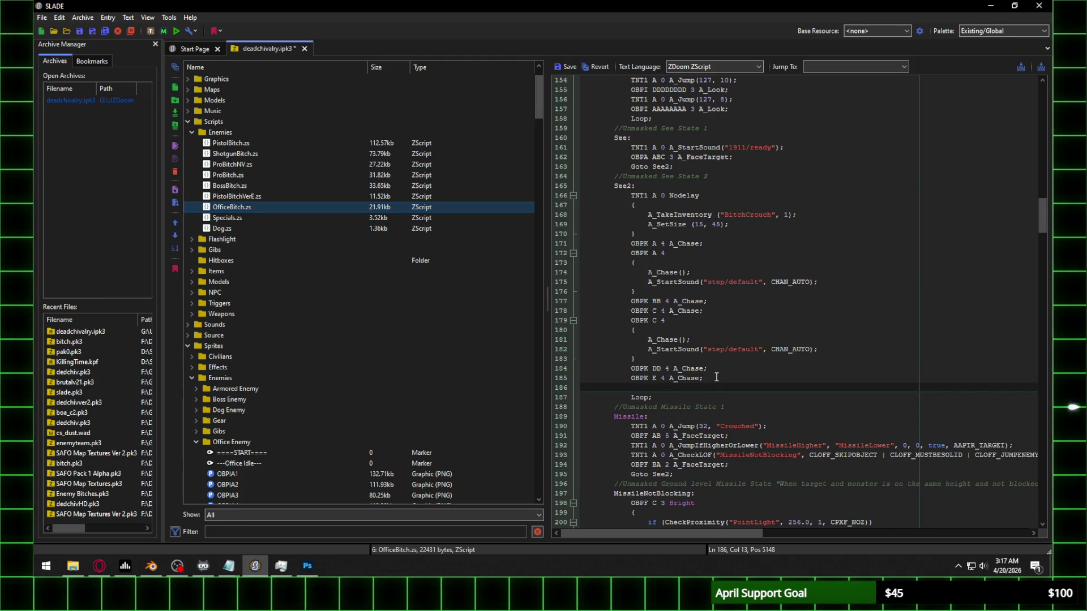
Step: Add a second line 'OBPK E 4;' below the new A_Chase line
click(665, 378)
drag(665, 378, 635, 380)
key(ctrl+c)
click(632, 385)
key(ctrl+v)
text(;)
Step: Select walk-block lines 179–186 and paste a duplicate copy below OBPK E 4;
drag(712, 394, 630, 338)
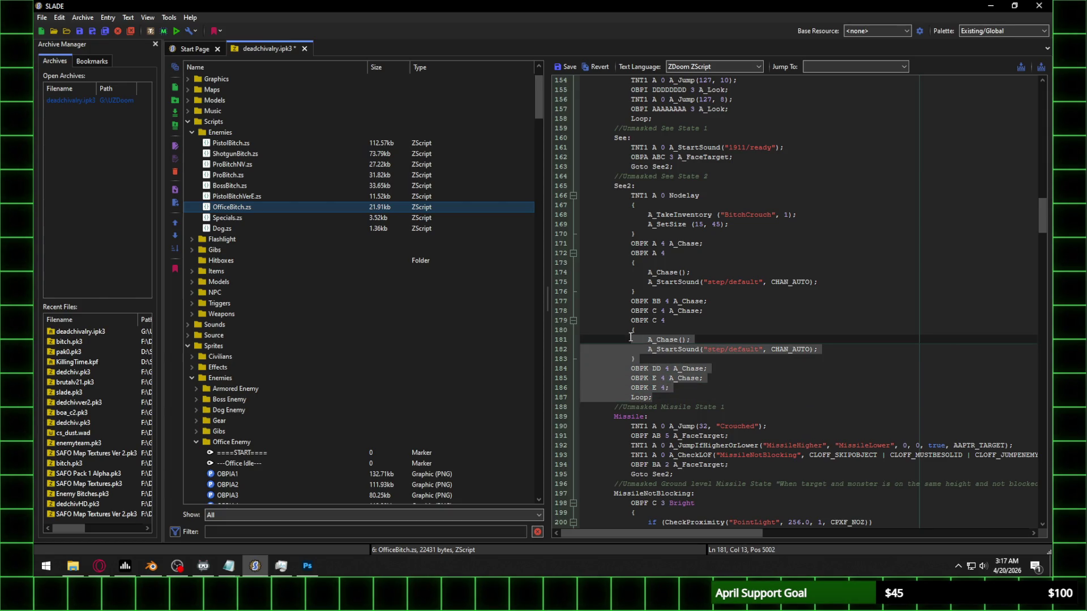
click(669, 378)
drag(671, 388, 628, 325)
click(655, 368)
drag(678, 388, 630, 322)
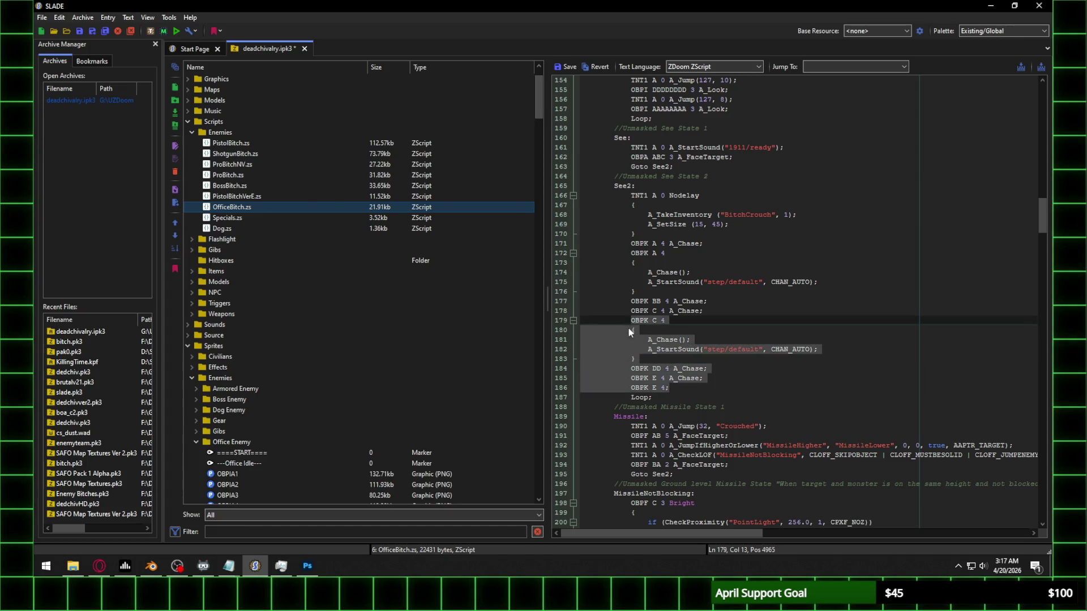
click(674, 387)
key(Return)
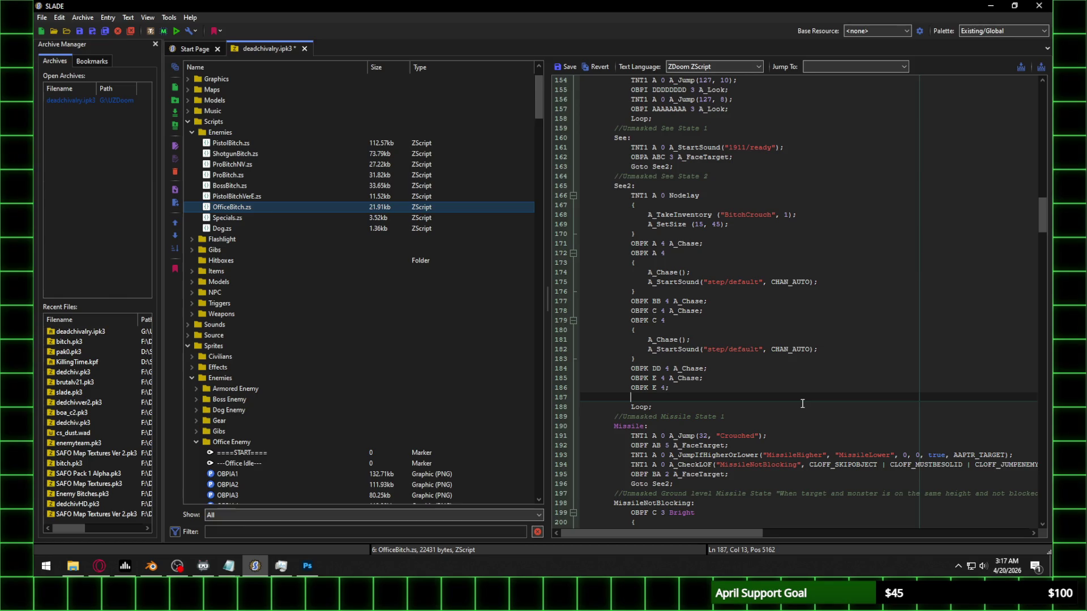
key(ctrl+v)
click(654, 396)
double_click(654, 397)
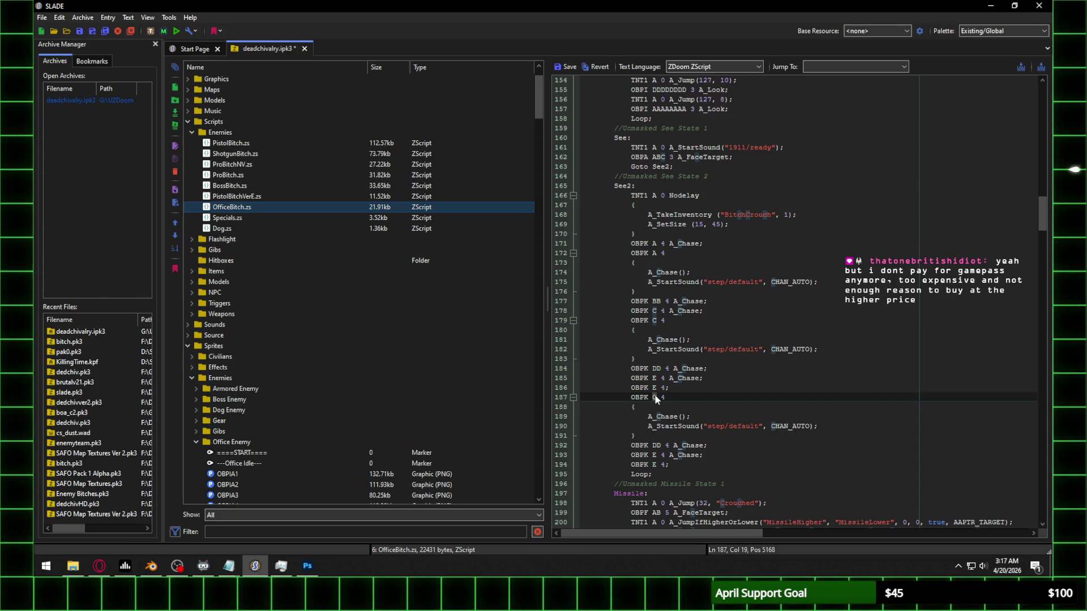
Step: Delete the extra pasted block so See2 ends DD, E, E before Loop
click(707, 331)
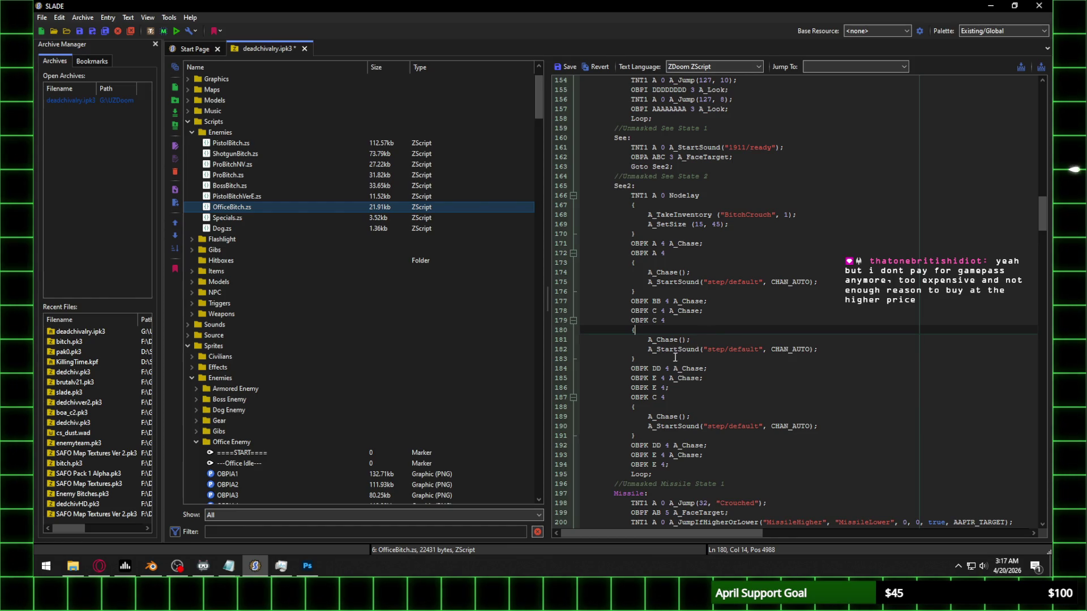
click(708, 398)
key(Home)
key(shift+Down)
key(shift+Down)
key(shift+Down)
key(shift+End)
key(Delete)
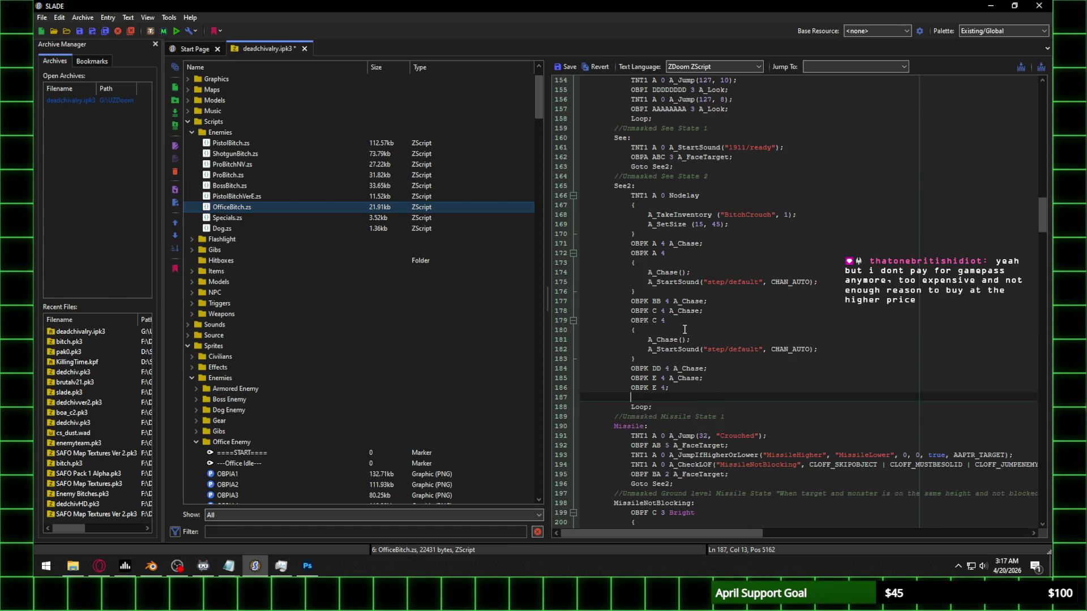
scroll(484, 283, down, 20)
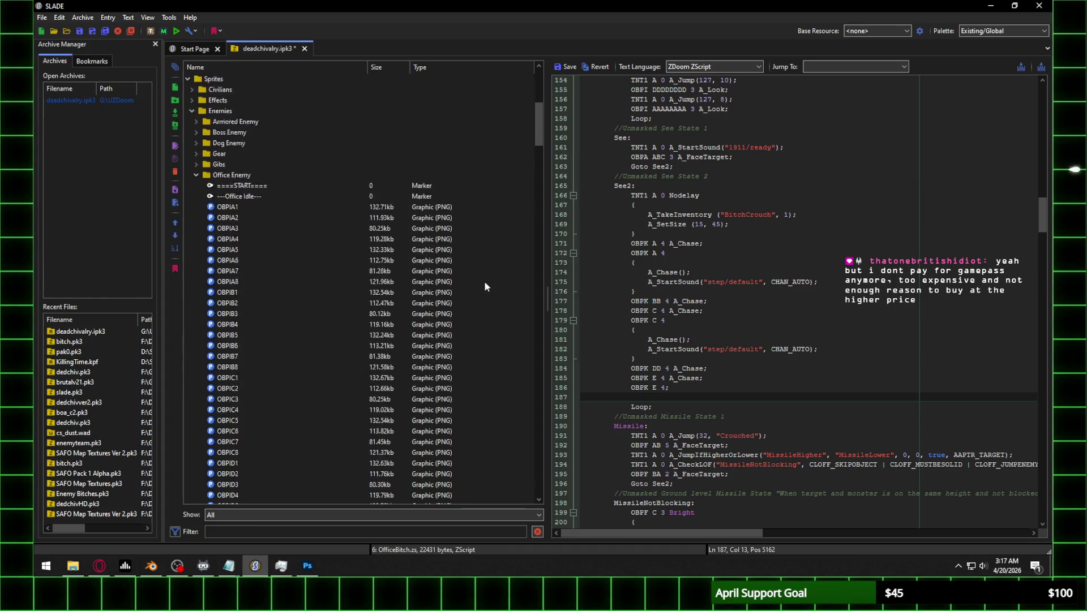
Step: Save the See2 edits to OfficeBitch.zs and preview the OBPKD1, OBPKE1 and OBPKF1 sprites
scroll(484, 281, down, 15)
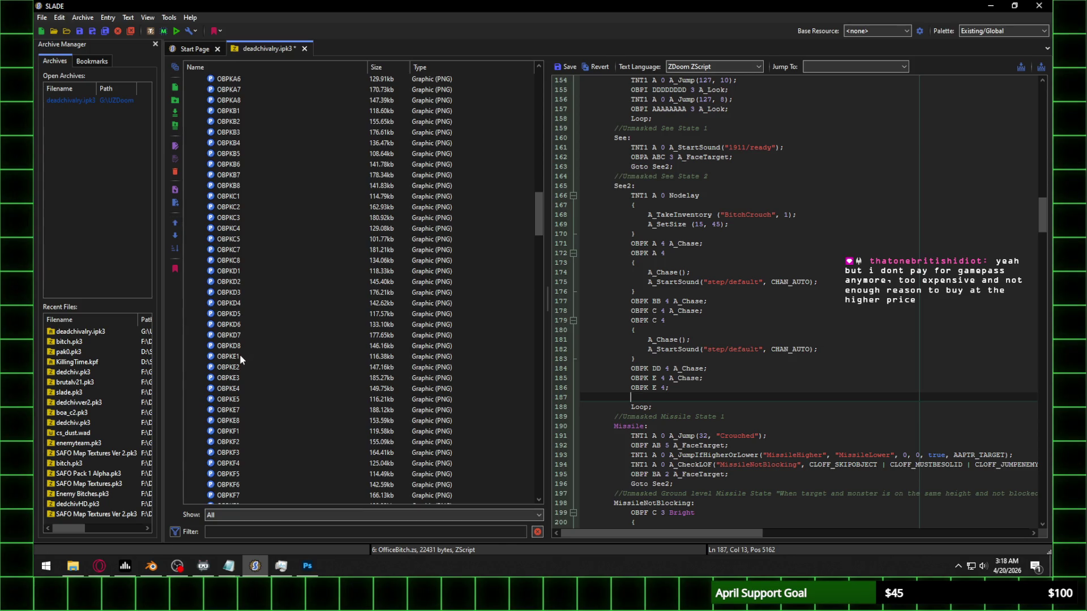
click(237, 271)
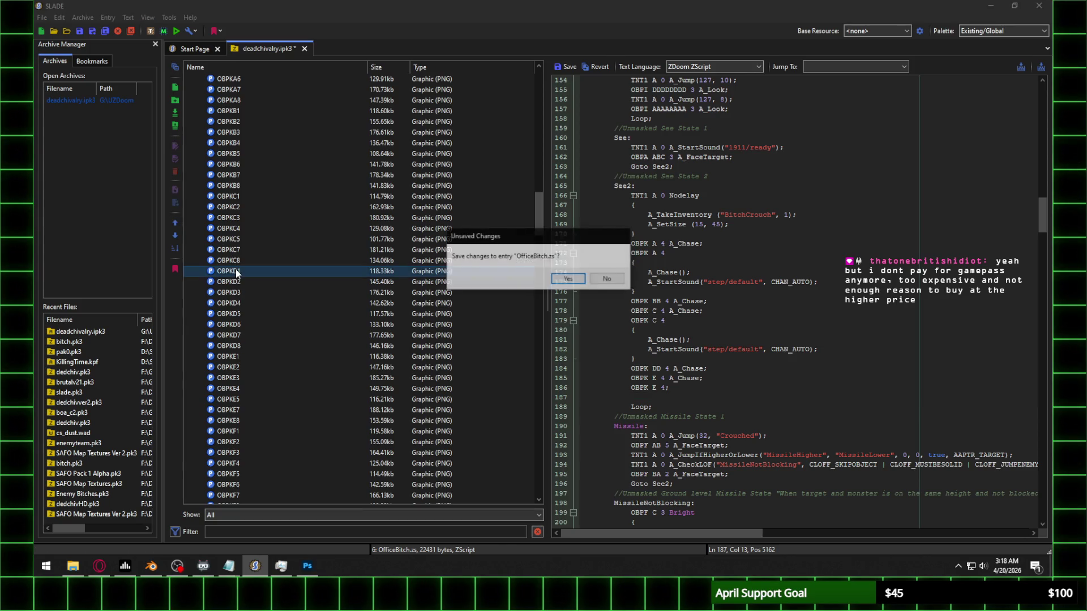
click(568, 279)
scroll(253, 334, down, 1)
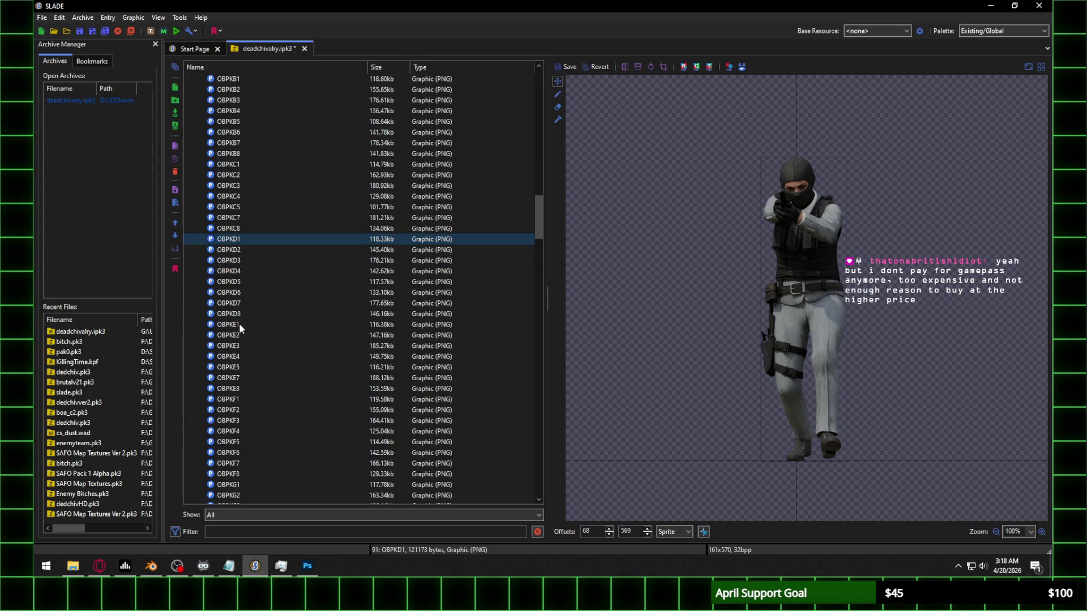
click(238, 325)
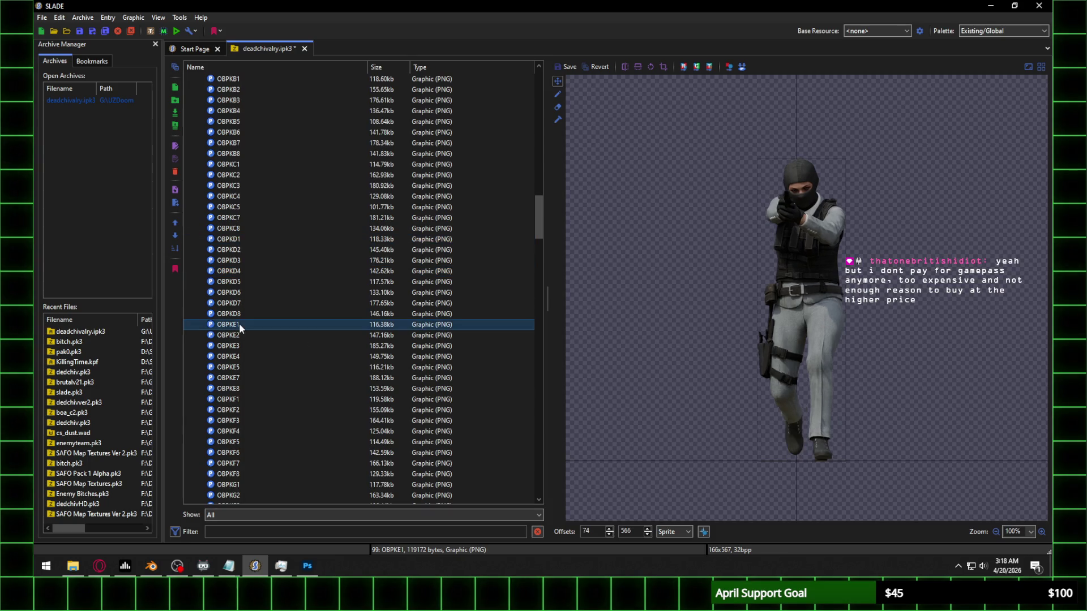
click(237, 399)
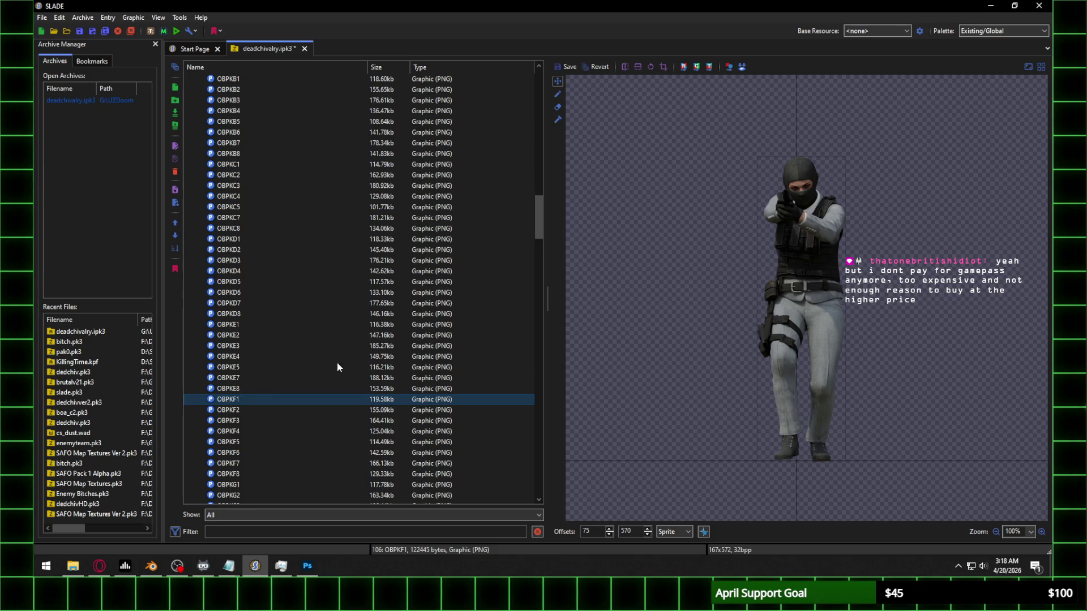
Step: Return to the top of the entry list and reopen OfficeBitch.zs
drag(542, 228, 539, 91)
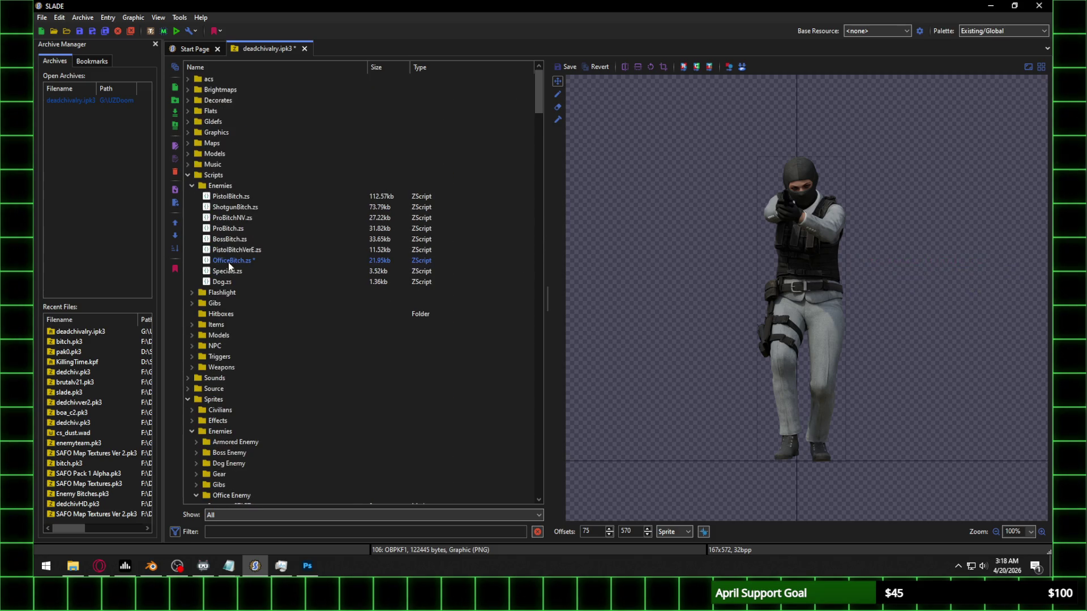
click(229, 263)
scroll(719, 382, down, 4)
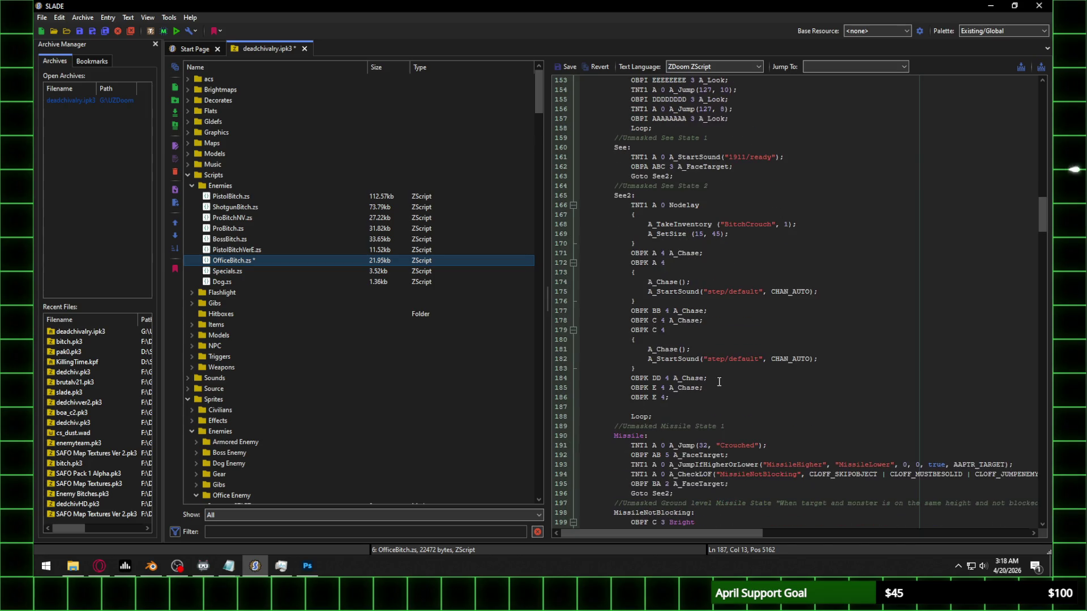
Step: Duplicate the walk frames from lines 178–186 below line 186
drag(685, 397, 630, 321)
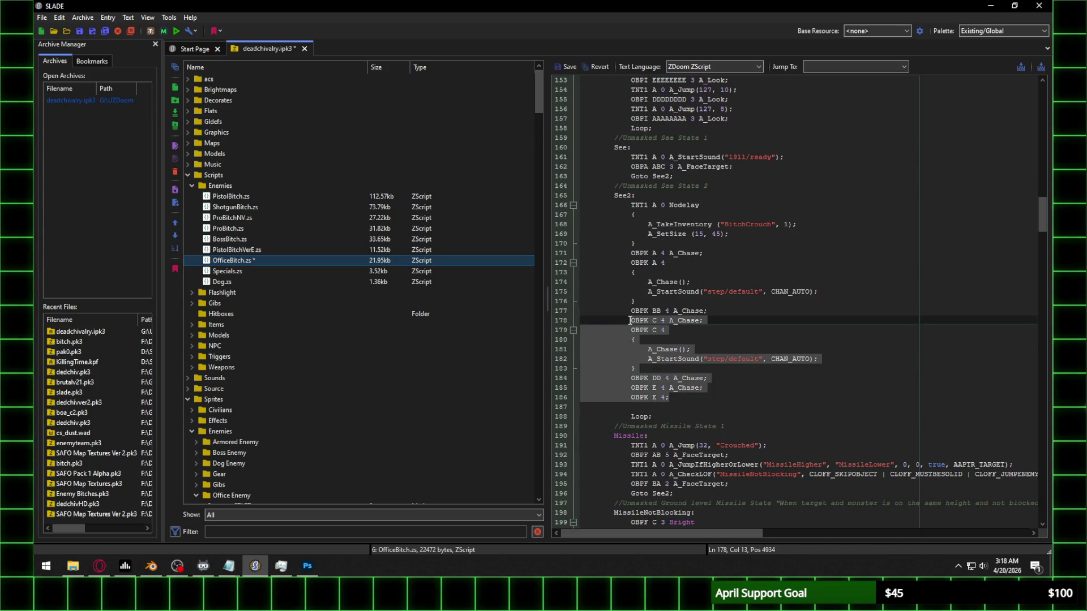
click(680, 397)
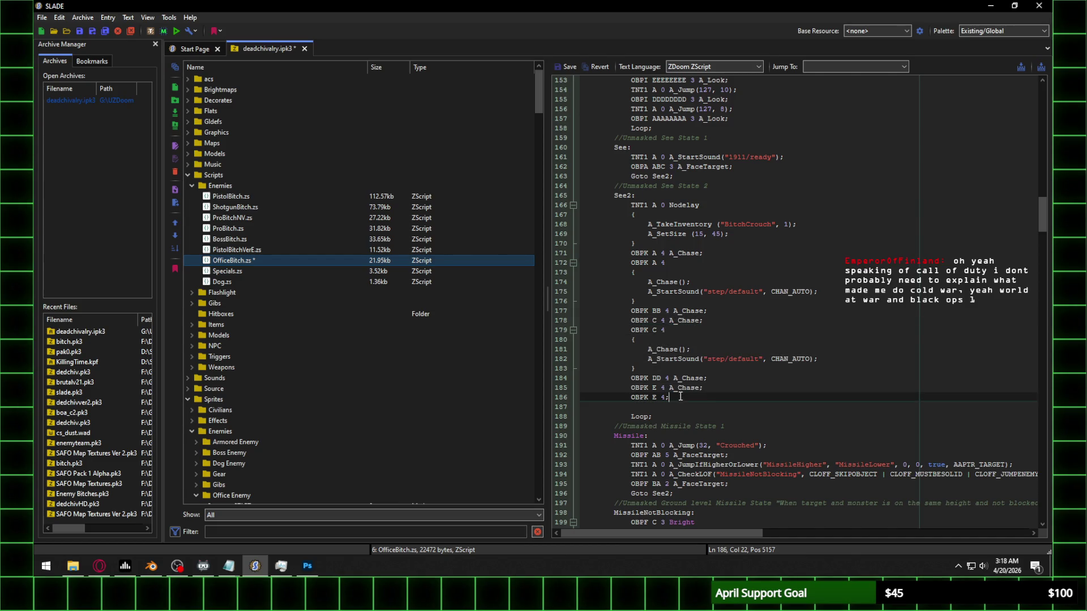
key(Return)
key(ctrl+v)
Step: In the pasted lines, change both C frames to F, DD to GG, and both E frames to H
click(655, 407)
double_click(654, 407)
text(F)
double_click(655, 416)
text(F)
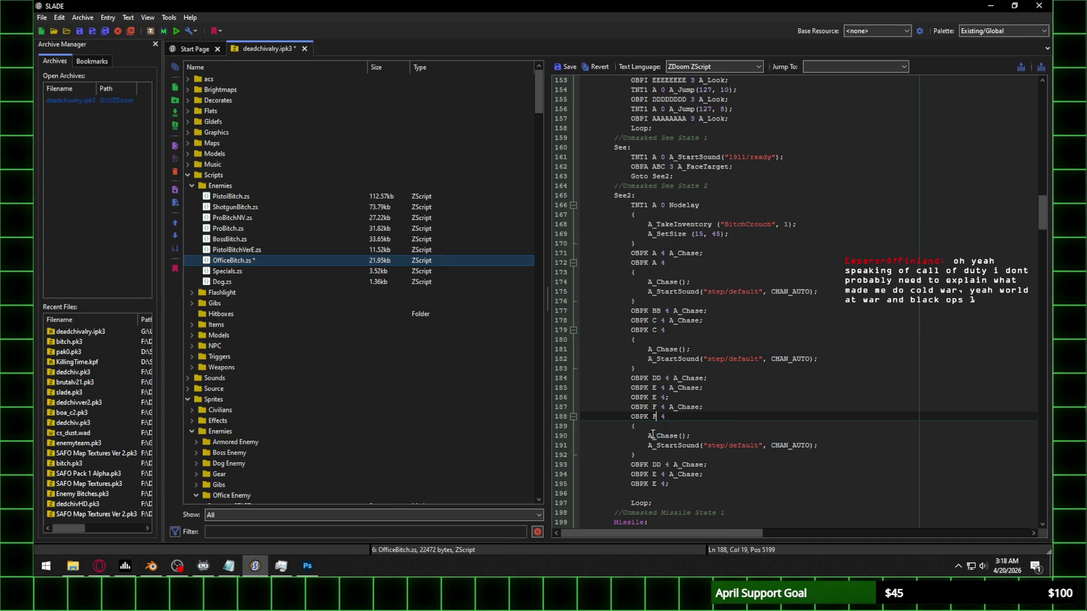
double_click(656, 465)
text(GG)
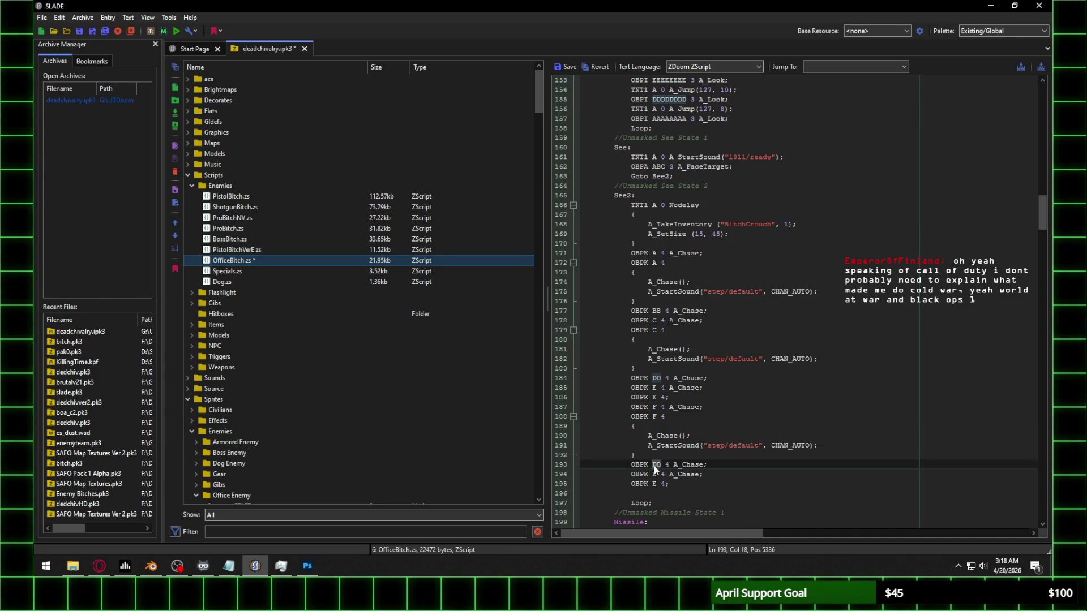
double_click(654, 474)
text(H)
double_click(653, 484)
text(H)
scroll(518, 108, down, 7)
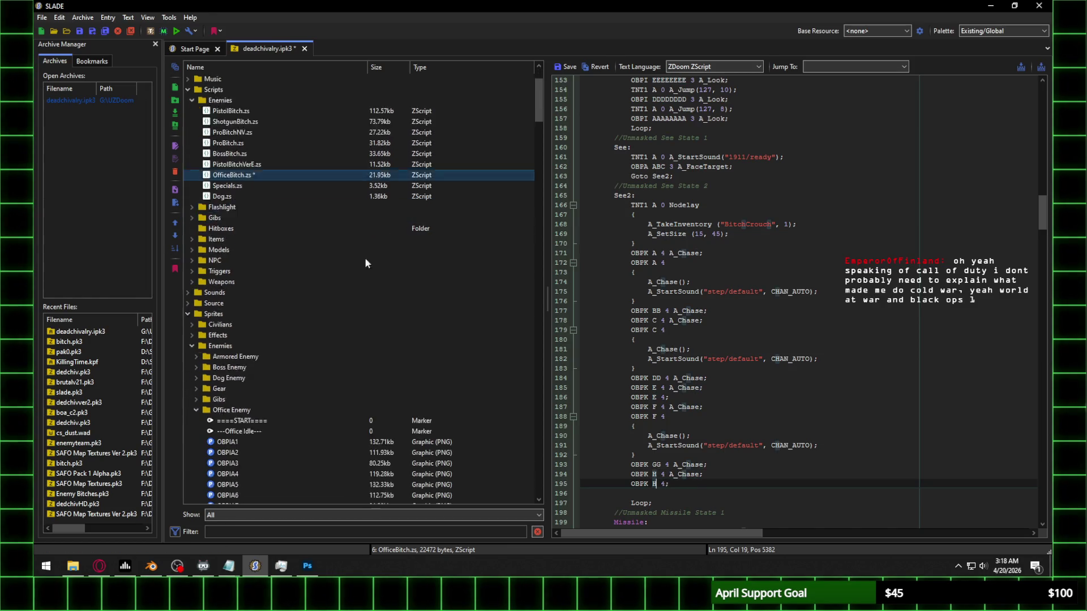
scroll(536, 114, down, 5)
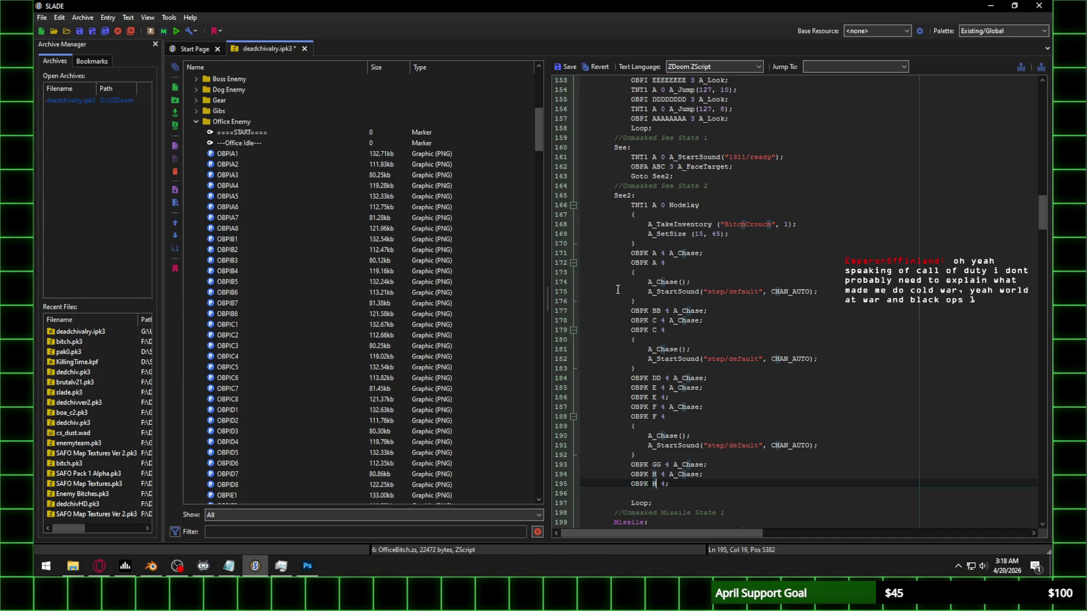
scroll(332, 307, down, 15)
scroll(330, 311, down, 6)
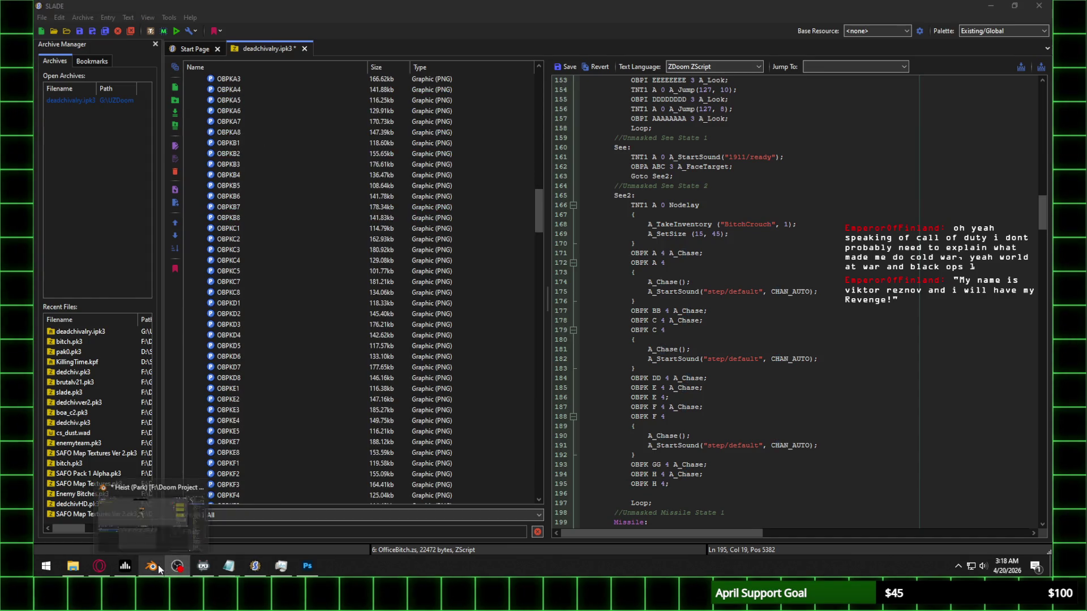
click(159, 568)
click(536, 152)
mouse_move(535, 151)
mouse_down()
mouse_move(495, 156)
mouse_move(483, 182)
mouse_move(158, 168)
mouse_move(66, 182)
mouse_move(237, 175)
mouse_up()
click(988, 6)
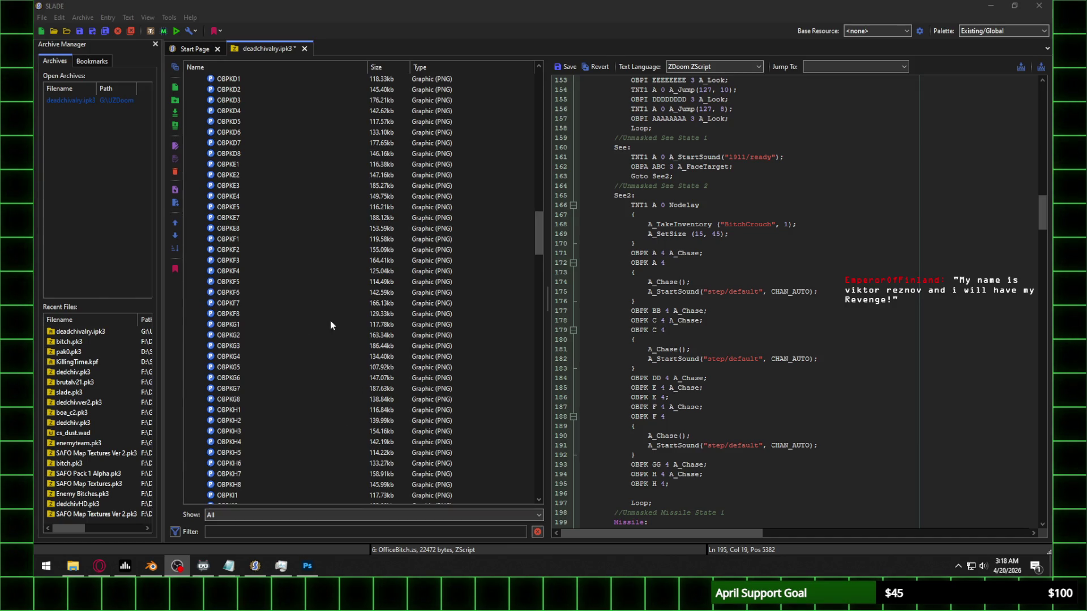
scroll(722, 399, down, 7)
scroll(720, 403, down, 20)
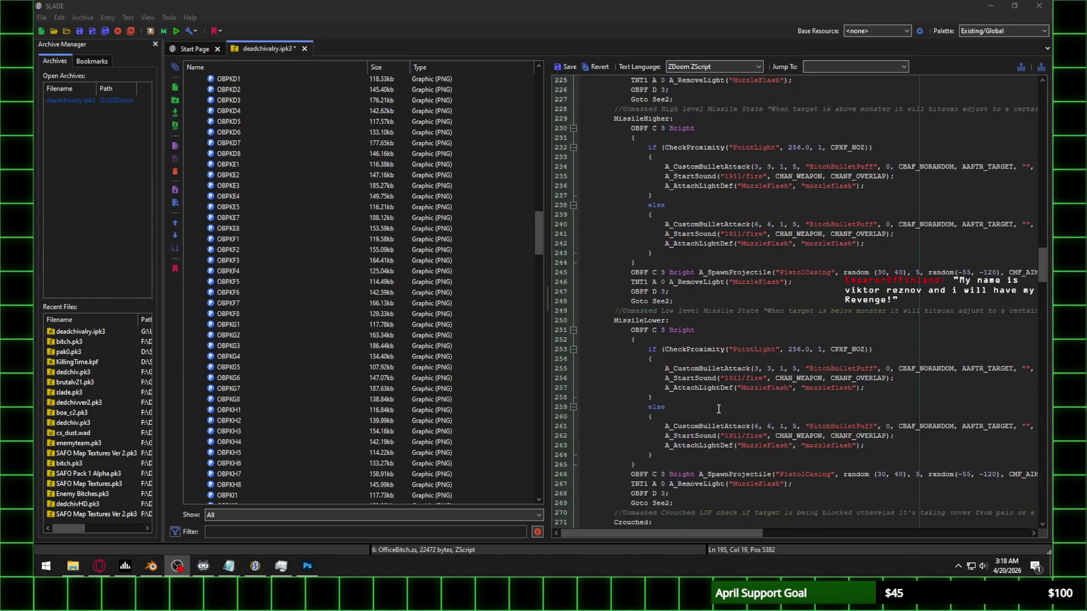
scroll(717, 409, down, 4)
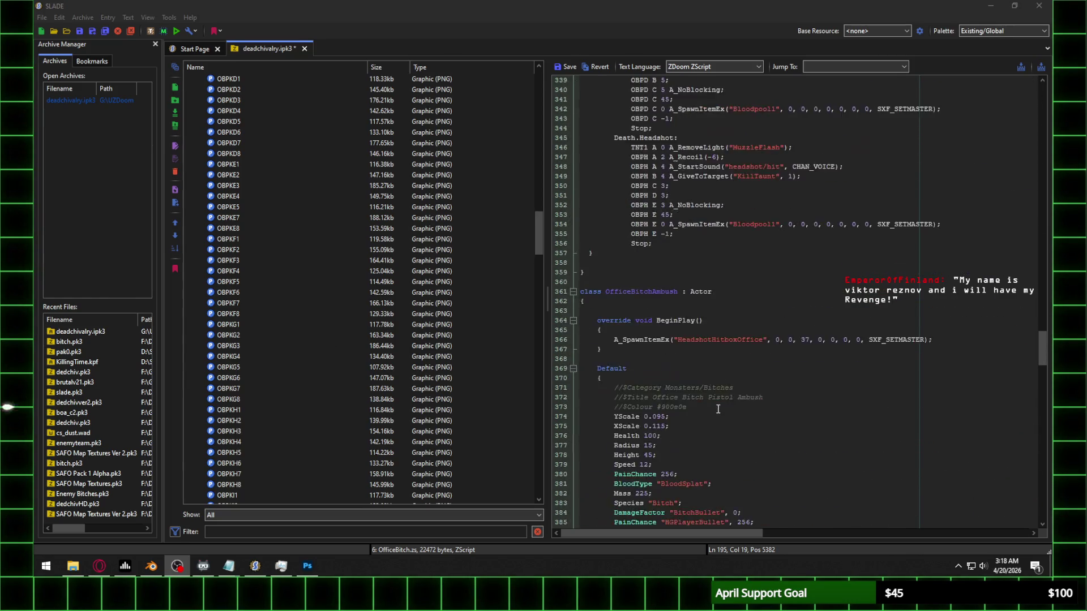
scroll(329, 377, down, 7)
scroll(328, 372, down, 13)
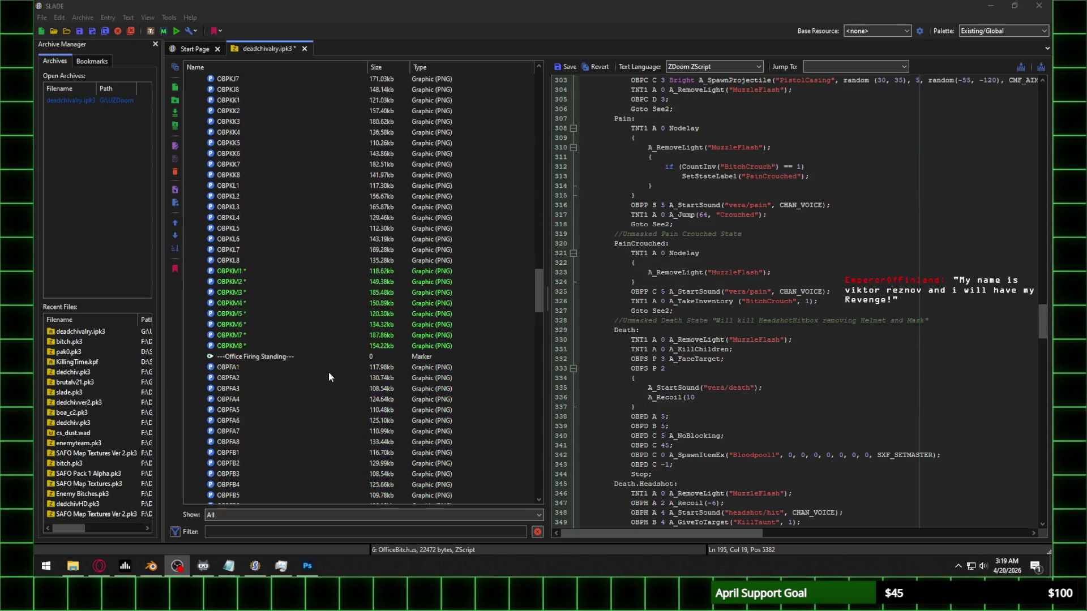
scroll(280, 253, up, 7)
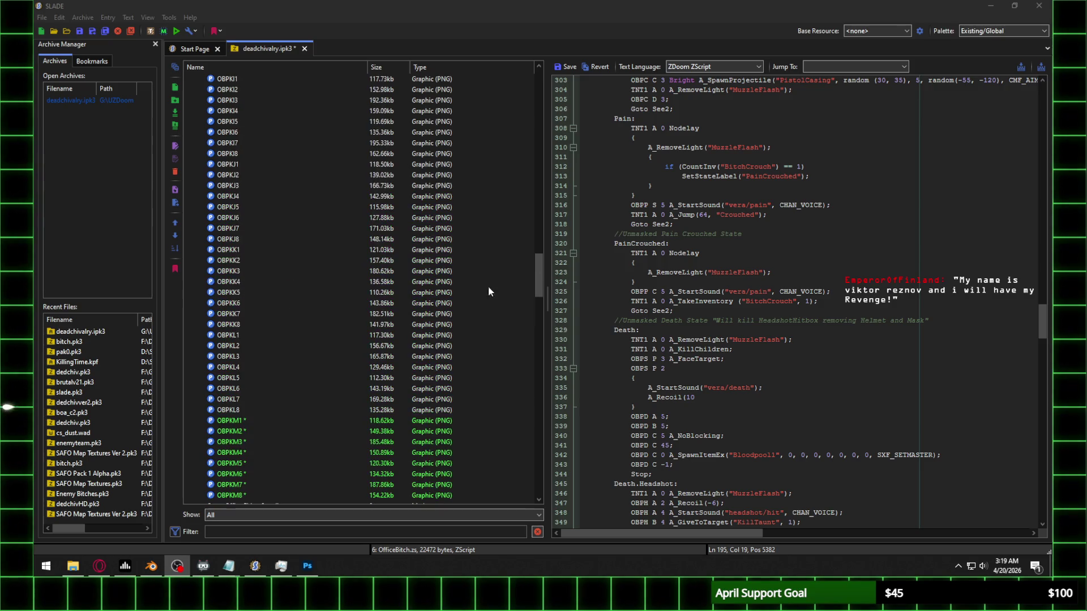
scroll(749, 351, down, 6)
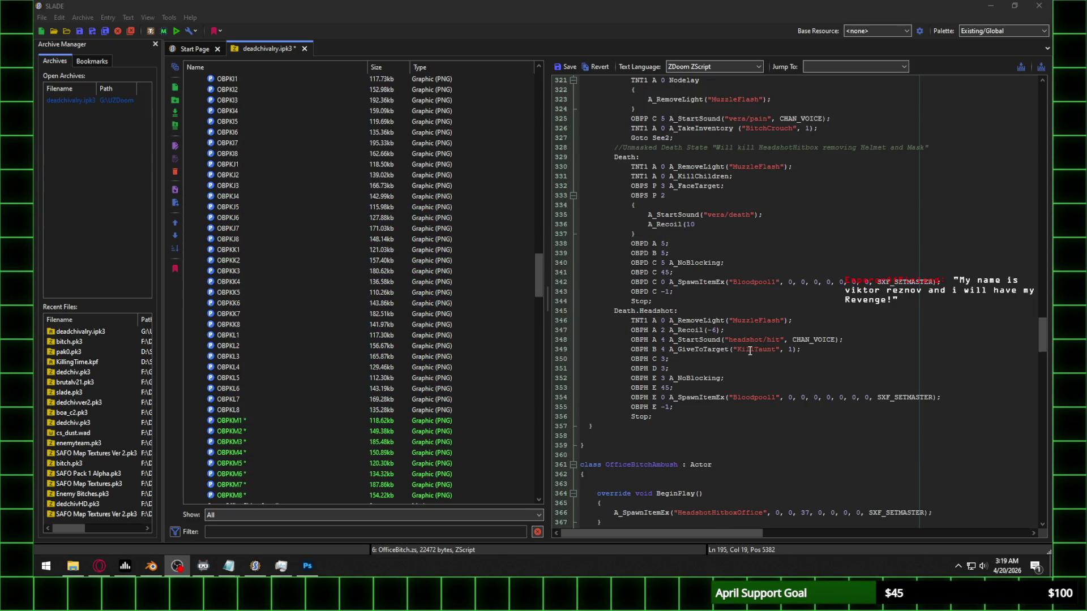
scroll(743, 335, up, 20)
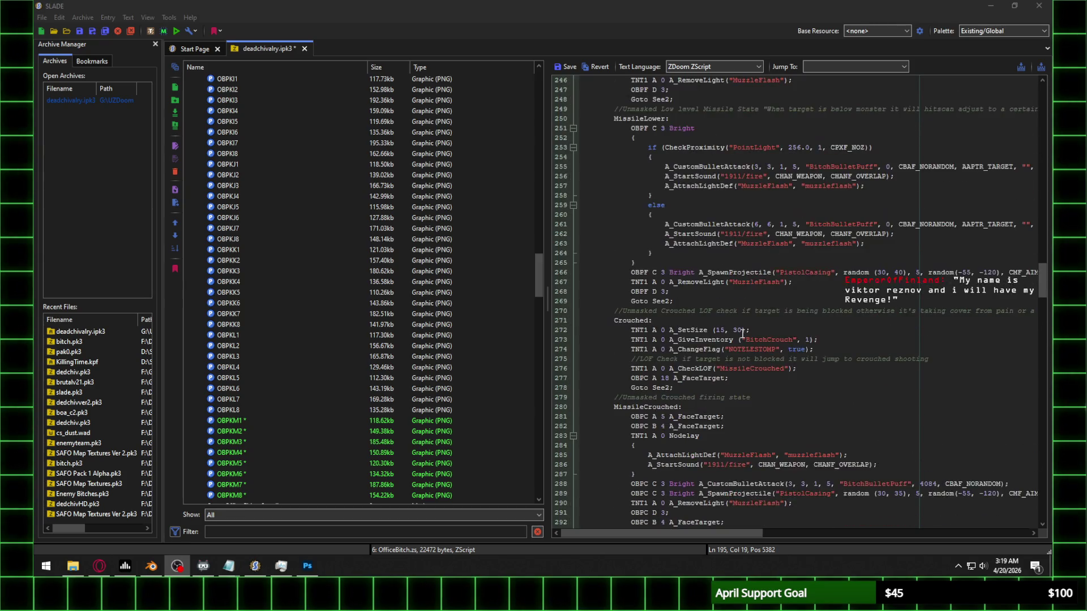
scroll(742, 334, up, 19)
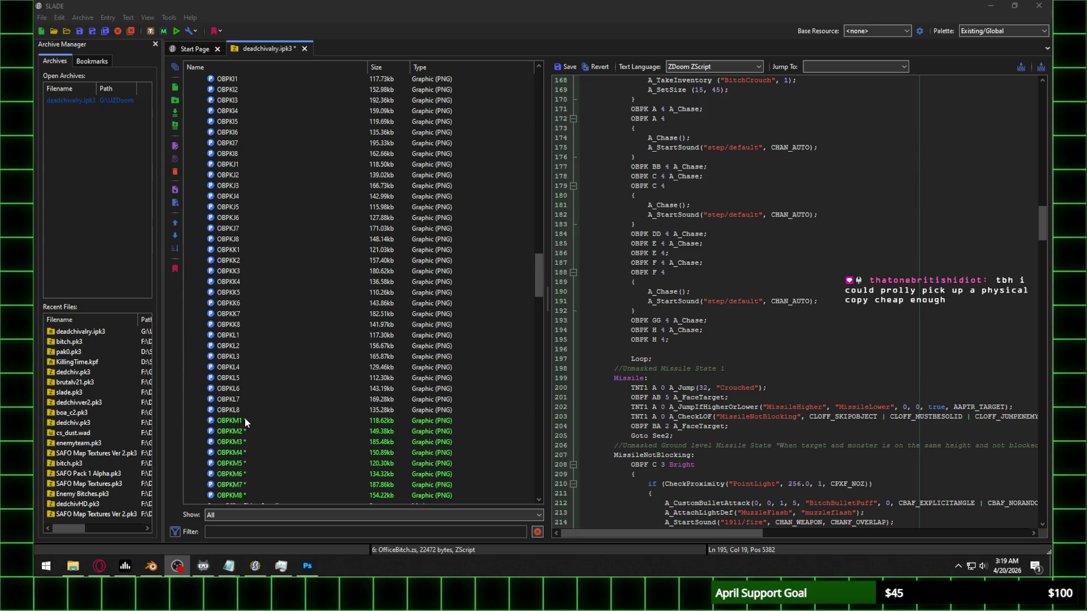
Step: Skip saving the script and preview the OBPKG1, OBPKH1 and OBPKI1 walk frames
scroll(246, 419, up, 10)
scroll(245, 419, up, 18)
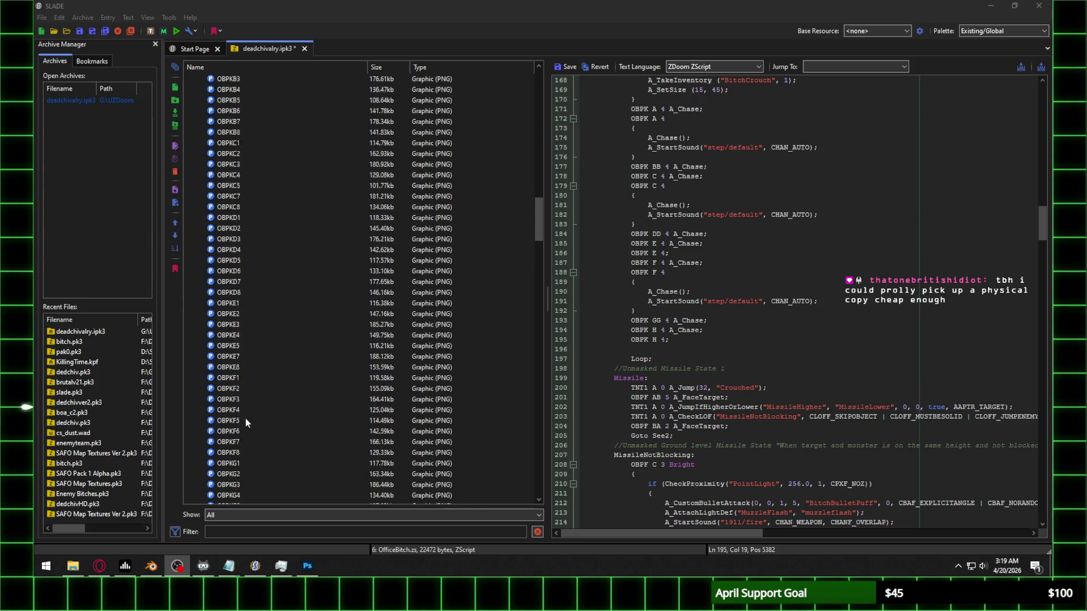
scroll(247, 420, down, 9)
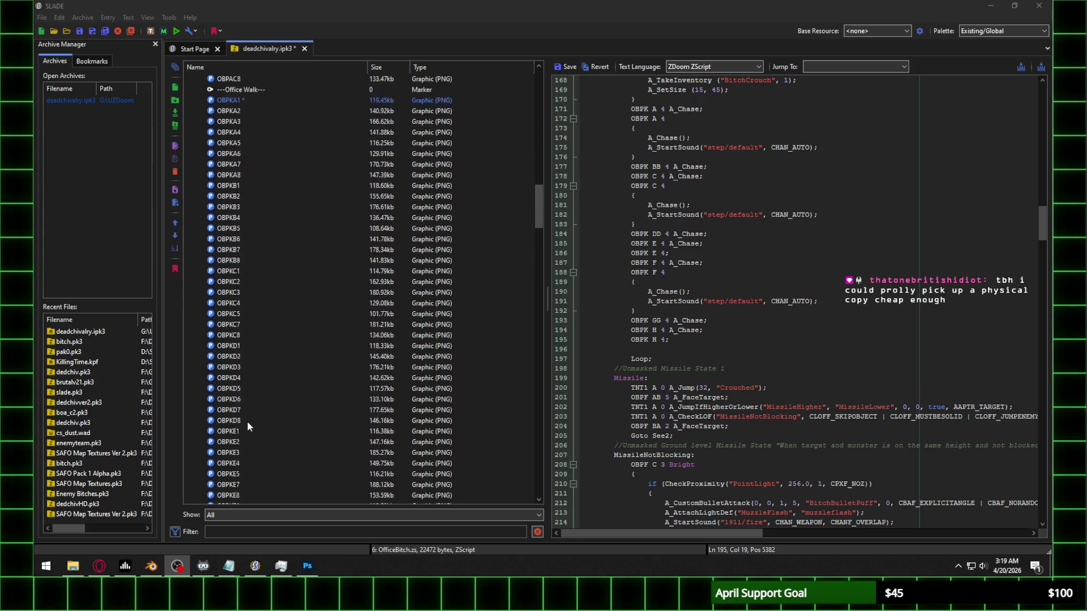
scroll(338, 349, down, 6)
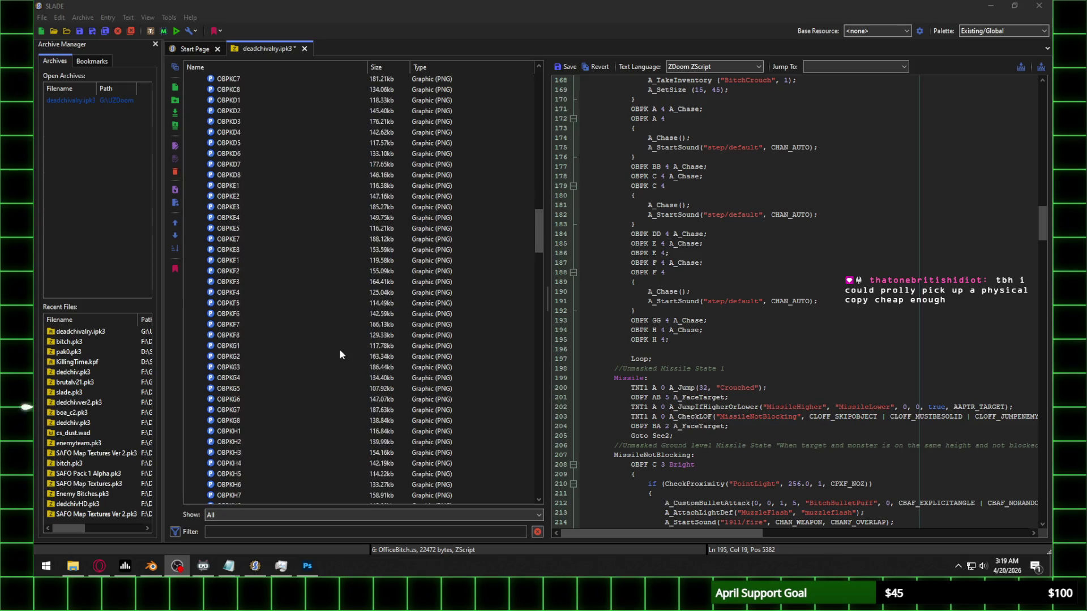
click(237, 379)
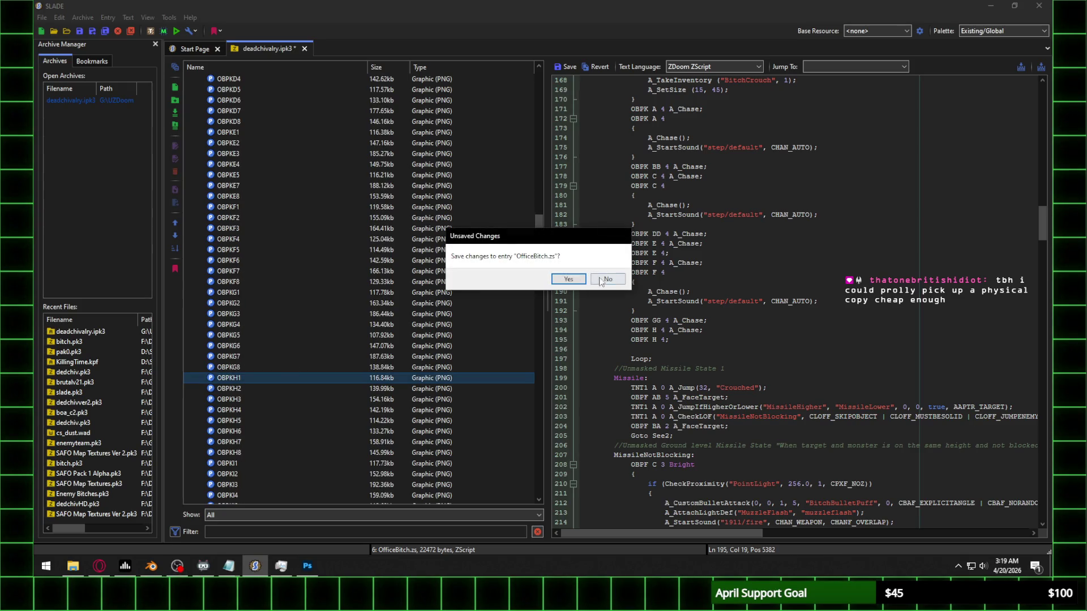
click(606, 279)
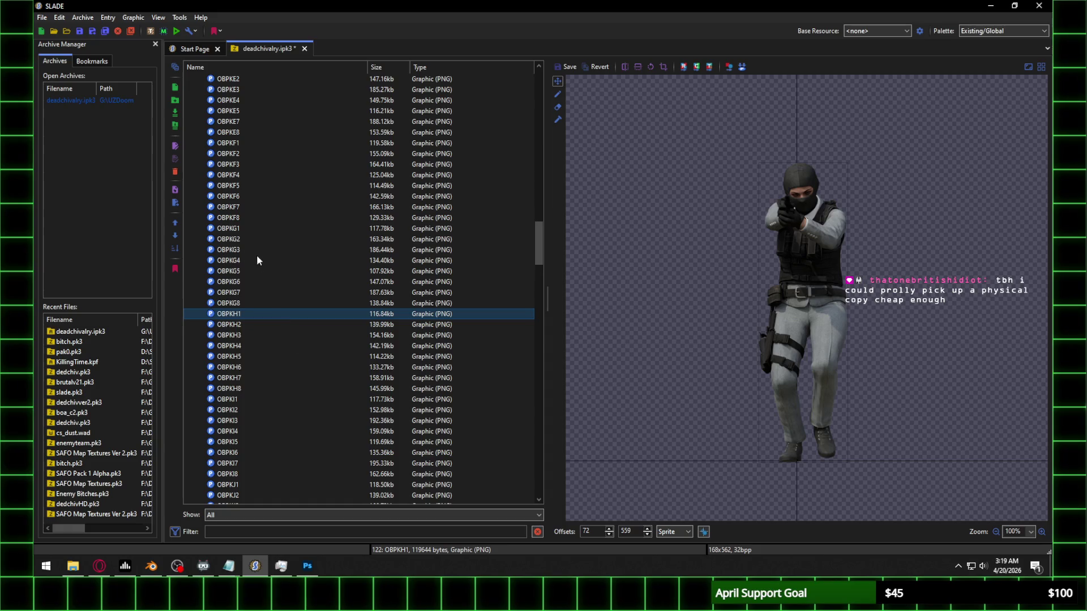
click(240, 228)
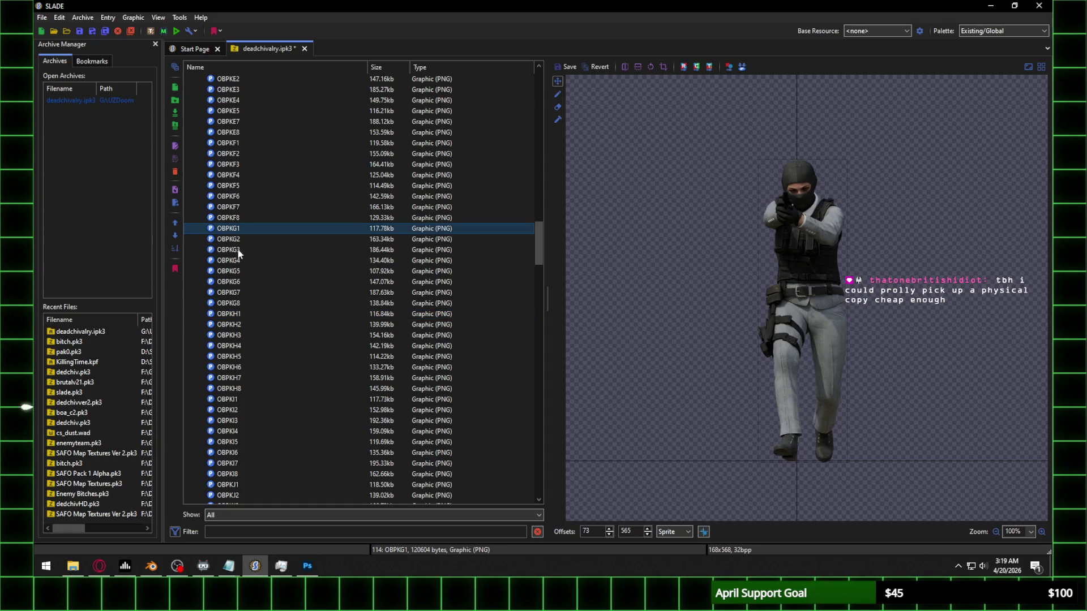
click(236, 313)
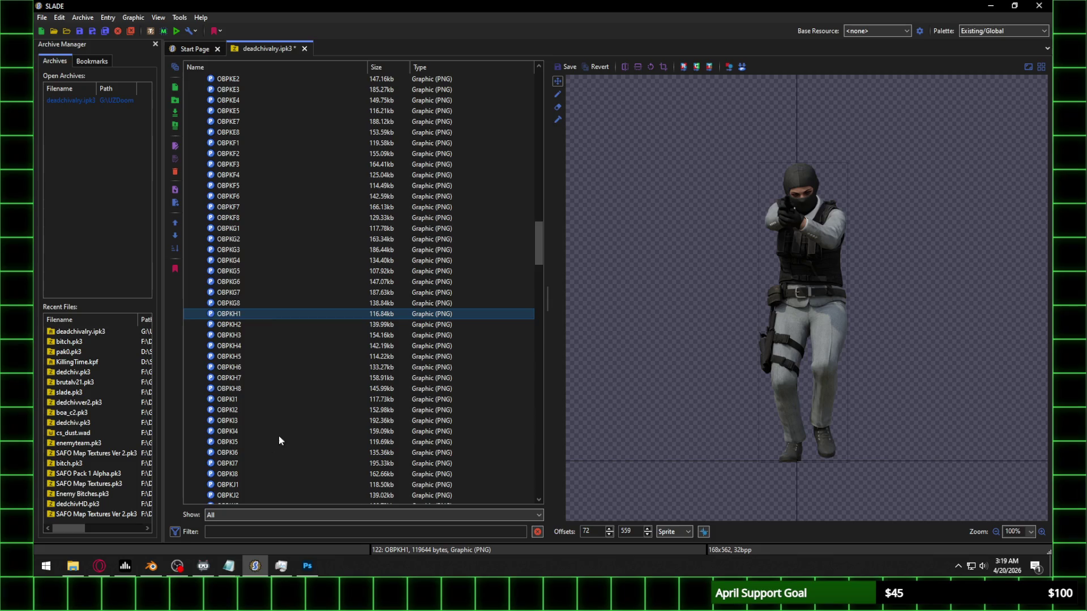
click(240, 399)
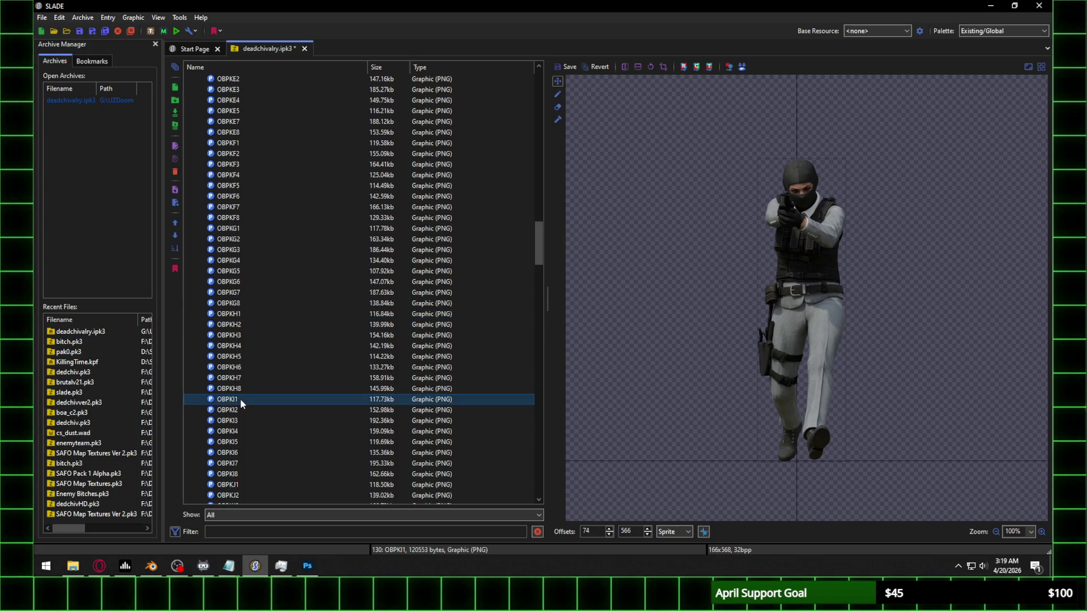
Step: Preview OBPKJ1 (offsets 85, 564), then drag the list back up to the Scripts folder
scroll(273, 378, up, 2)
scroll(273, 378, up, 15)
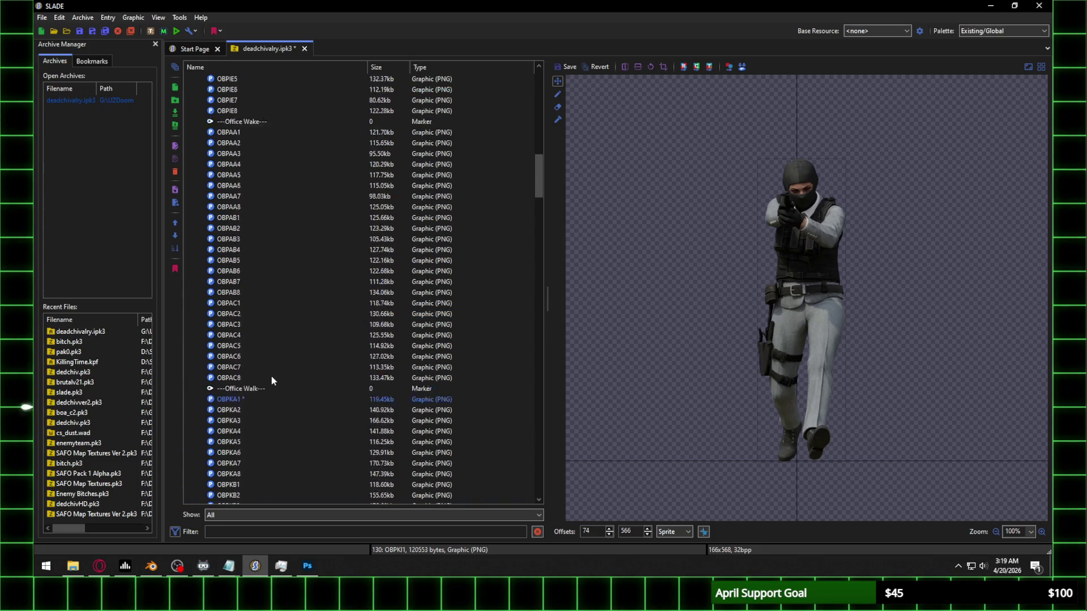
scroll(270, 376, up, 7)
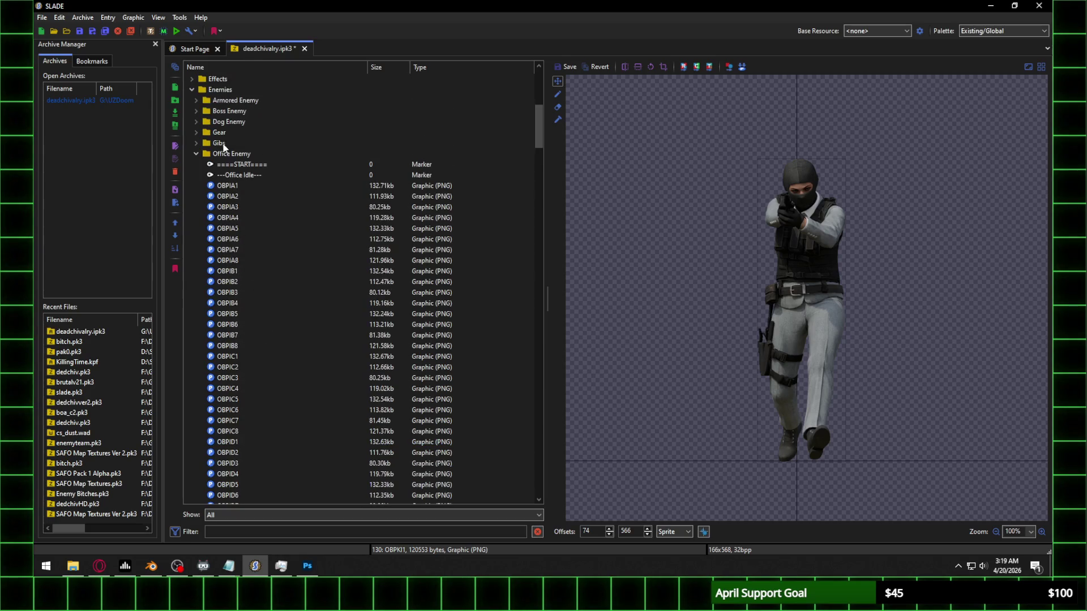
scroll(360, 278, down, 20)
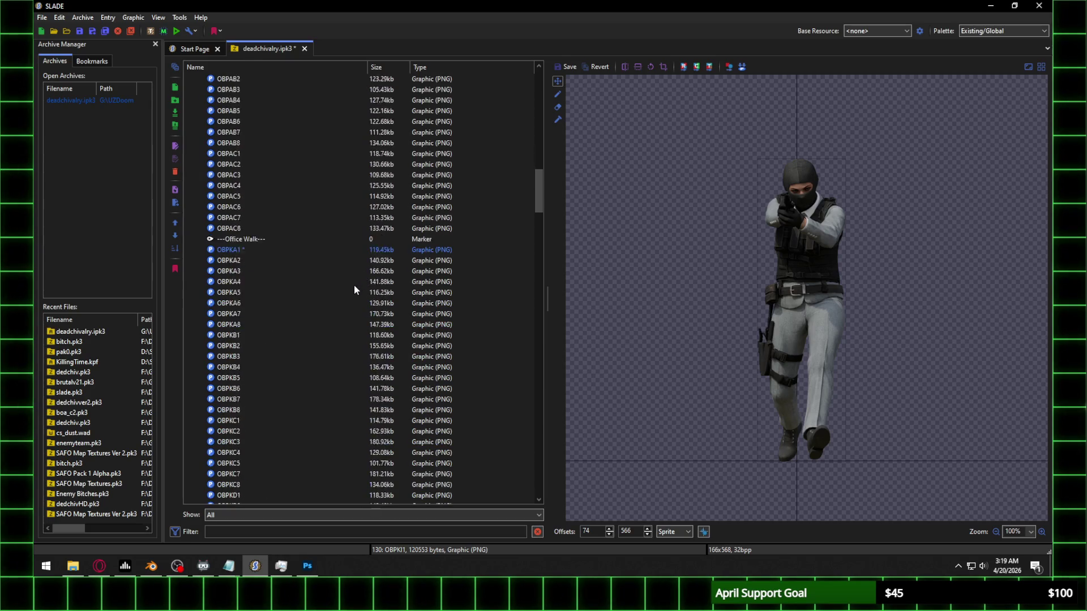
scroll(351, 291, down, 12)
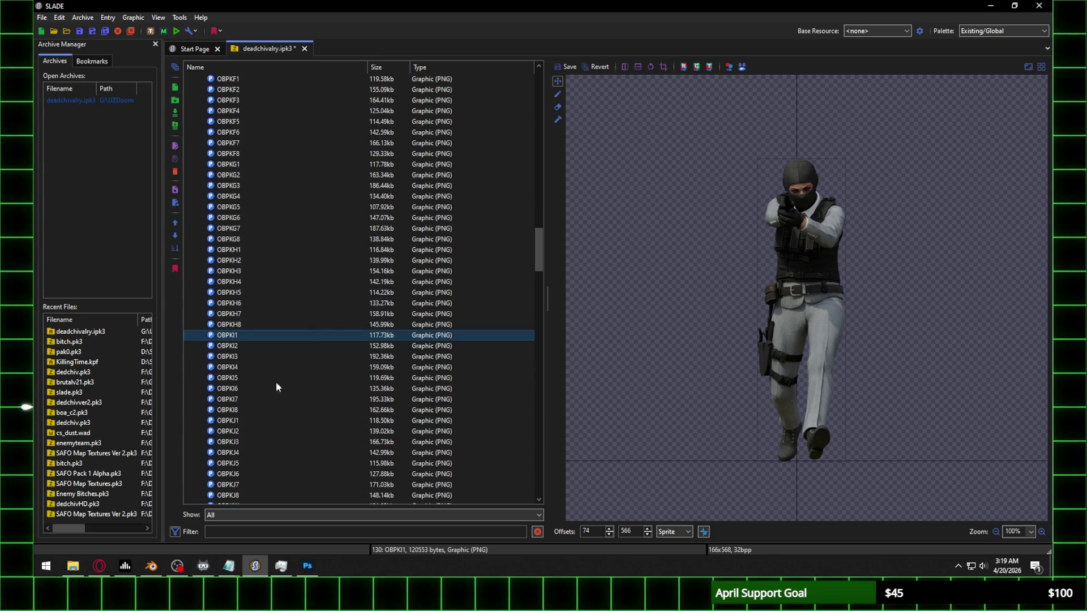
click(241, 422)
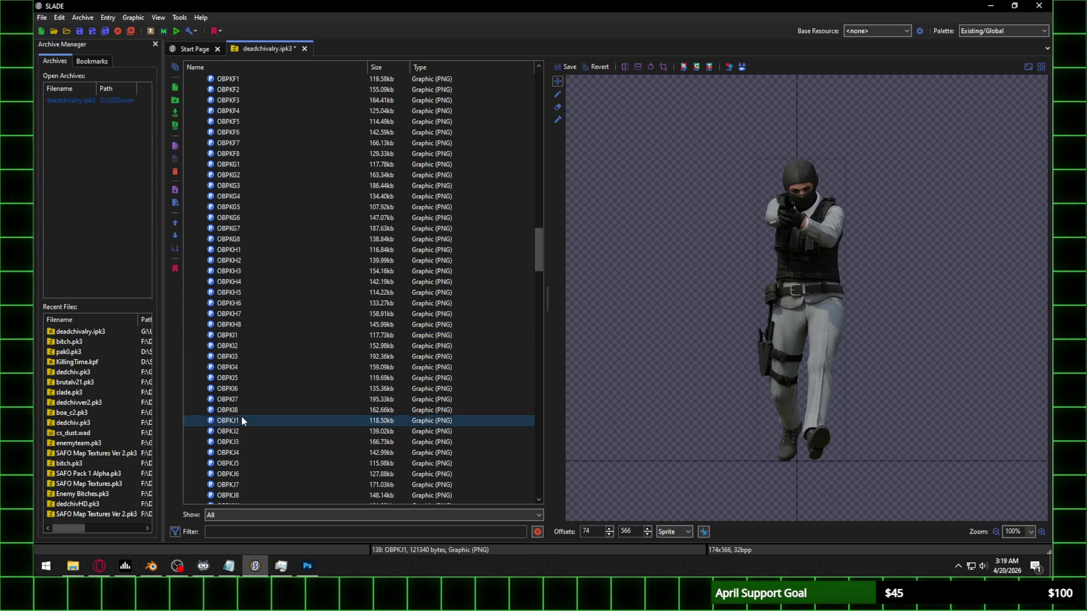
scroll(263, 391, down, 5)
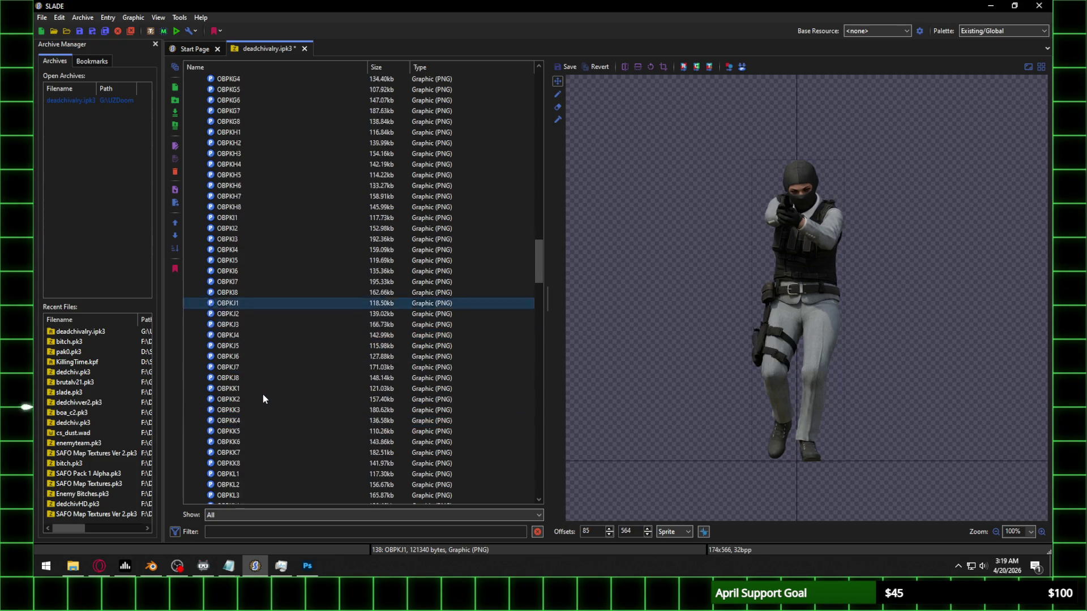
scroll(542, 213, up, 2)
drag(539, 261, 552, 90)
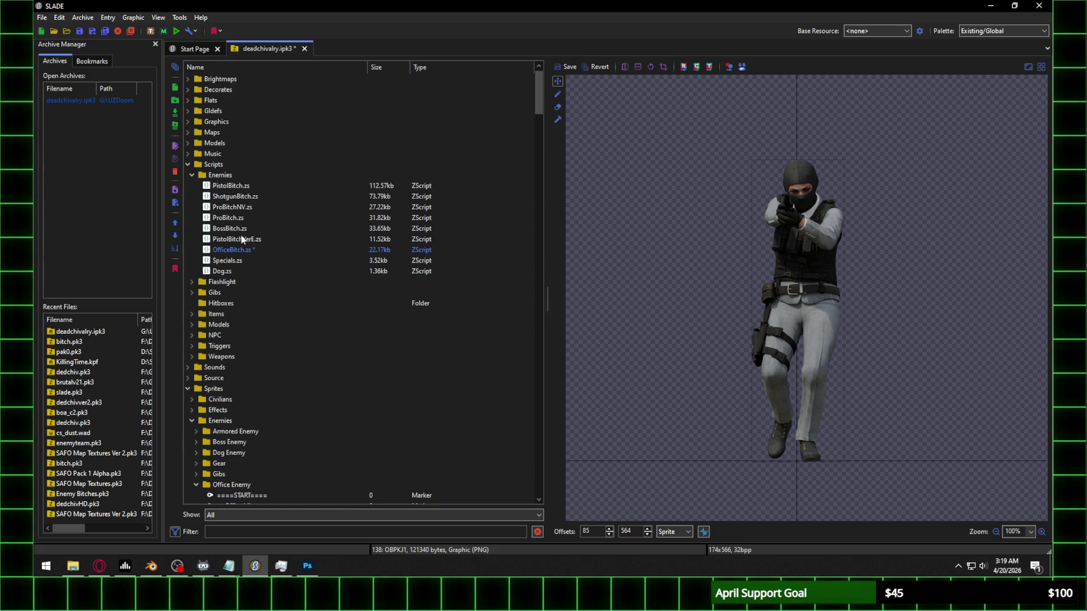
Step: In OfficeBitch.zs, paste a copy of the F through H walk frames after the last H line
click(235, 249)
scroll(691, 339, down, 6)
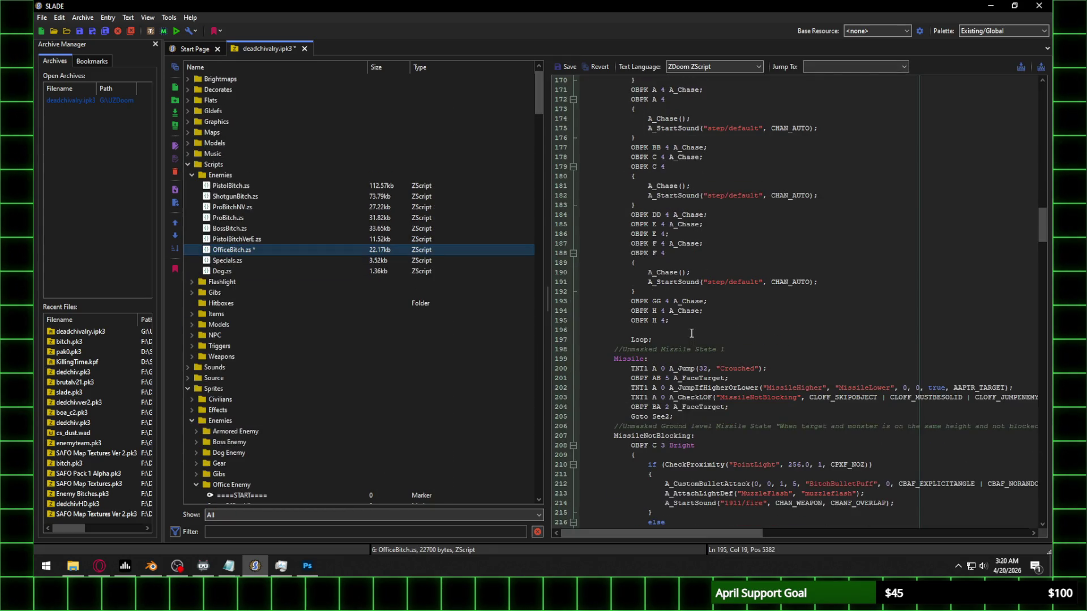
double_click(662, 320)
mouse_move(662, 315)
mouse_down()
mouse_move(631, 243)
mouse_move(633, 253)
mouse_up()
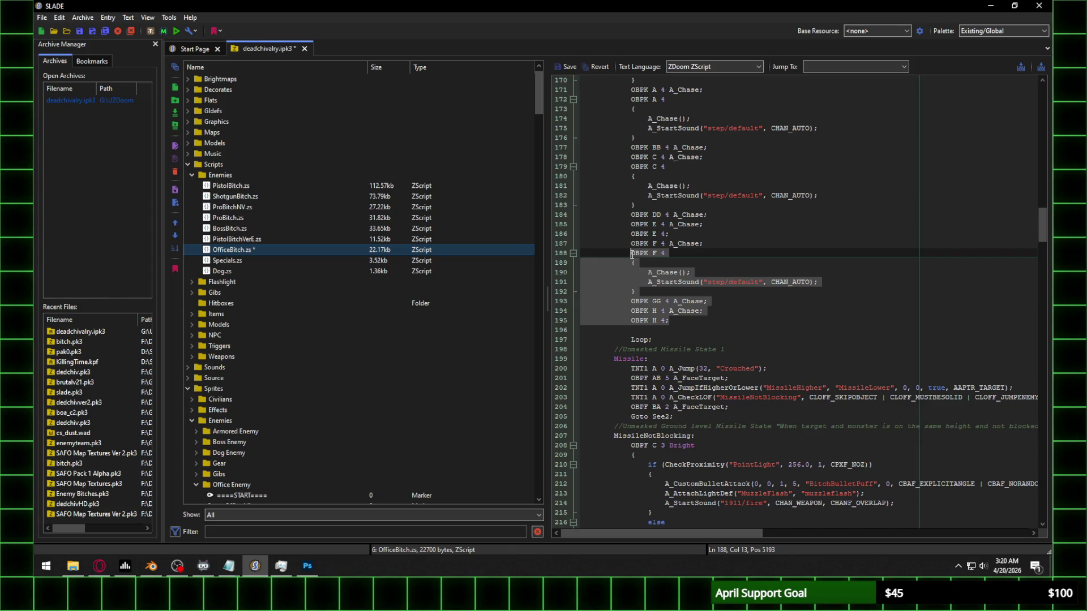
click(722, 244)
mouse_move(693, 321)
mouse_down()
mouse_move(637, 272)
mouse_move(631, 244)
mouse_up()
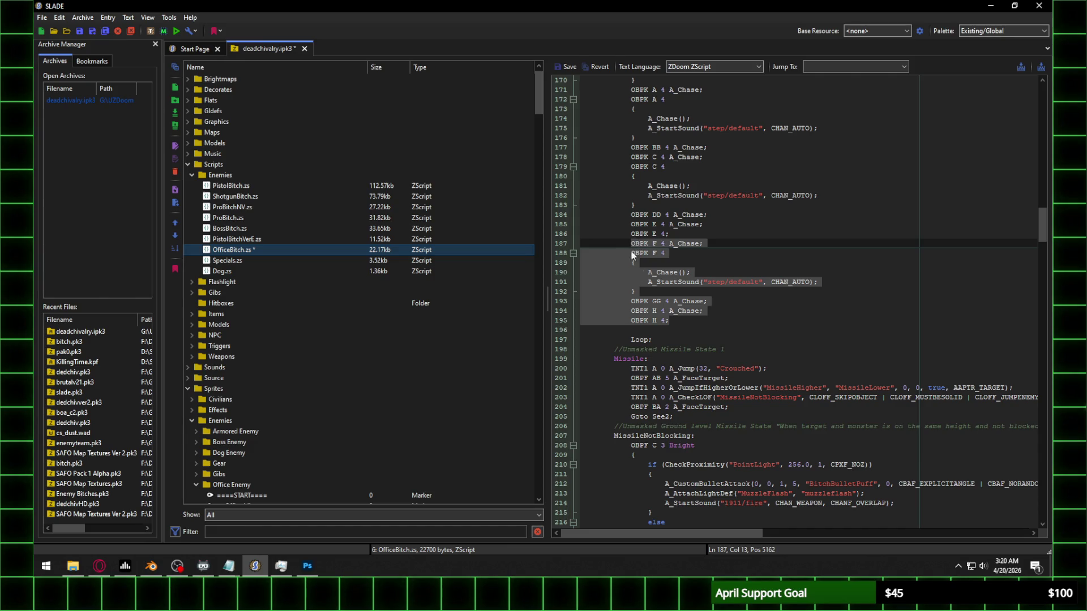
key(ctrl+c)
click(686, 318)
key(Return)
key(ctrl+v)
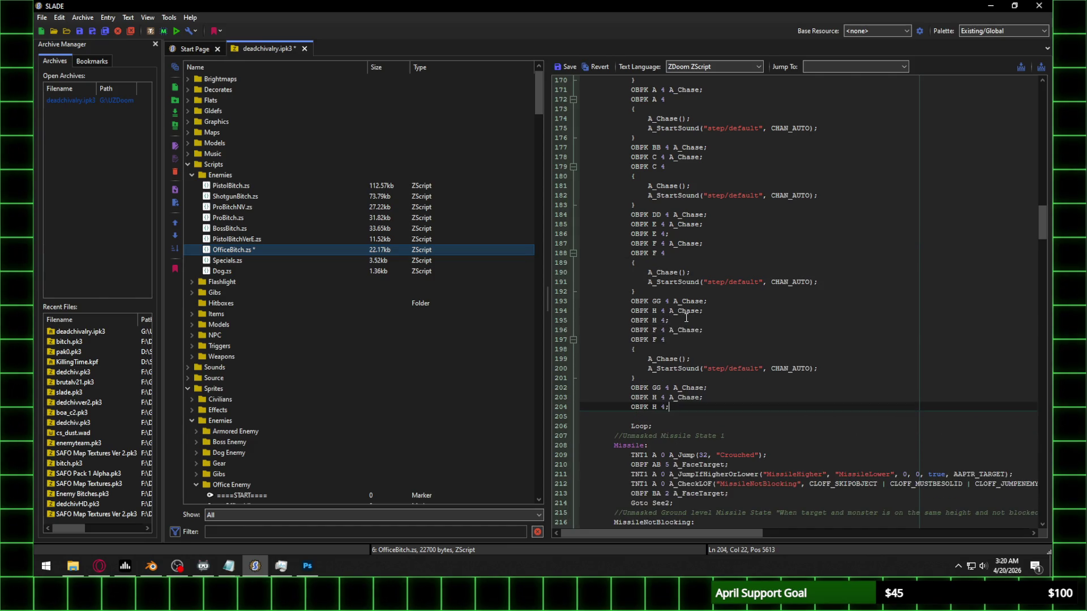
Step: In the pasted copy, change both F frames to I, GG to JJ and H to K
click(654, 331)
key(Delete)
text(I)
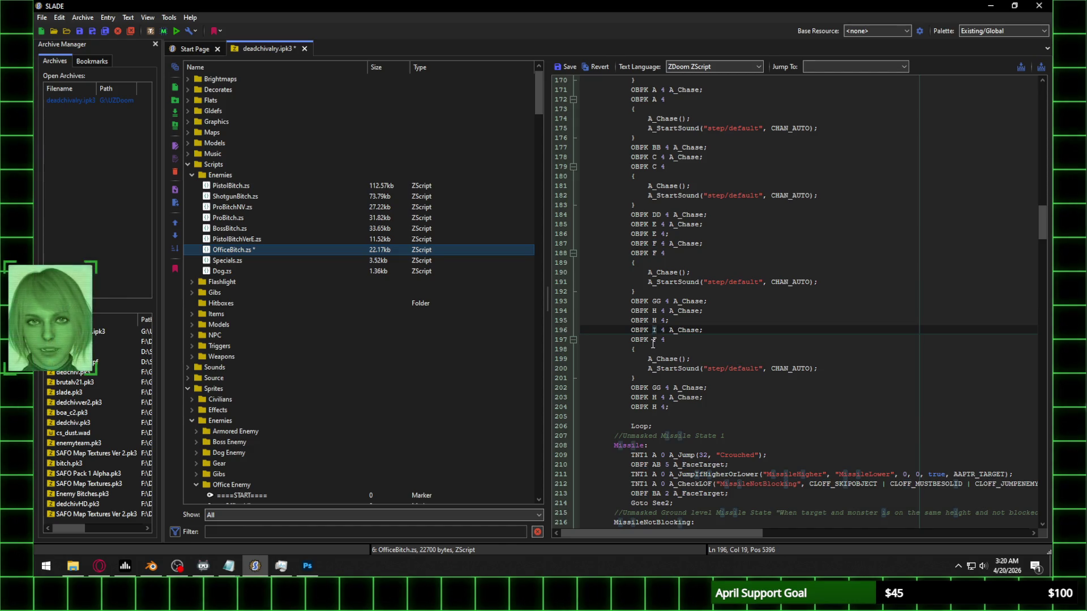
click(655, 339)
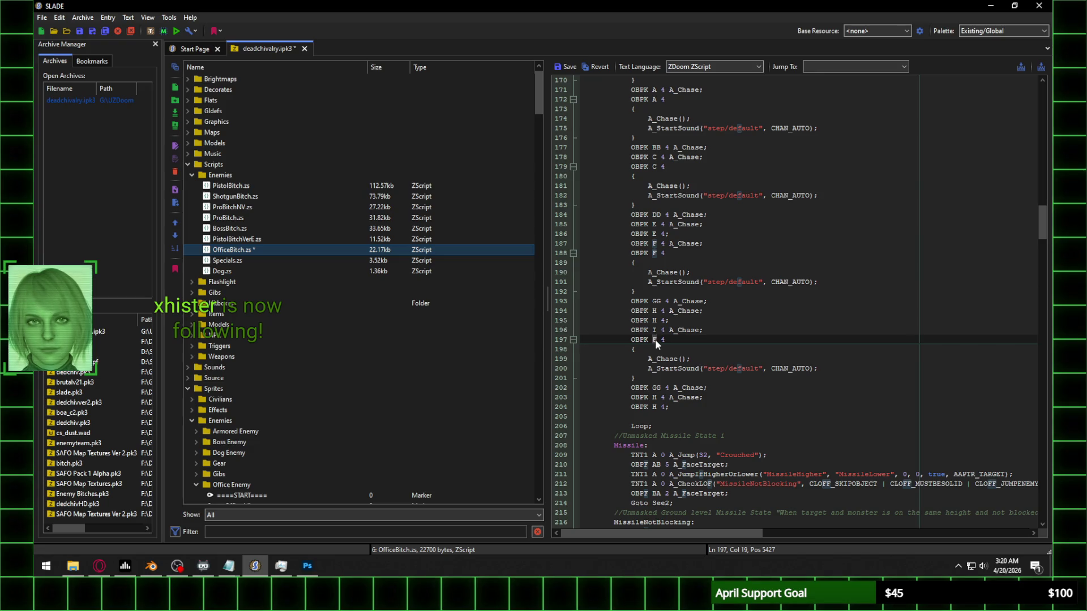
key(BackSpace)
text(I)
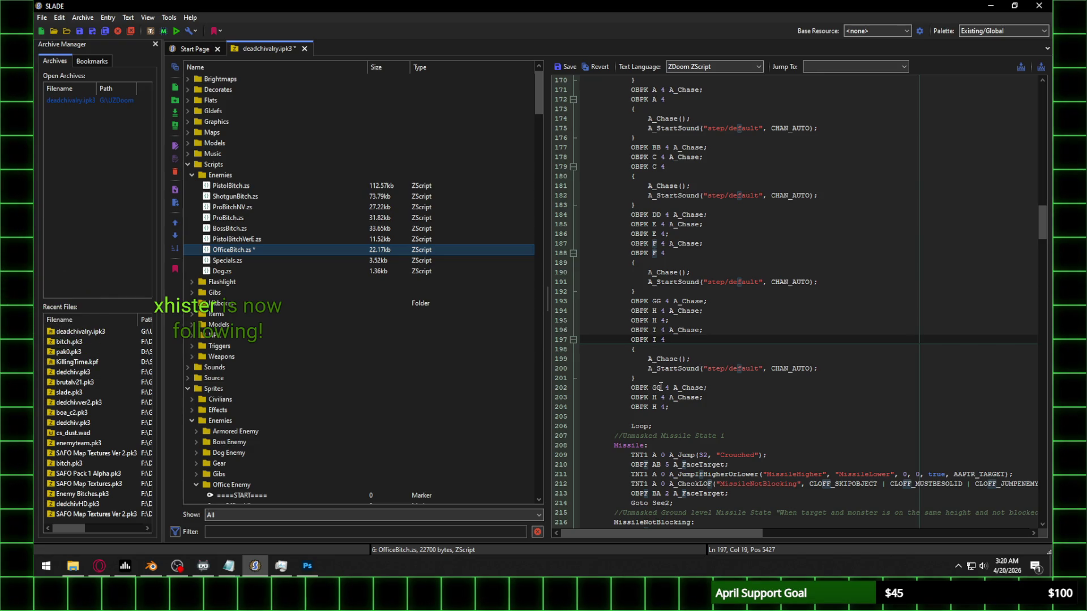
click(653, 388)
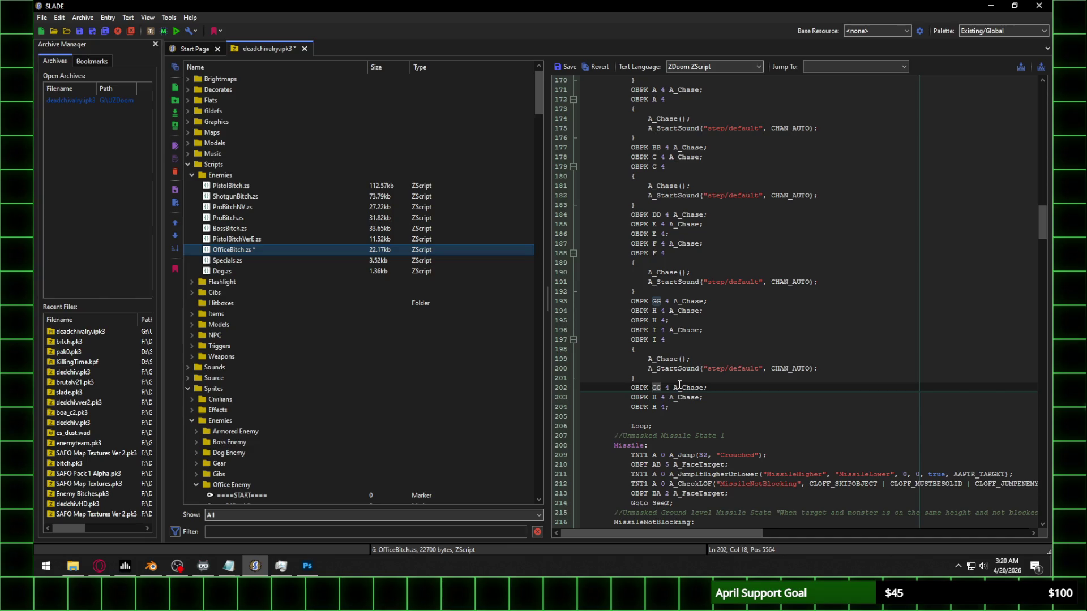
key(Delete)
key(Delete)
text(JJ)
click(656, 398)
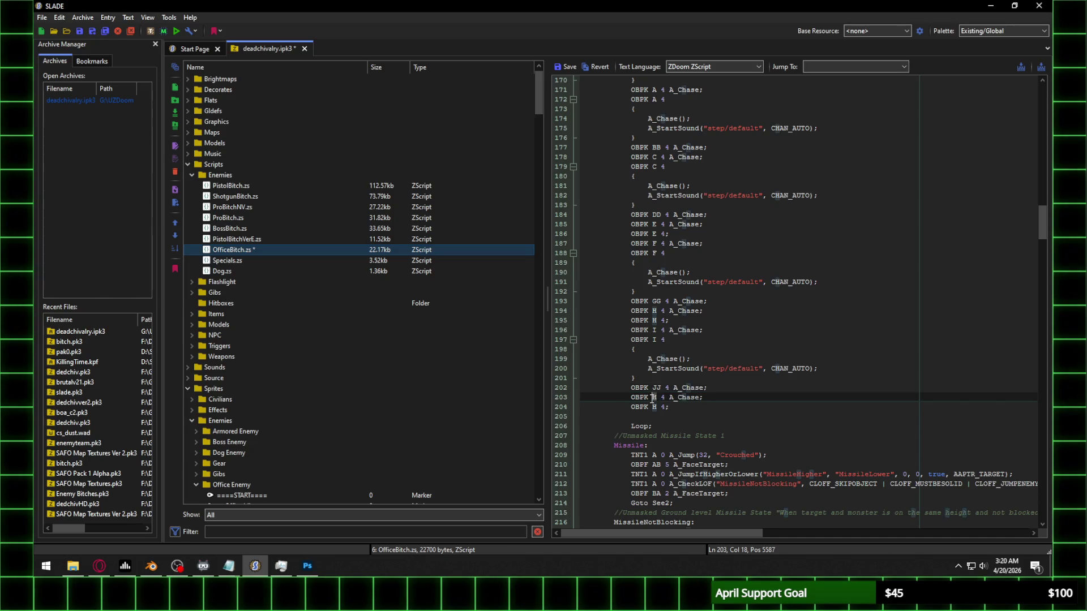
click(656, 407)
key(BackSpace)
text(K)
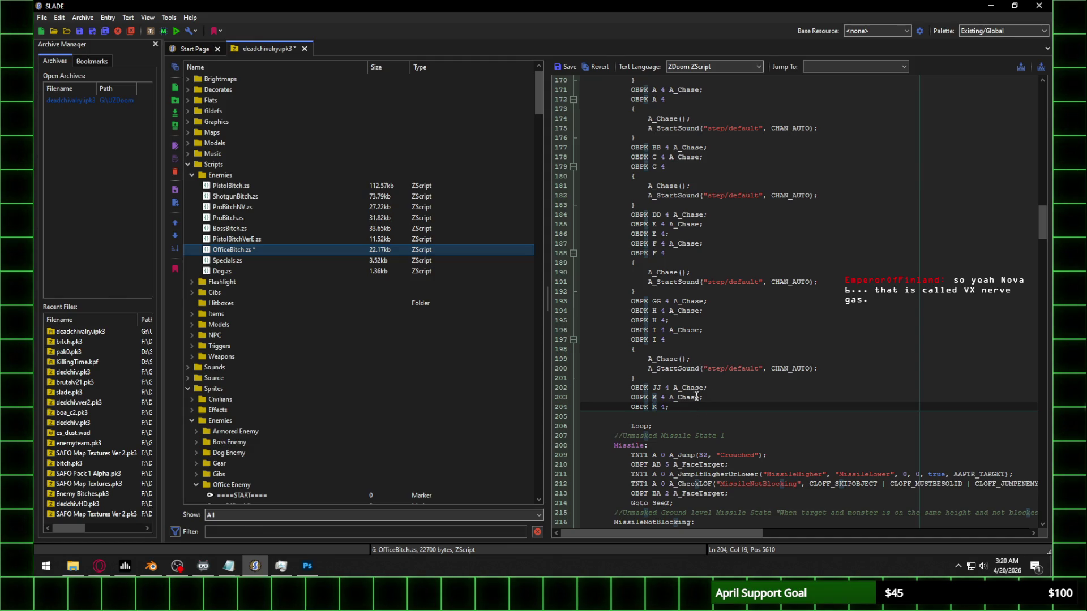
Step: Paste another copy of the I–K frames below and relabel them as L and MM
drag(680, 407, 631, 333)
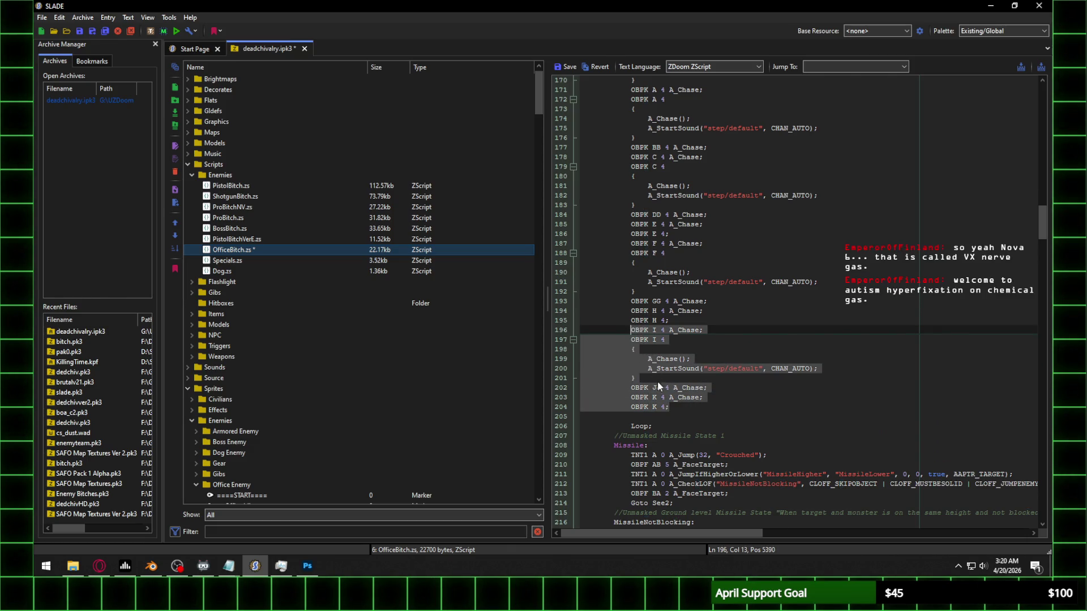
key(ctrl+c)
click(690, 407)
key(Return)
key(ctrl+v)
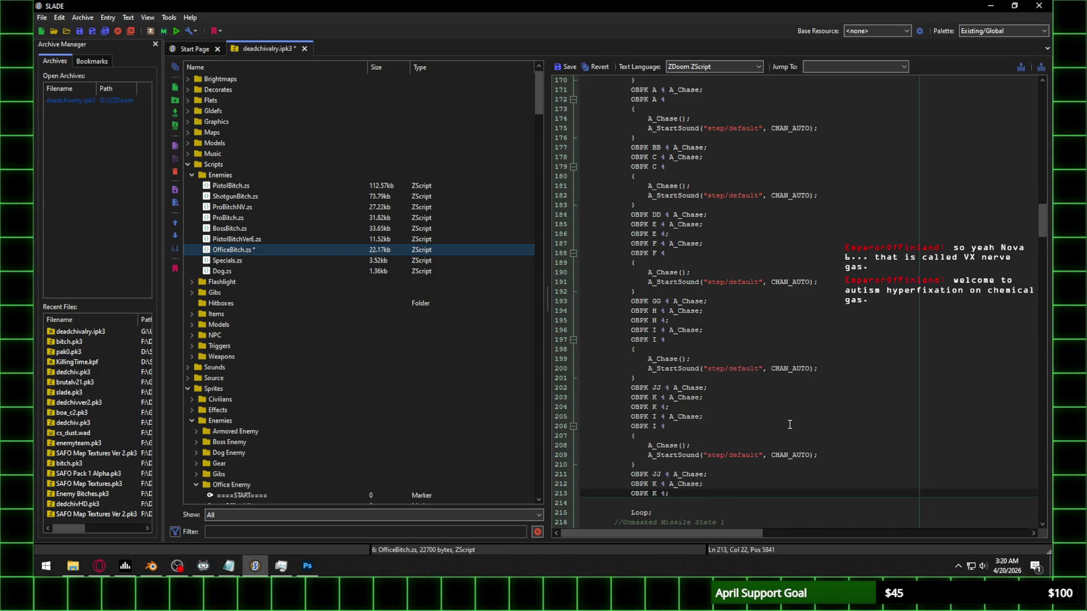
double_click(655, 417)
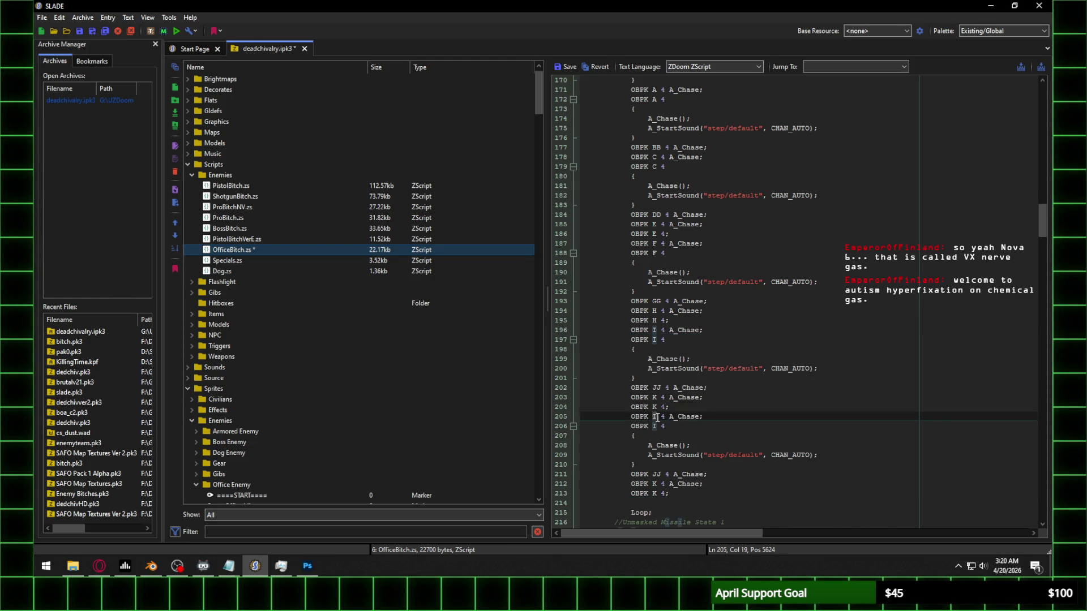
text(L)
double_click(655, 426)
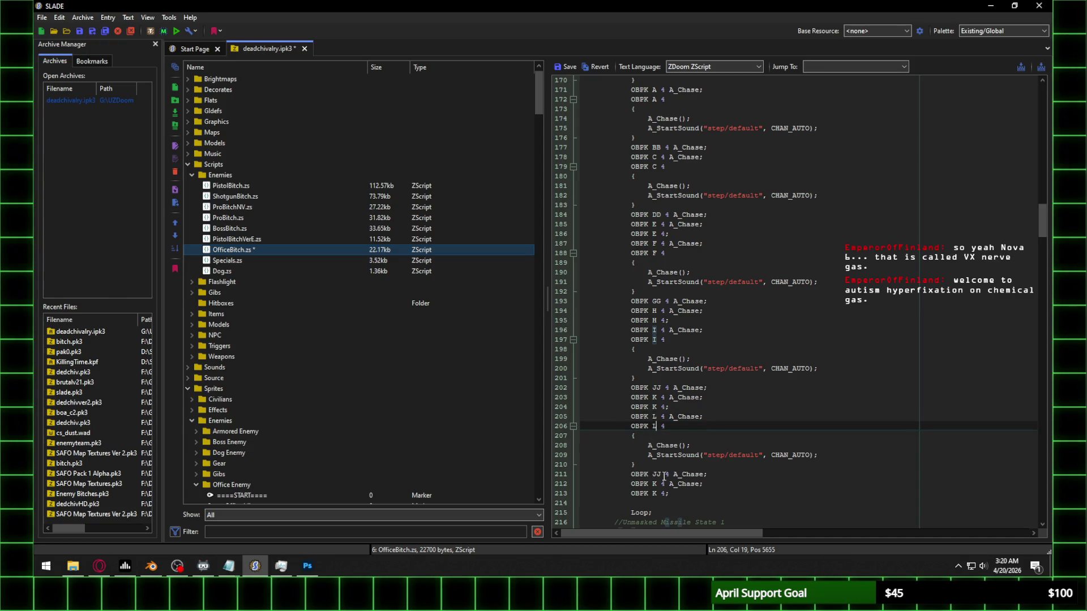
text(L)
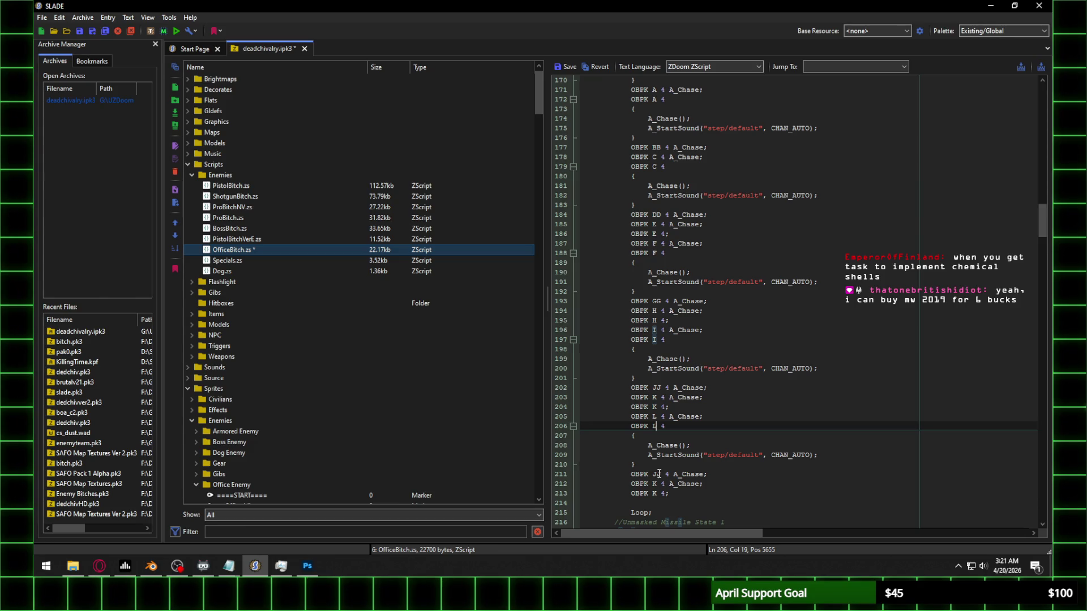
click(656, 474)
text(MM)
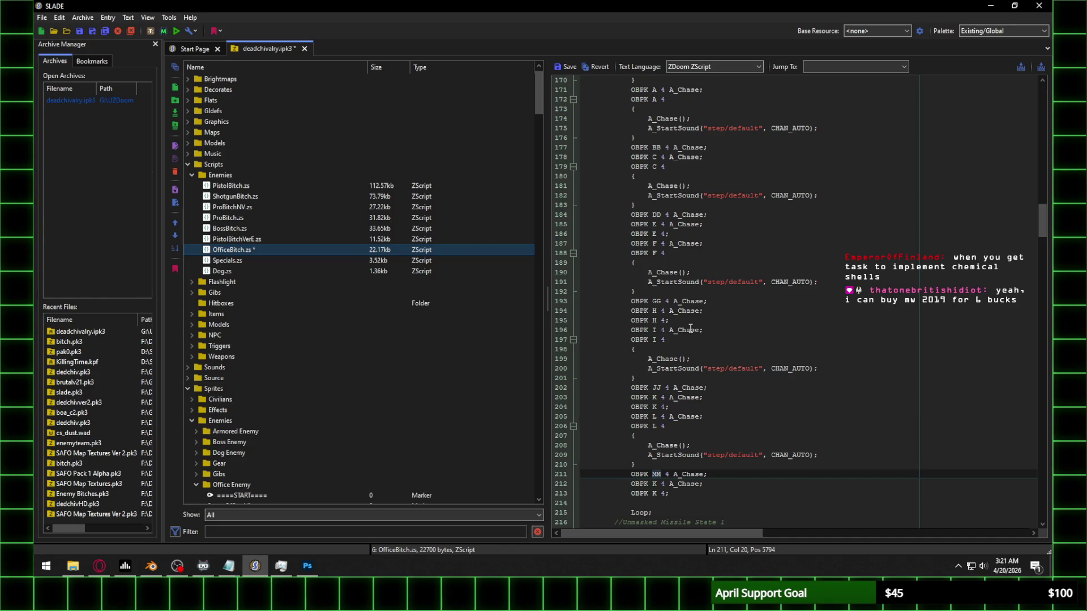
Step: Delete the leftover duplicate K lines and the blank line before Loop
drag(671, 493, 625, 482)
key(Delete)
key(Delete)
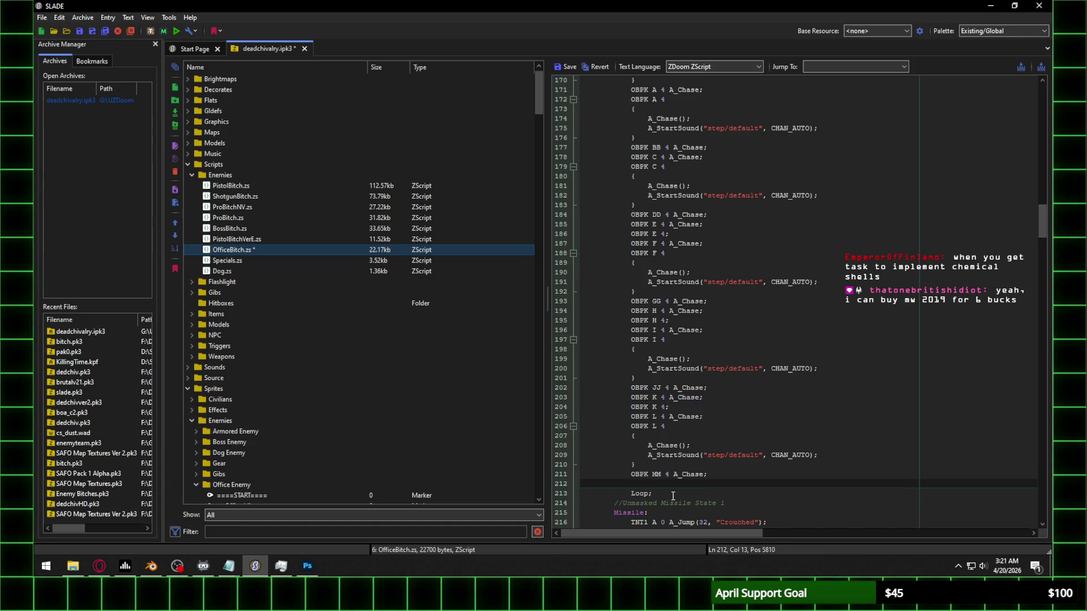
key(BackSpace)
click(781, 408)
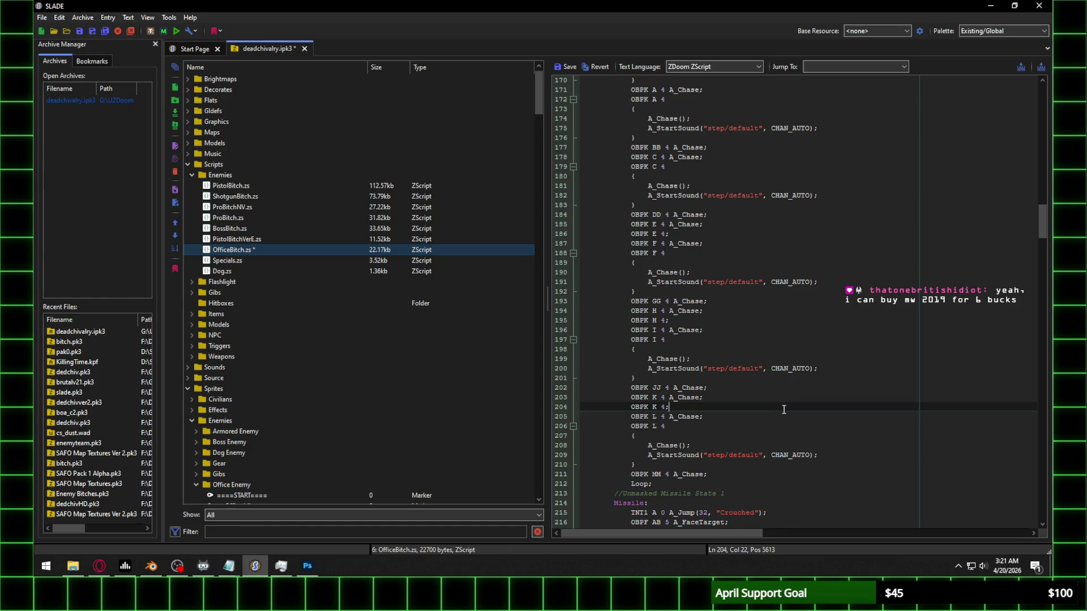
scroll(785, 410, up, 8)
scroll(827, 326, down, 1)
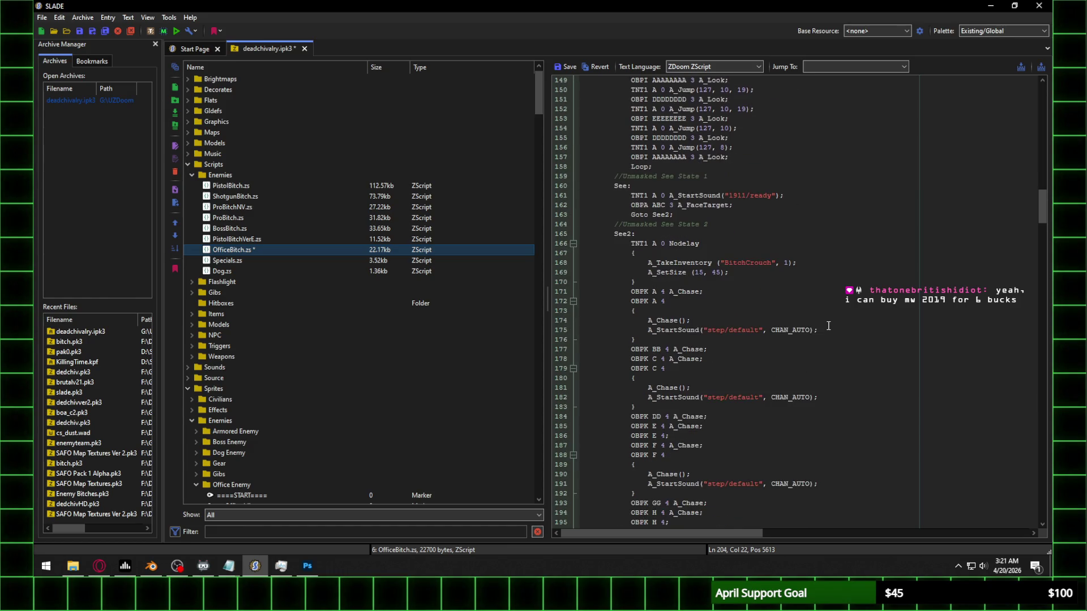
Step: Launch the mod in UZDoom; it fails with 'Sprite OBPK frame C is missing rotations', then close the error
click(563, 281)
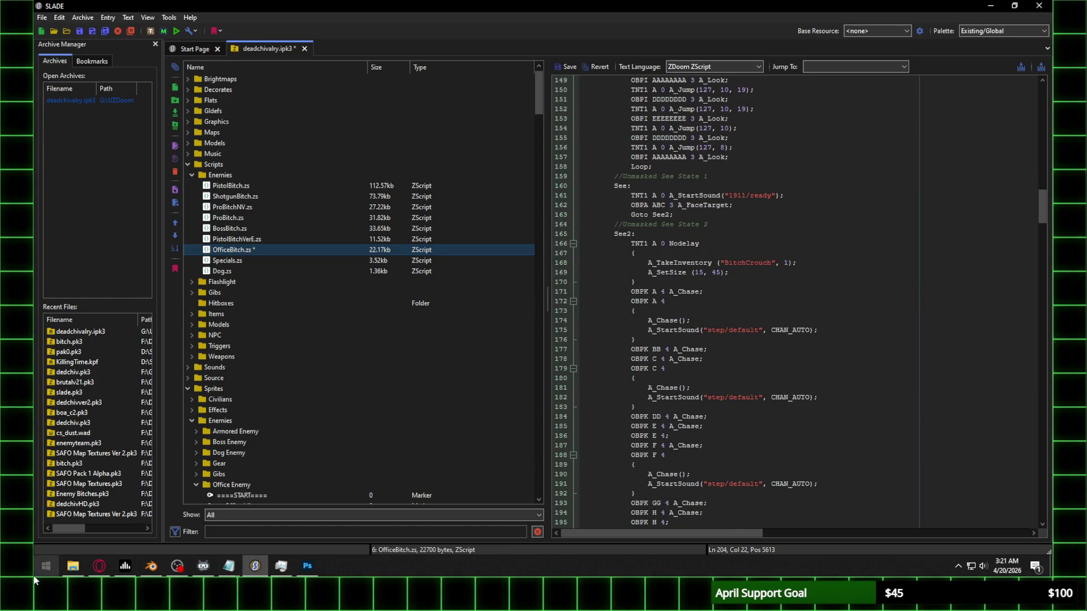
click(73, 566)
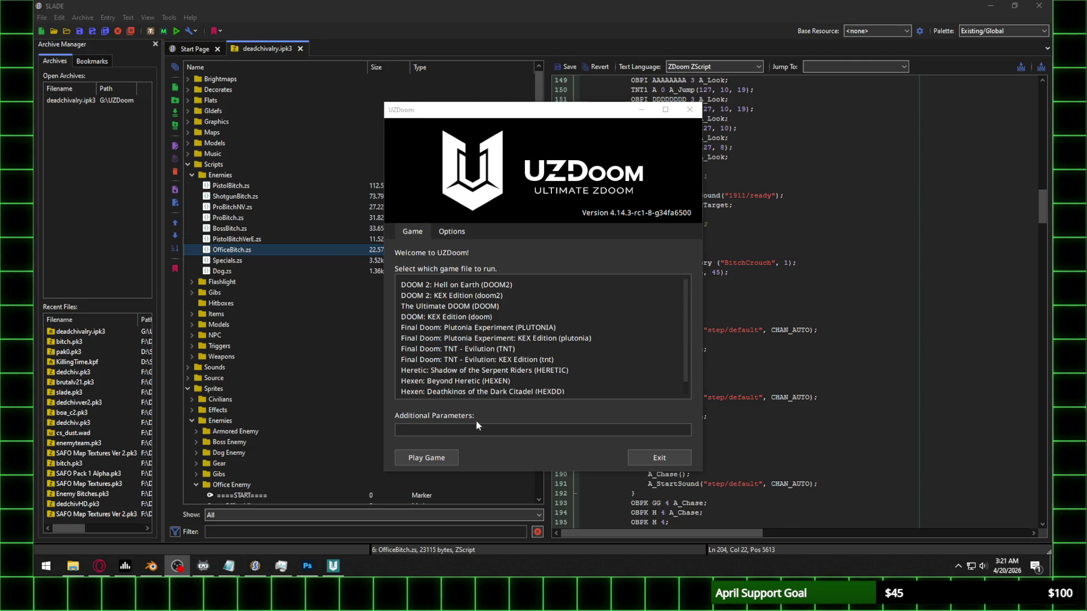
click(566, 391)
click(435, 459)
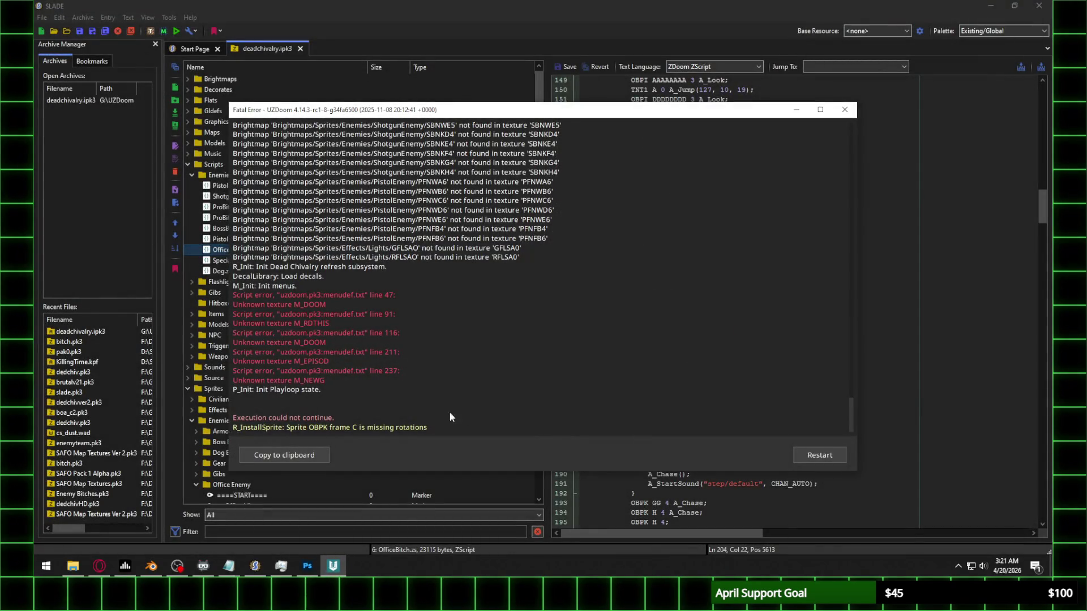
click(844, 109)
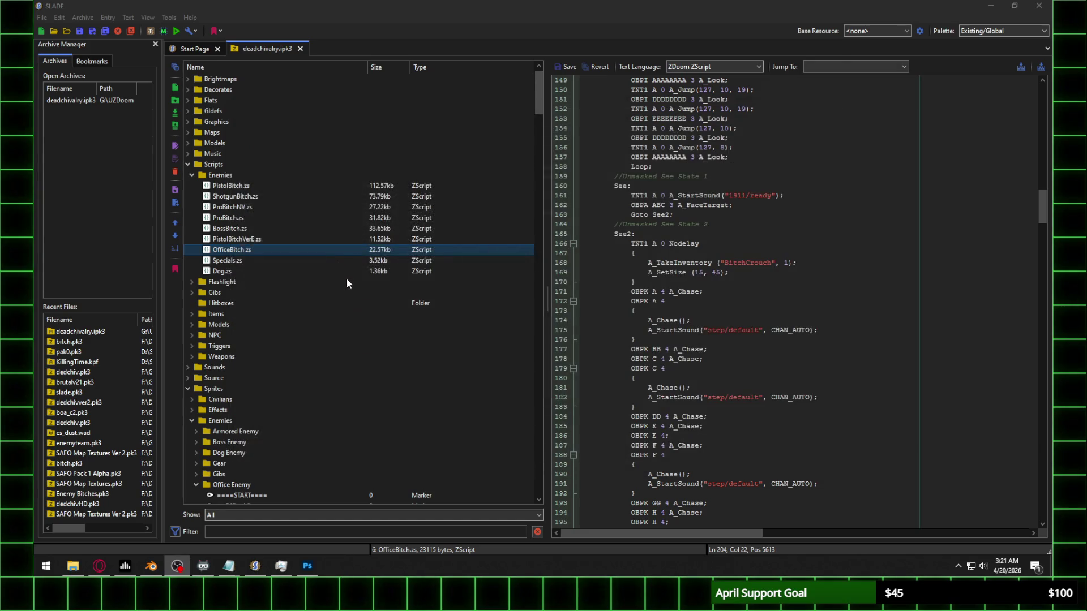
Step: Preview the OBPIC1, OBPIC7 and OBPIC8 sprites in the Office Walk entries
scroll(348, 280, down, 13)
scroll(344, 283, down, 2)
click(237, 207)
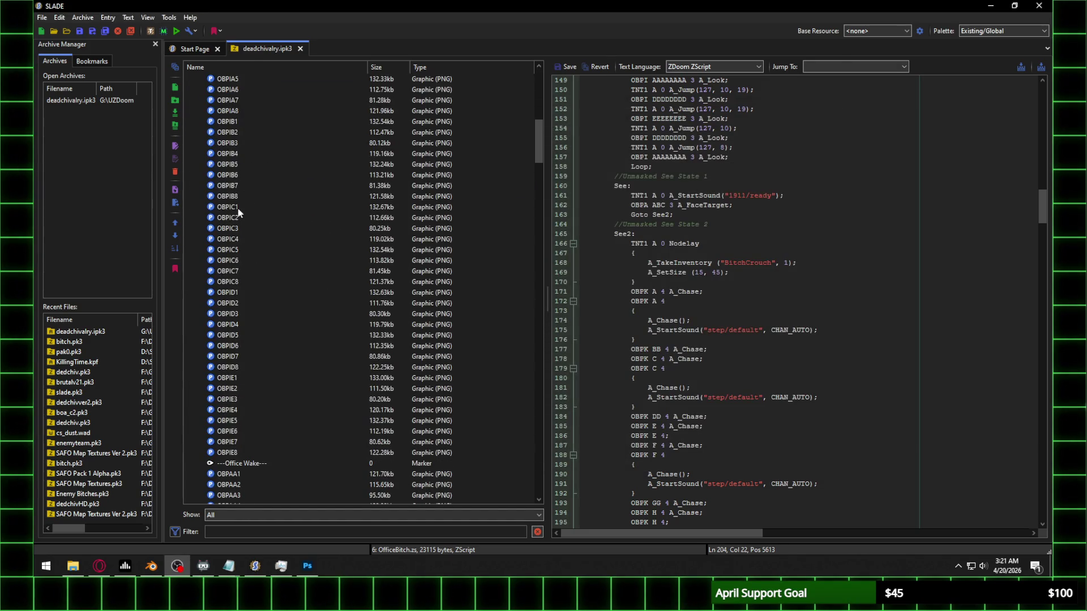
click(242, 271)
click(240, 281)
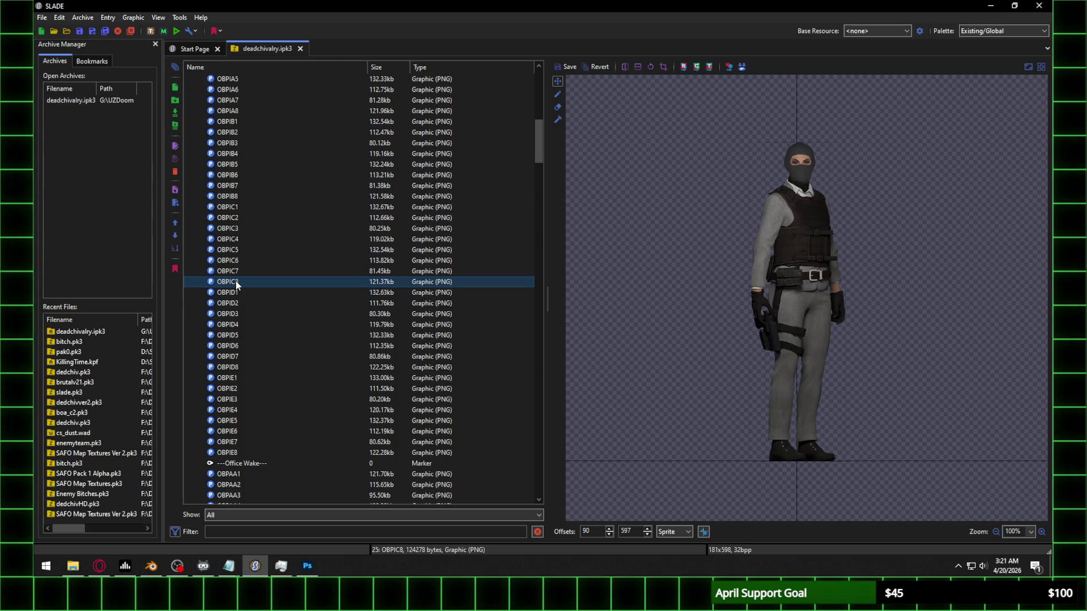
click(236, 273)
click(235, 208)
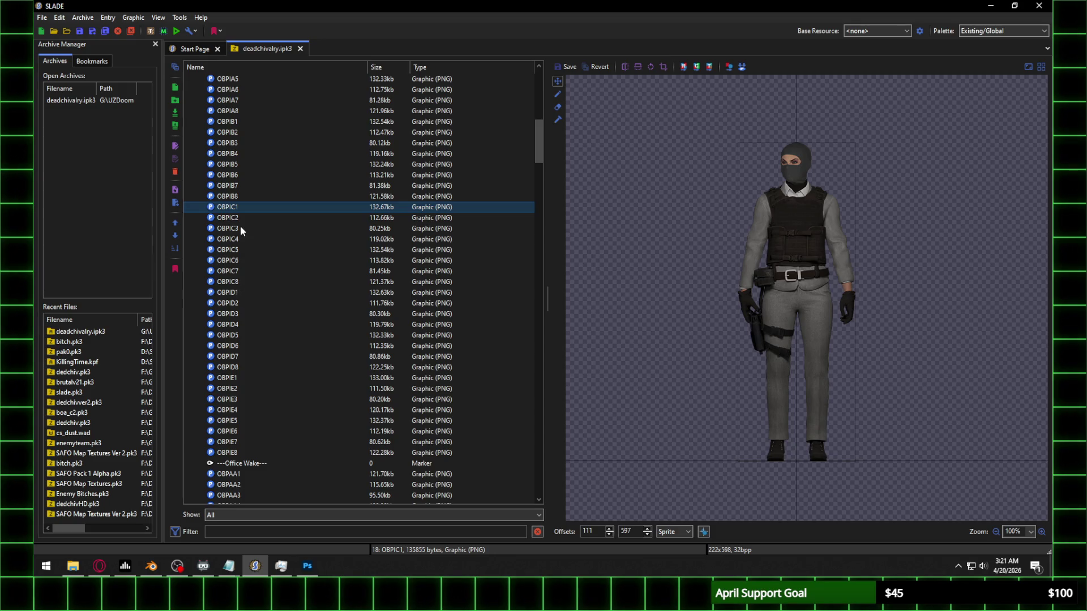
Step: Check OBPKC1 and OBPKC5 around the missing OBPKC6 slot, then start a file import
scroll(242, 240, down, 12)
scroll(529, 173, down, 15)
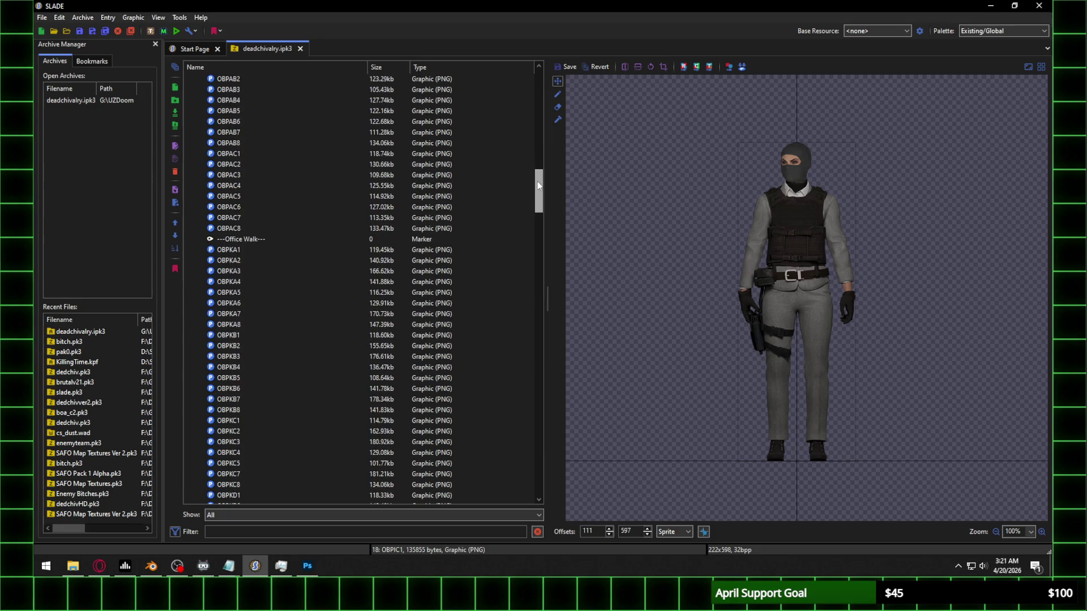
scroll(542, 222, up, 2)
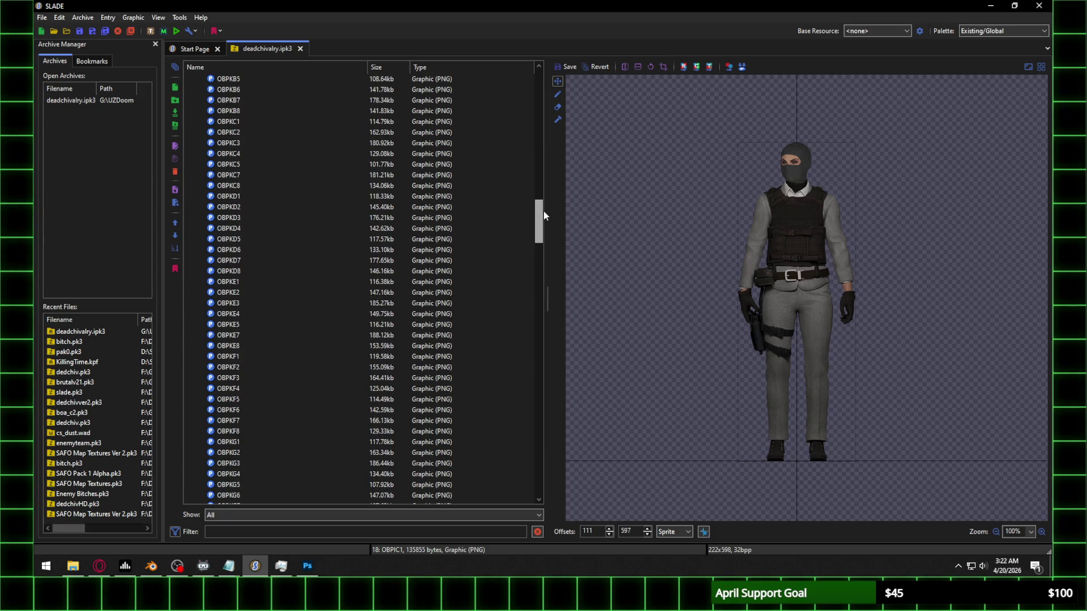
click(245, 121)
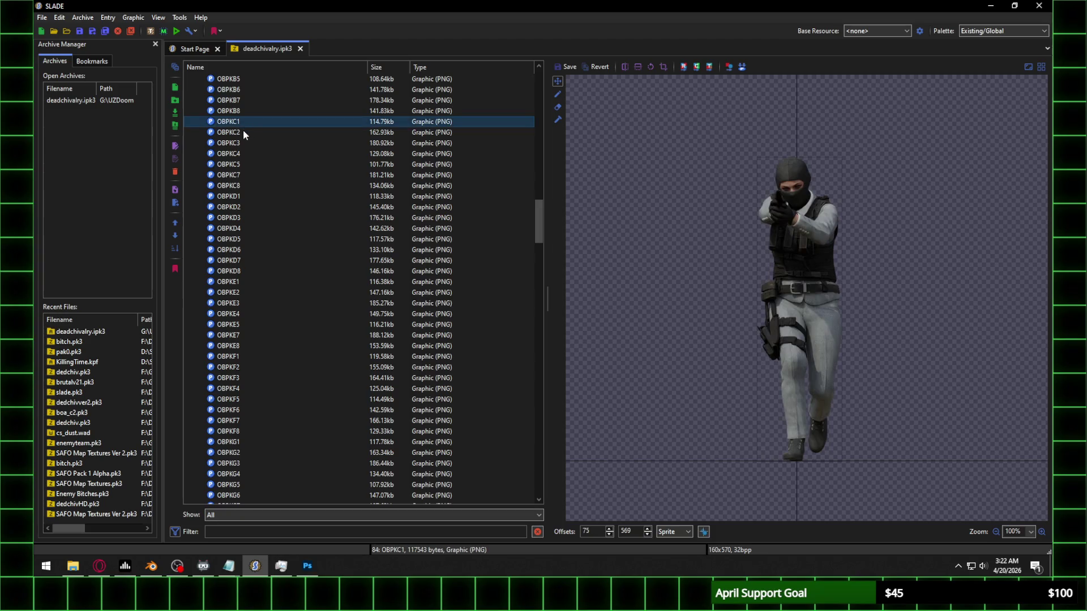
click(244, 164)
click(174, 112)
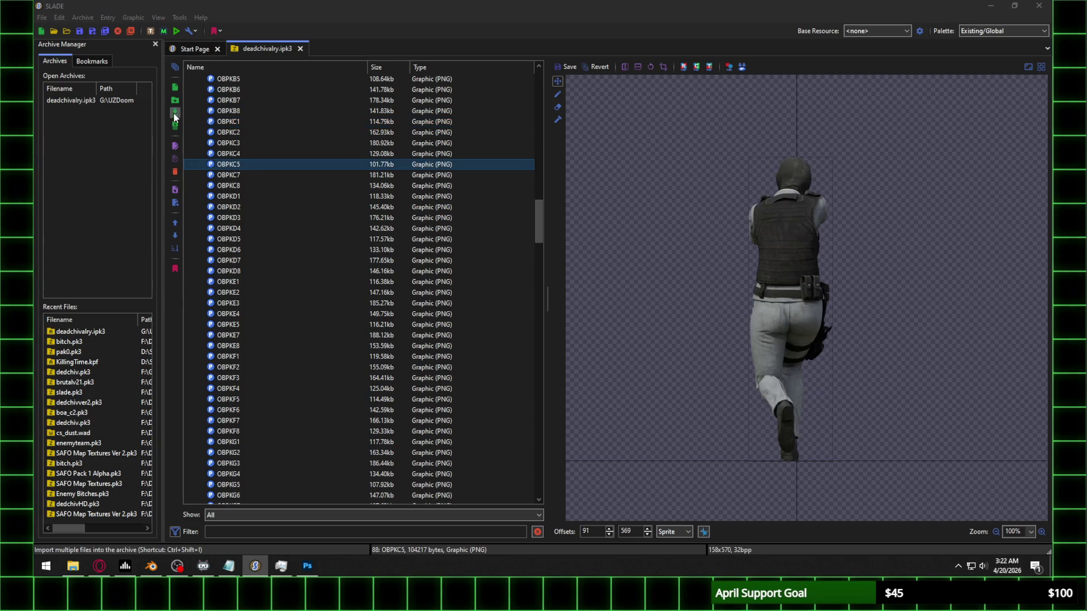
Step: Browse the import dialog to Walk\Frame 3, find no OBPKC6.png, and switch to Photoshop
click(813, 98)
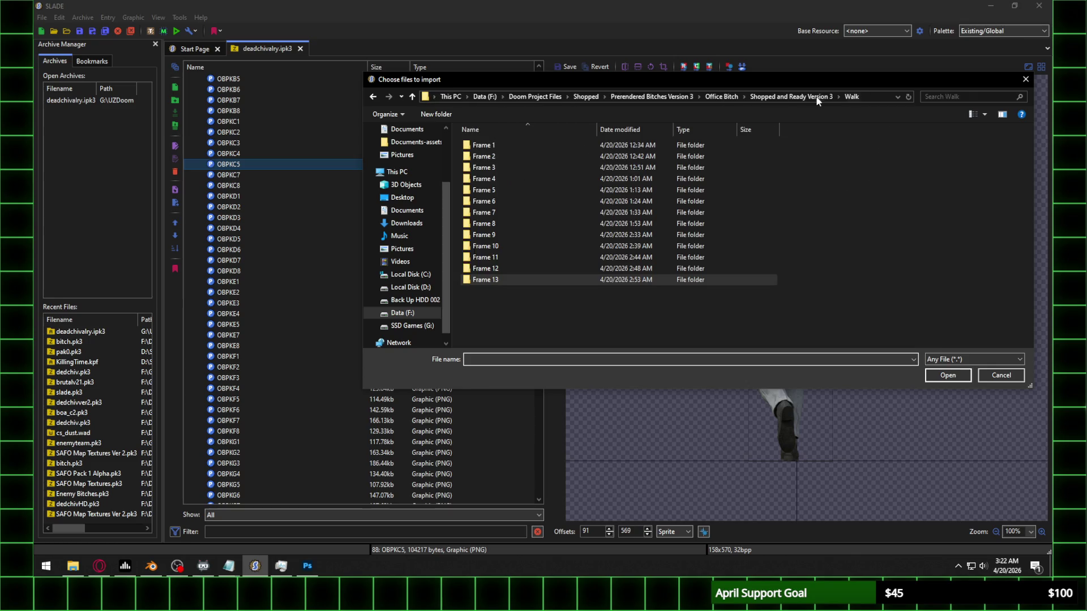
double_click(510, 167)
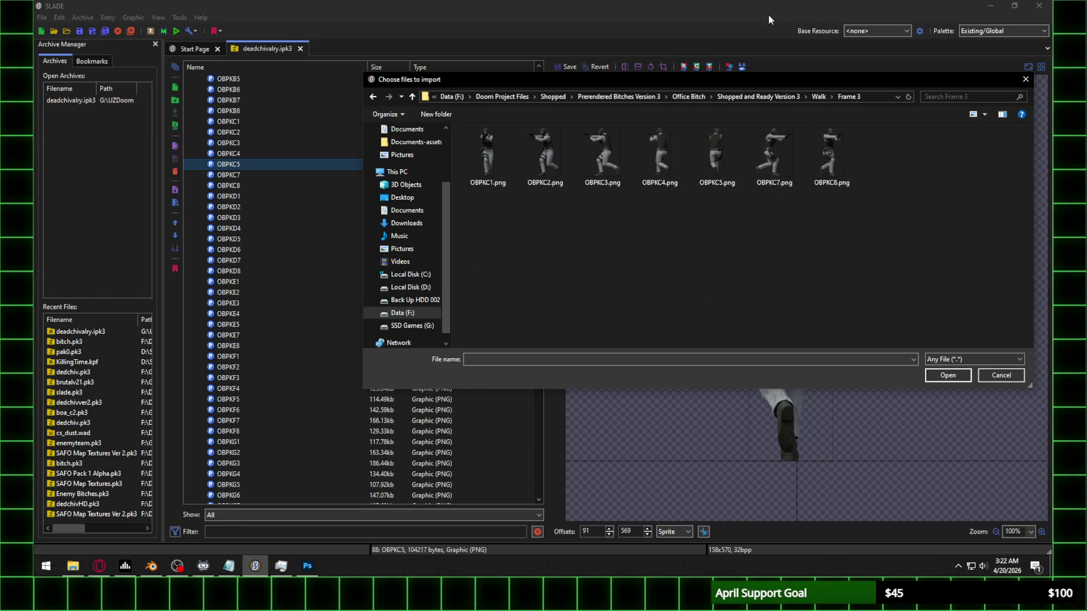
click(307, 565)
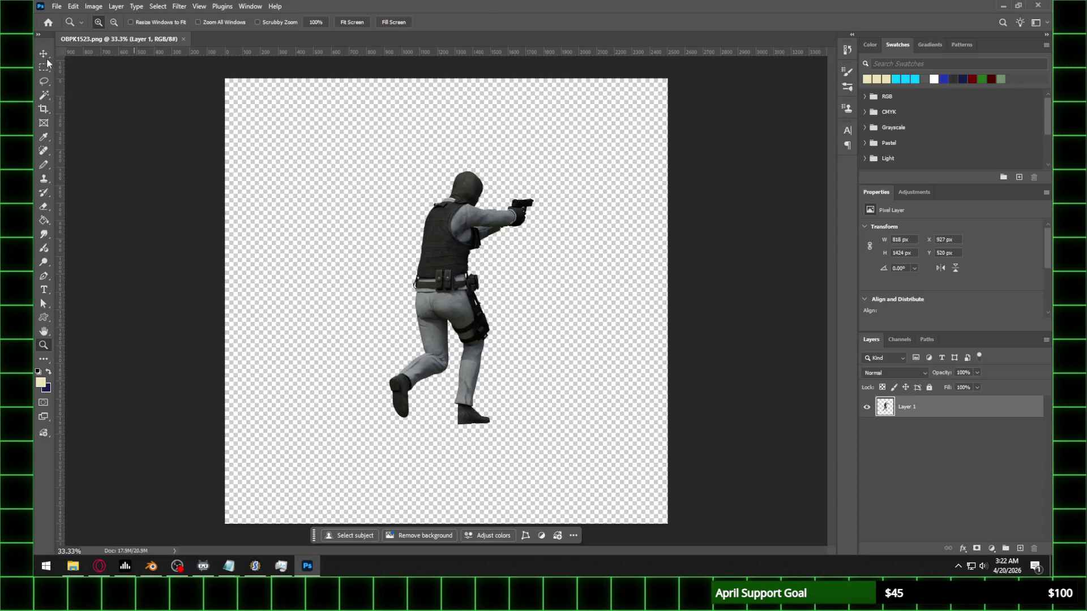
Step: Copy the aiming figure into a new clipboard-sized Photoshop document named OBPKC6
click(44, 67)
mouse_move(363, 152)
mouse_down()
mouse_move(559, 410)
mouse_move(560, 440)
mouse_up()
key(ctrl+c)
click(57, 6)
click(68, 19)
text(OBPKC6)
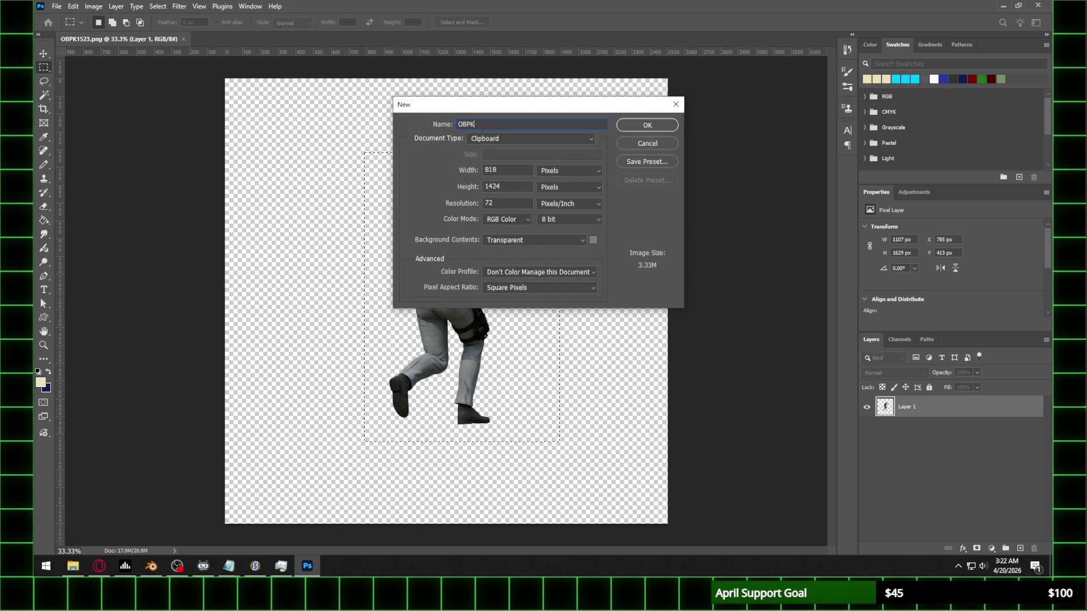
key(Return)
key(ctrl+v)
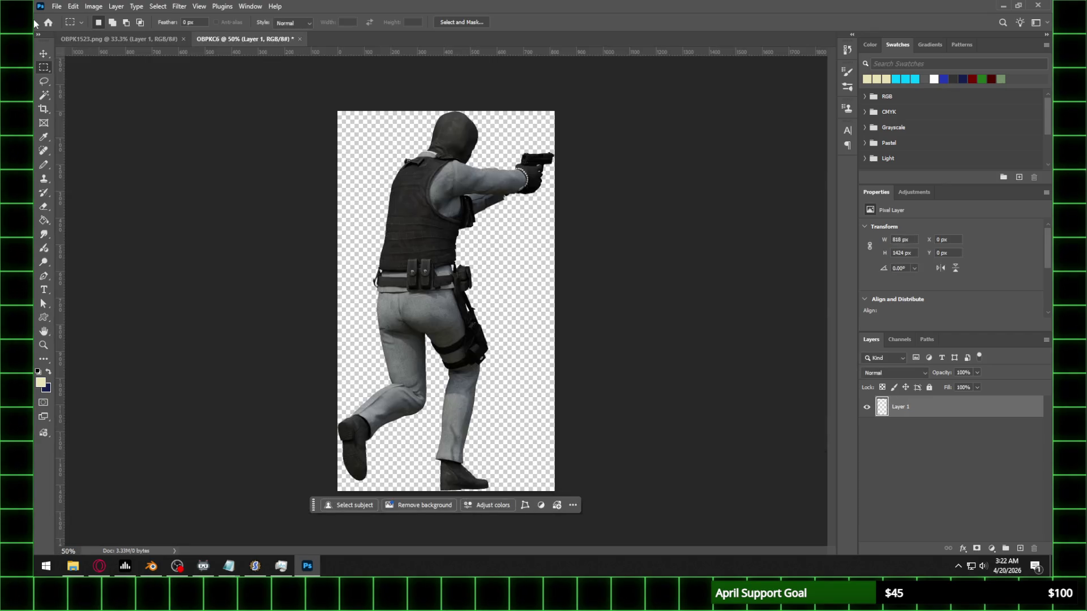
Step: Resize the OBPKC6 image to 40% and view it at 100%
click(94, 6)
click(109, 85)
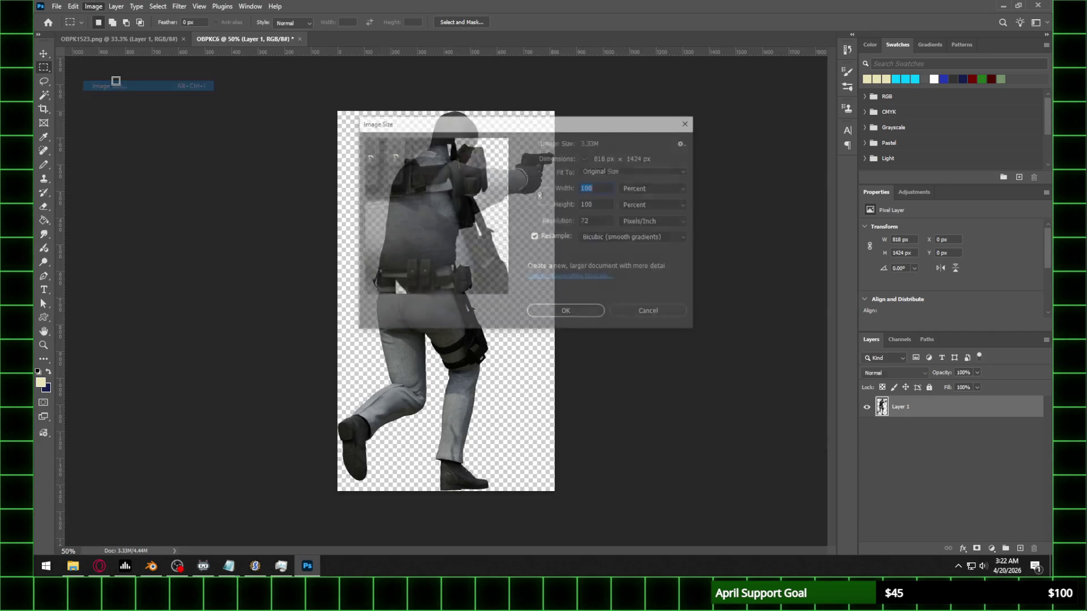
text(49)
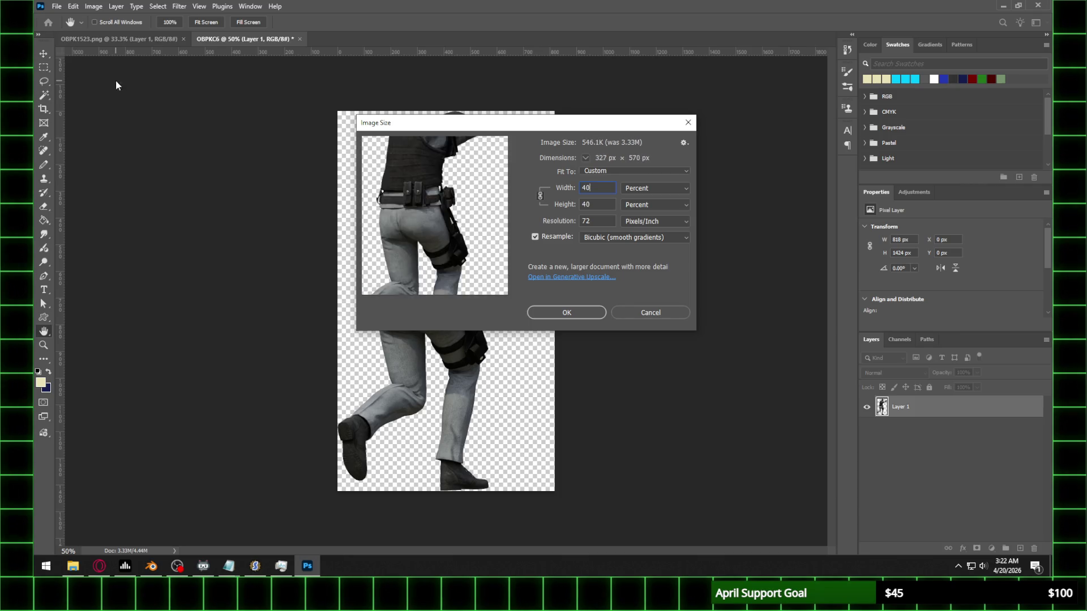
key(Return)
key(z)
key(ctrl+plus)
click(290, 90)
Step: Save the image as OBPKC6.png in the Walk\Frame 3 folder and return to SLADE
click(57, 6)
key(Escape)
key(ctrl+shift+s)
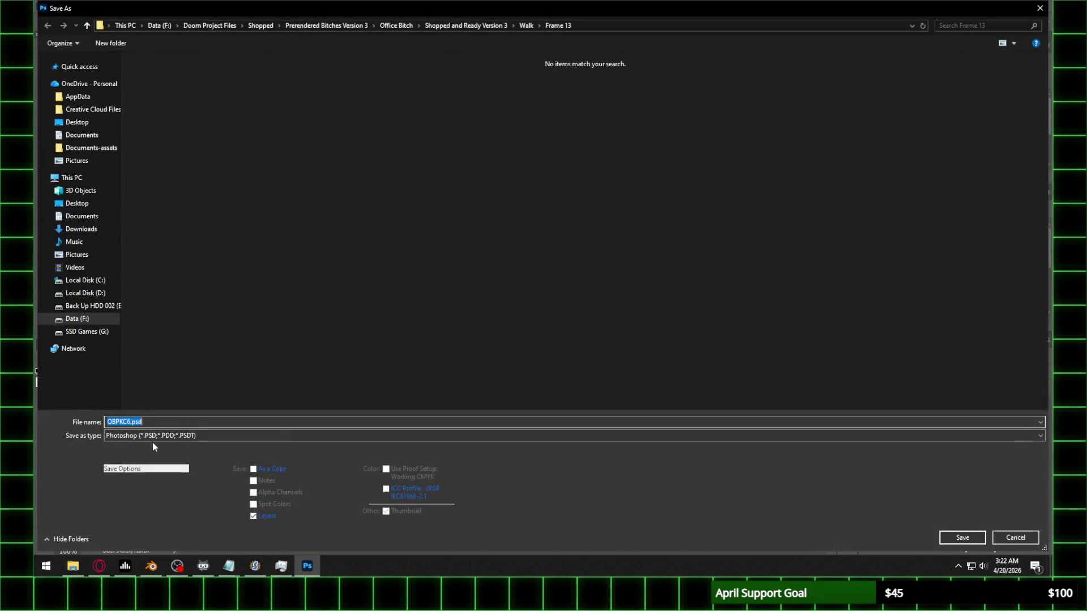
click(152, 438)
click(169, 383)
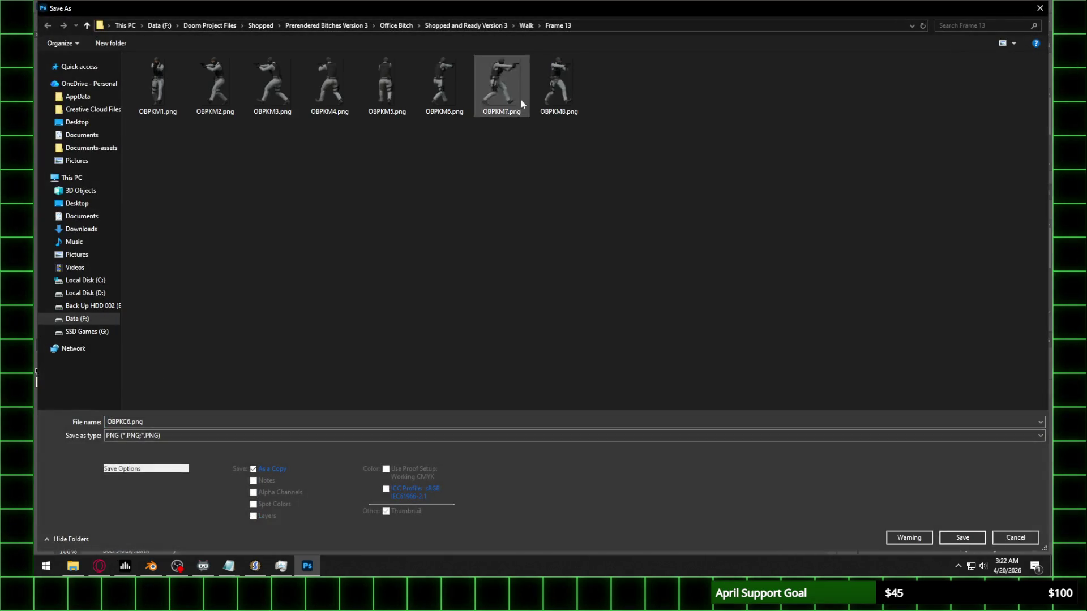
click(531, 25)
double_click(182, 93)
key(Return)
click(416, 204)
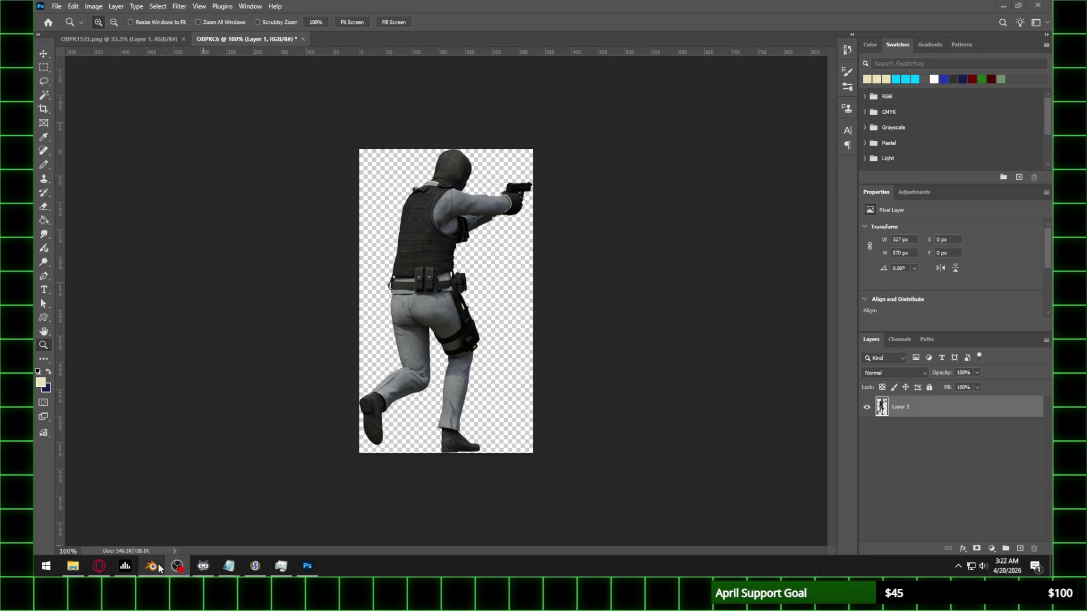
mouse_move(158, 568)
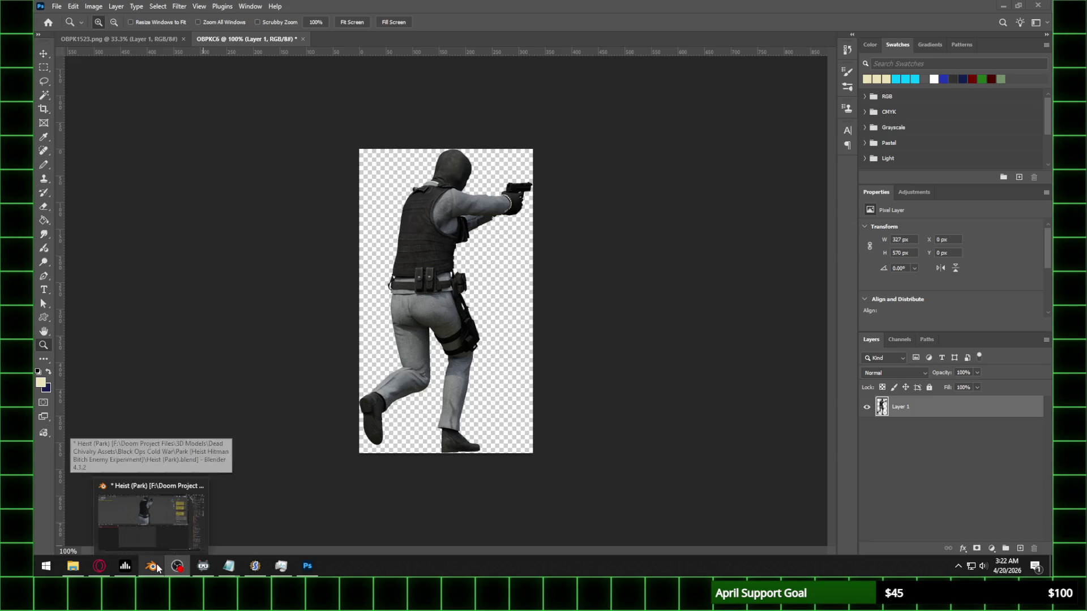
click(255, 566)
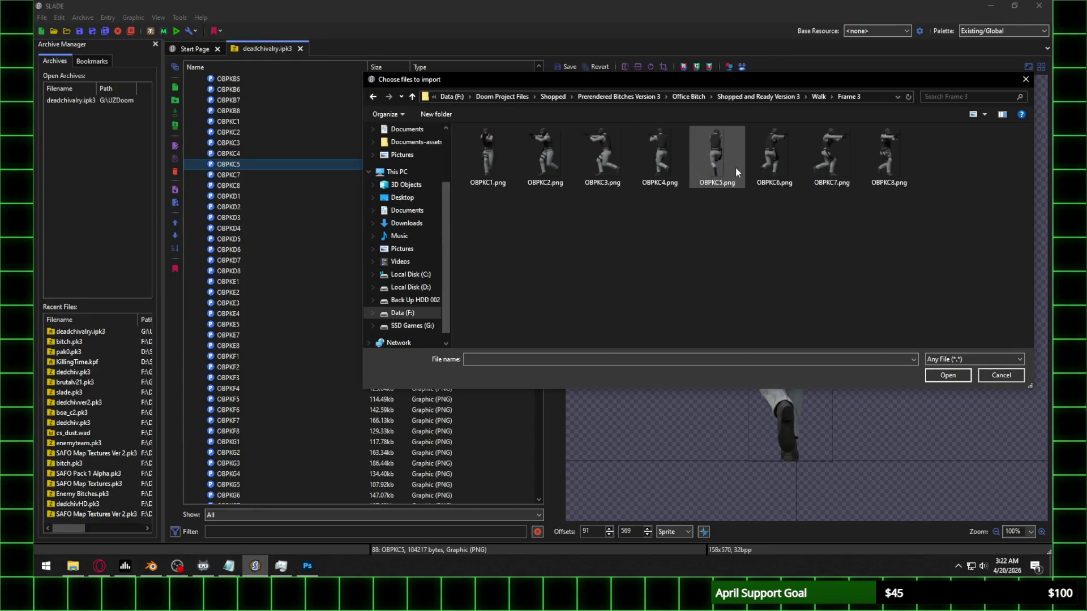
Step: Import OBPKC6.png into deadchivalry.ipk3 after OBPKC5 and select it
double_click(786, 170)
click(245, 176)
key(Up)
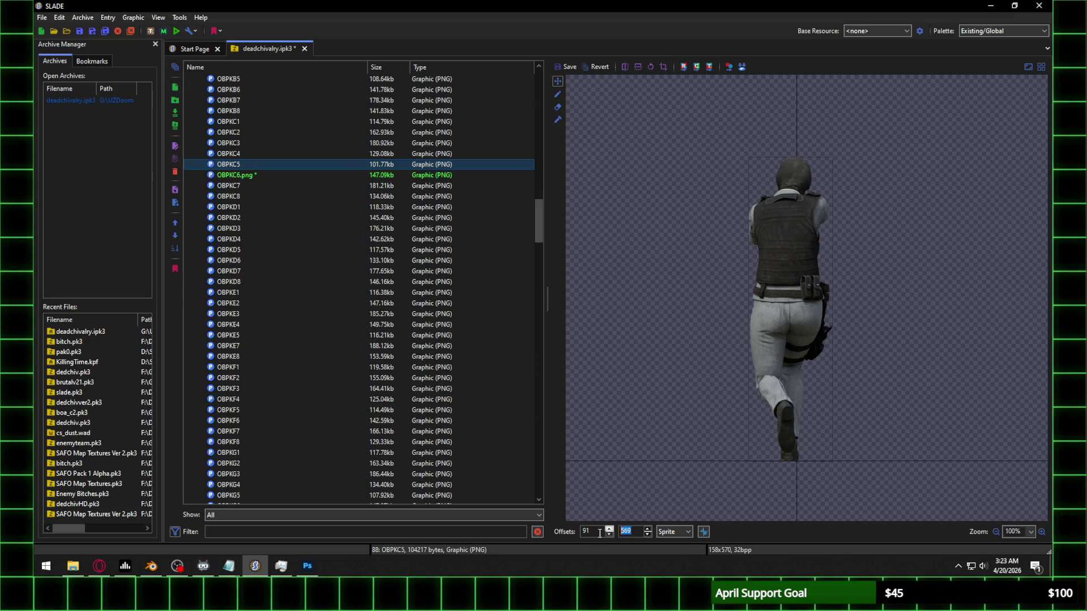
key(Down)
Step: Set the OBPKC6.png sprite offsets to 172, 569
double_click(630, 530)
text(569)
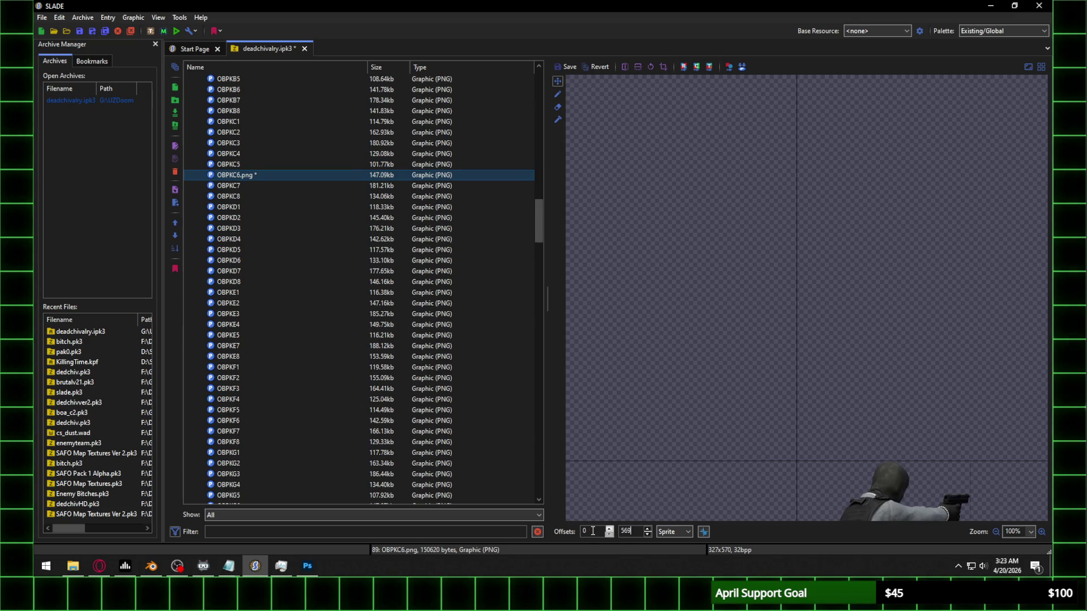
double_click(590, 531)
text(7)
key(BackSpace)
text(52)
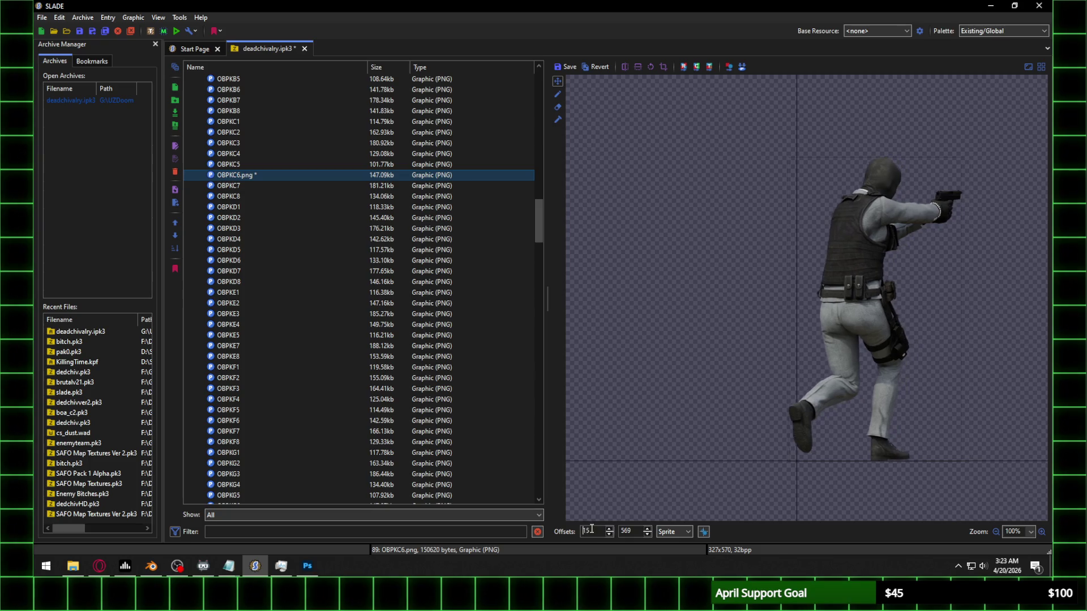
scroll(591, 529, up, 20)
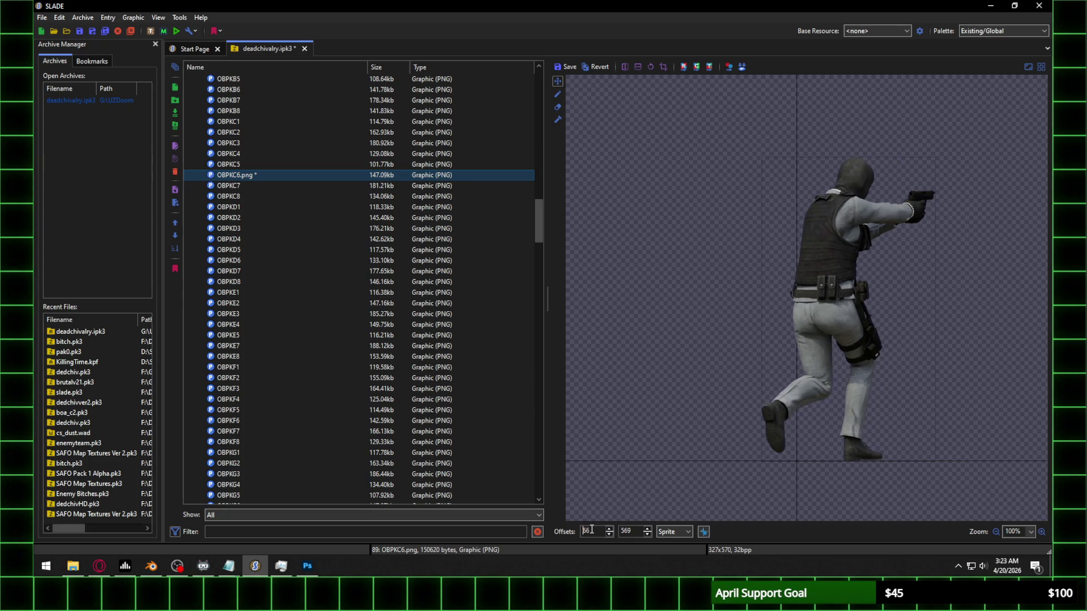
scroll(591, 530, up, 20)
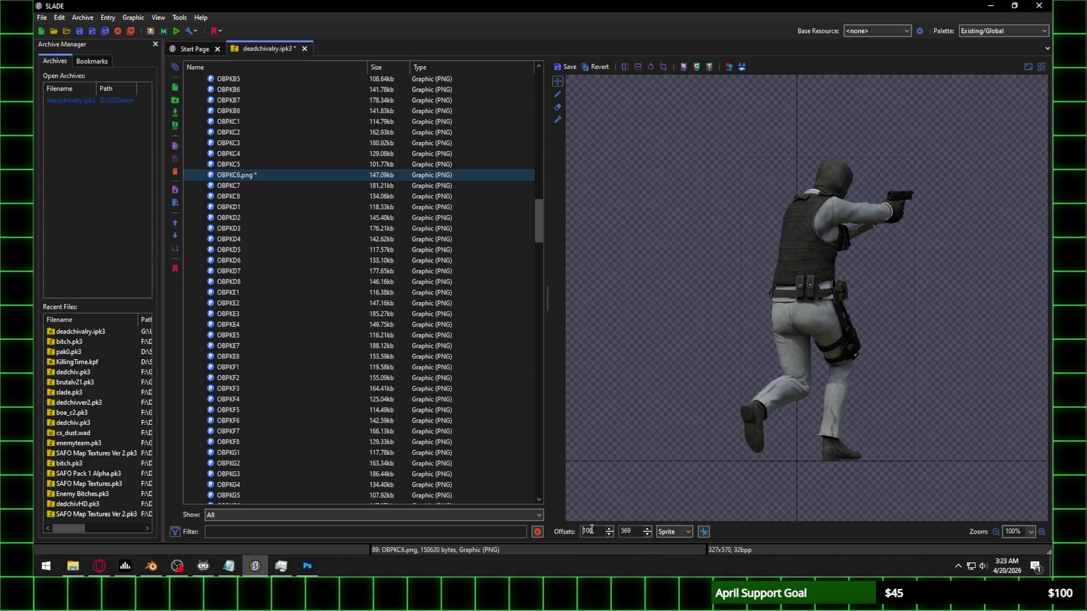
scroll(593, 530, up, 20)
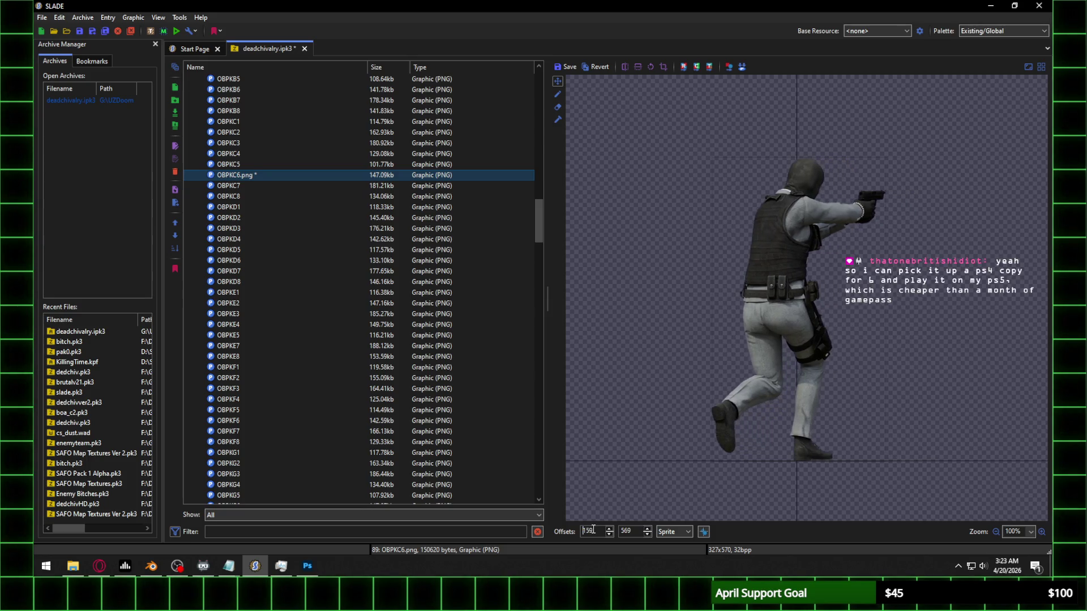
scroll(592, 530, down, 3)
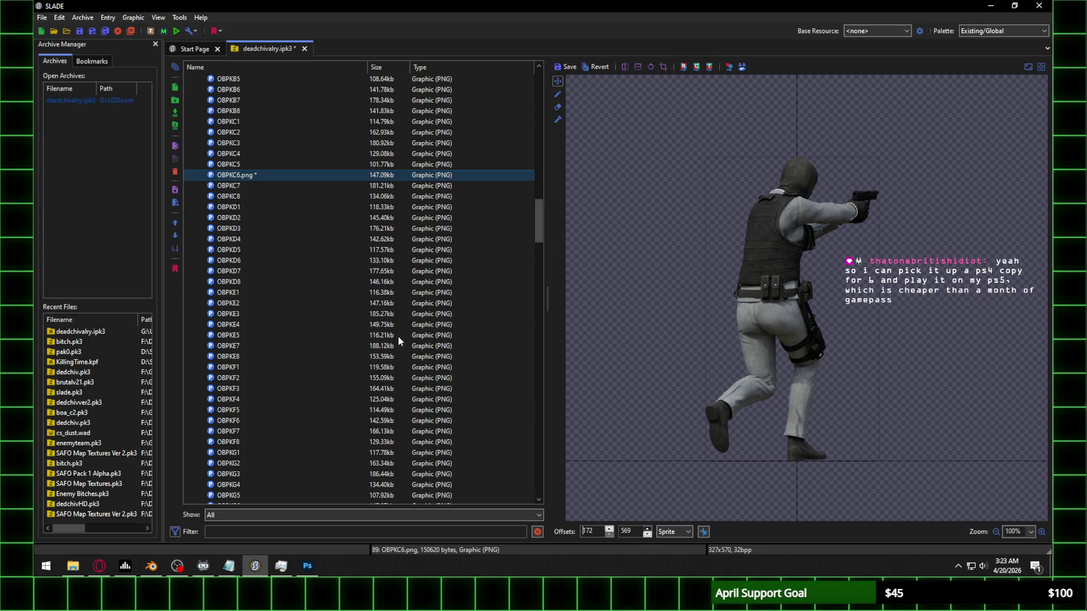
Step: Save the offset changes to OBPKC6.png and reselect the entry
click(257, 185)
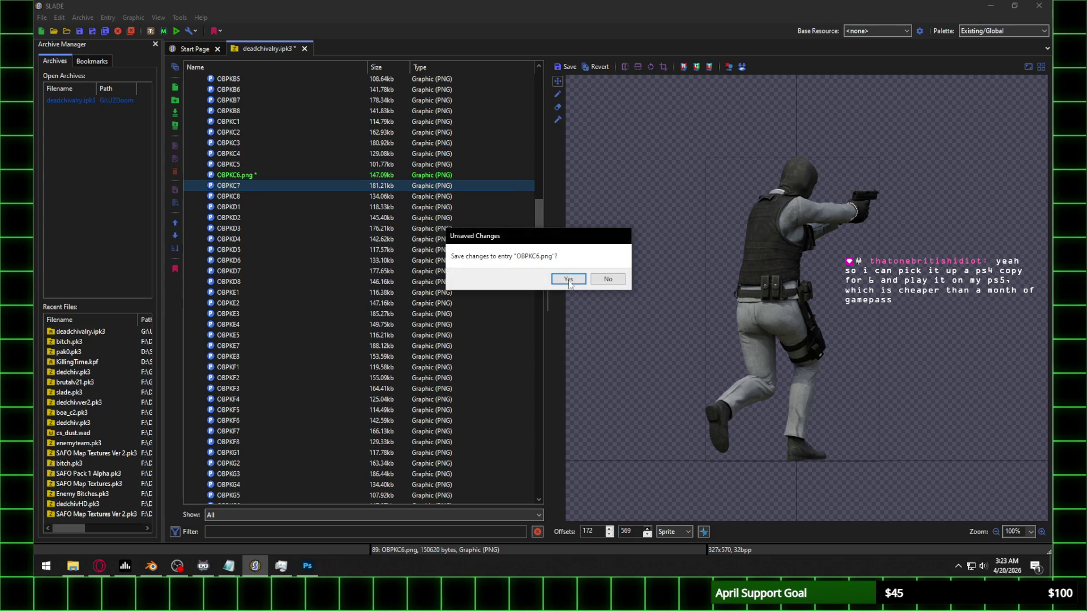
key(Return)
click(249, 185)
click(249, 176)
Step: Rename the entry from OBPKC6.png to OBPKC6
right_click(249, 178)
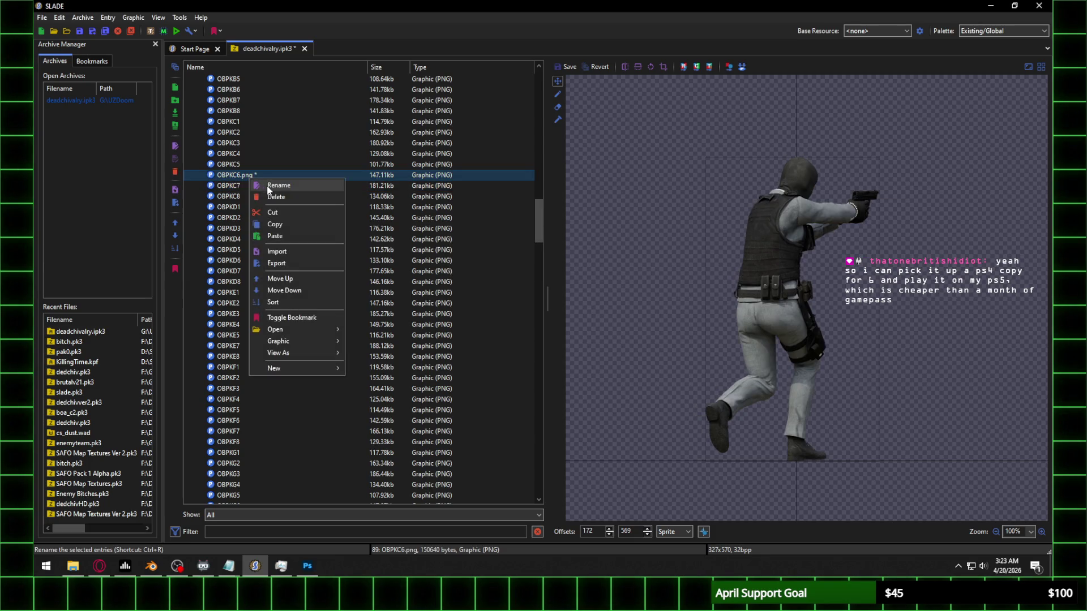
click(266, 185)
text(6)
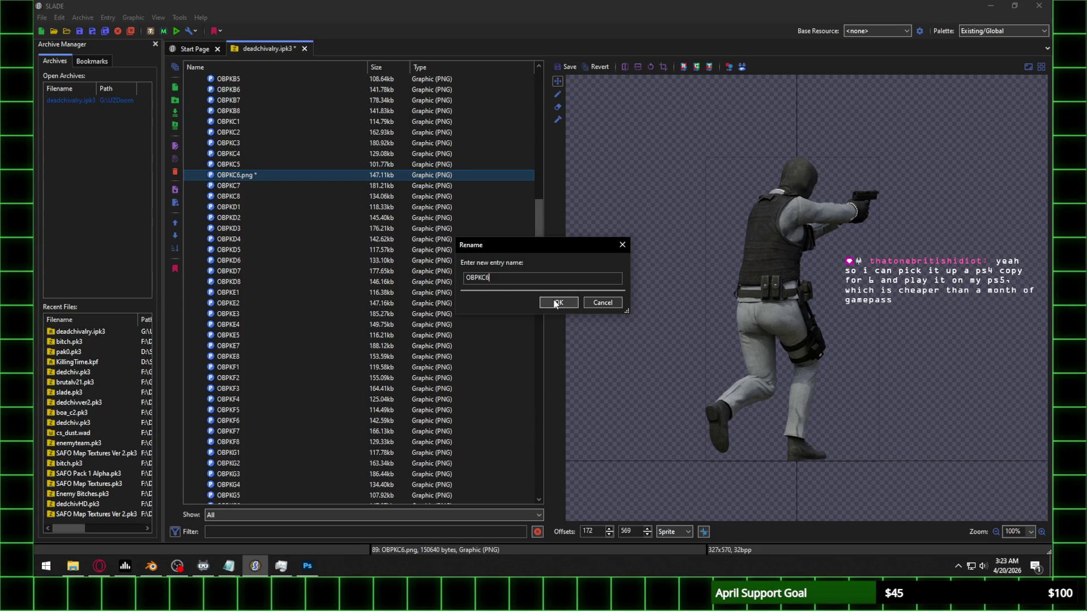
click(558, 303)
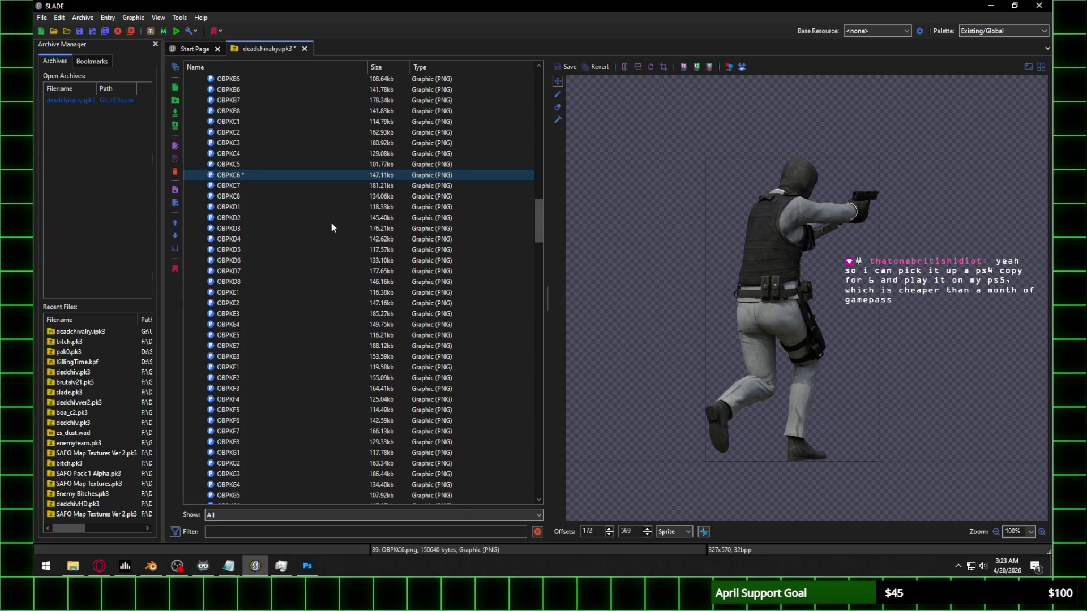
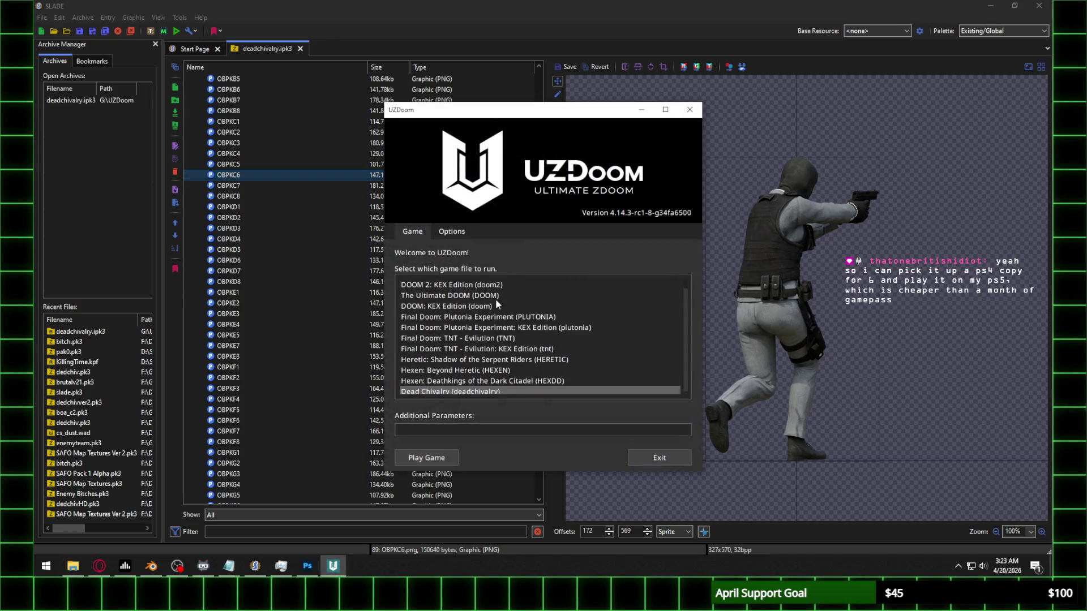
Step: Test-launch Dead Chivalry, close the OBPK frame E missing-rotations error, and view OBPKE5
click(437, 453)
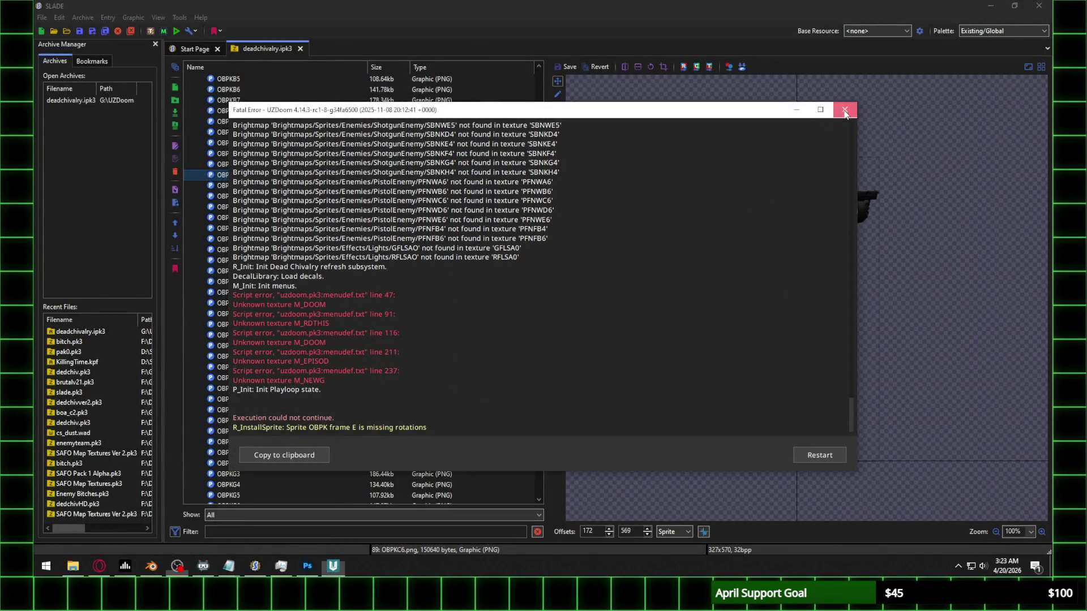
click(844, 109)
click(239, 335)
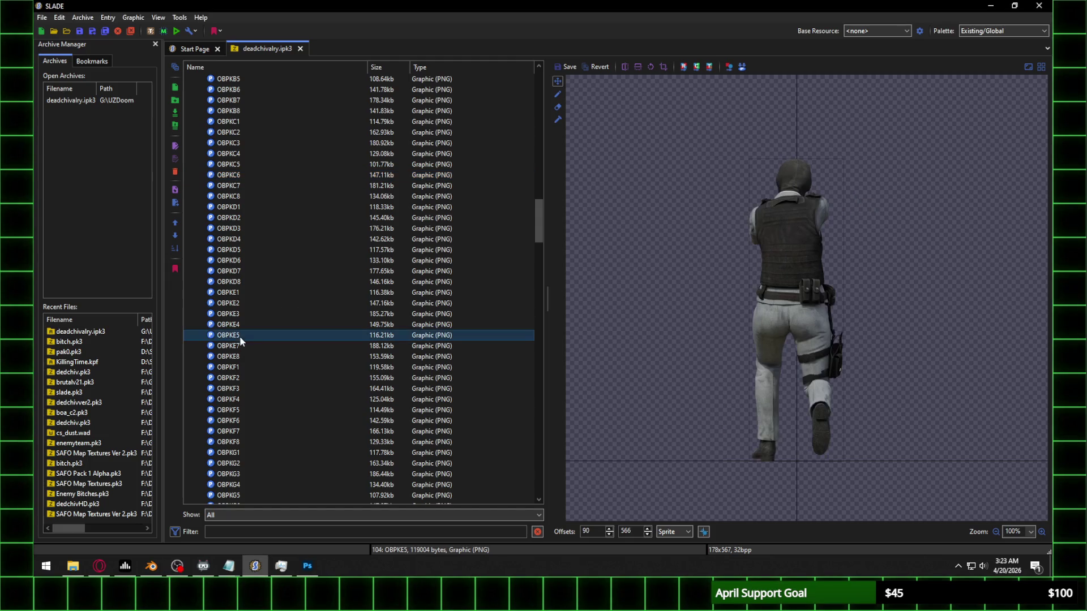
Step: Drag a soldier render from File Explorer into Photoshop to make a new OBPK document
scroll(249, 410, down, 2)
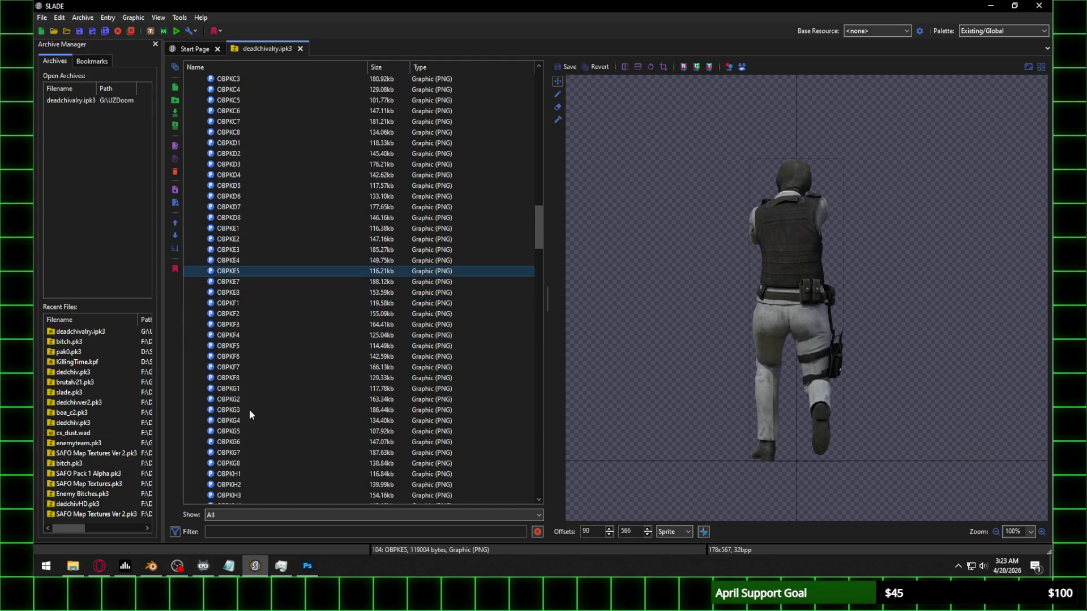
click(83, 566)
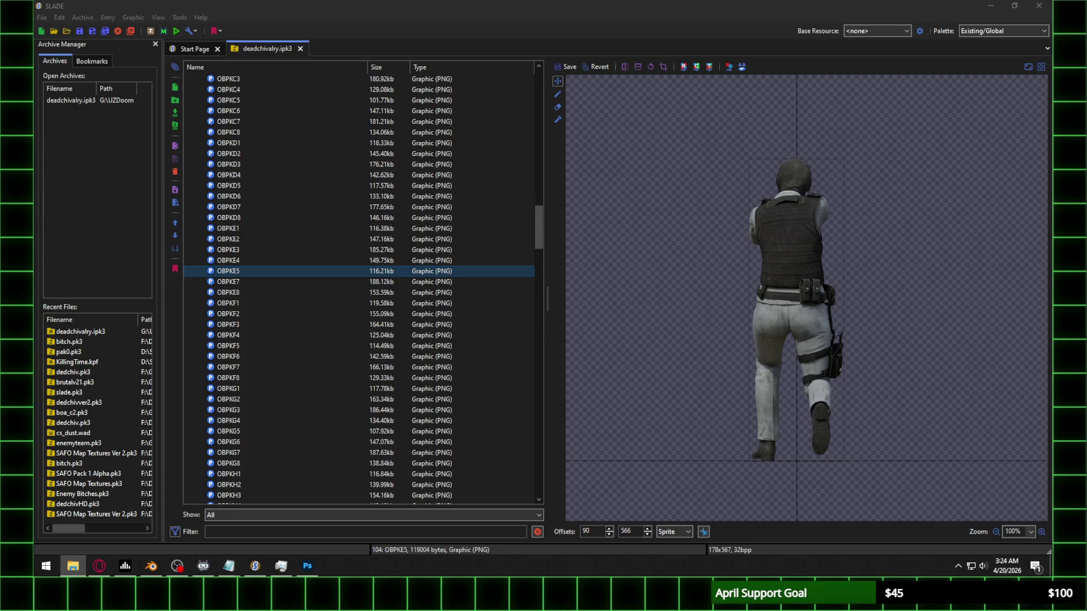
mouse_move(639, 509)
mouse_down()
mouse_move(641, 525)
mouse_move(310, 566)
mouse_move(467, 11)
mouse_move(451, 37)
mouse_up()
Step: Copy the soldier figure from the render and paste it into a new document named OBPKE6
click(44, 67)
drag(320, 144, 586, 457)
click(57, 7)
click(68, 18)
text(O)
key(BackSpace)
text(PKE6)
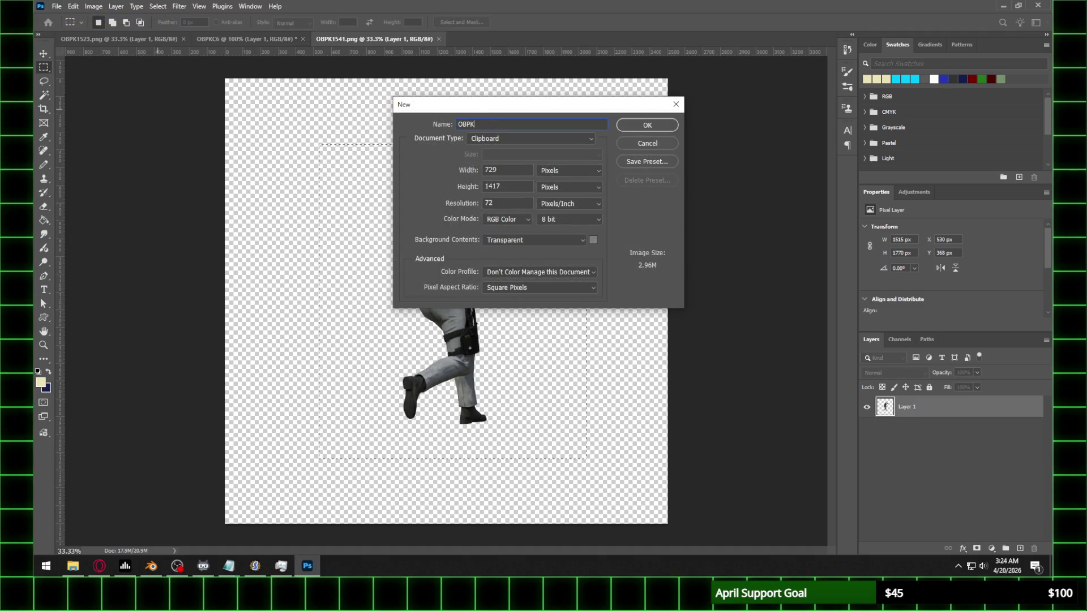
key(Return)
key(ctrl+v)
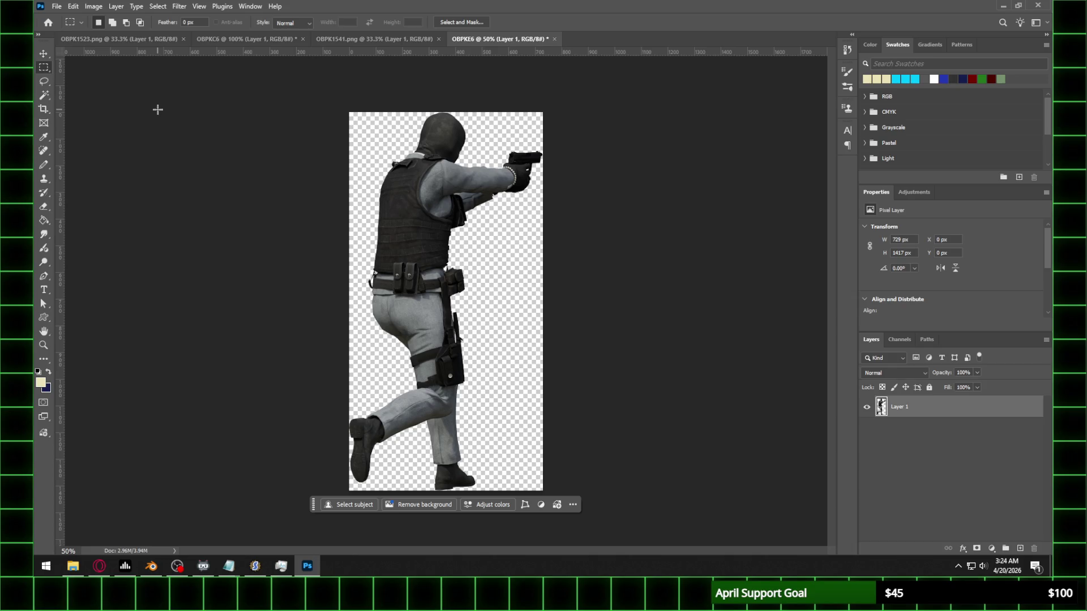
Step: Resize the OBPKE6 image to 40% (292×567) and view it at actual size
click(93, 6)
click(116, 86)
text(40)
key(Return)
key(z)
click(536, 223)
click(536, 223)
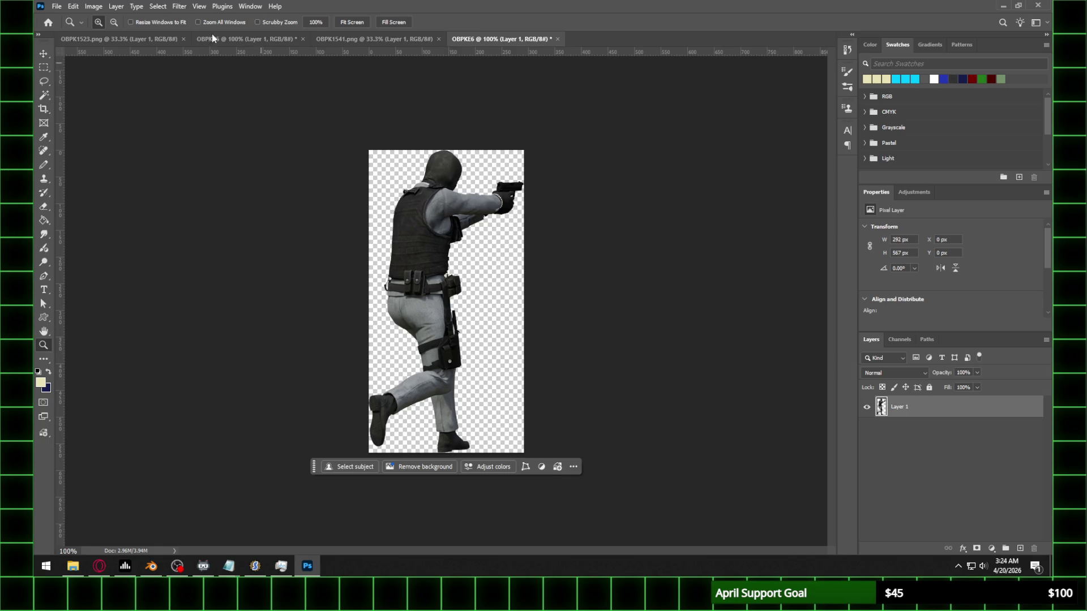
Step: Save the sprite as OBPKE6.png in the Walk\Frame 5 folder
click(57, 7)
click(72, 134)
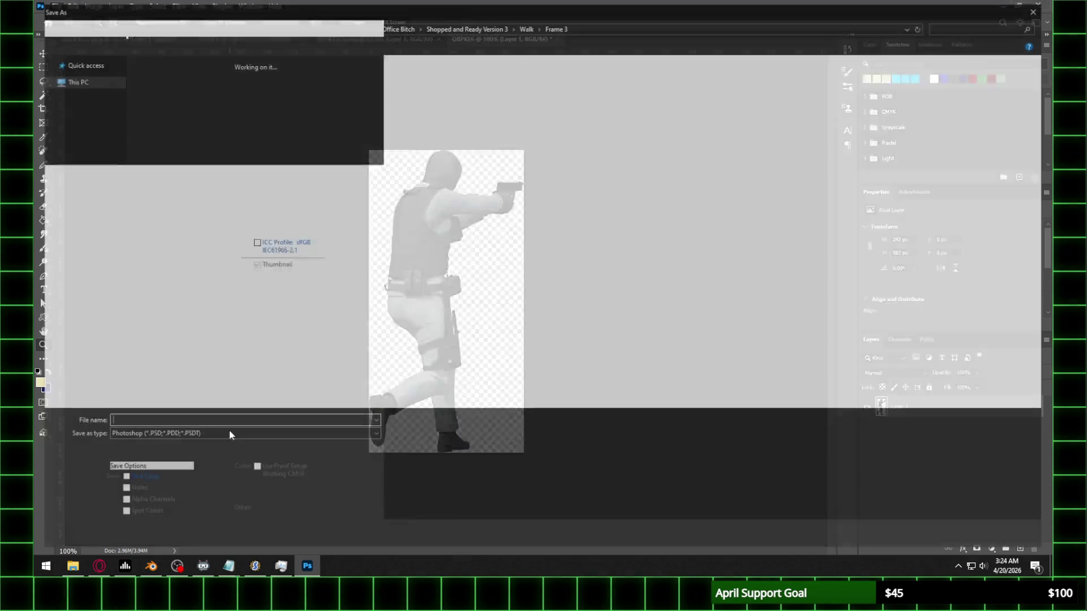
click(189, 436)
click(134, 377)
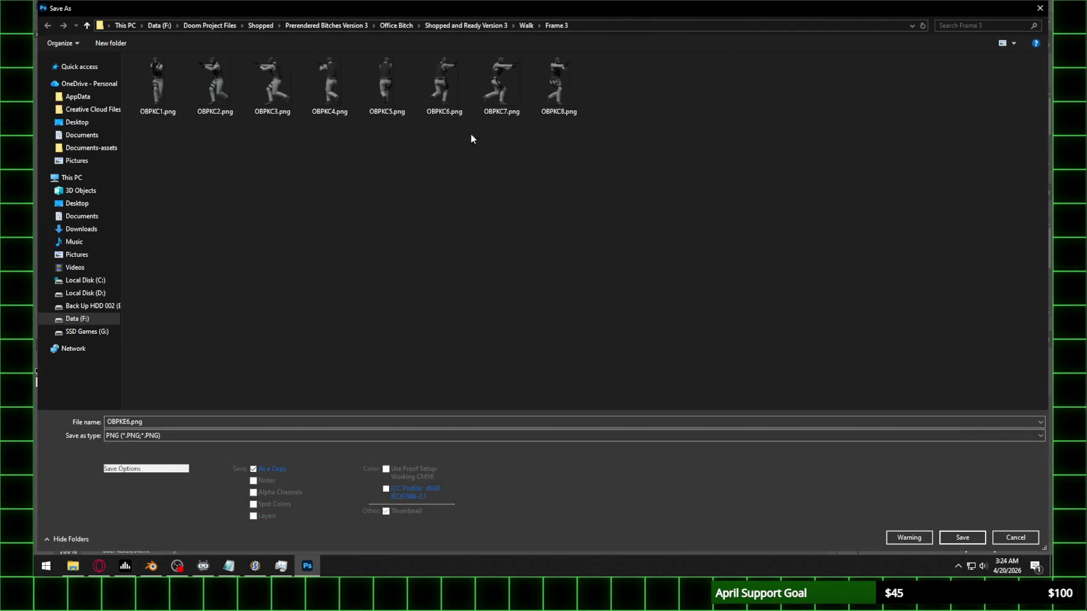
click(526, 26)
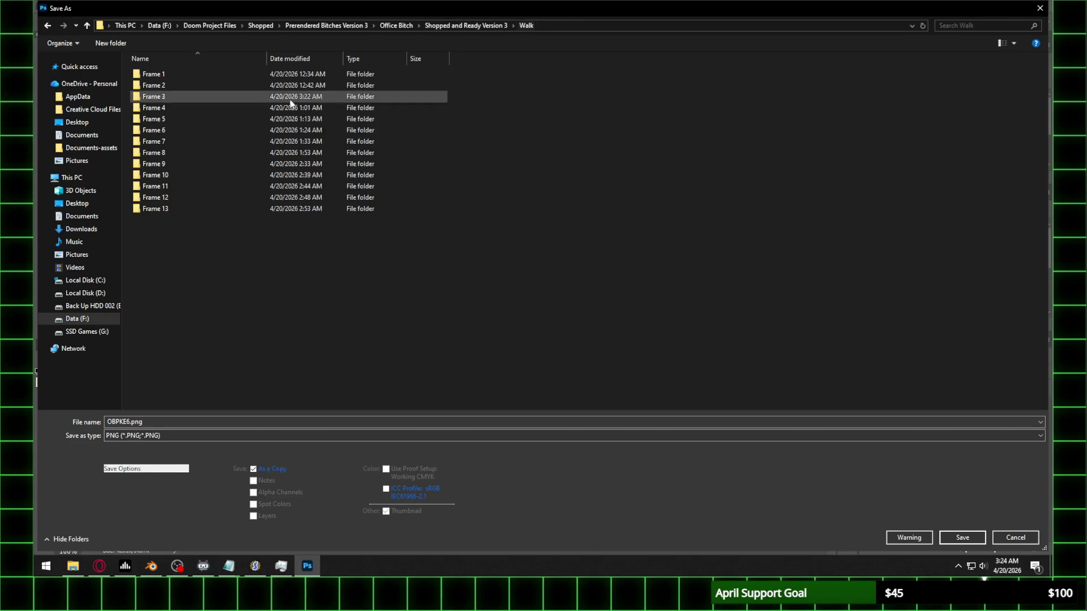
double_click(176, 121)
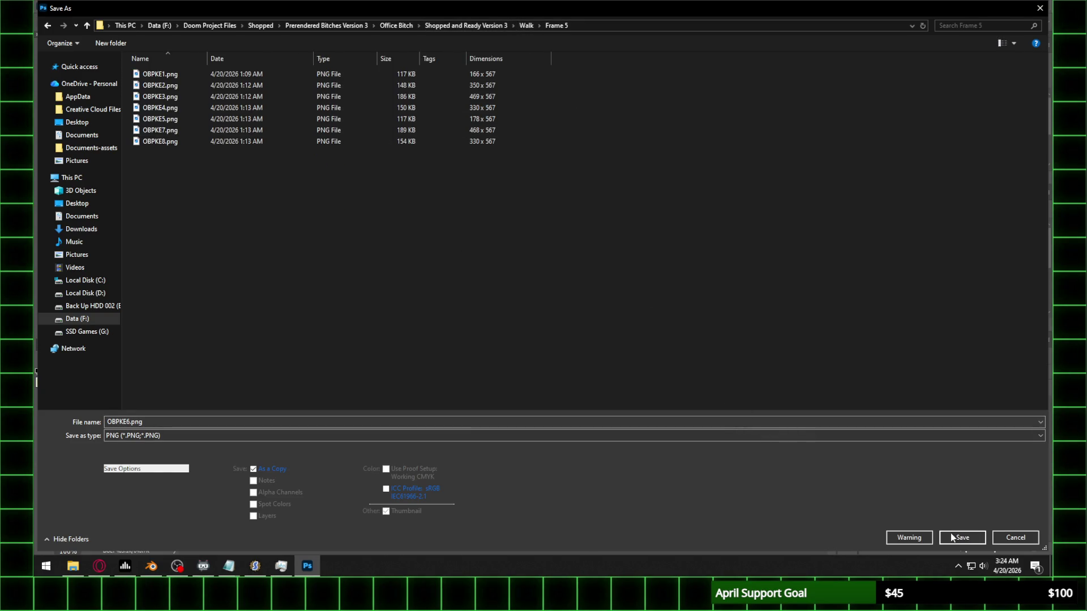
click(952, 538)
click(397, 202)
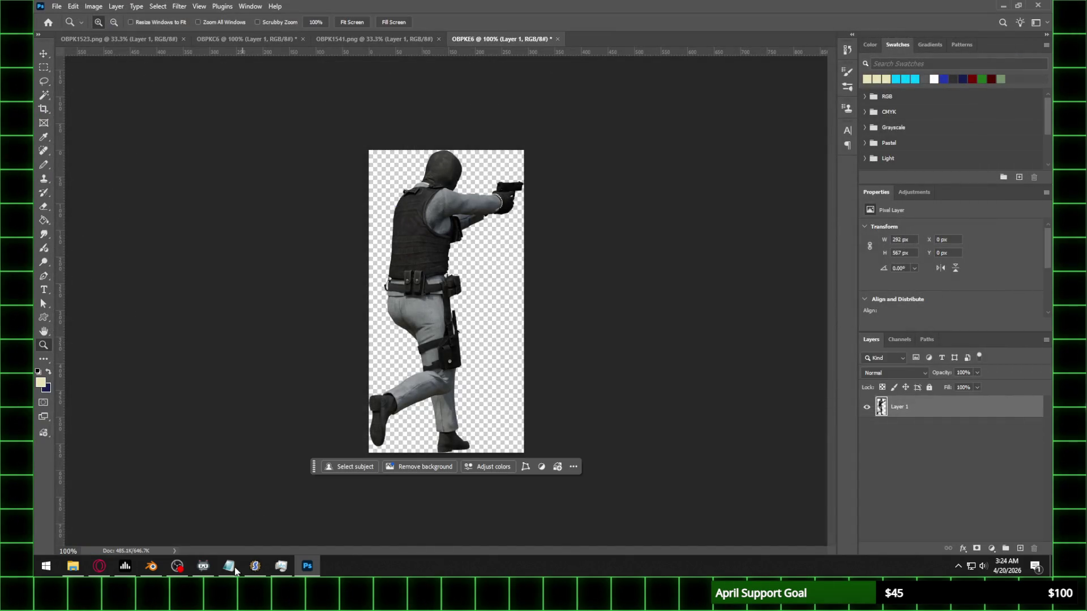
click(255, 567)
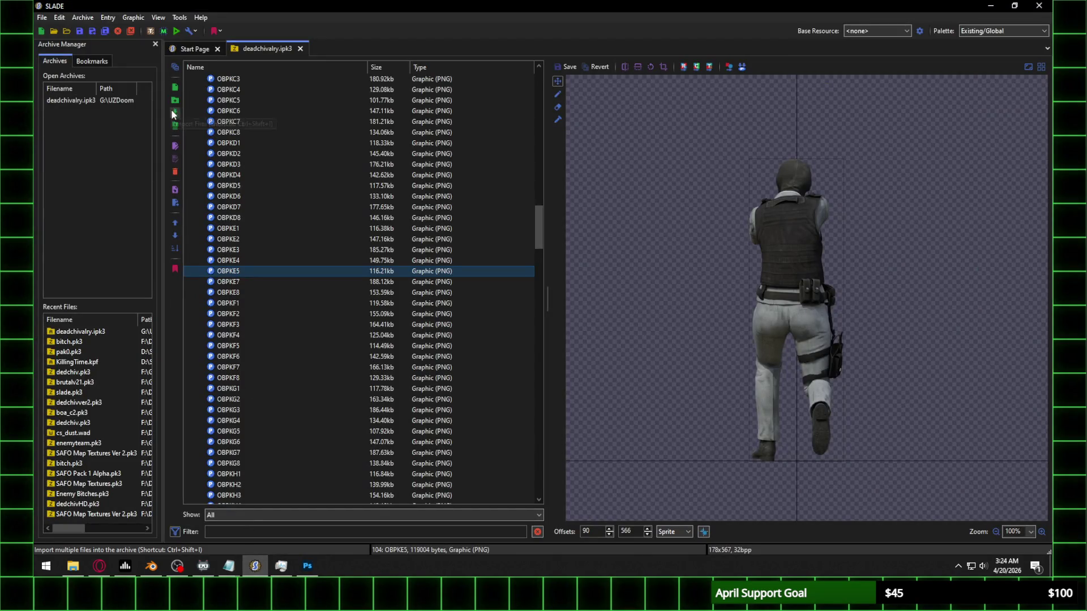
Step: Import Frame 5\OBPKE6.png into deadchivalry.ipk3 and compare it with OBPKE5
click(173, 114)
click(824, 99)
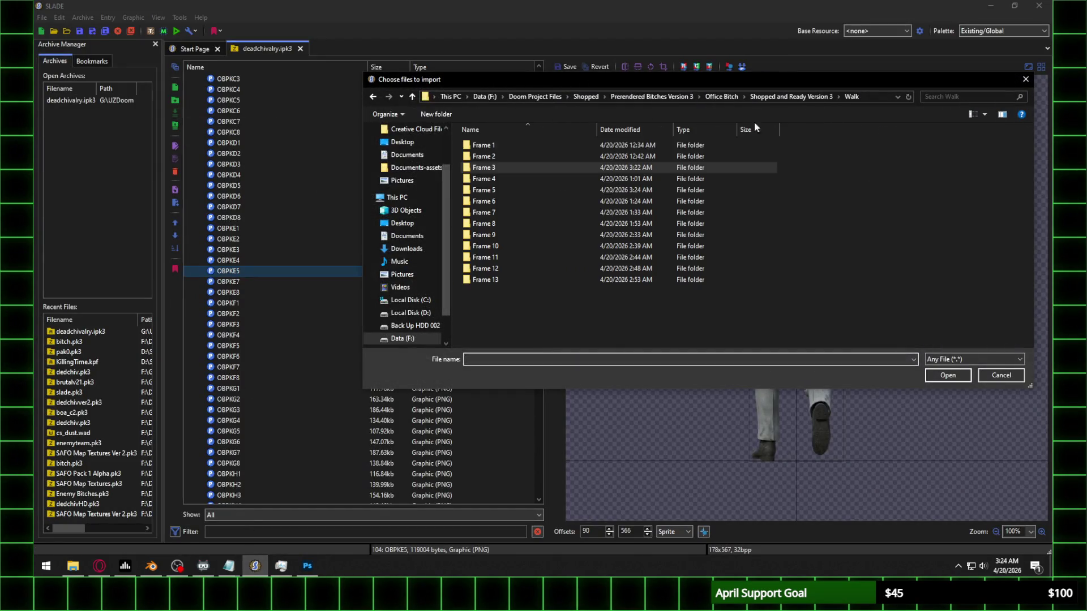
double_click(500, 187)
double_click(501, 201)
click(235, 283)
click(239, 271)
Step: Set OBPKE6's offsets to X 139 and Y 566 to align it with the other frames
drag(634, 531, 601, 533)
key(ctrl+c)
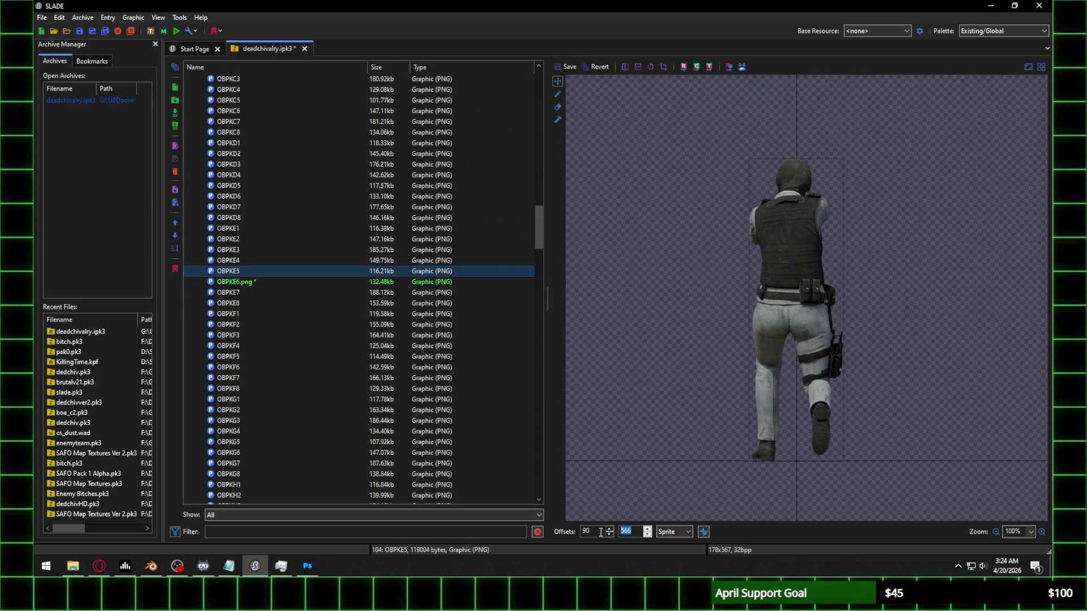
click(235, 282)
click(597, 532)
key(Tab)
key(ctrl+v)
key(Up)
key(Up)
key(Up)
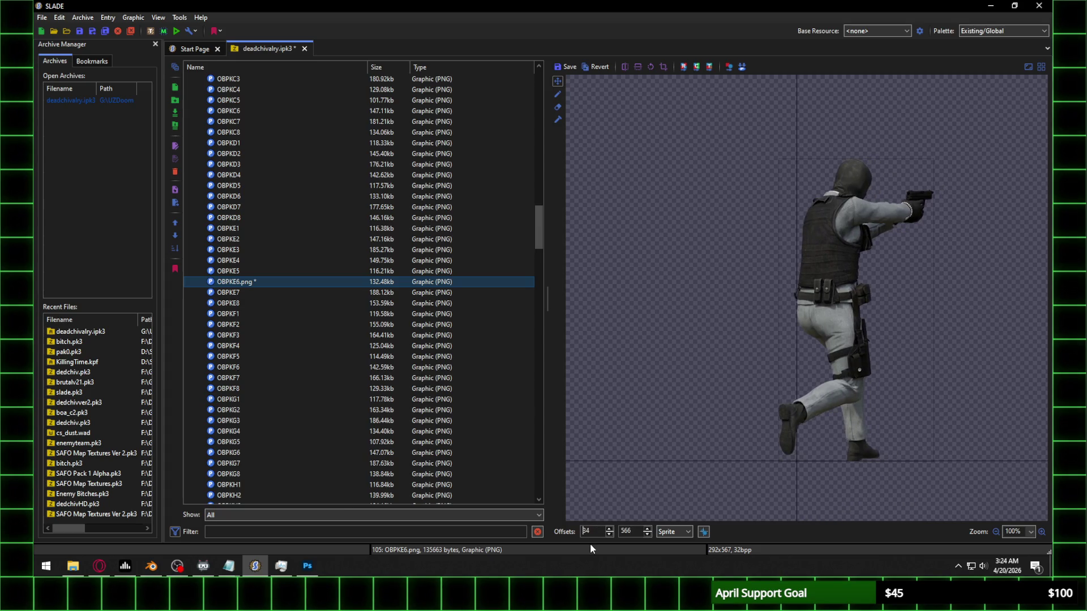
key(Up)
key(Up)
key(Up)
key(Up)
key(Up)
key(Up)
key(Up)
key(Up)
key(Up)
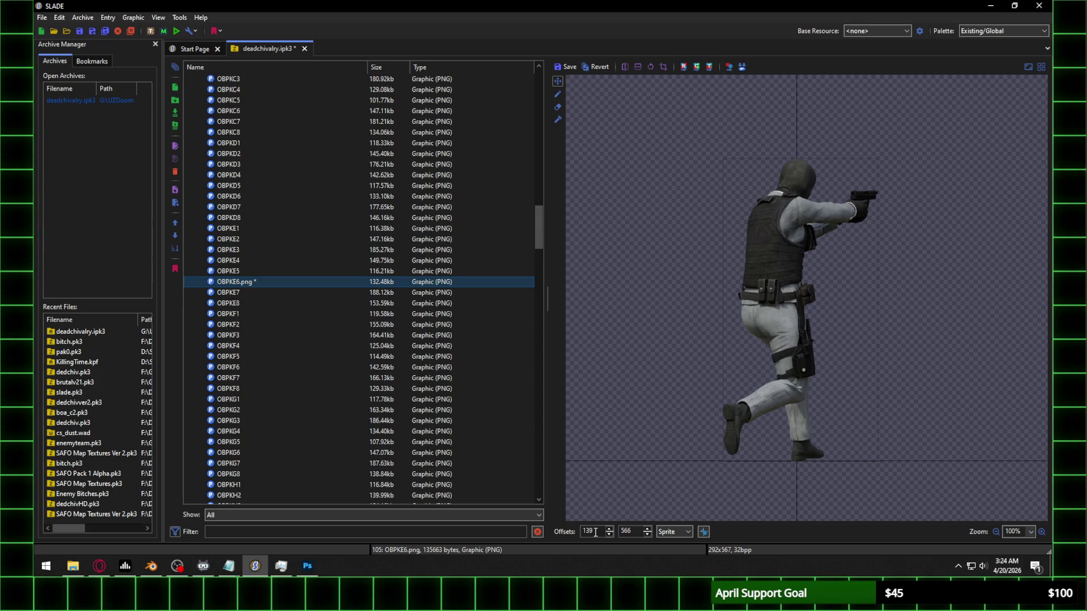
click(243, 304)
key(Return)
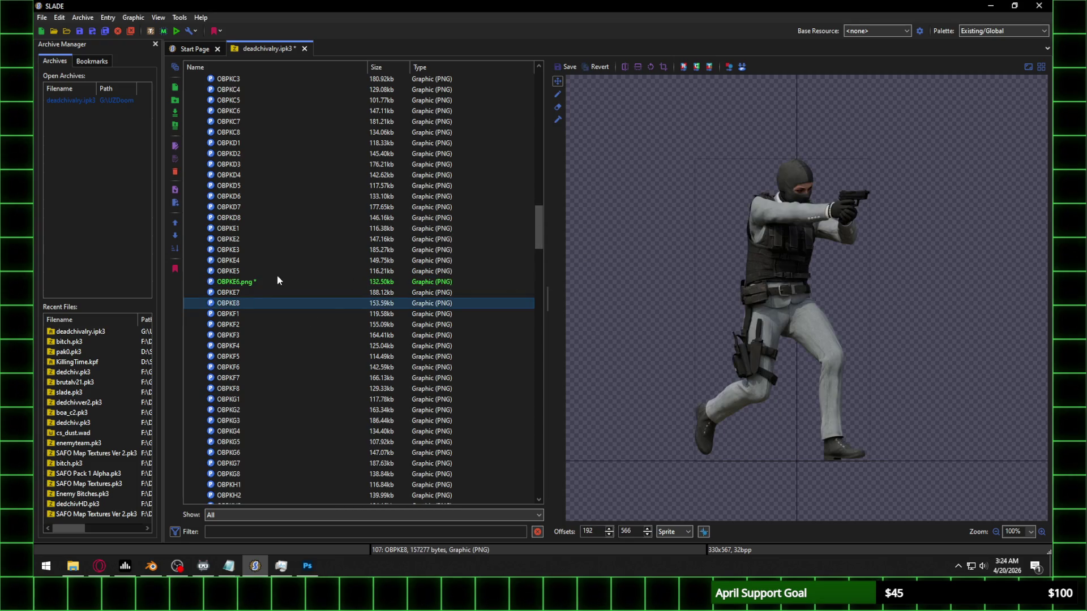
Step: Rename the entry from OBPKE6.png to OBPKE6 and save the archive with Ctrl+S
right_click(240, 281)
click(262, 287)
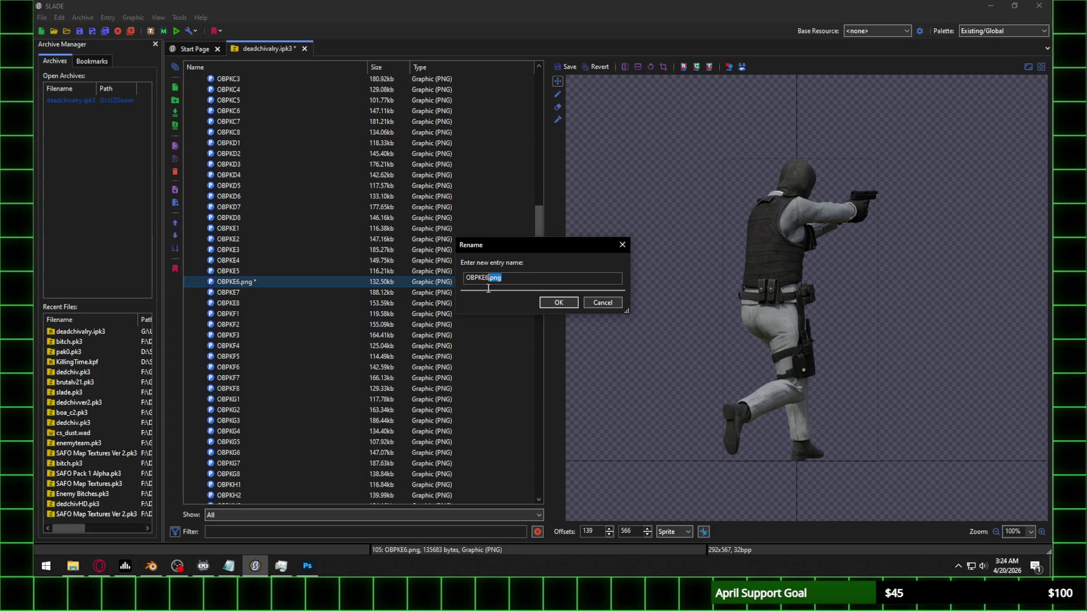
click(541, 304)
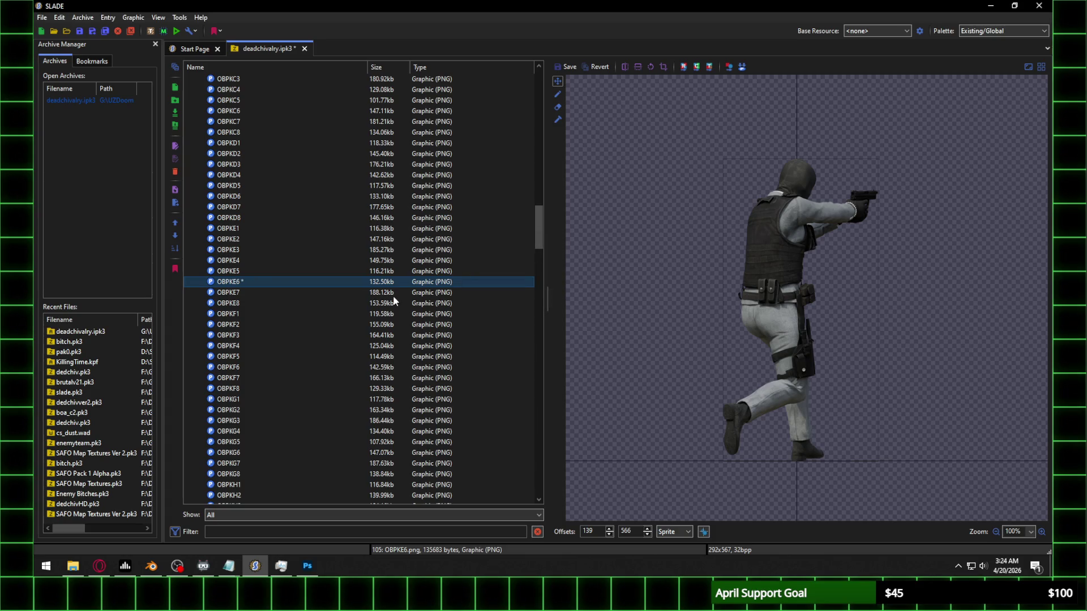
key(alt+Tab)
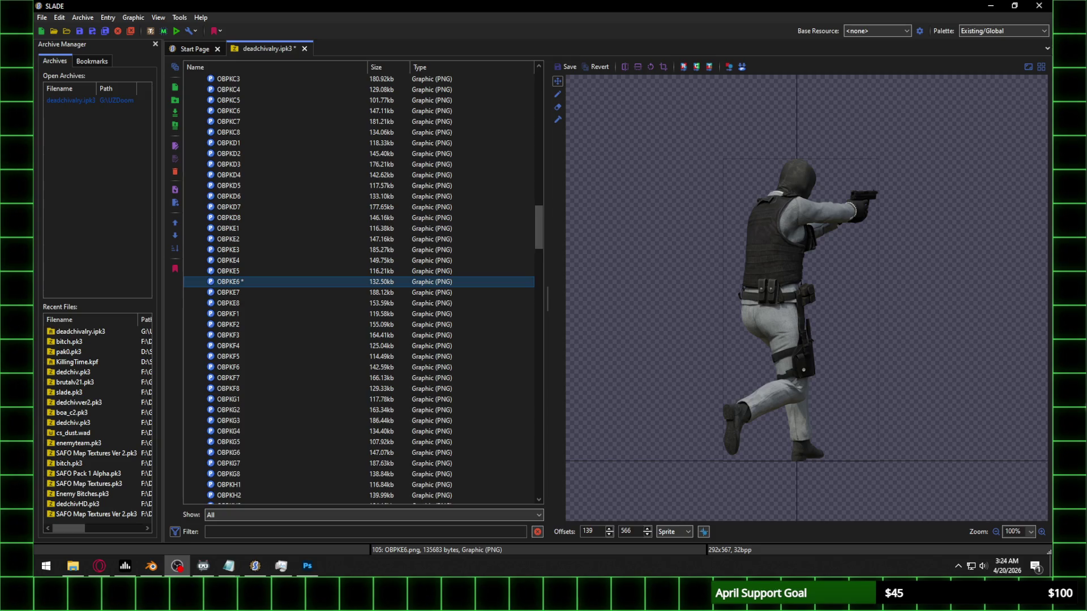
key(ctrl+s)
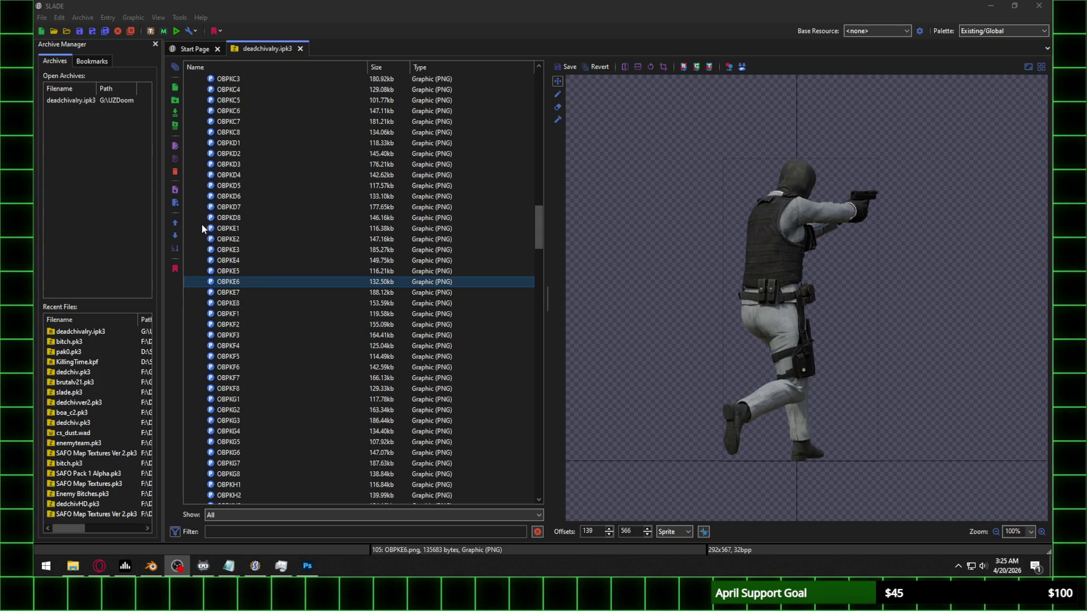
Step: Flip between OBPKE1, OBPKE5 and the new OBPKE6 sprite to compare the walk frames
click(226, 232)
click(248, 271)
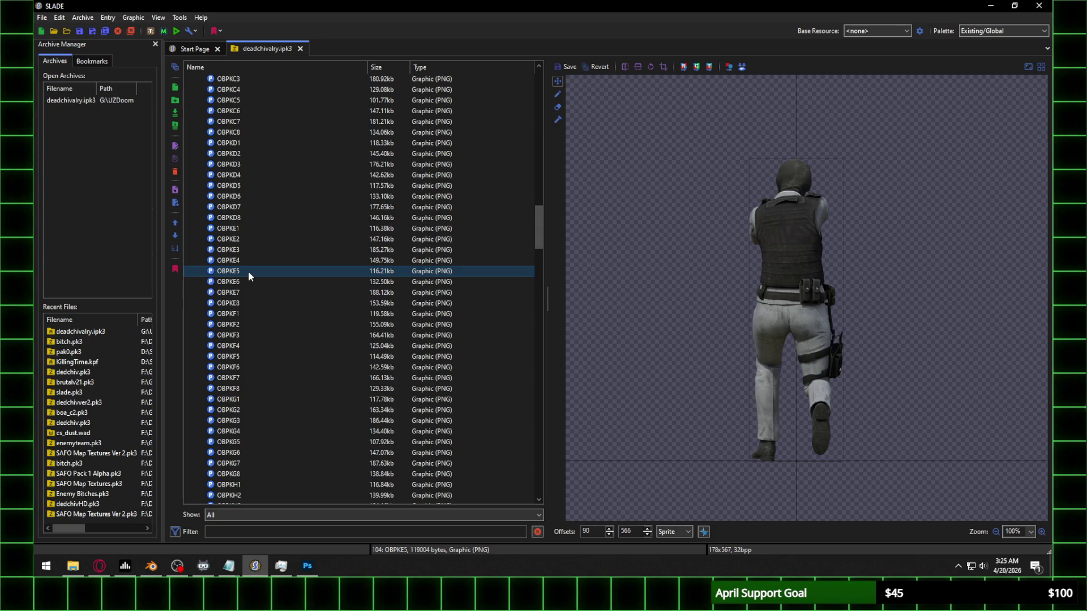
click(248, 281)
click(251, 270)
click(261, 279)
Step: Return to OBPKE5 and relaunch Dead Chivalry in UZDoom with Play Game
click(256, 269)
click(3, 169)
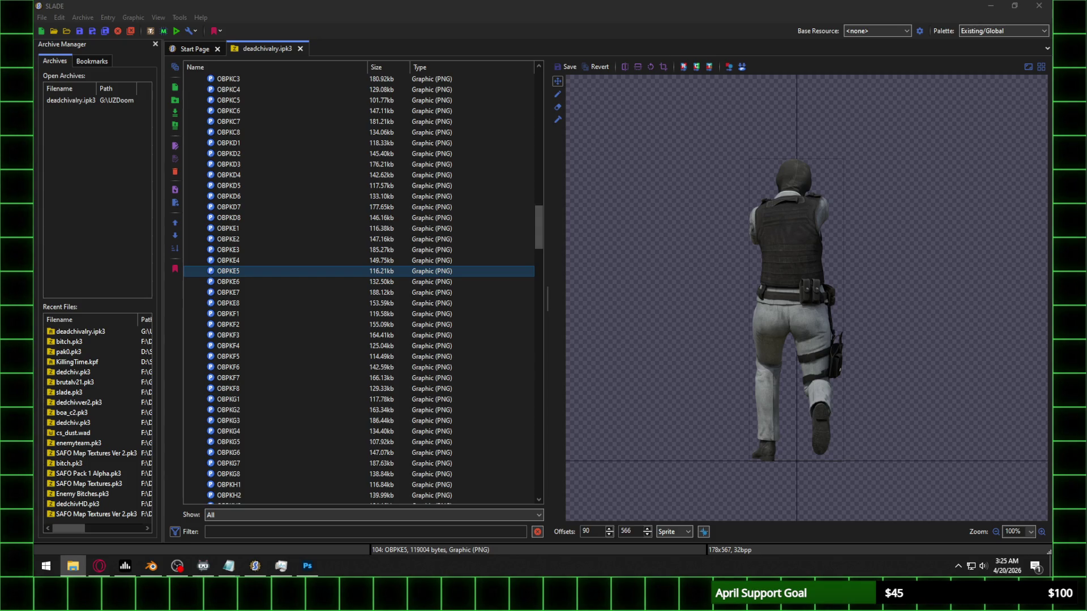
click(426, 456)
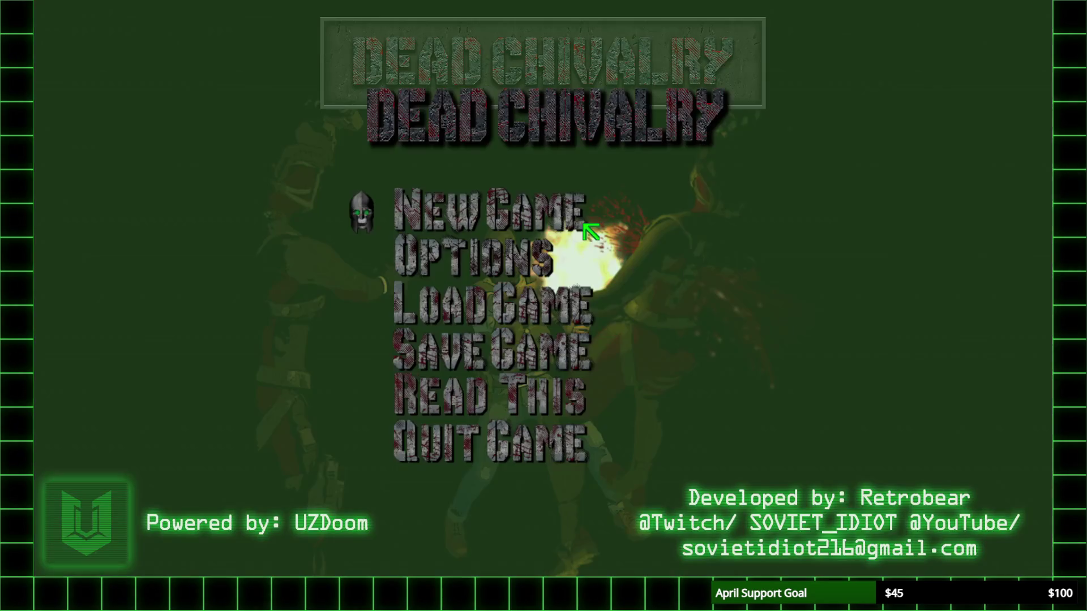
Step: Start a new game on Hard and enable notarget, noclip and god mode in the console
click(493, 211)
click(354, 385)
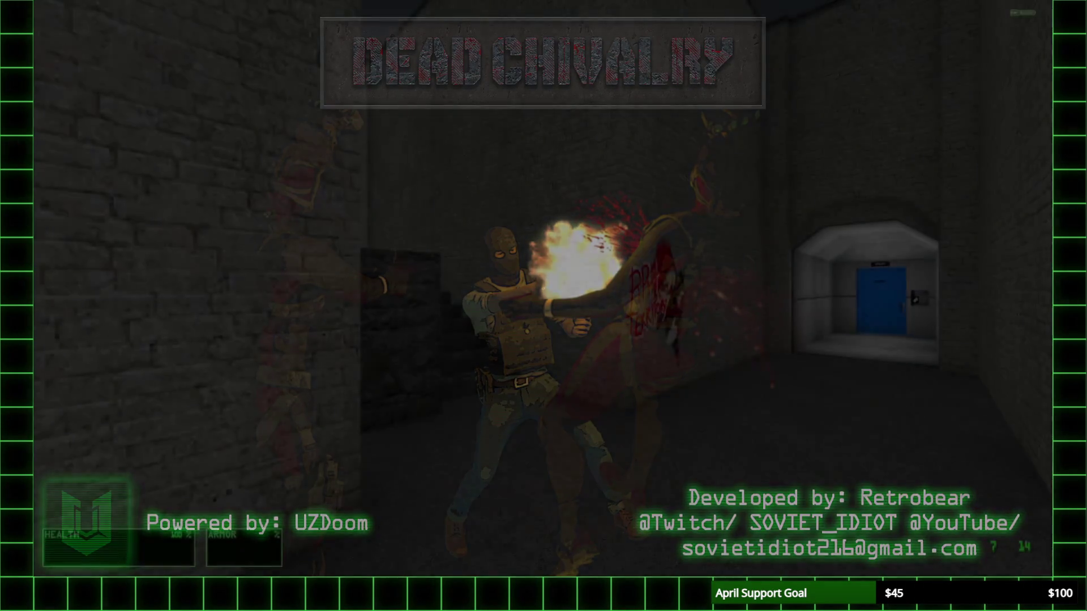
key(grave)
text(notarget)
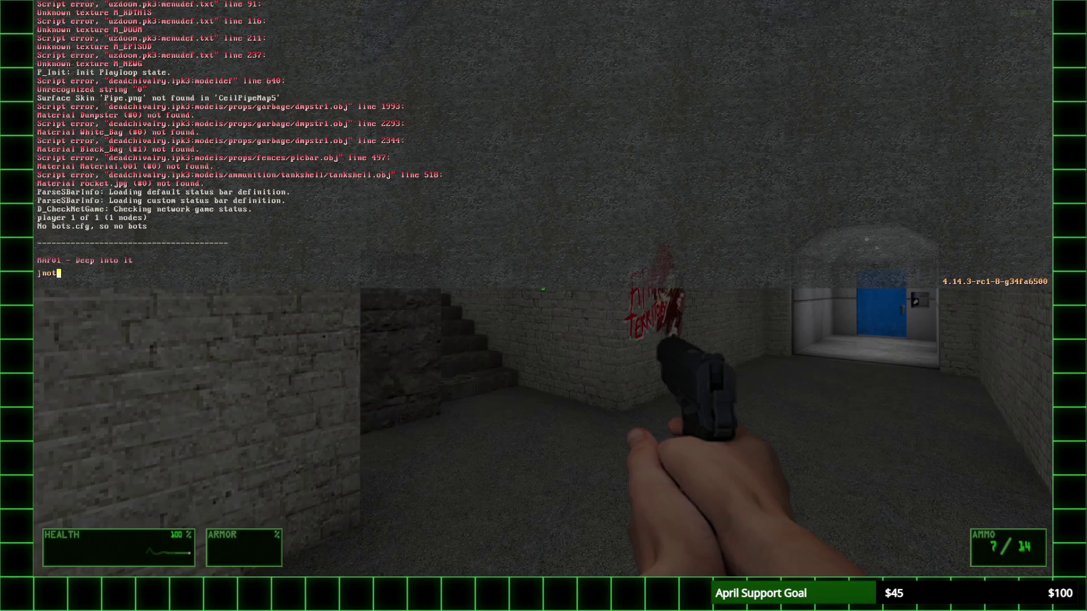
key(Return)
text(noclip)
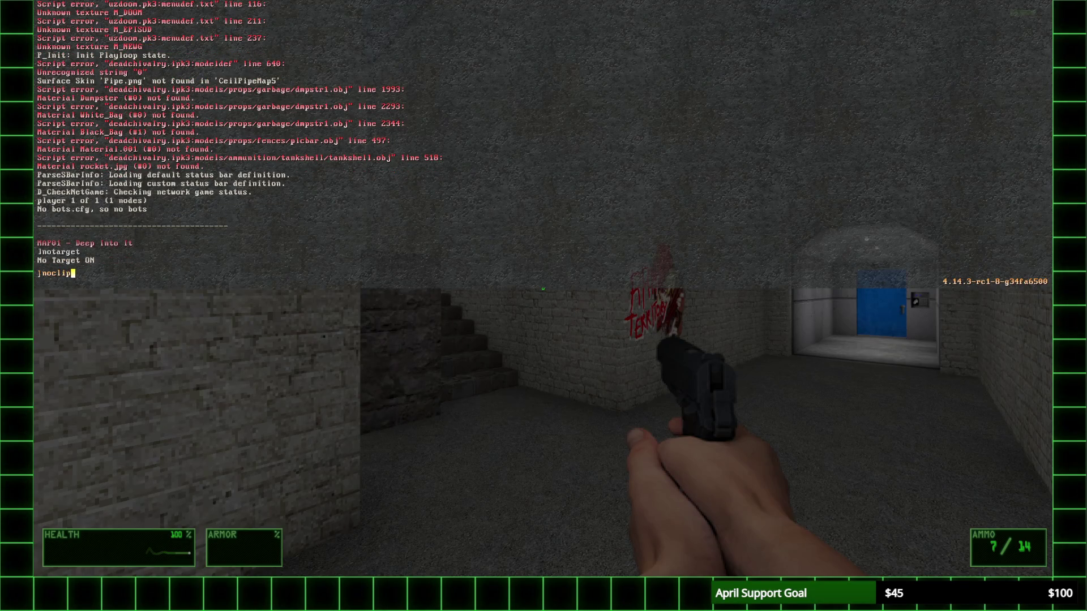
key(Return)
text(god)
key(Return)
Step: Turn noclip back off and try summonally officebitch, which is not recognised
text(noclip)
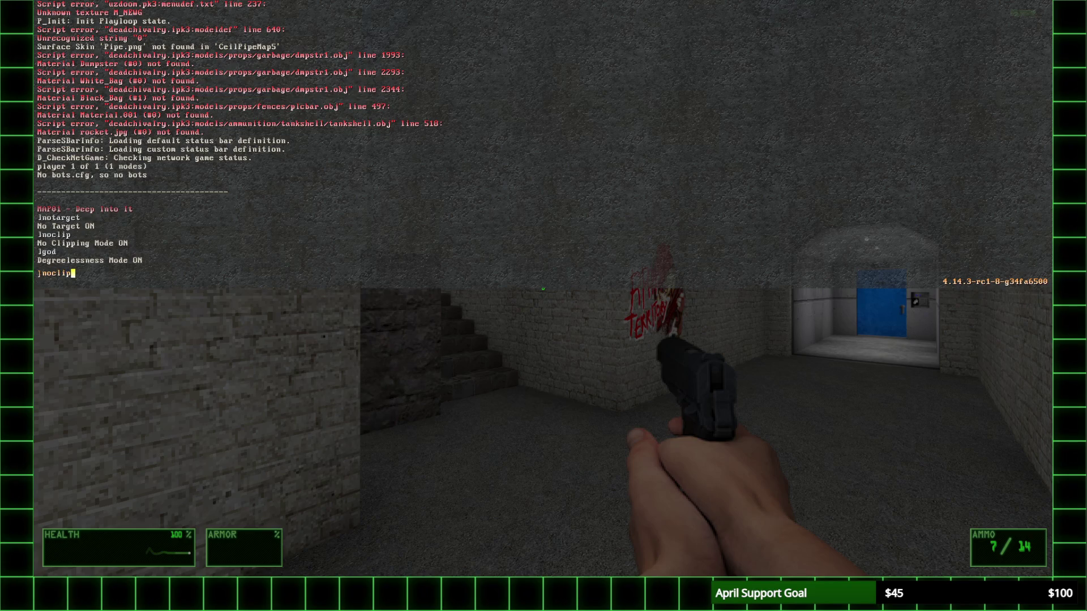
key(Return)
text(onally offi)
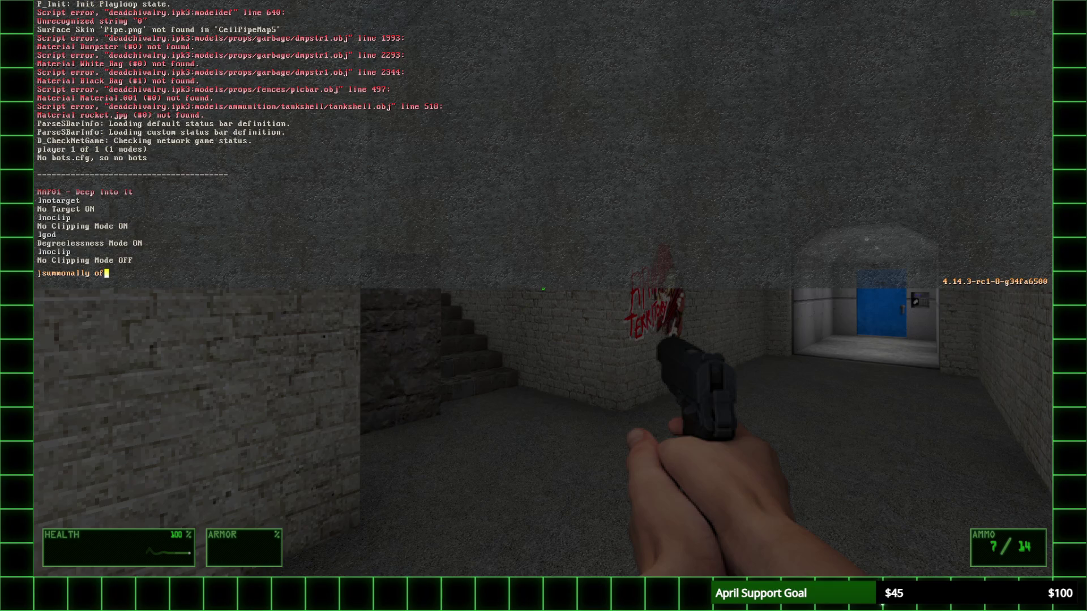
text(cebitch)
key(Return)
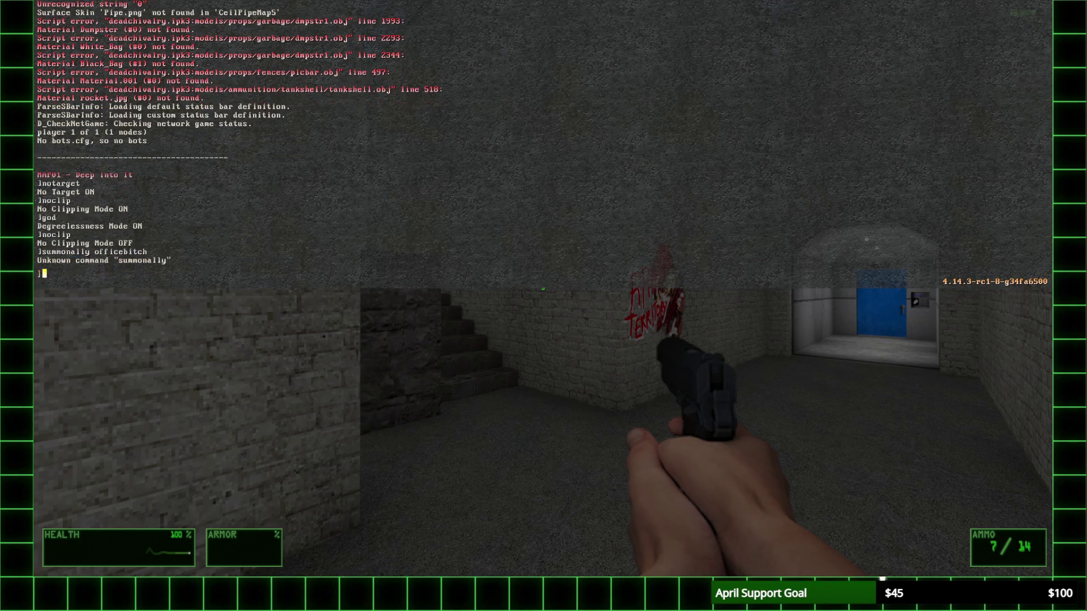
Step: Recall and retype the summon command, then run the list command in the console
text(mm)
key(Up)
key(Up)
key(Up)
key(BackSpace)
key(BackSpace)
text(sommon)
key(Escape)
key(grave)
text(so)
text(mmo)
text(ist)
key(Return)
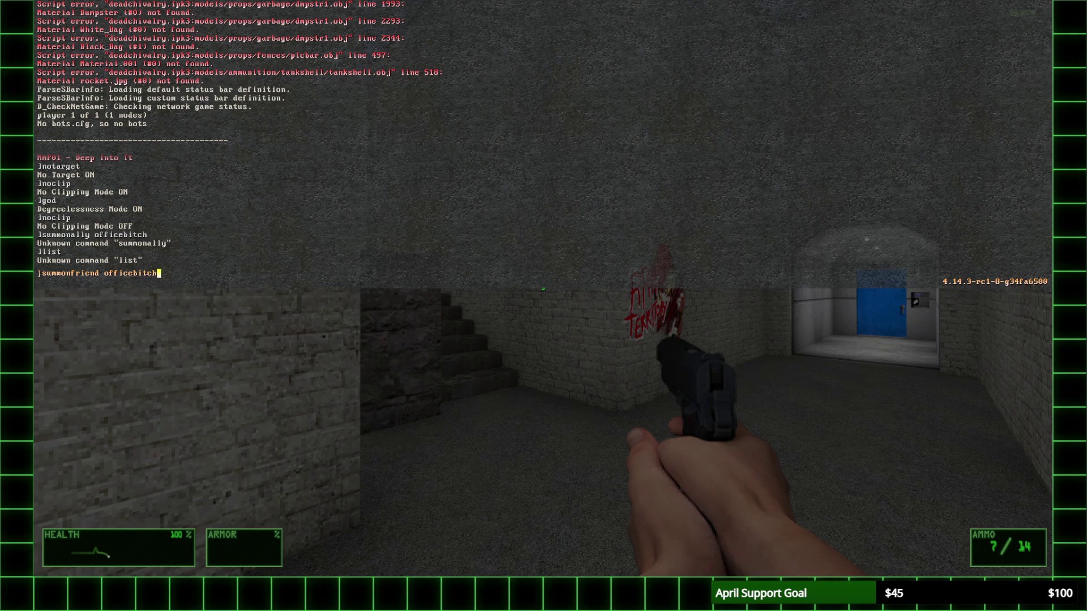
Step: Spawn a friendly office enemy, walk up to it, shoot it three times and reload
key(Return)
key(grave)
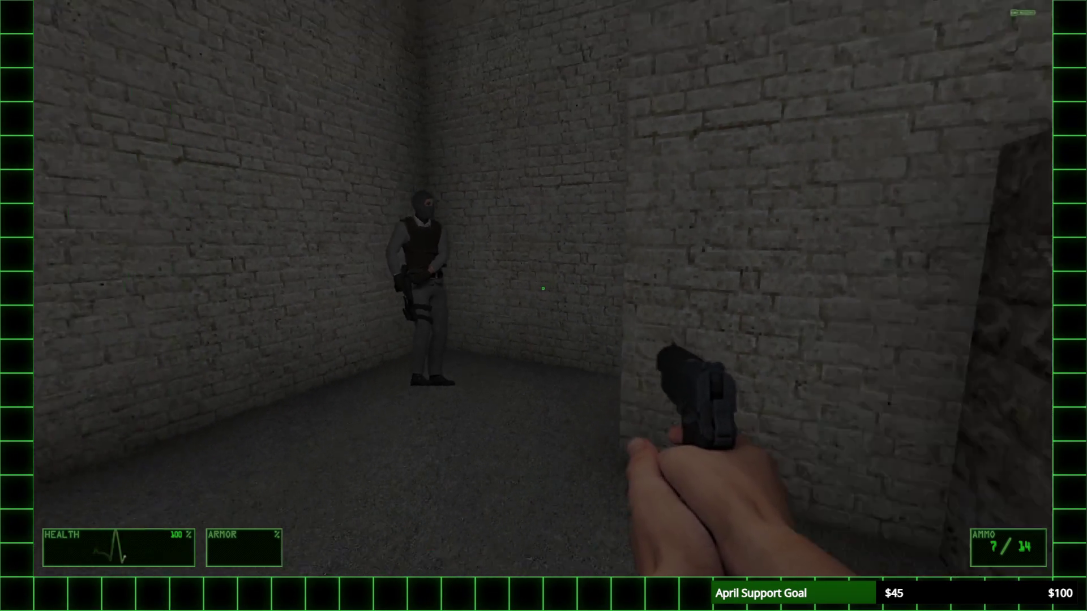
key(w)
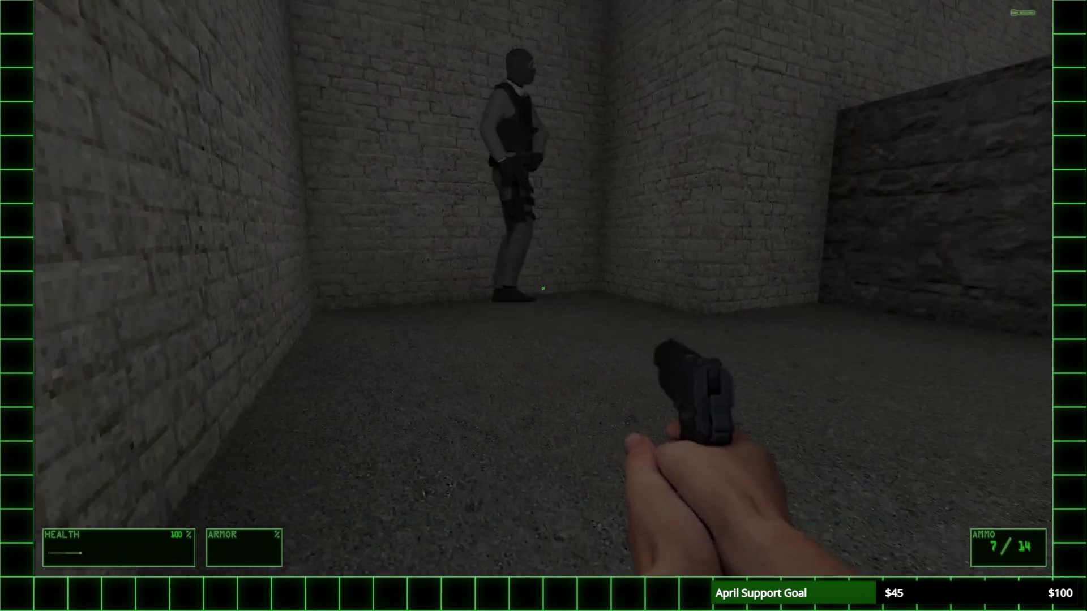
key(s)
key(grave)
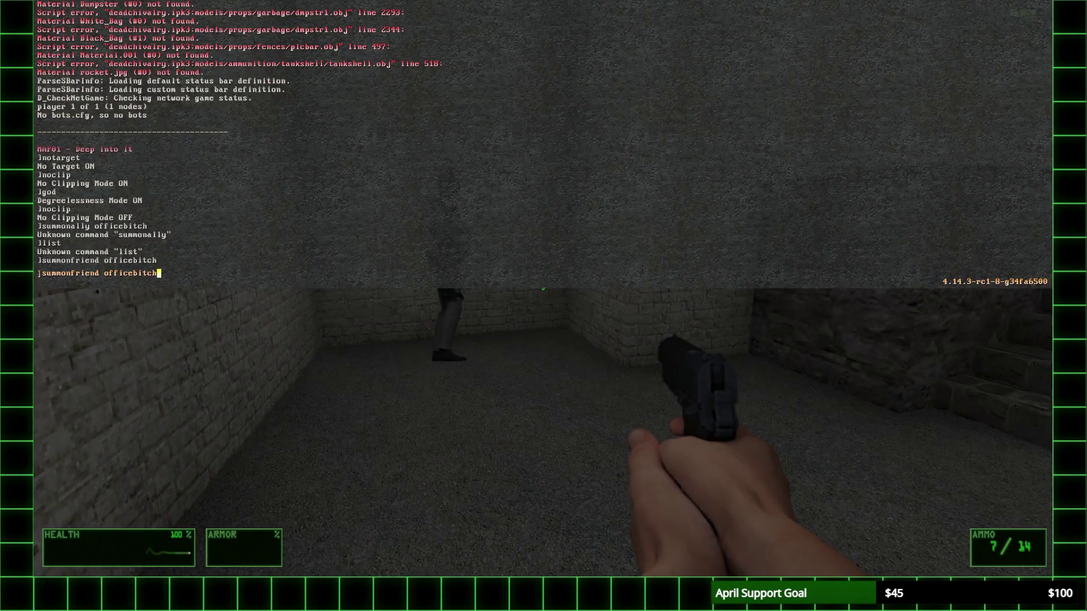
key(Return)
key(grave)
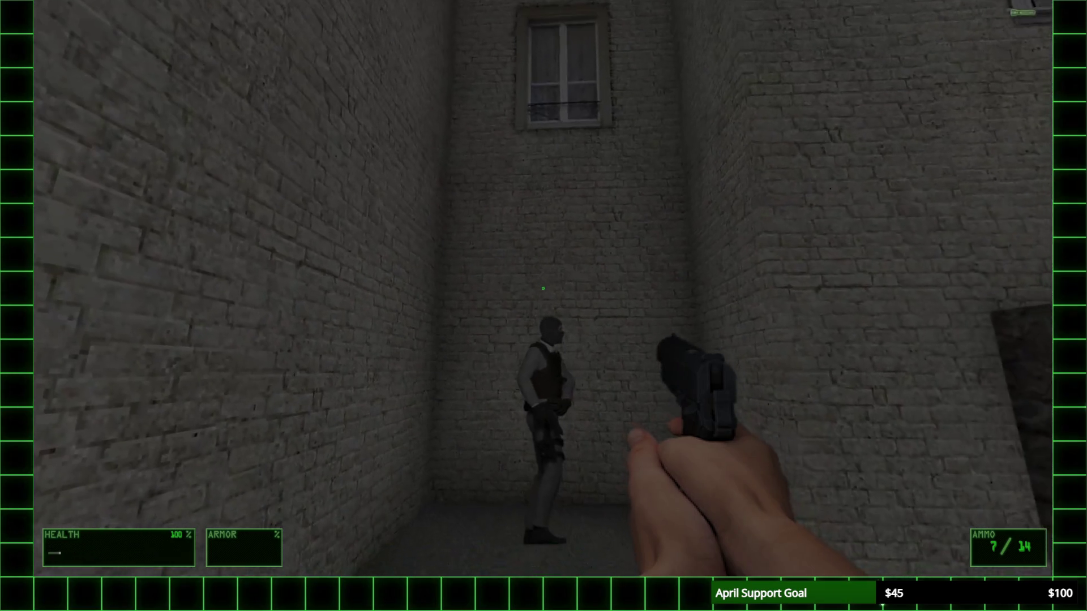
click(543, 289)
click(543, 288)
click(543, 289)
click(543, 289)
click(543, 288)
click(544, 288)
click(543, 288)
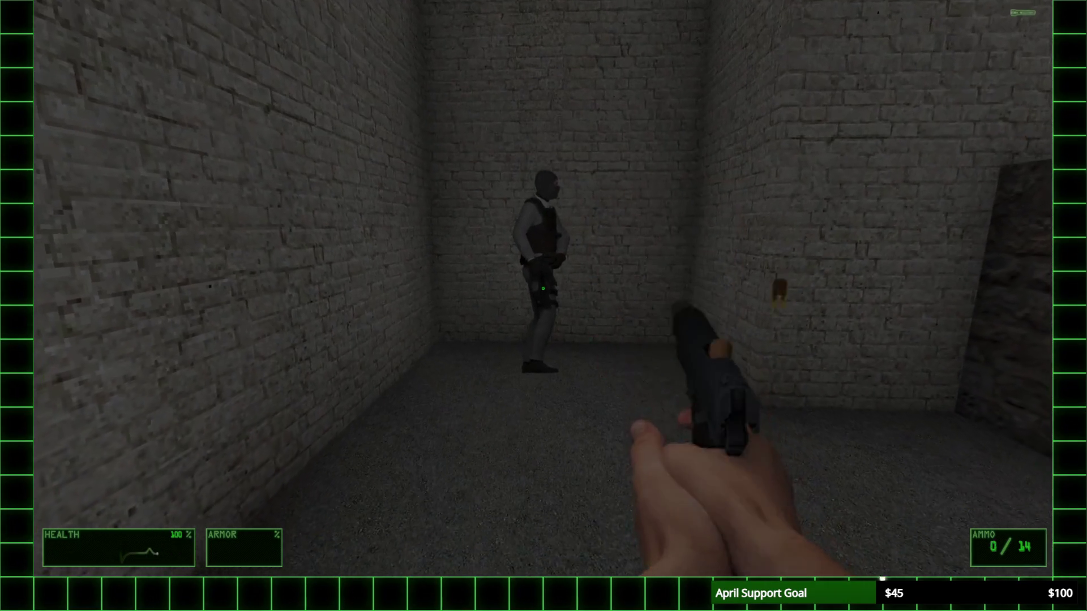
key(r)
key(s)
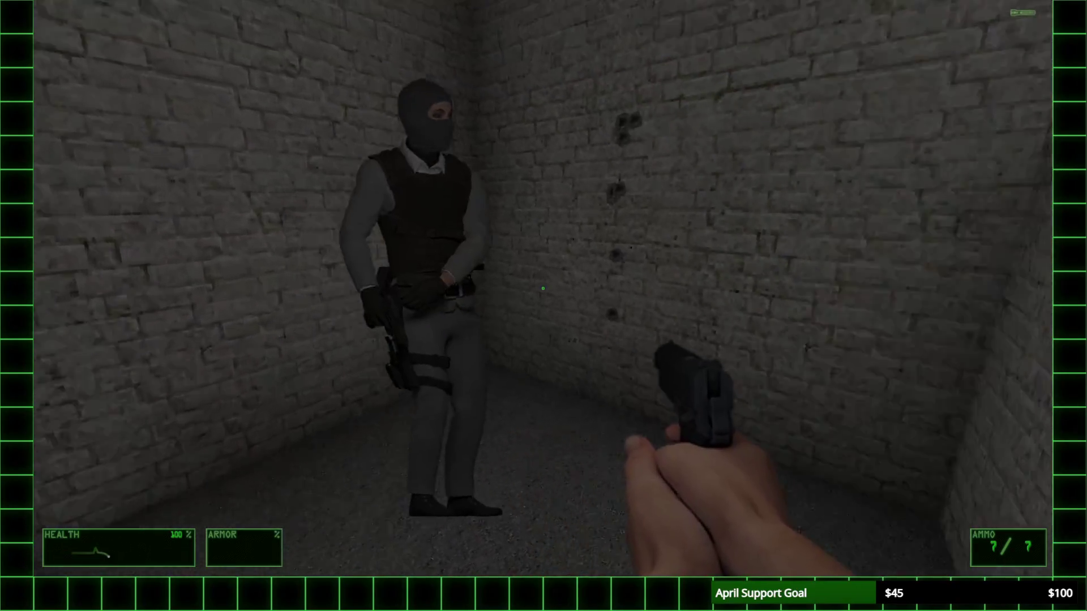
Step: Spawn another office enemy and shoot it in the courtyard up the alley stairs
key(grave)
key(Return)
key(grave)
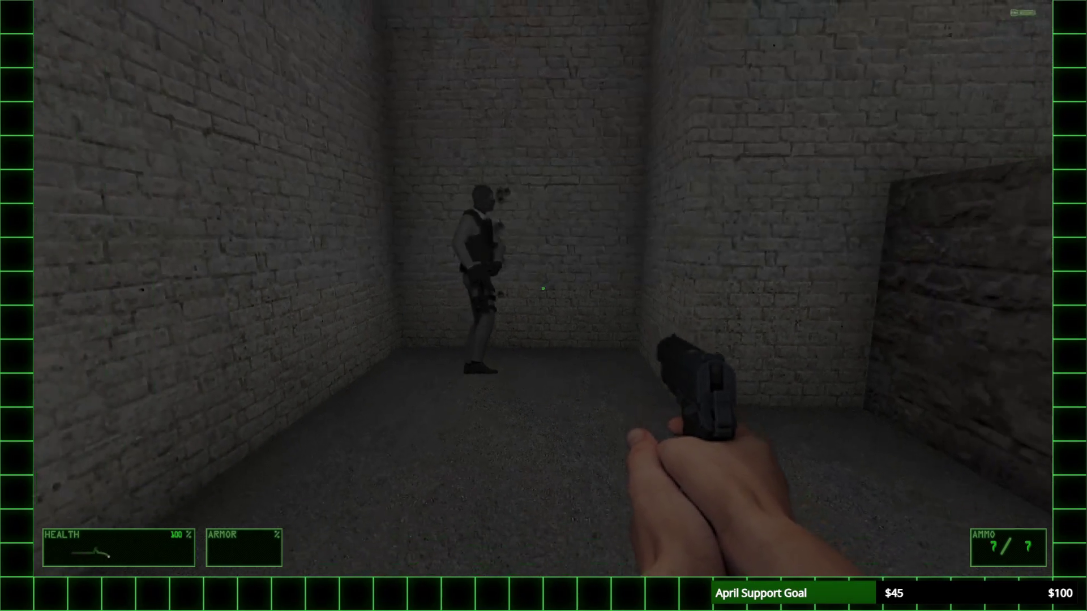
key(w)
key(w)
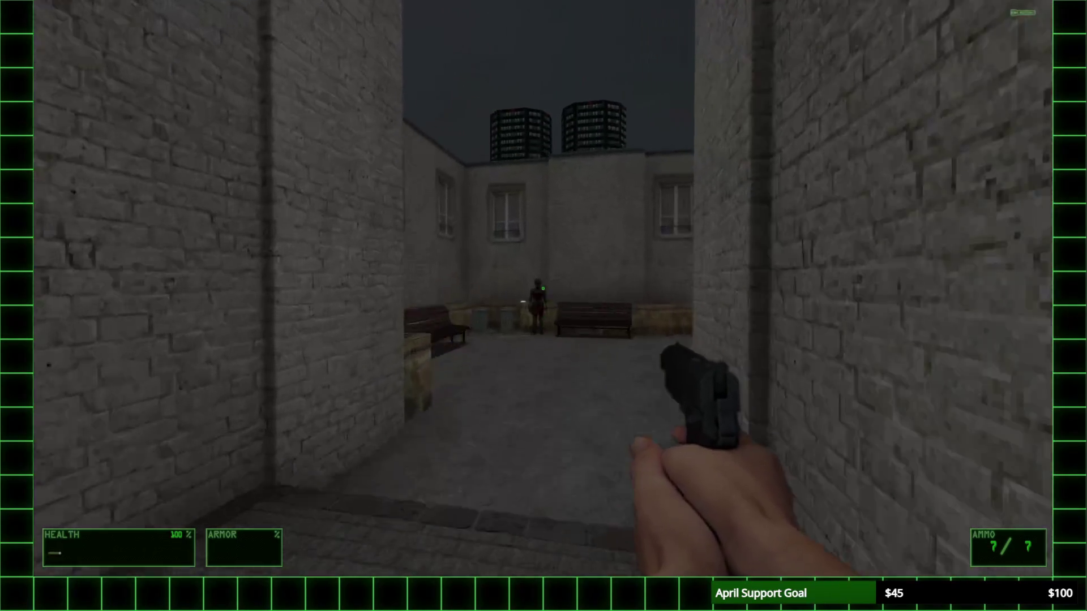
click(543, 288)
click(543, 289)
click(542, 289)
key(w)
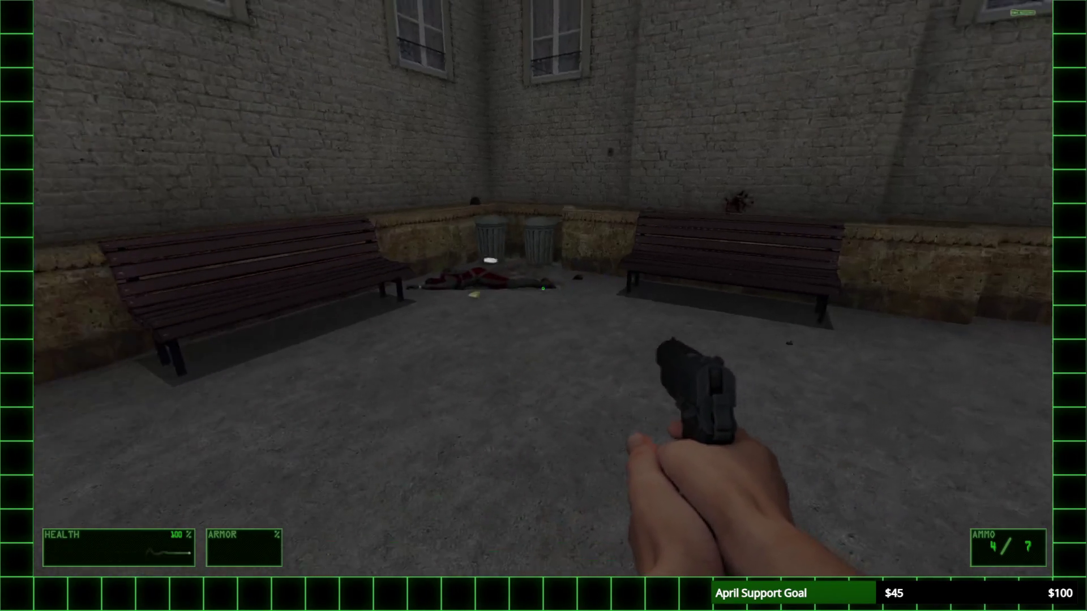
Step: Spawn one more office enemy, back away, then quit the game from the console
key(grave)
key(Return)
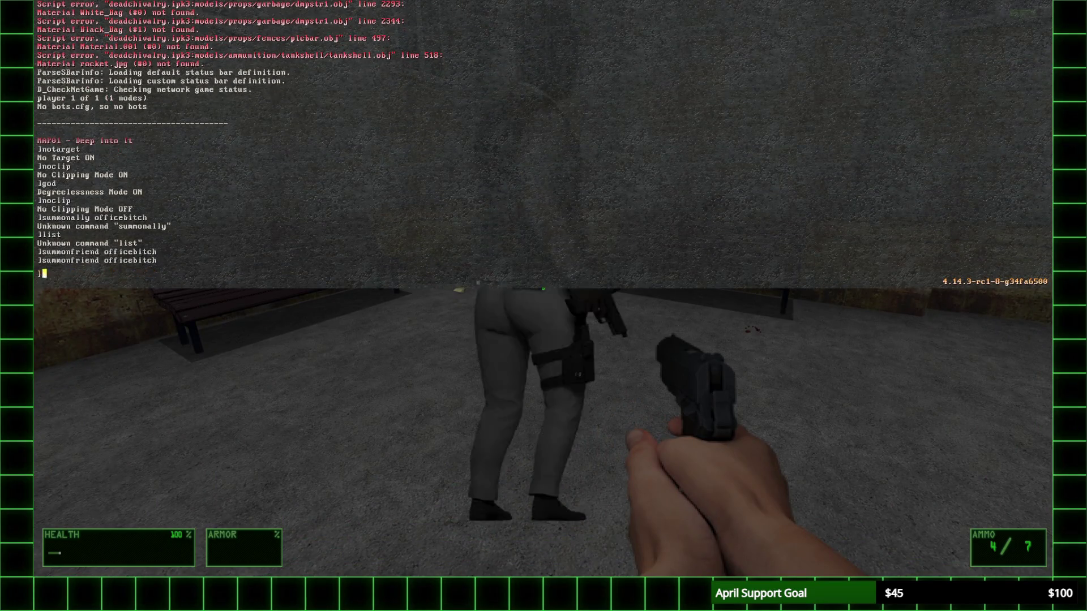
key(grave)
key(s)
key(grave)
text(quit)
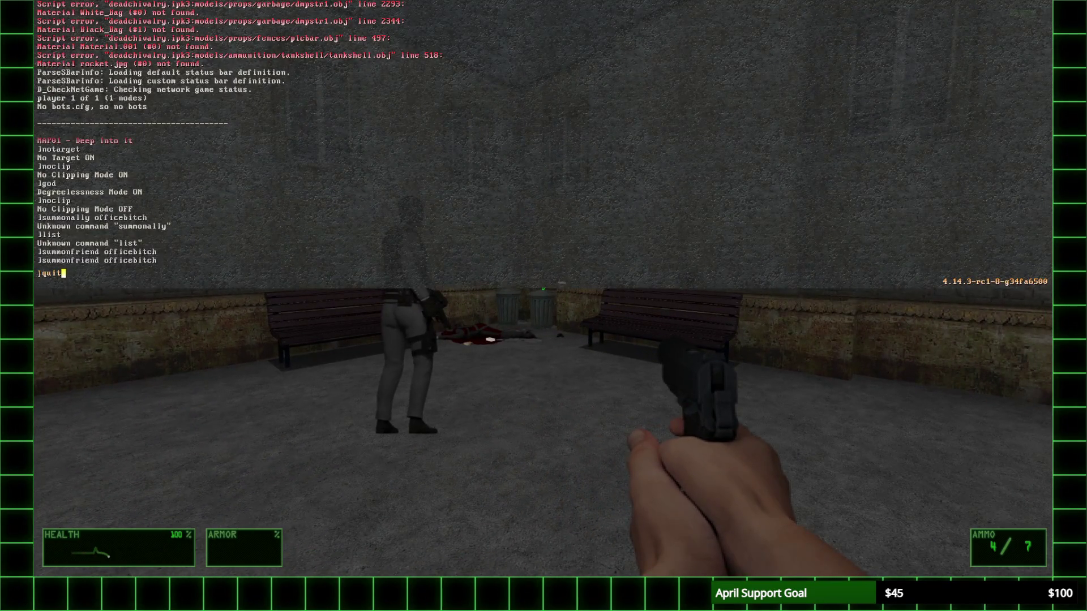
key(Return)
key(Down)
key(Down)
key(Down)
scroll(488, 386, up, 20)
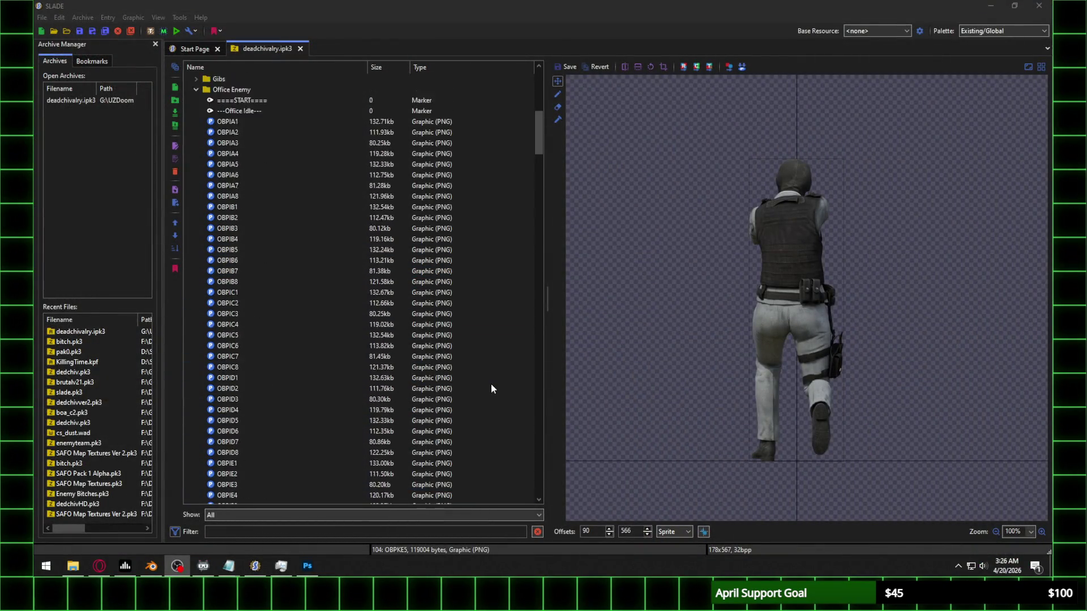
Step: Review the OfficeBitchPistol class in OfficeBitch.zs, then relaunch Dead Chivalry in UZDoom
scroll(490, 385, up, 12)
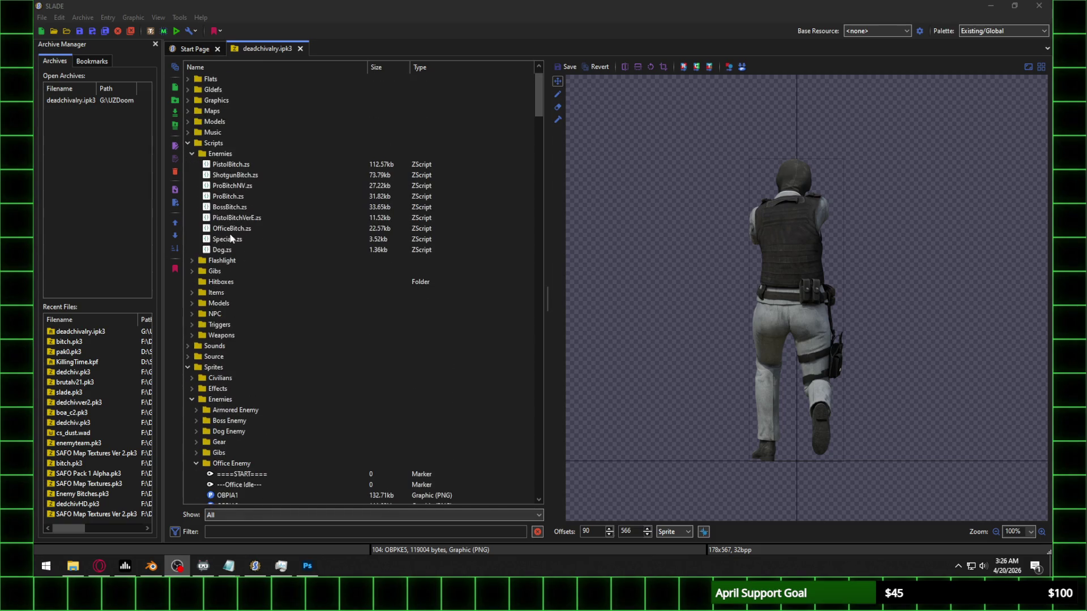
click(231, 229)
scroll(766, 290, down, 20)
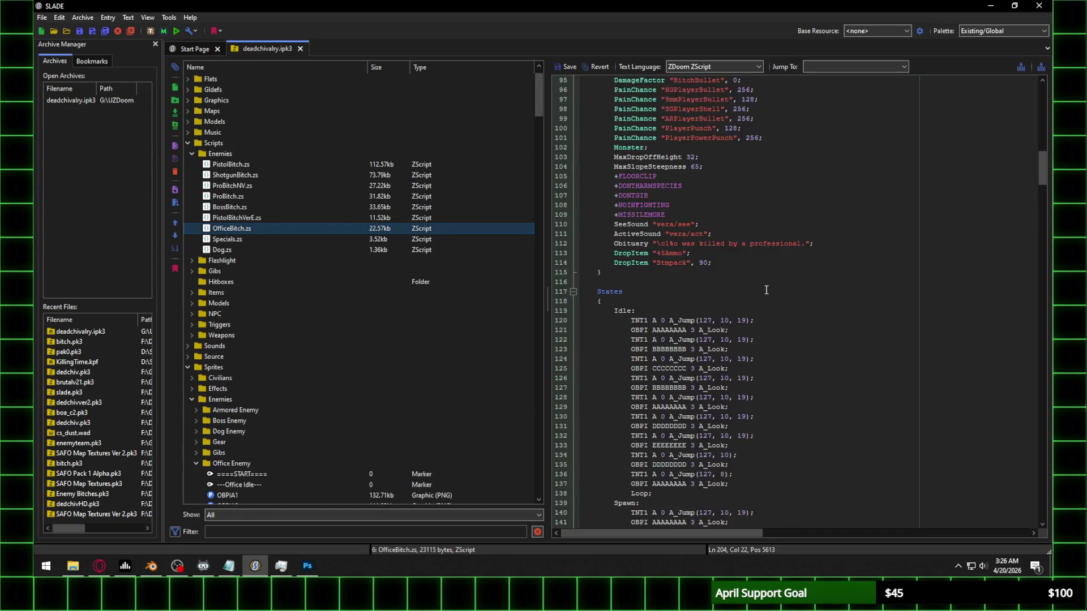
scroll(766, 292, up, 8)
scroll(765, 295, up, 5)
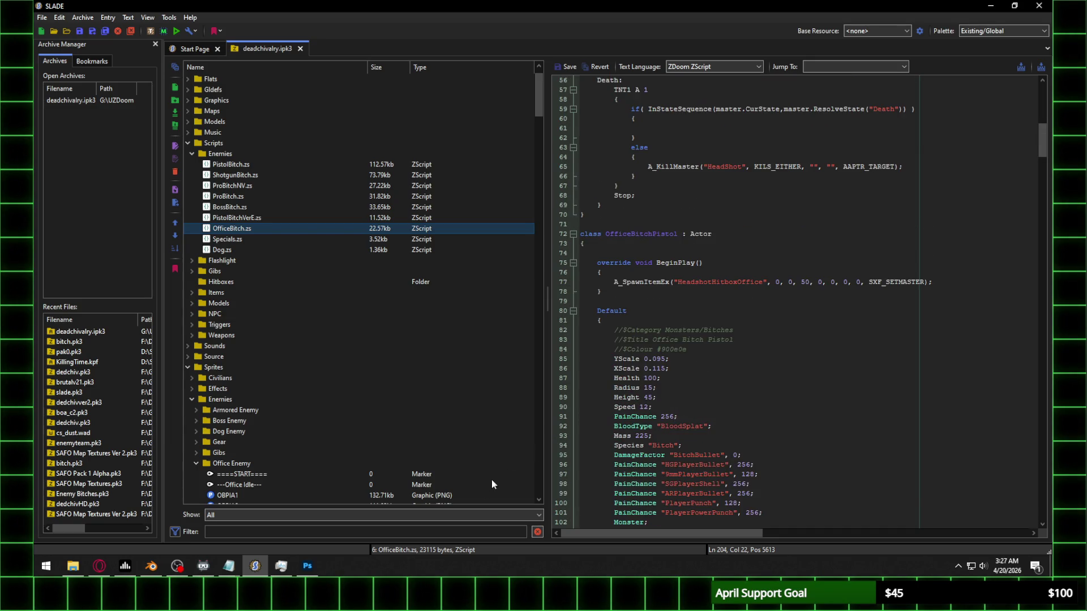
click(72, 566)
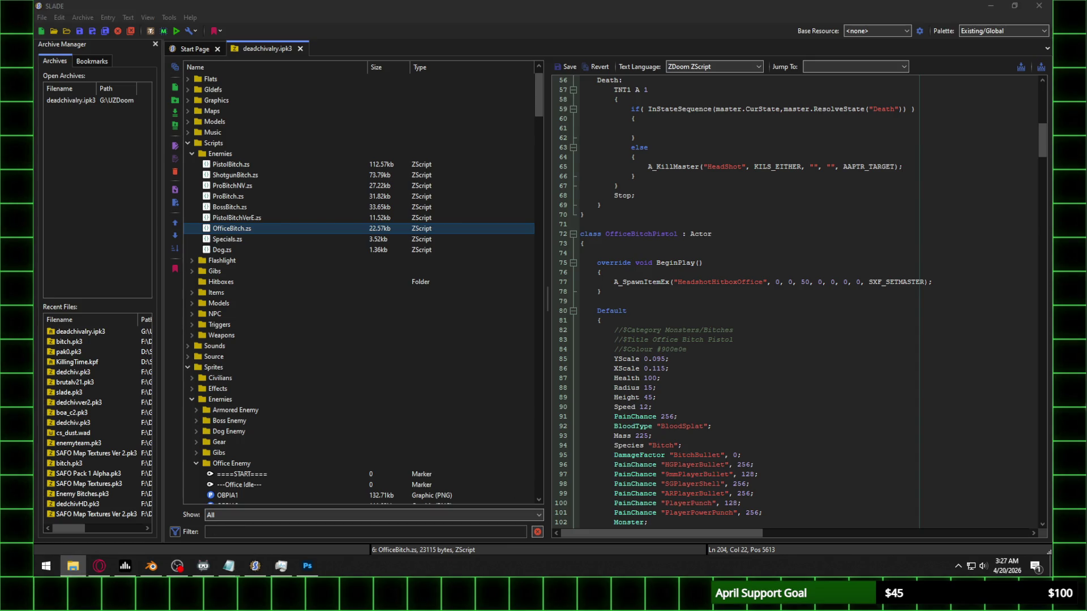
click(433, 464)
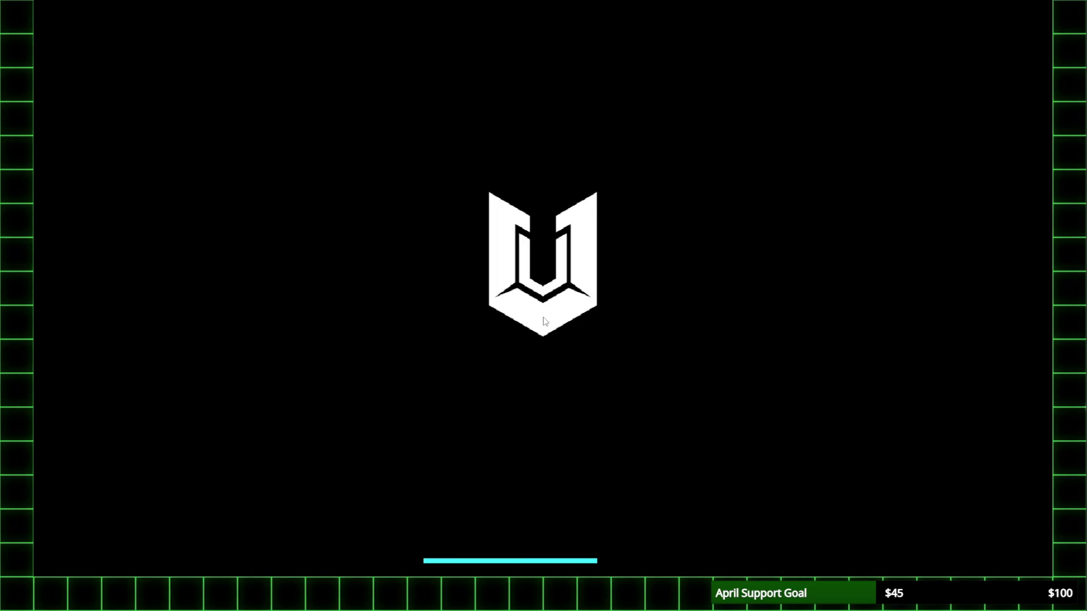
Step: Start a Hard game, enable god mode and spawn a friendly office enemy
key(Return)
key(Down)
key(Return)
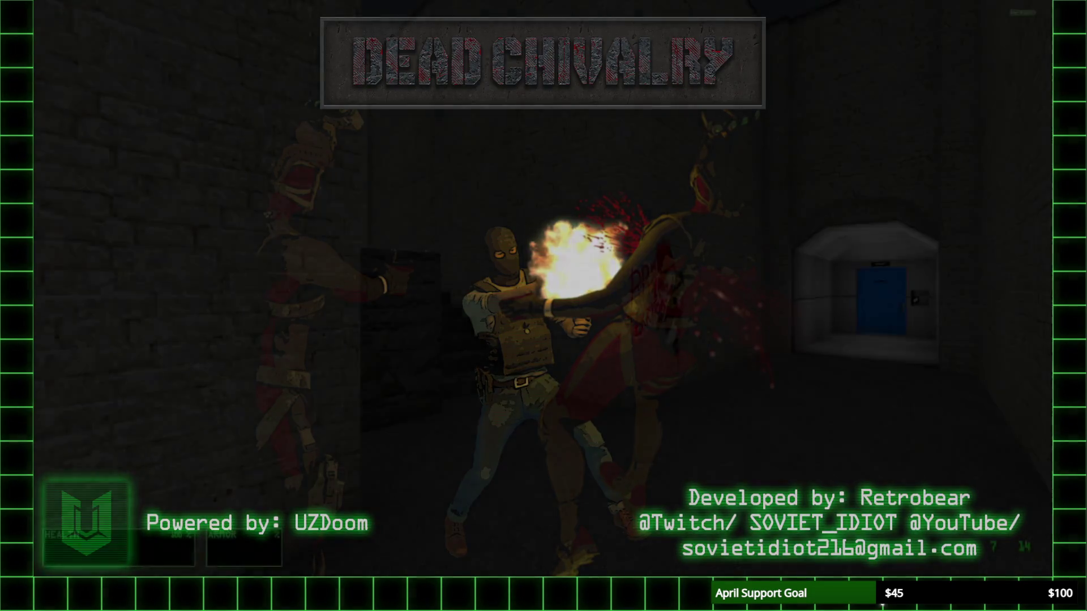
key(grave)
text(god)
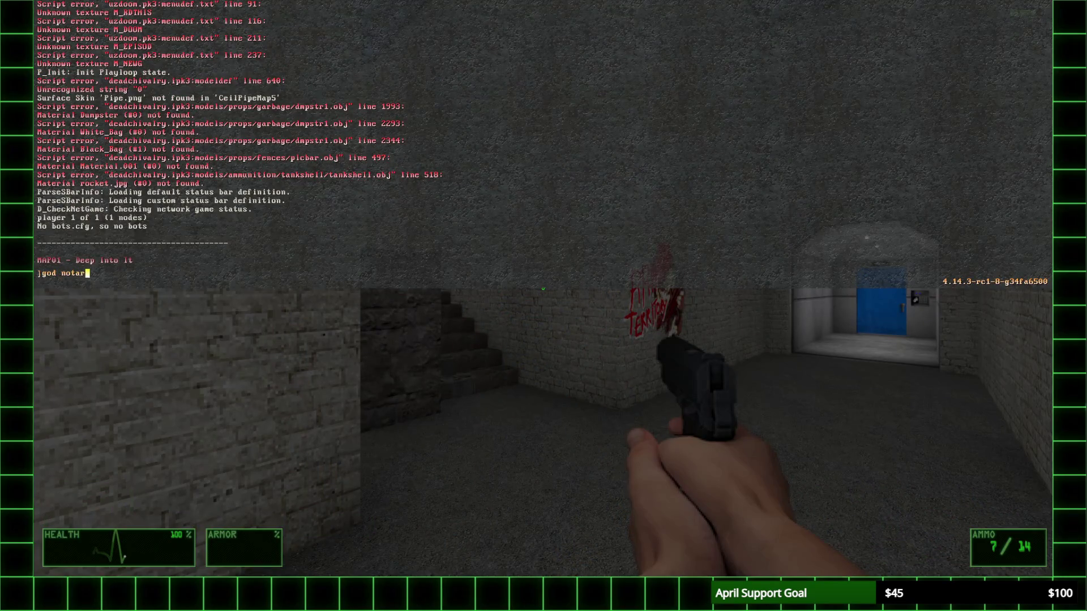
key(Return)
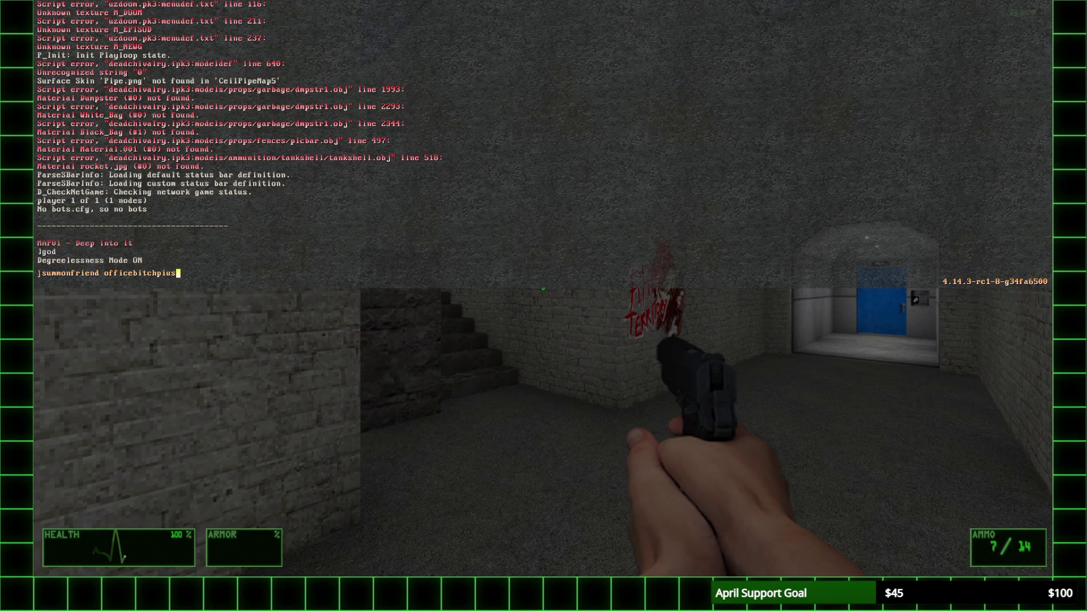
key(grave)
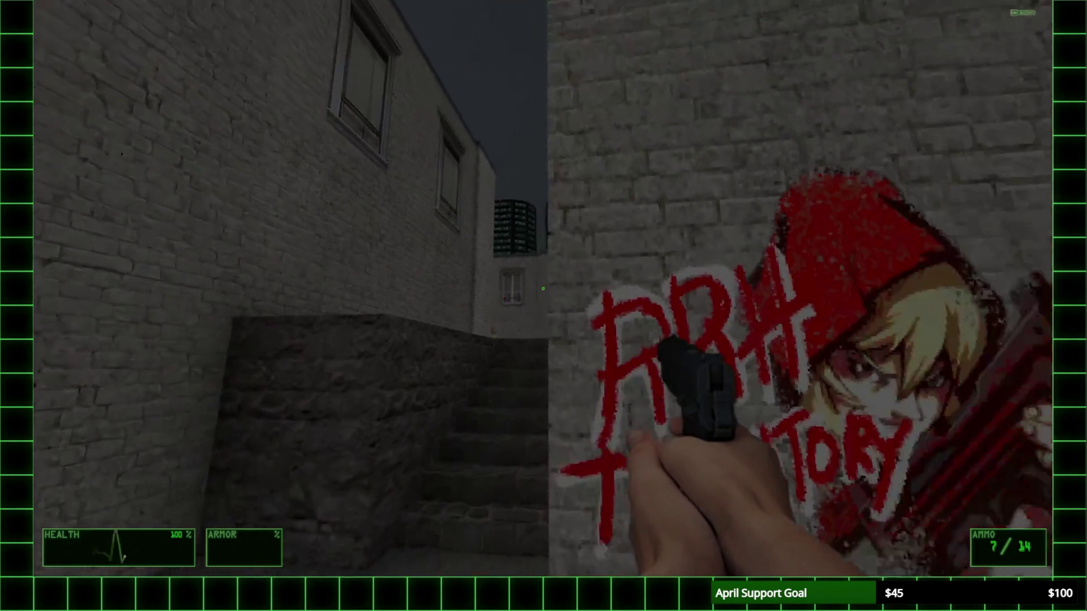
Step: Fight the office enemies through the alley and courtyard, then head toward the blue door
key(w)
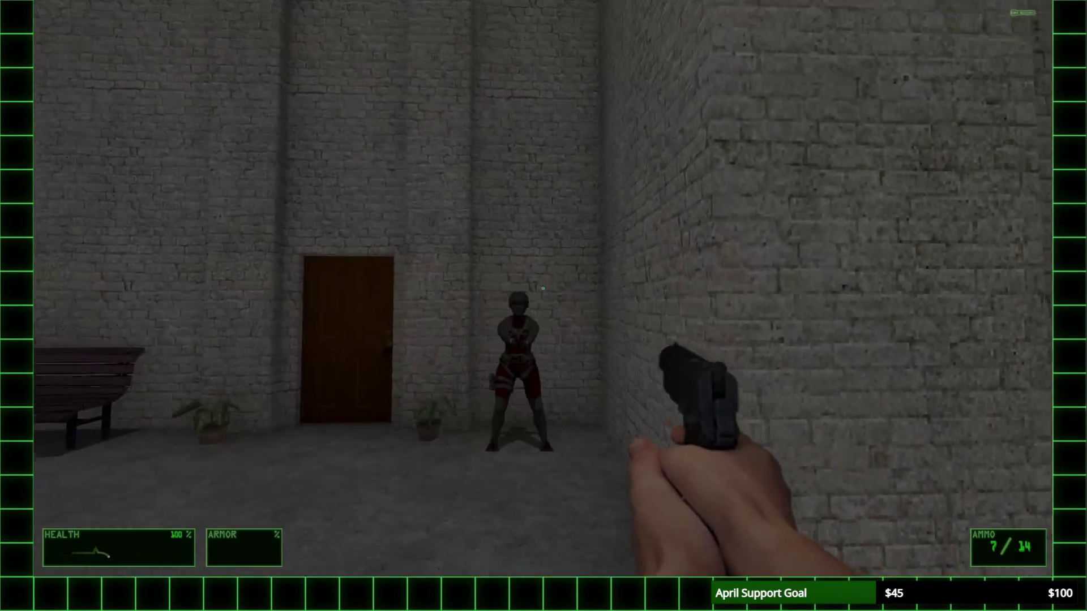
click(543, 288)
click(542, 288)
key(r)
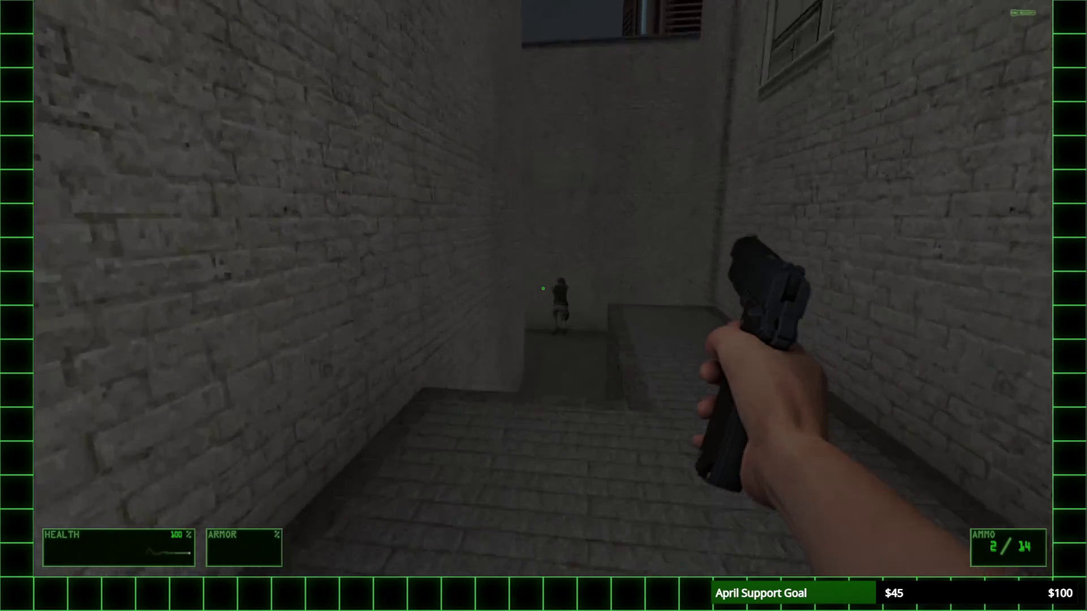
click(543, 288)
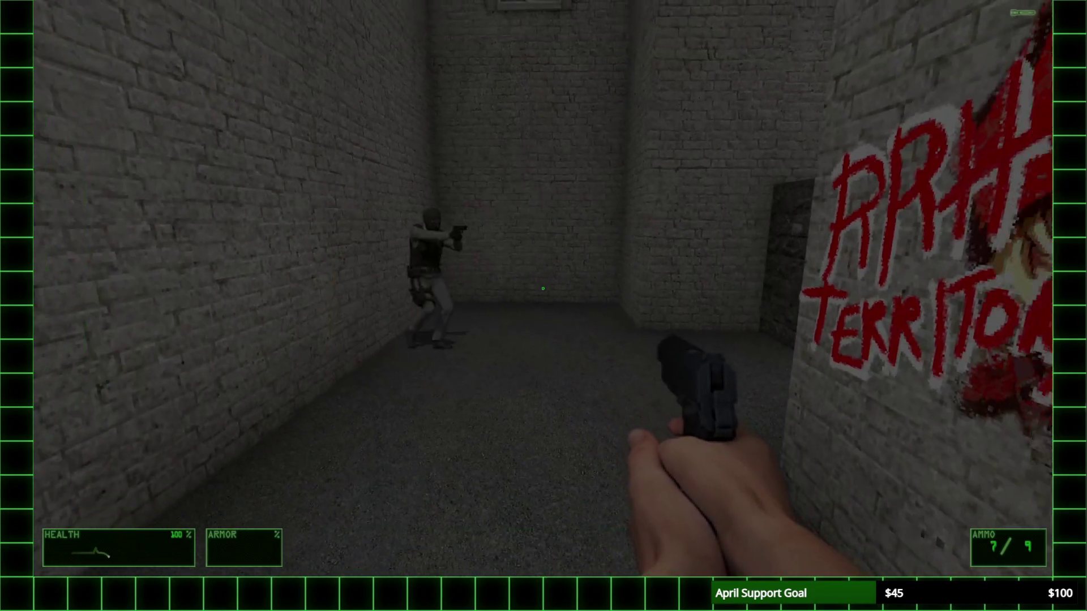
key(s)
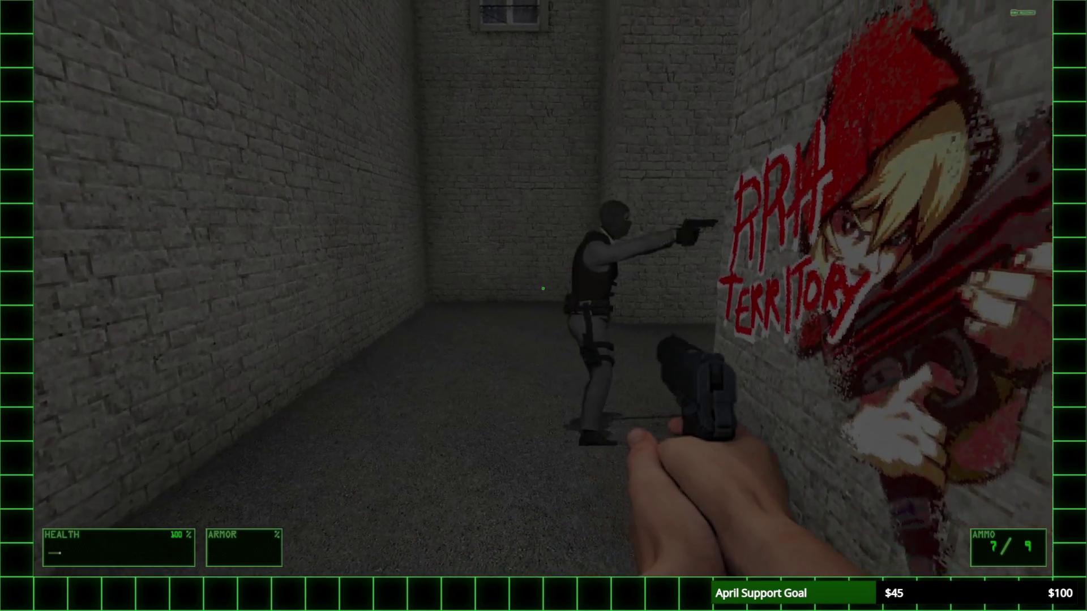
key(s)
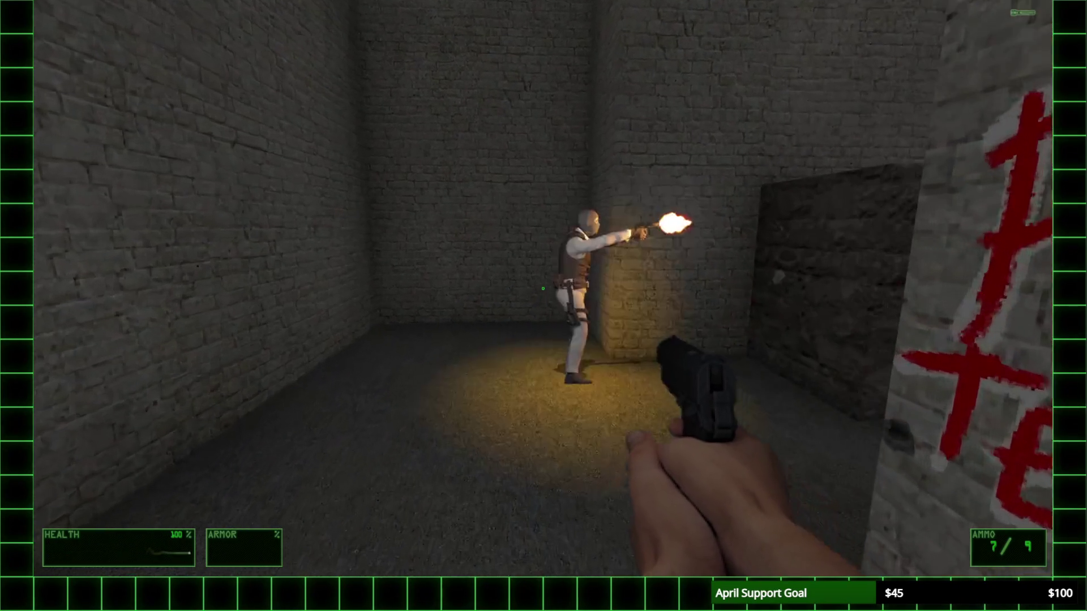
key(s)
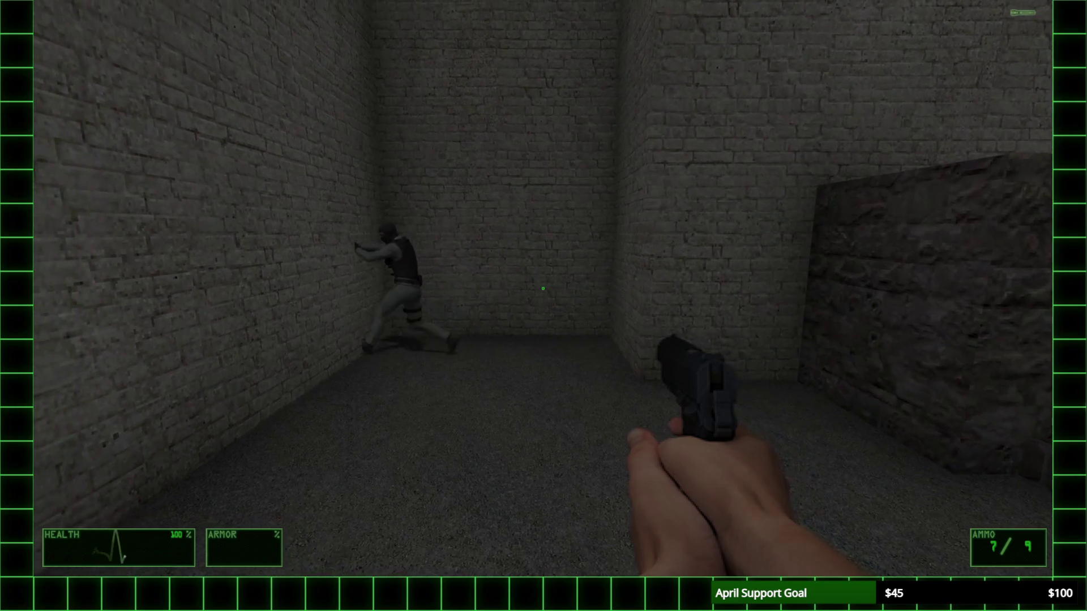
key(s)
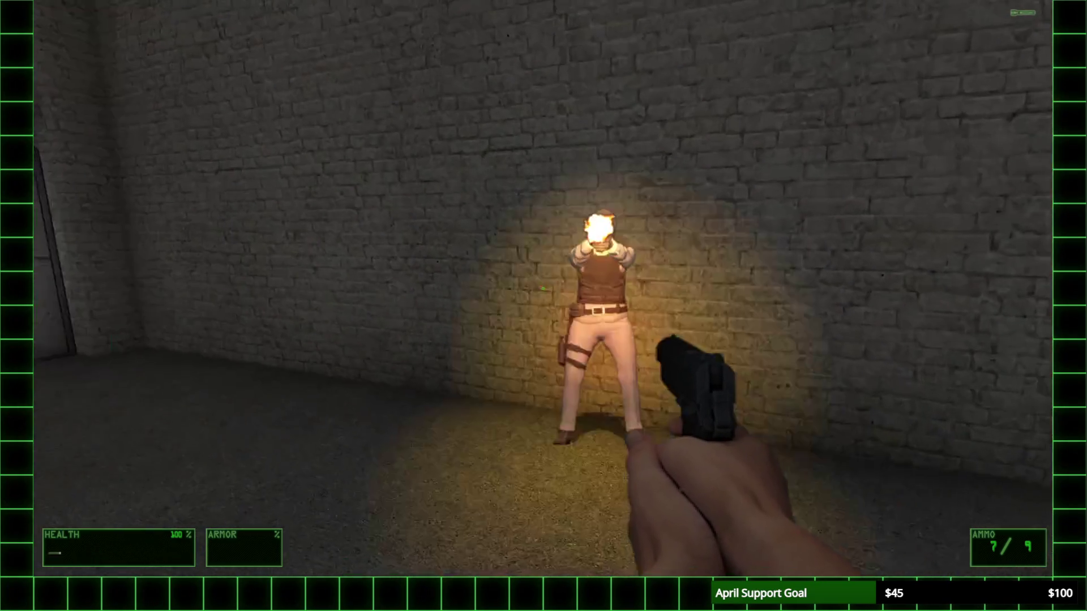
key(w)
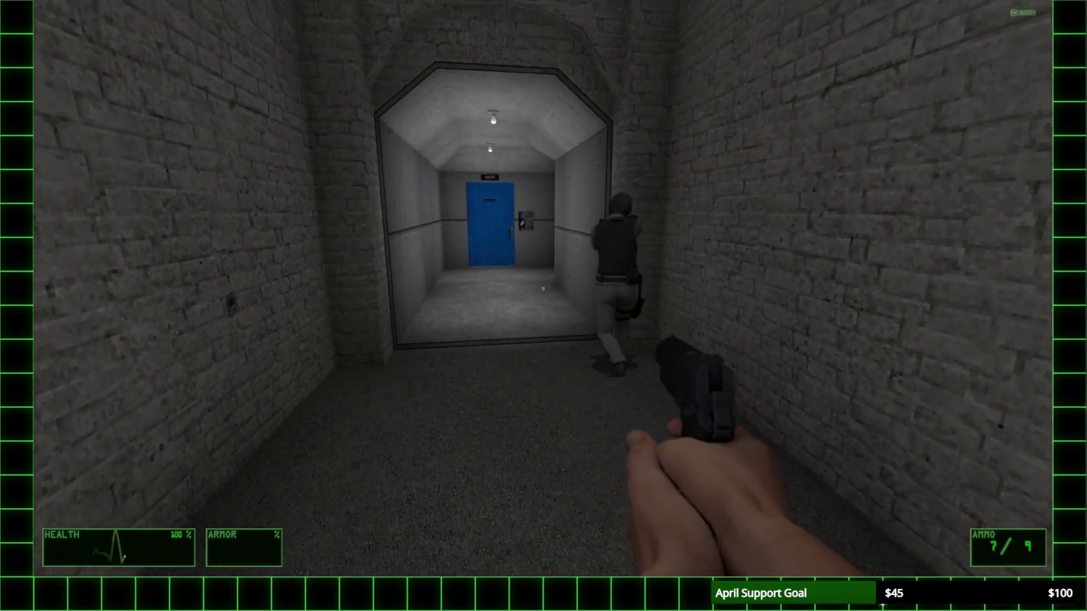
Step: Quit the game with the console quit command to return to SLADE
key(grave)
key(grave)
key(ctrl)
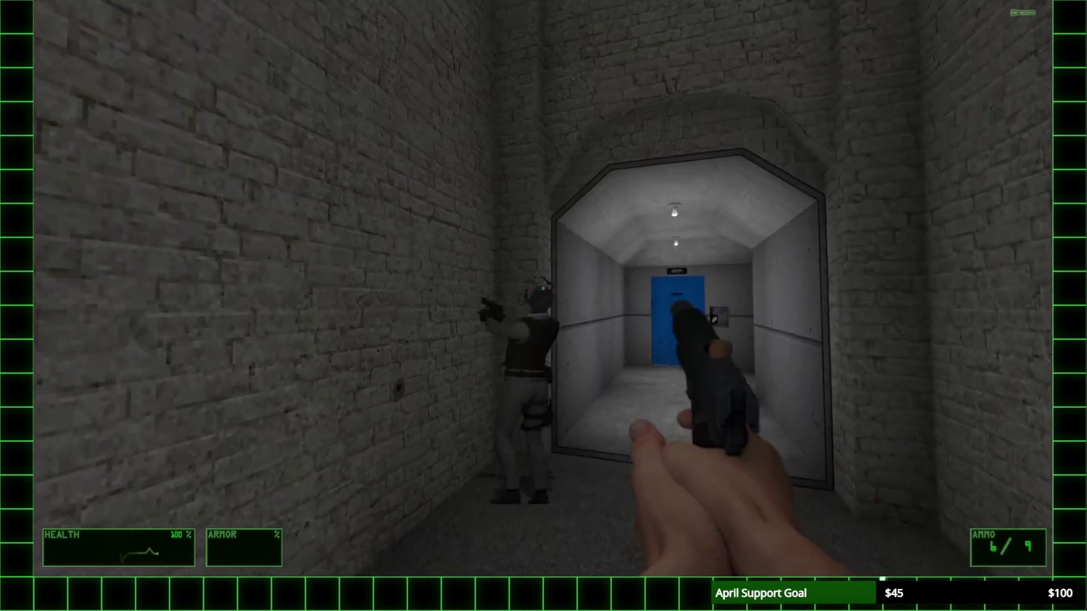
key(grave)
text(quit)
key(Return)
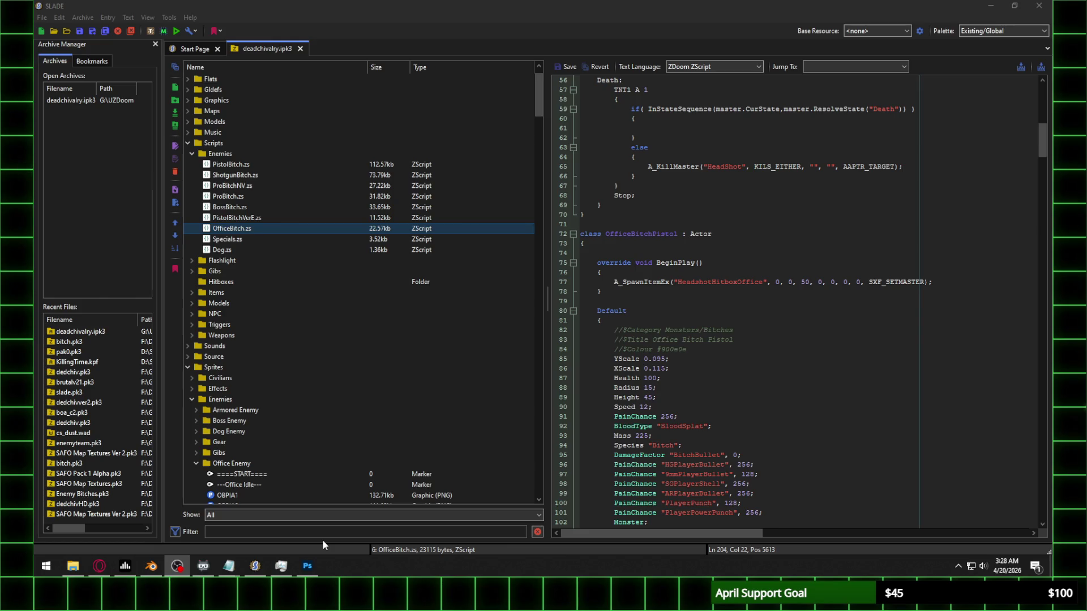
Step: Launch Ultimate Doom Builder from the Start menu search
click(48, 565)
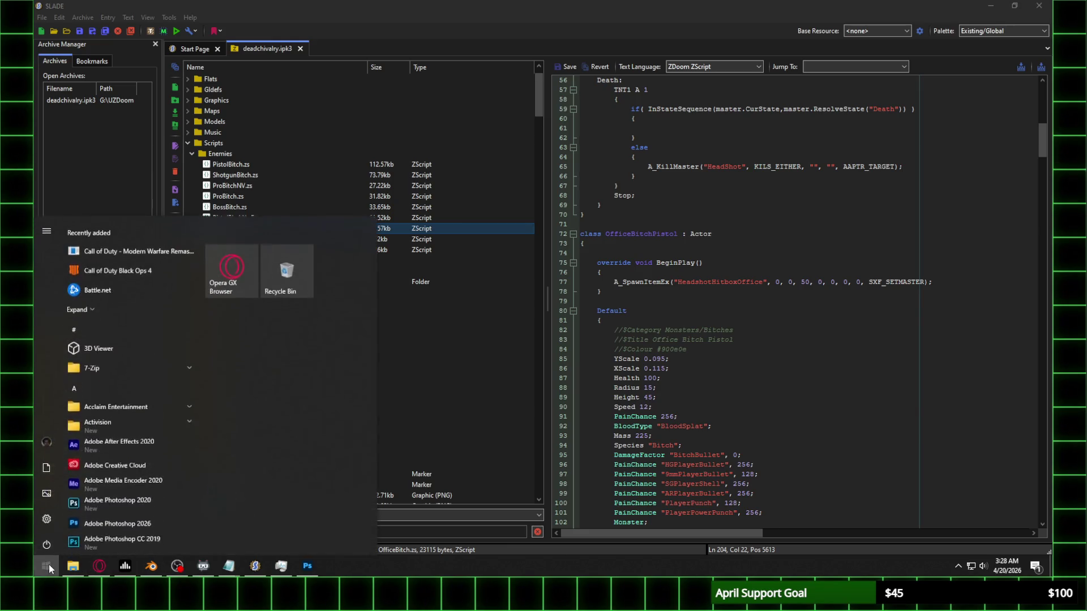
text(ultimate)
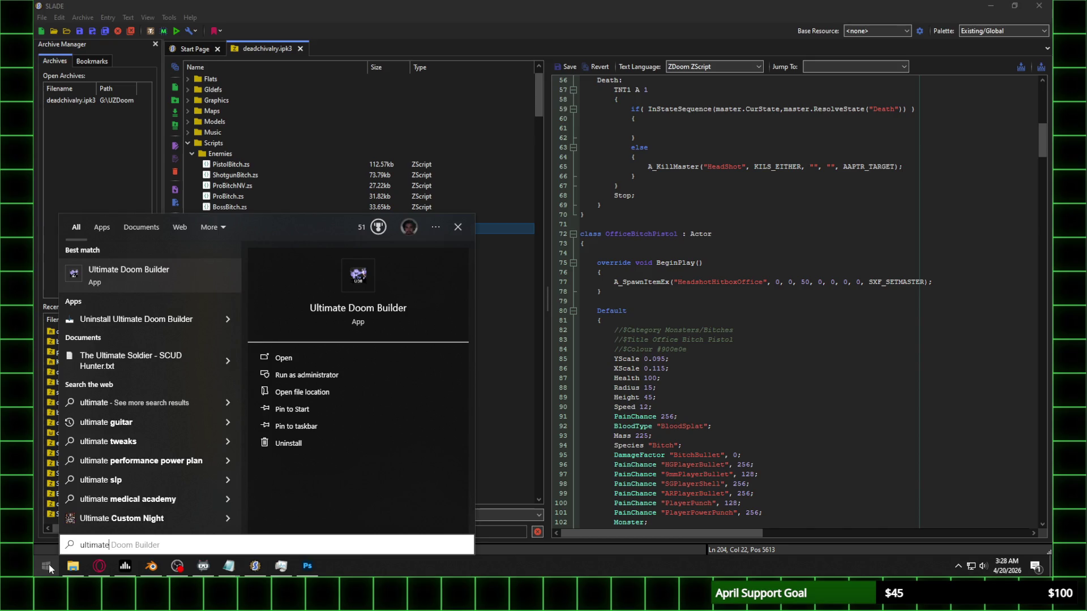
key(Return)
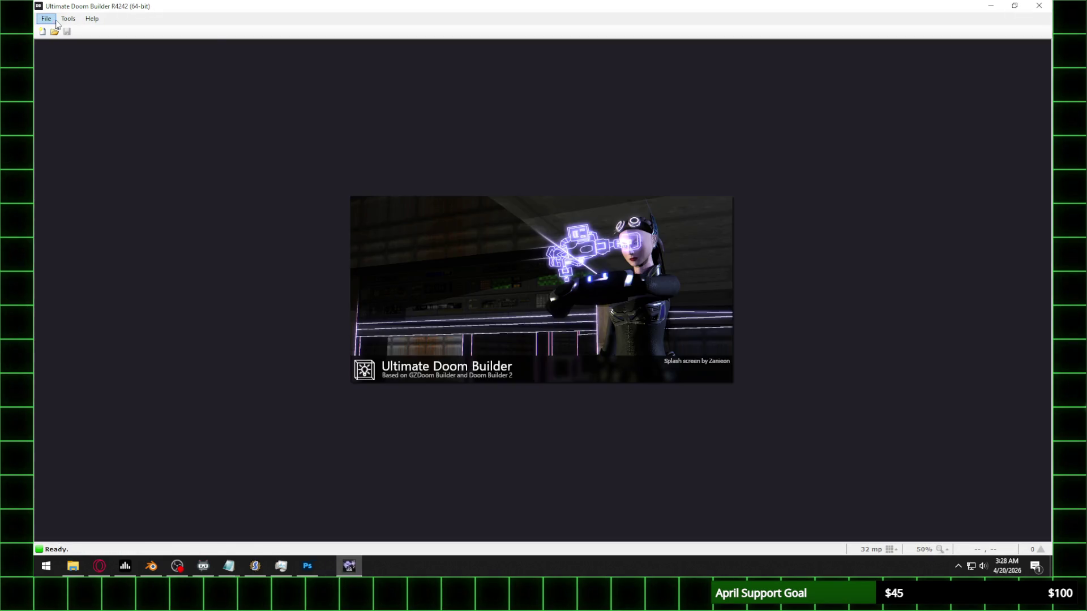
Step: Create a new Doom 2 (UDMF) MAP01 with deadchivalry.ipk3 resources, dismissing the update and error notices
click(46, 18)
click(78, 35)
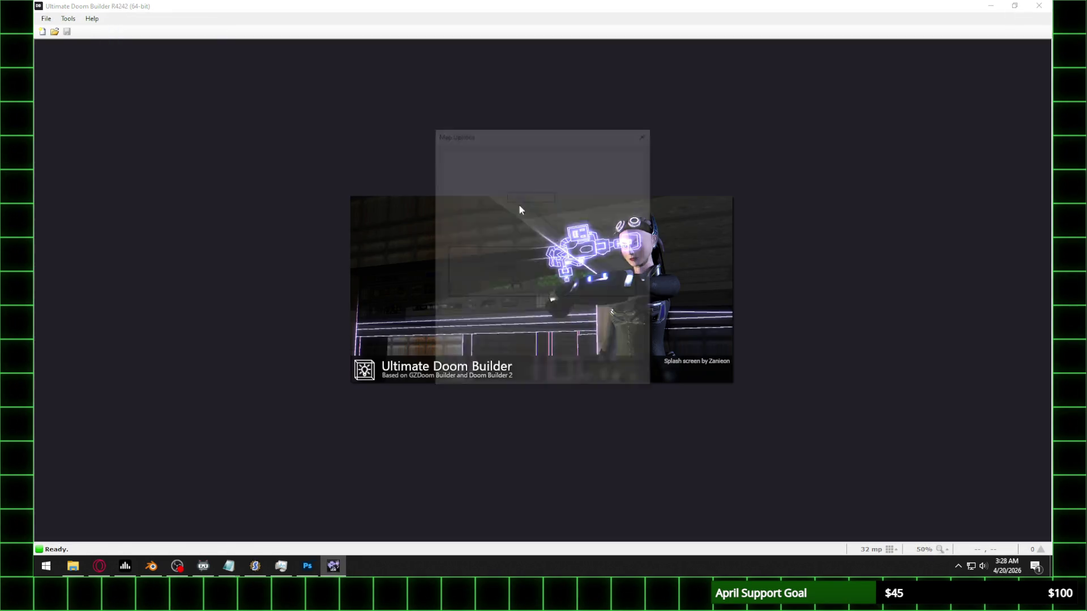
click(686, 342)
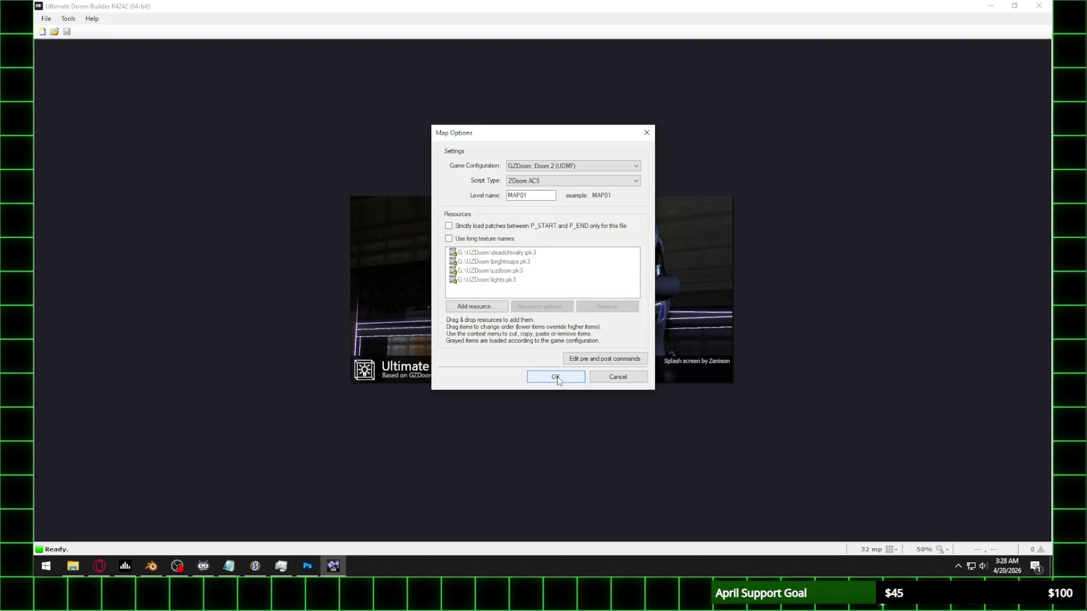
click(556, 377)
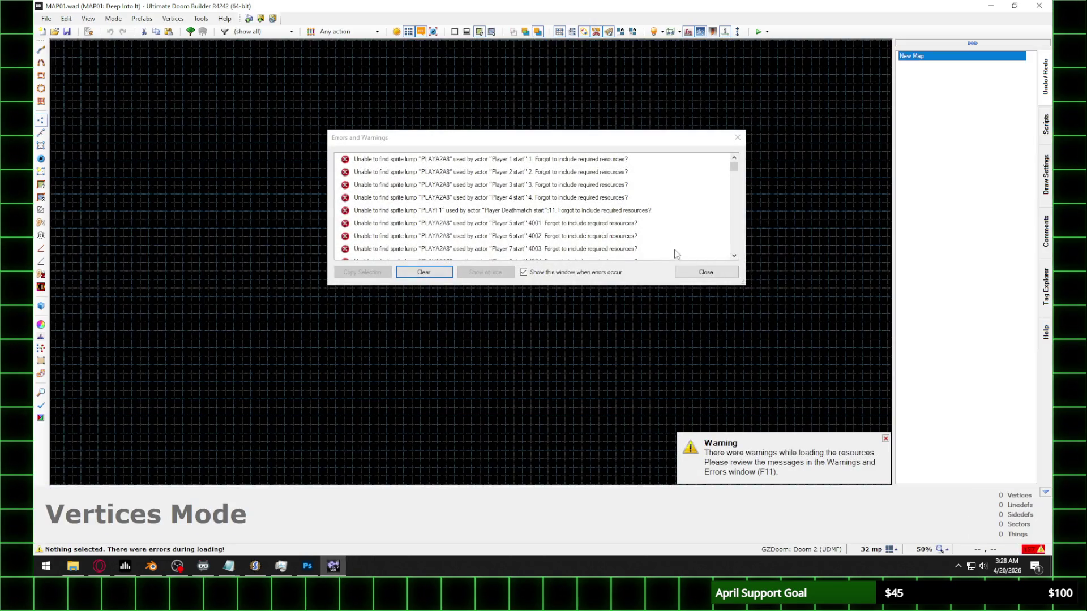
click(700, 271)
click(40, 75)
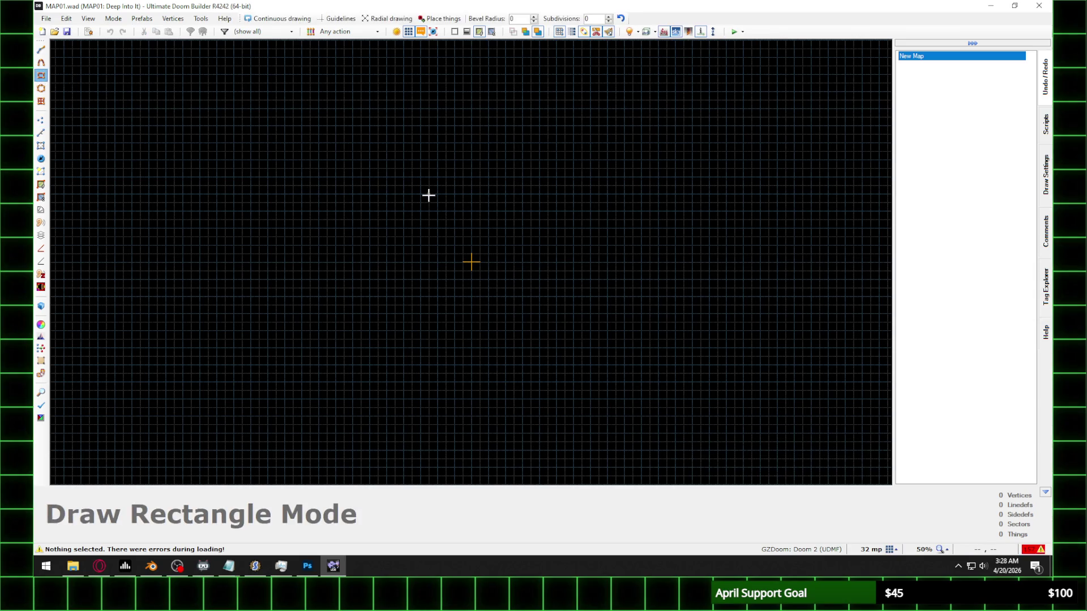
Step: Draw a 384×384 rectangular room sector, shift it lower on the grid, and view it in 3D
scroll(455, 260, up, 8)
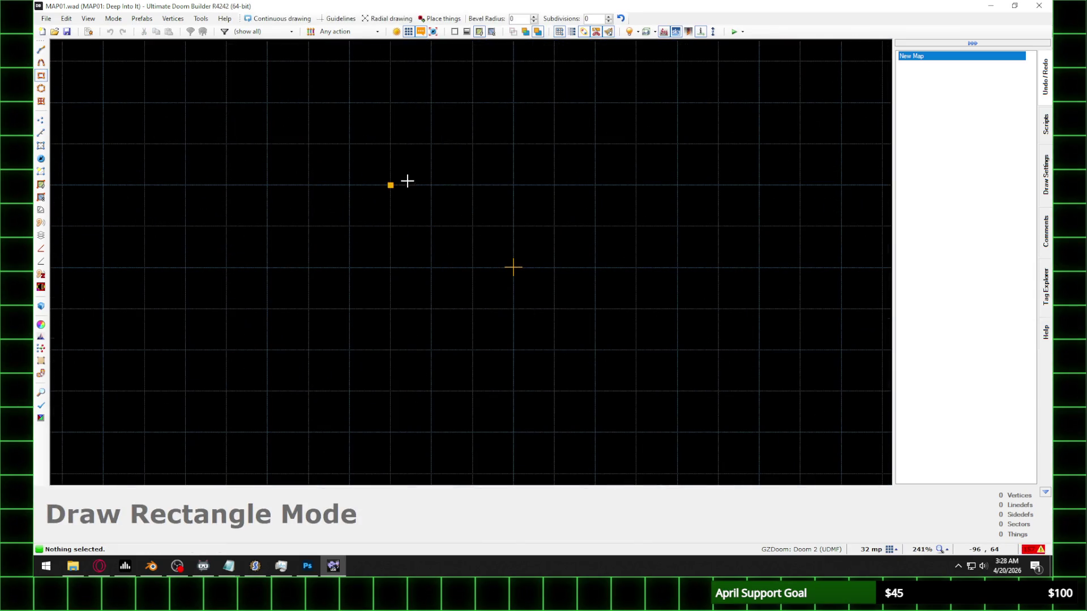
mouse_move(422, 183)
mouse_down()
mouse_move(627, 380)
mouse_move(610, 362)
mouse_up()
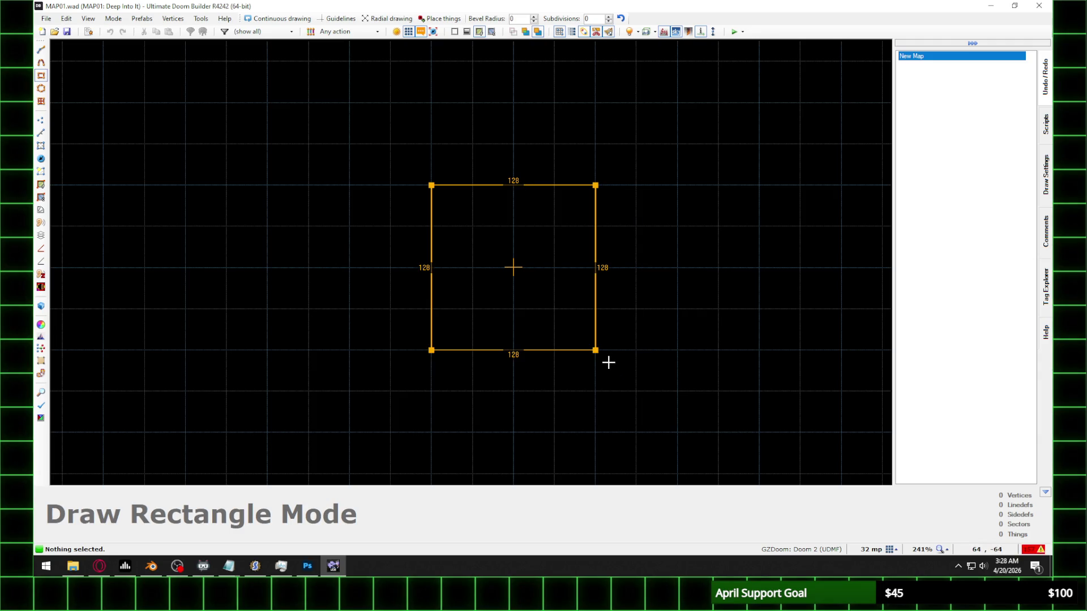
key(Escape)
scroll(363, 213, down, 4)
click(41, 76)
drag(310, 85, 540, 309)
key(s)
mouse_move(436, 187)
mouse_down()
mouse_move(473, 224)
mouse_move(439, 225)
mouse_up()
scroll(345, 186, up, 3)
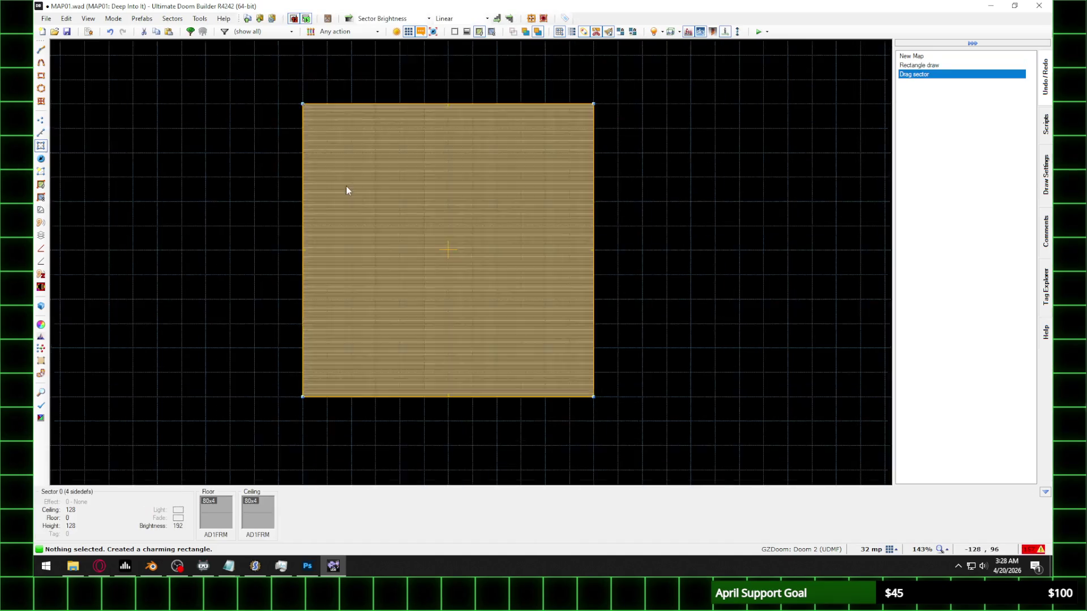
key(q)
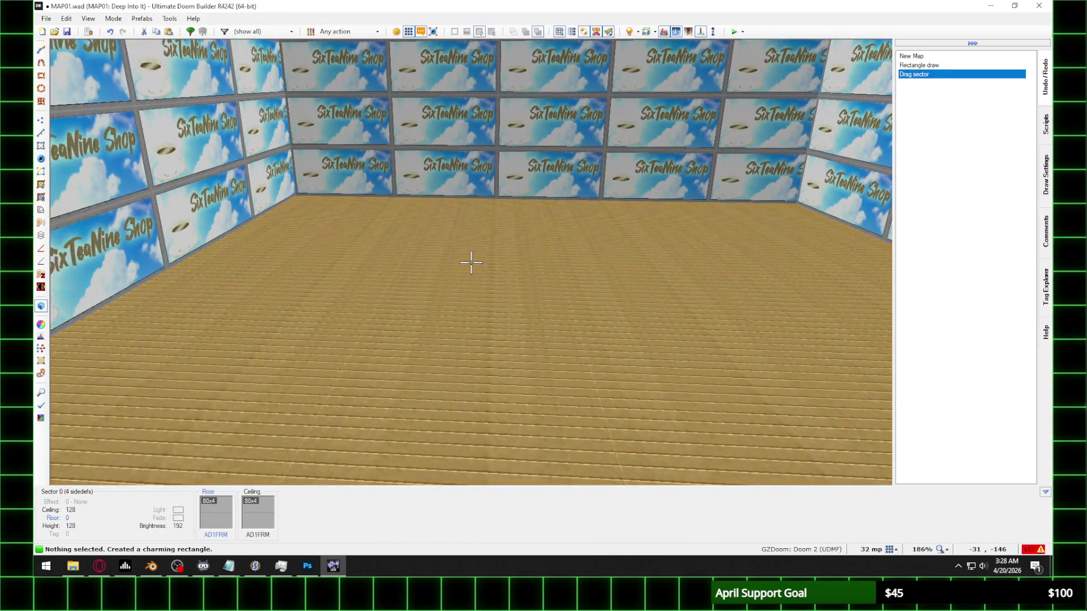
Step: Clear the room's textures and apply the BRCK11F brick texture to all four walls
right_click(470, 262)
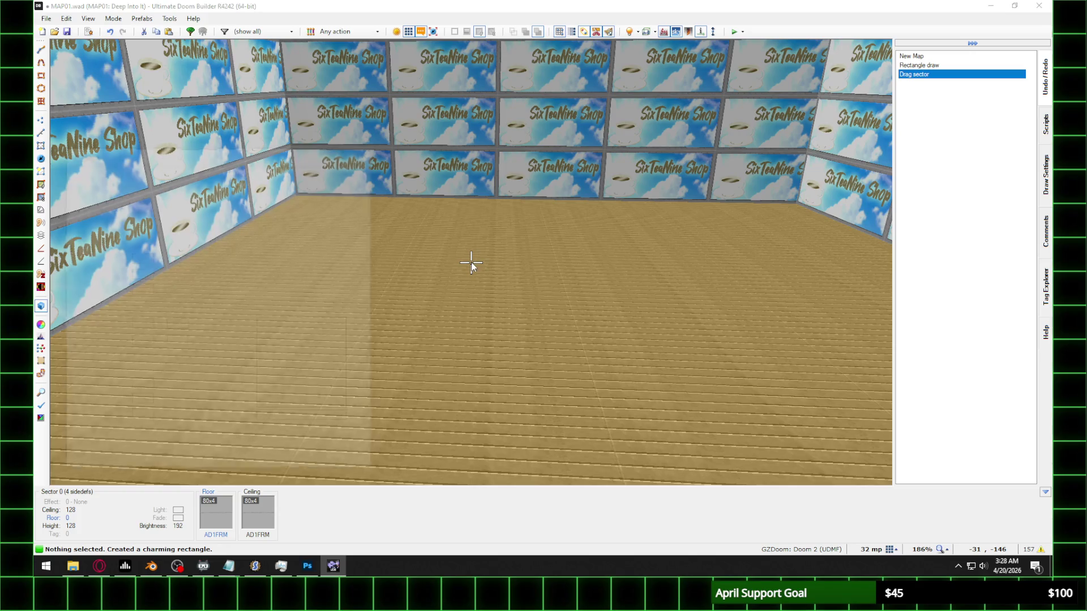
key(Return)
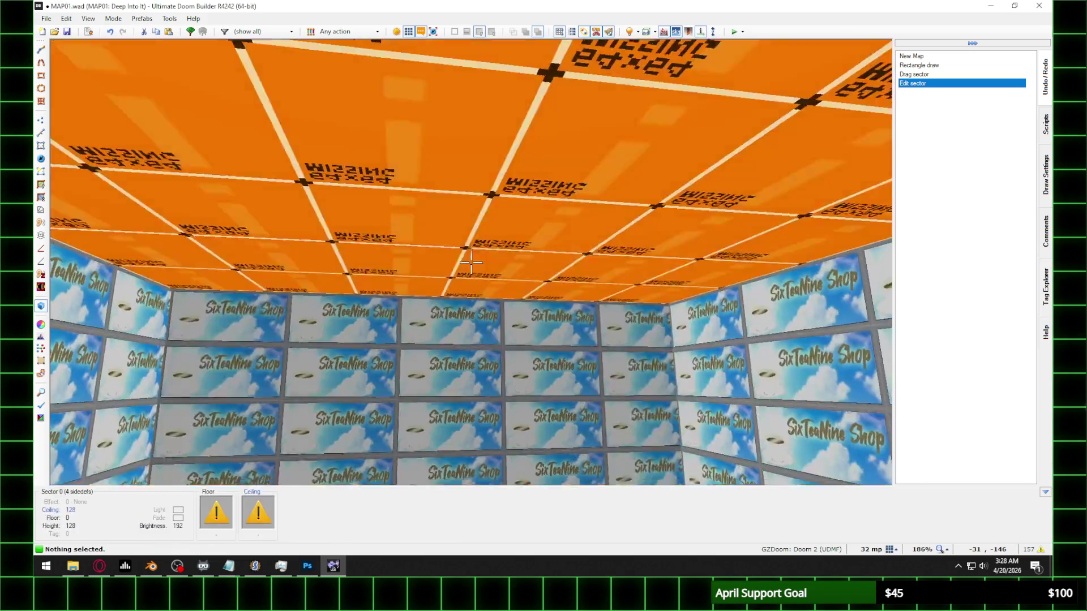
shift+click(470, 262)
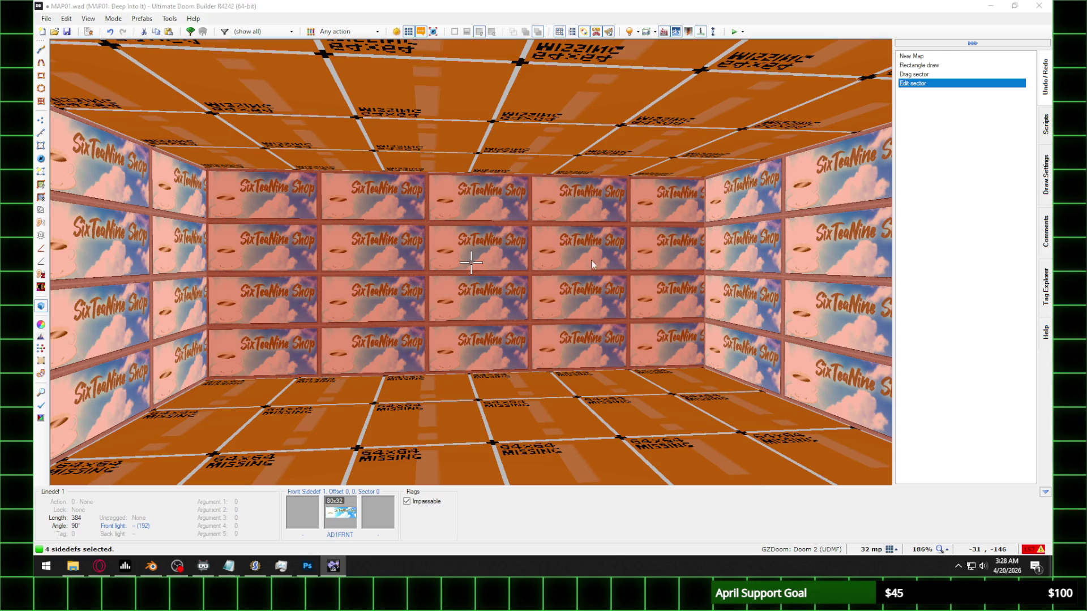
key(Return)
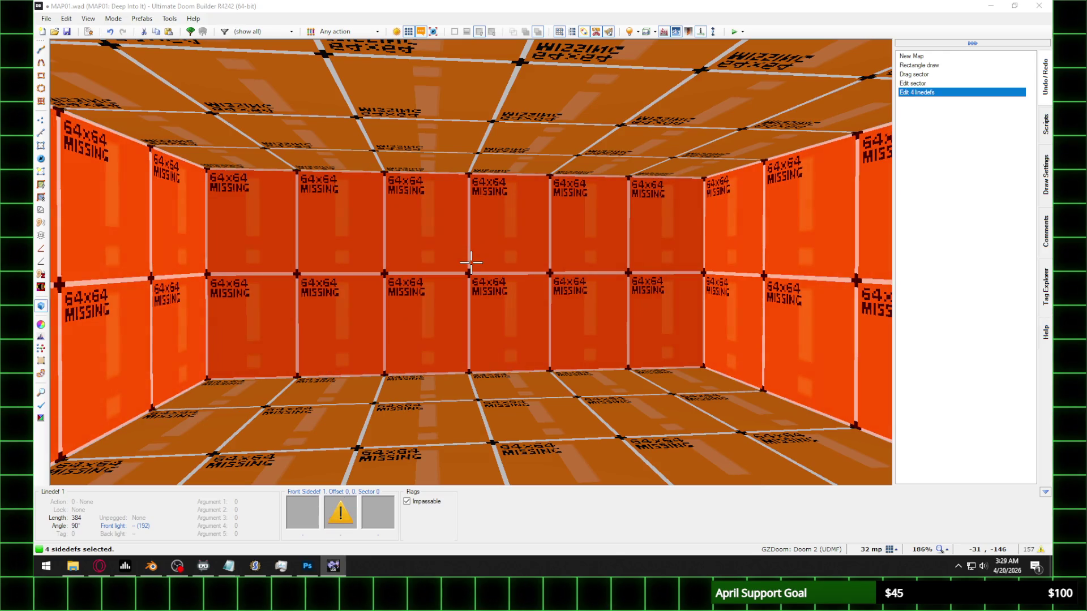
key(t)
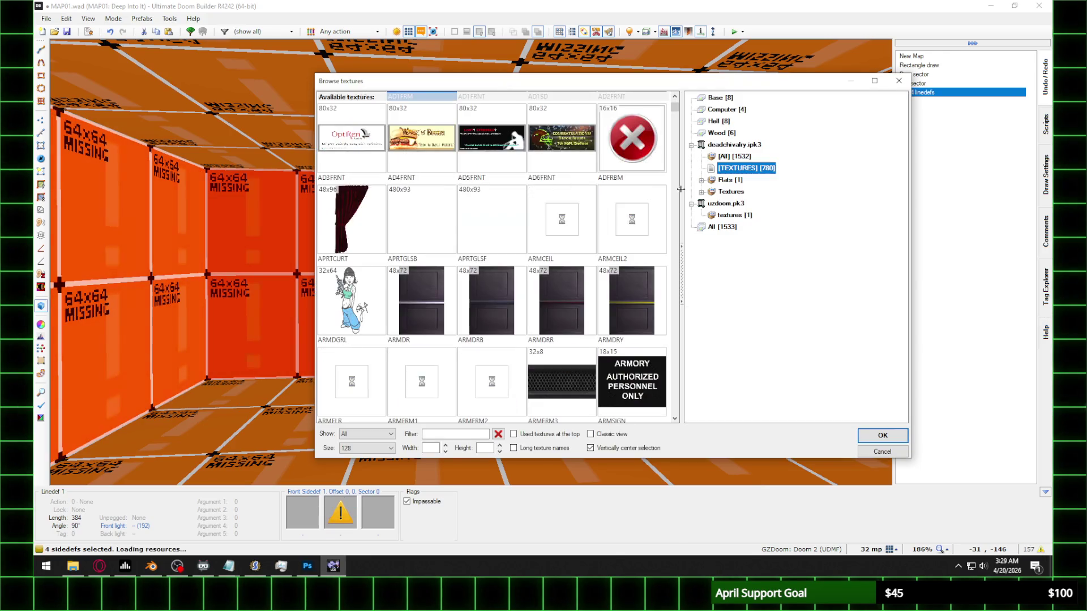
click(702, 192)
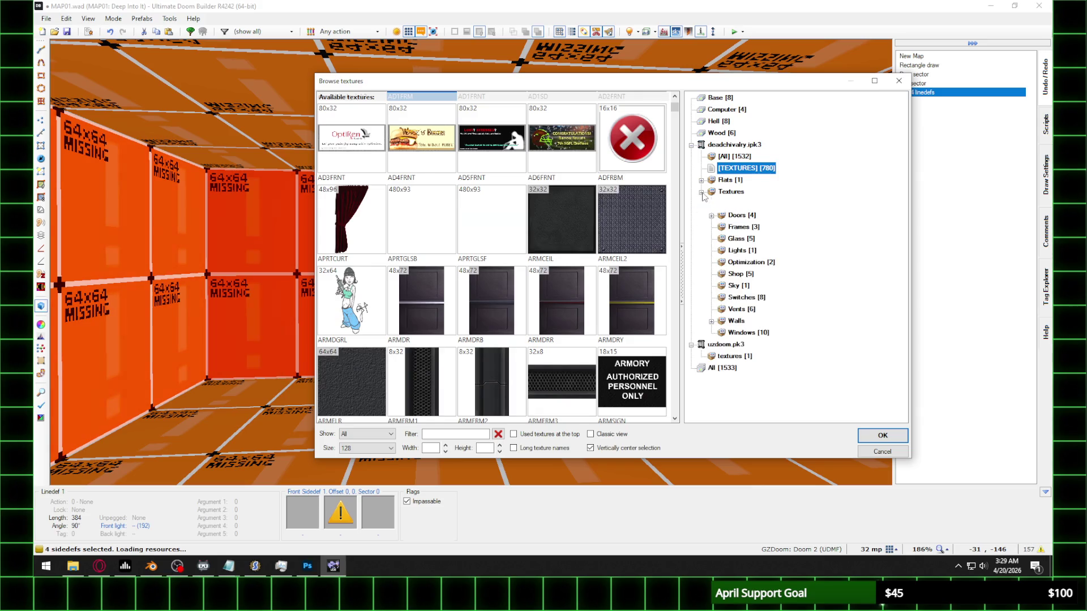
click(713, 321)
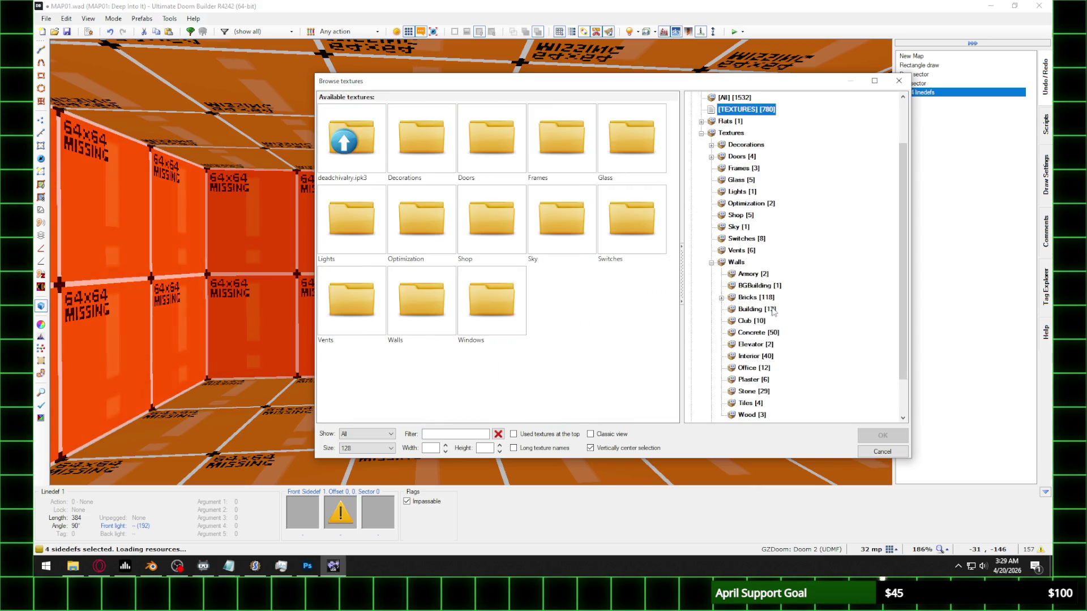
click(755, 298)
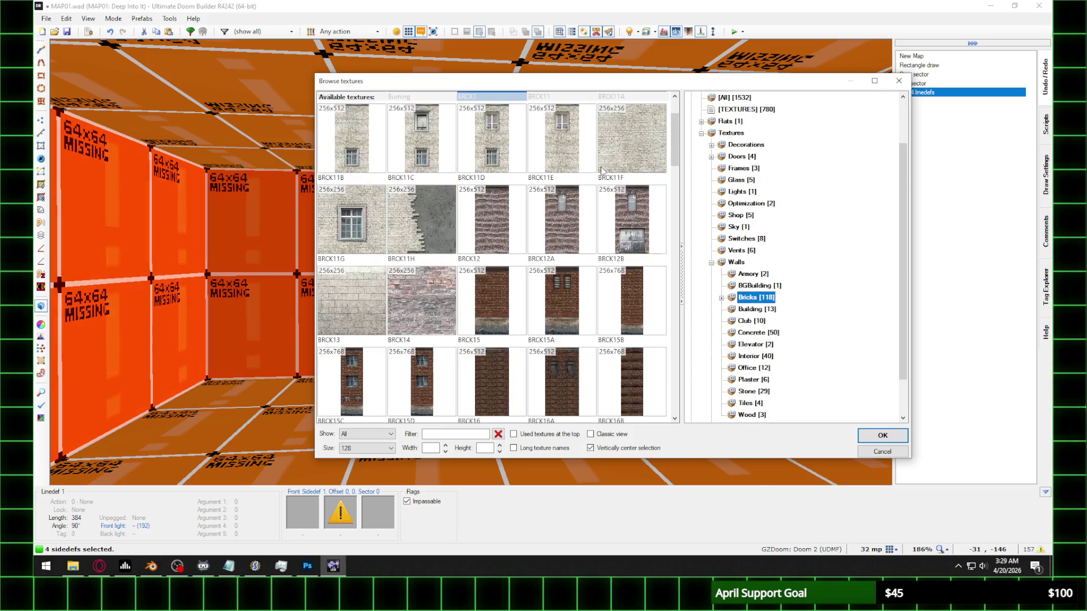
double_click(636, 201)
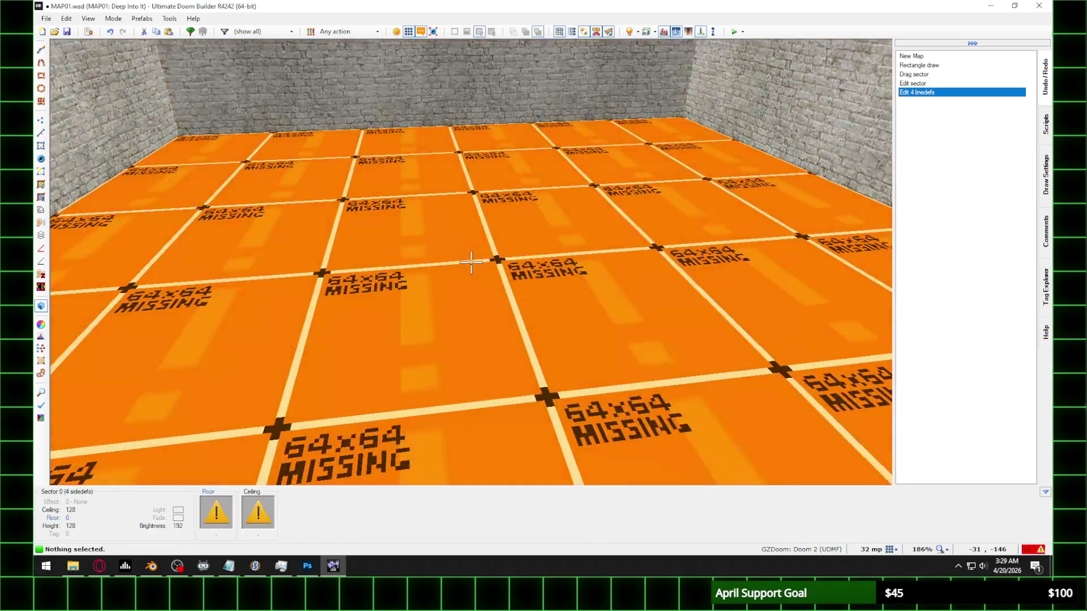
Step: Give the floor the CONFLR2 concrete flat from Flats > Floors > Concrete
click(471, 262)
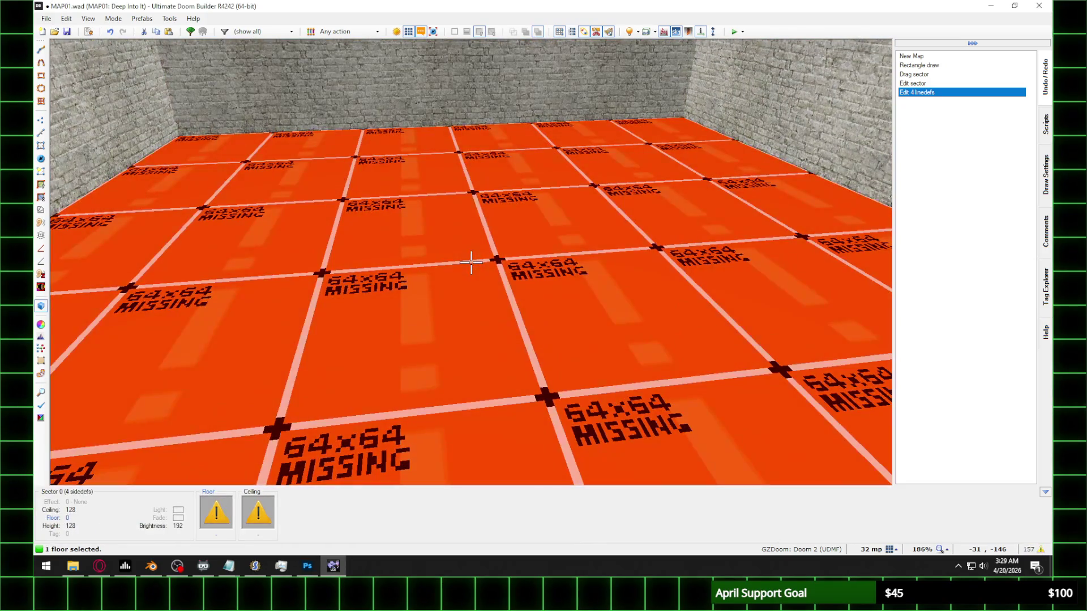
right_click(470, 262)
click(304, 365)
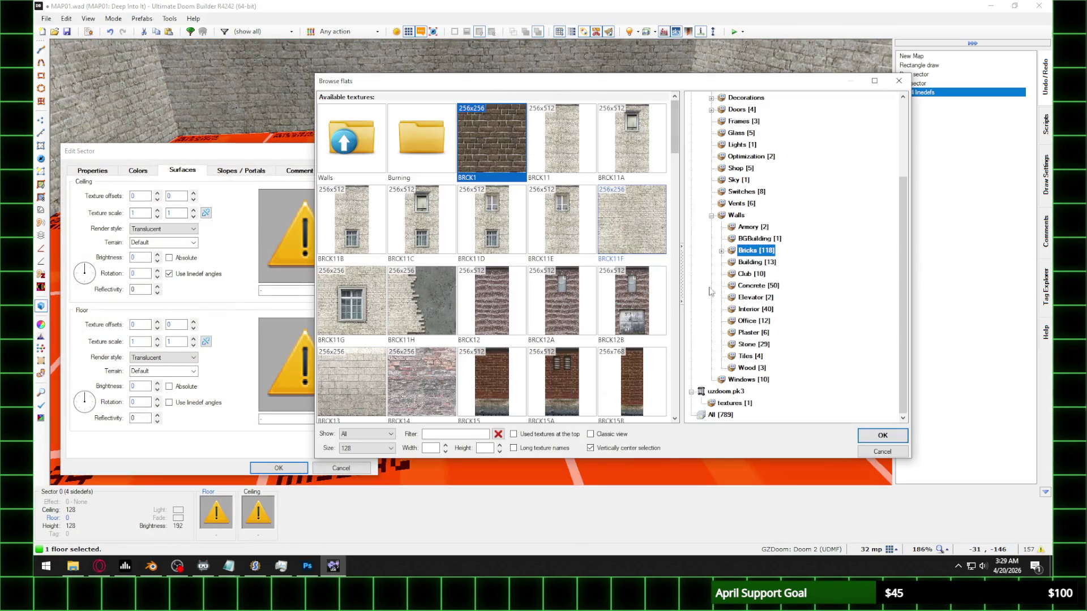
click(711, 216)
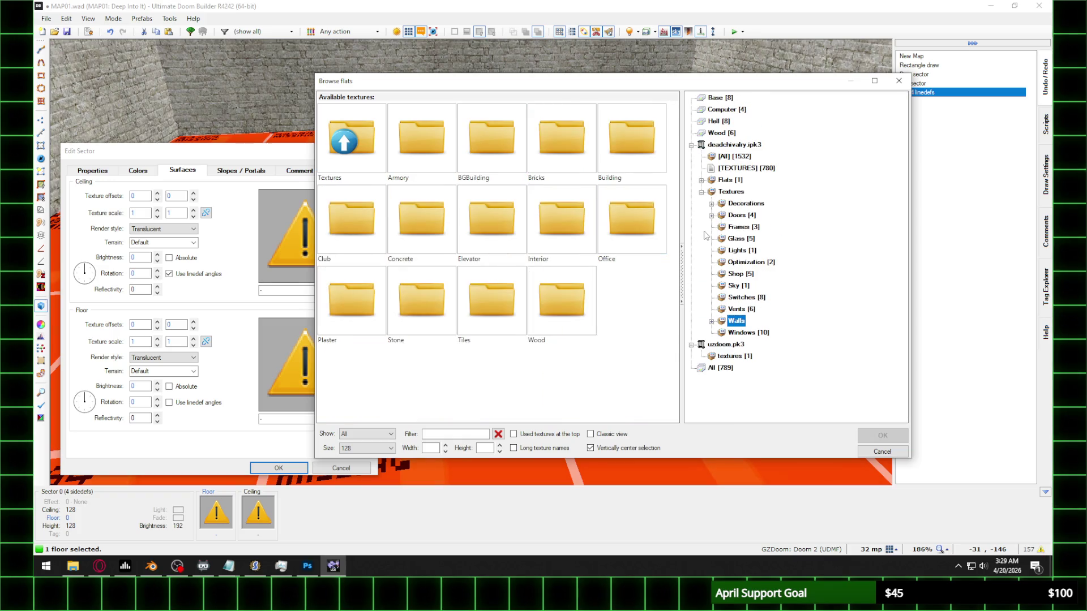
click(701, 191)
click(701, 179)
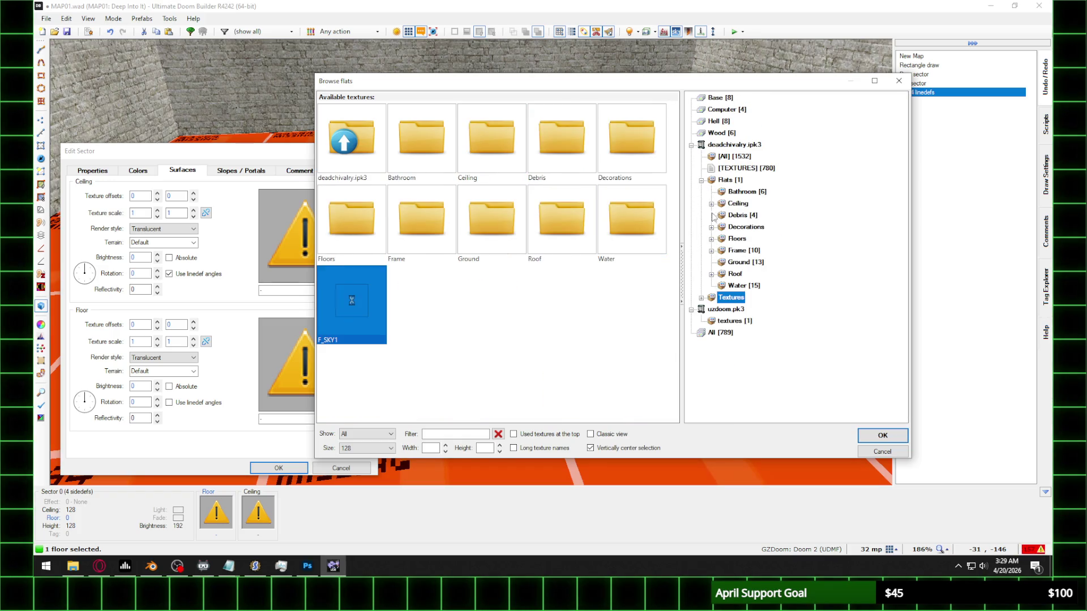
click(711, 239)
click(742, 297)
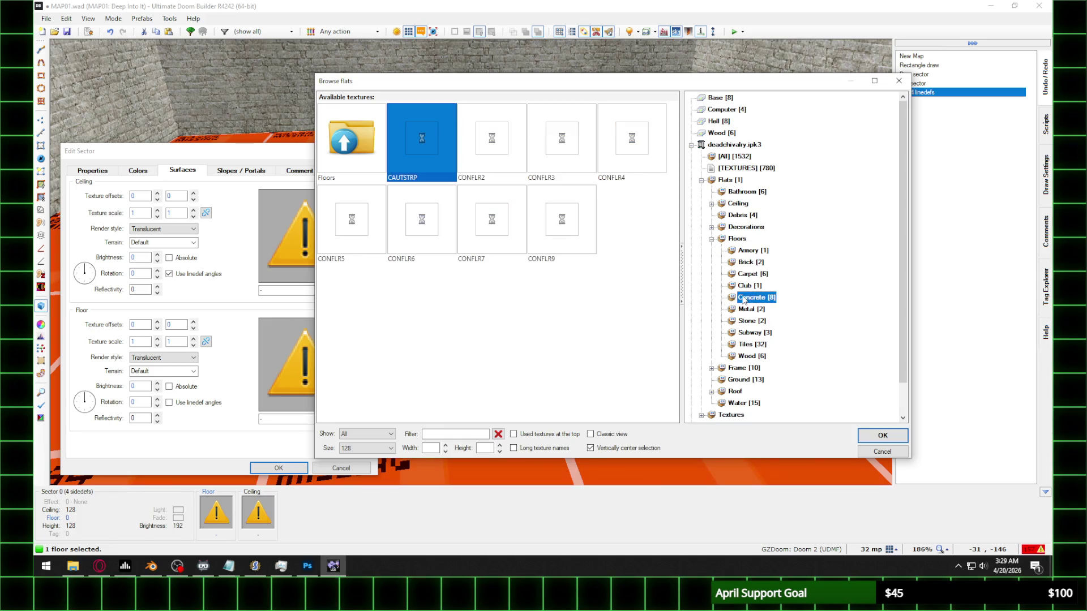
click(494, 150)
double_click(494, 150)
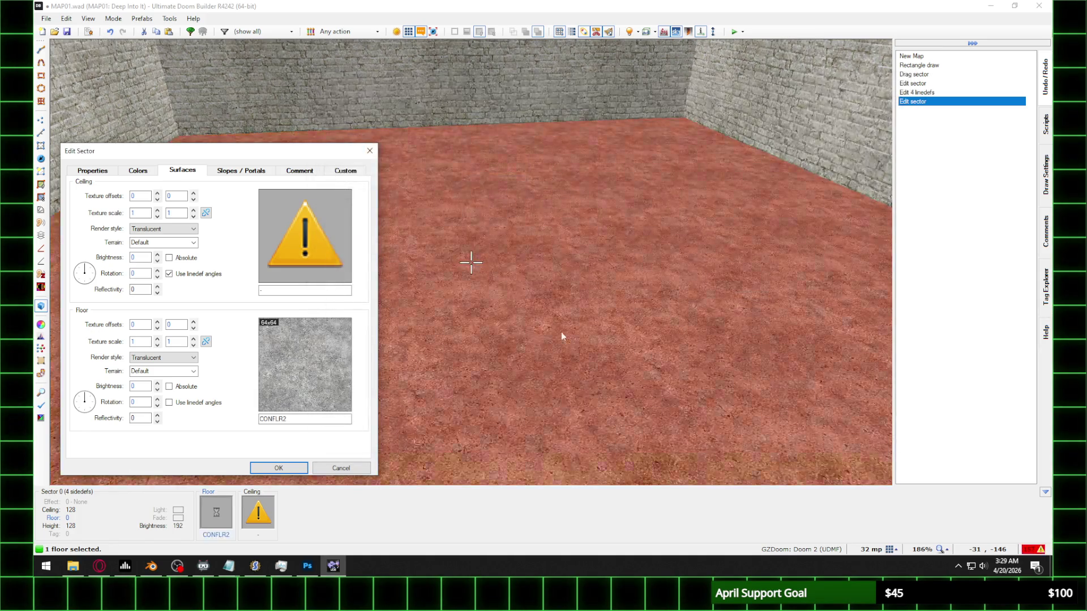
key(Return)
Step: Set the ceiling to the F_SKY1 sky flat and confirm the sector edit
right_click(471, 262)
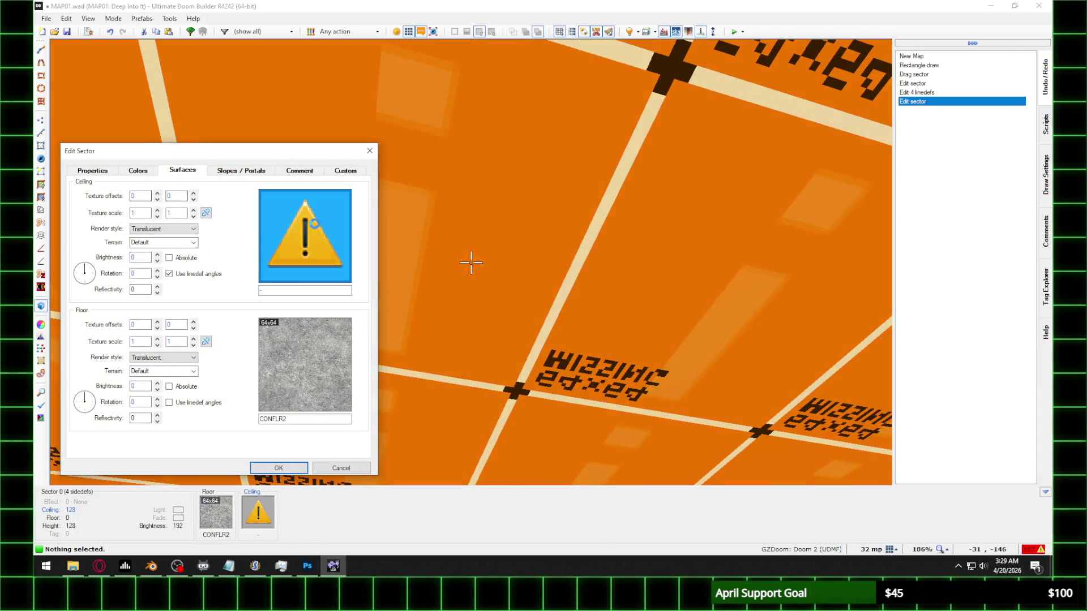
click(285, 235)
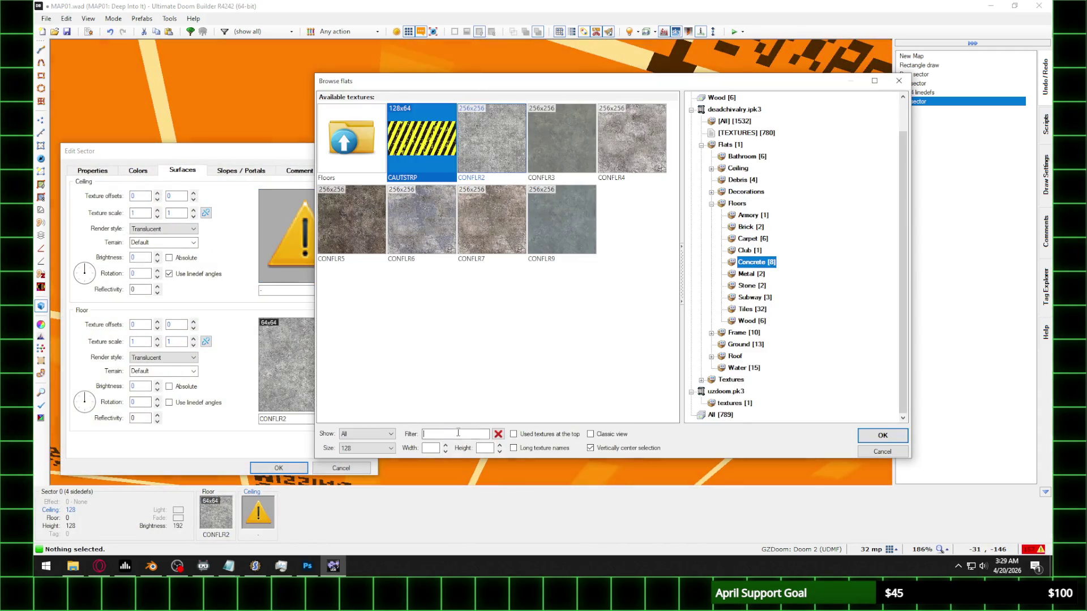
text(SKY)
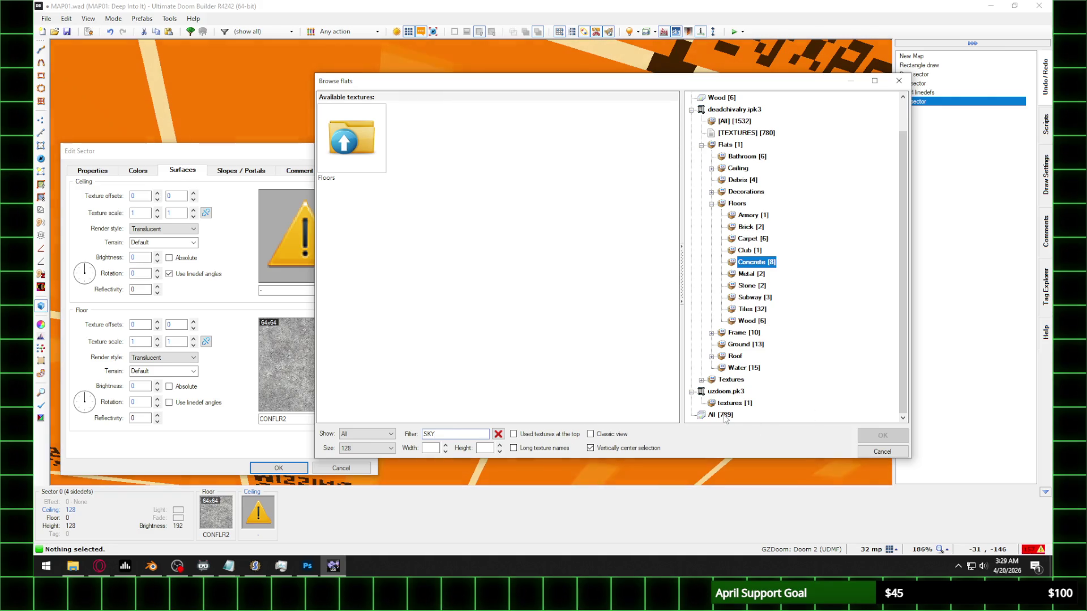
click(720, 414)
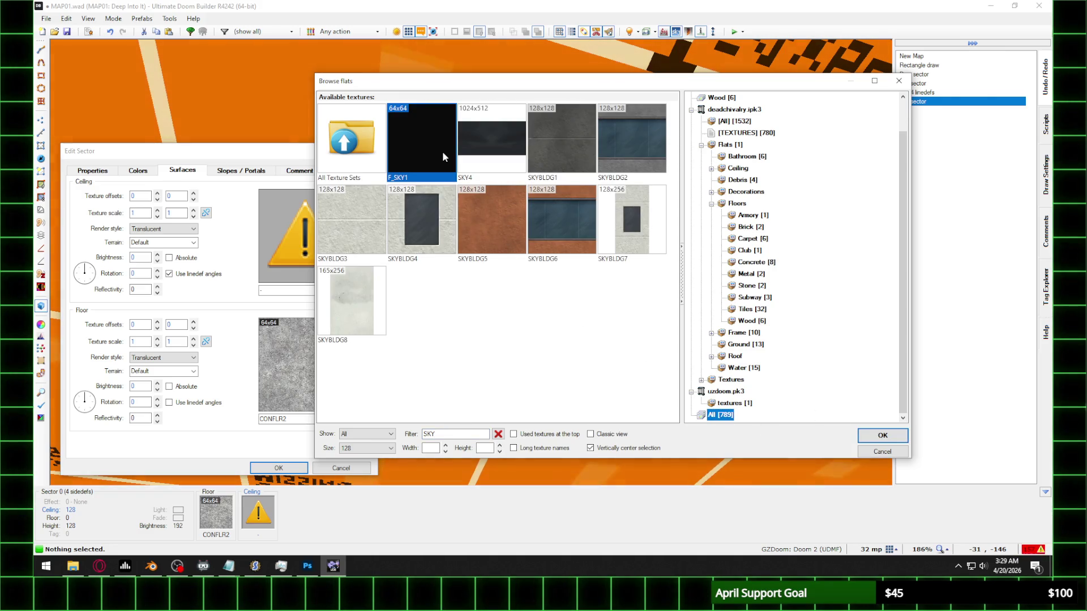
key(Return)
click(295, 470)
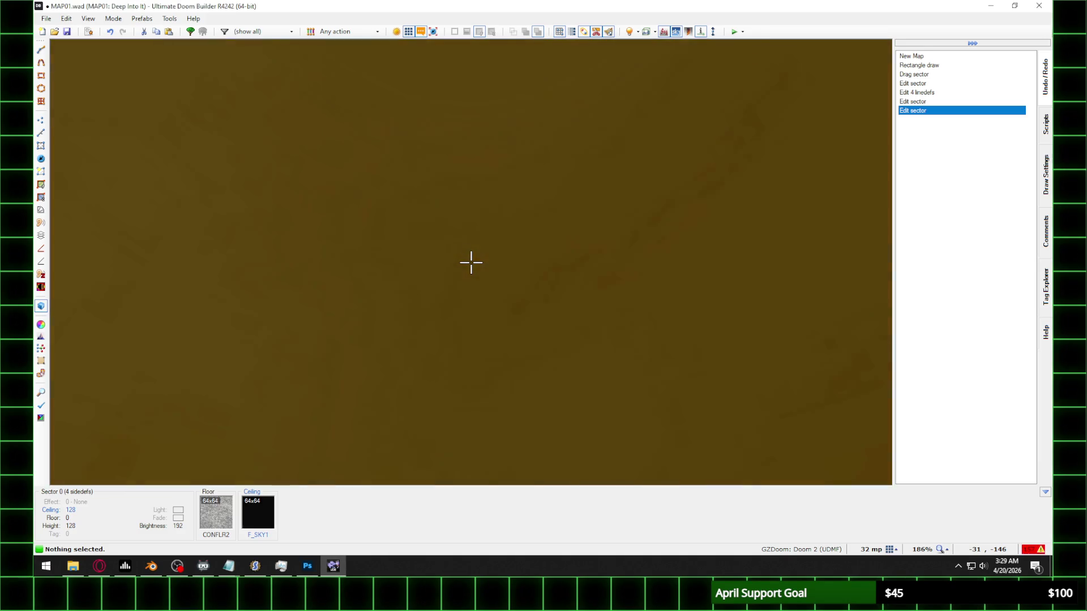
Step: Lower the room sector's brightness to 64
key(q)
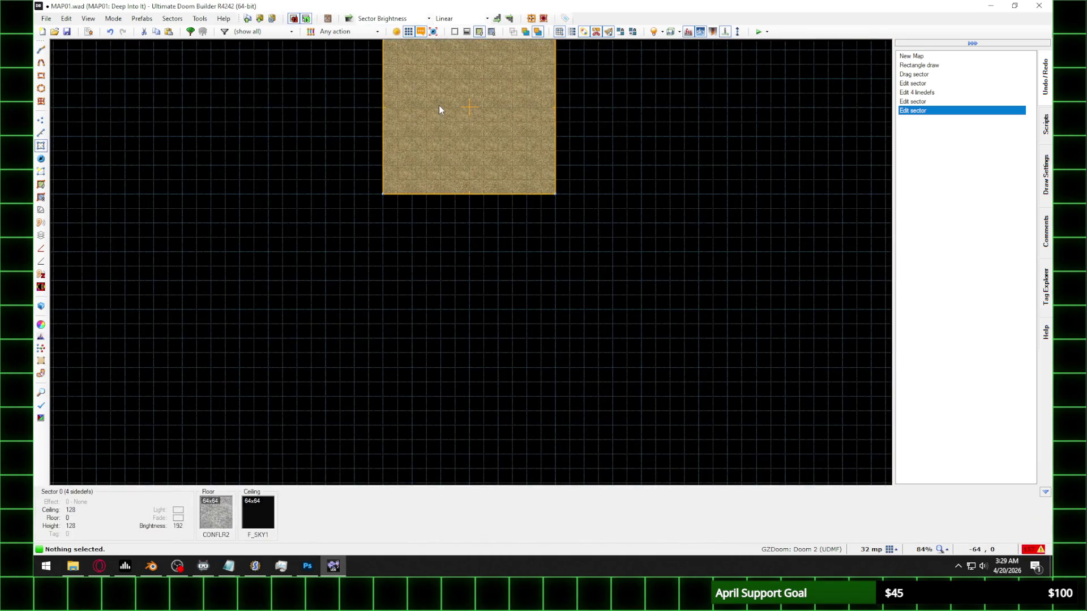
right_click(441, 106)
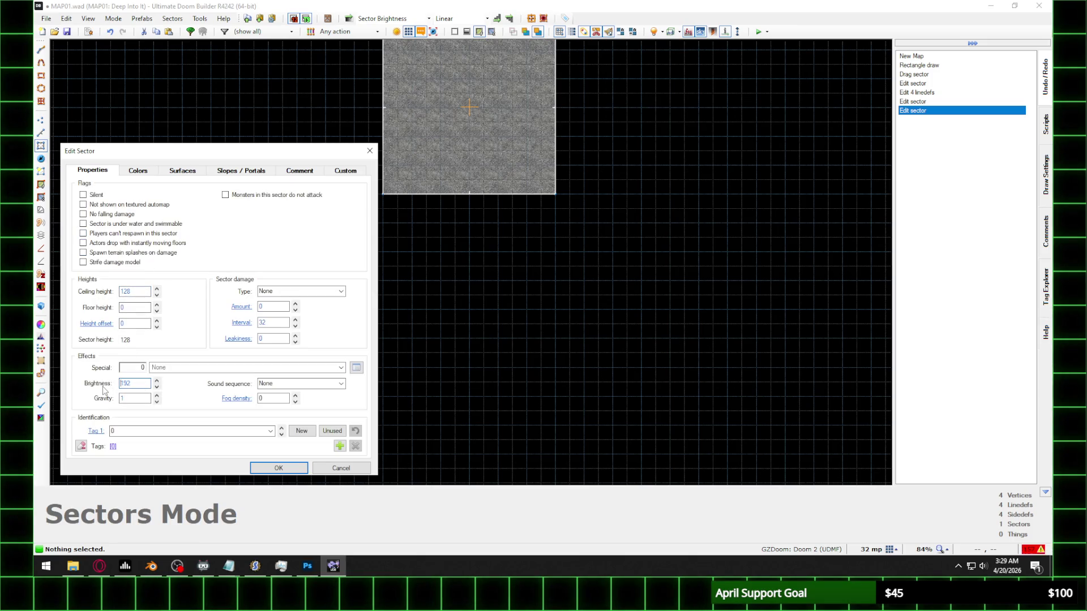
text(64)
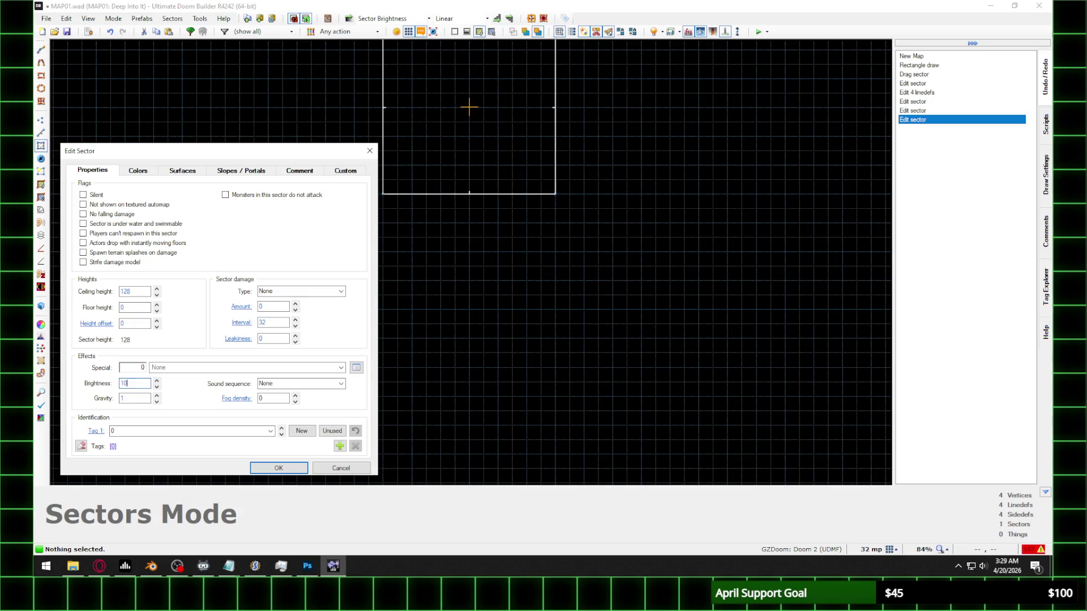
key(Return)
Step: Insert a Player 1 start in the room facing angle 90
key(t)
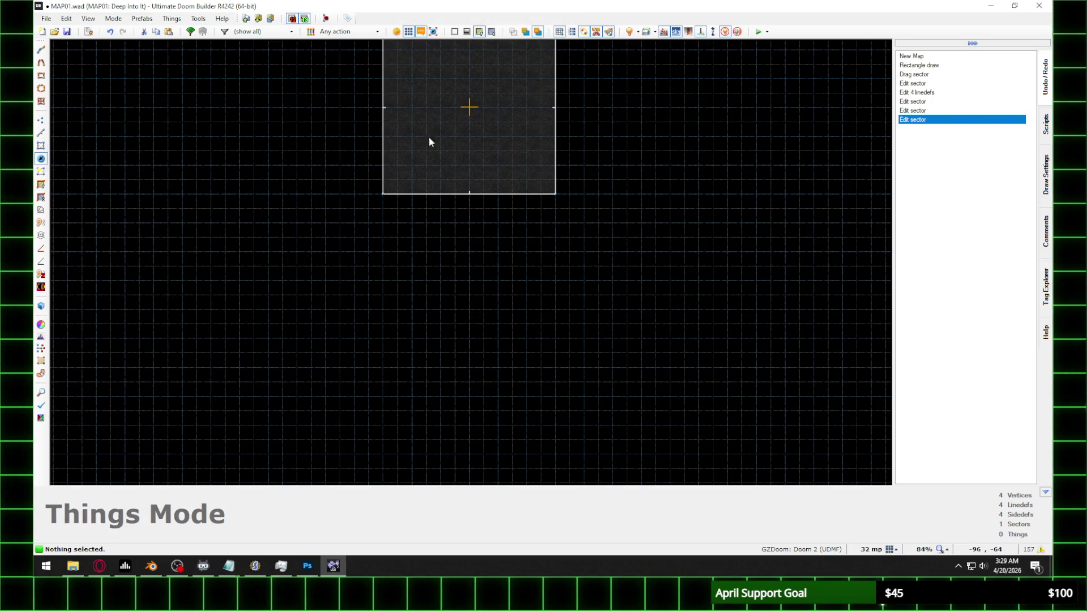
scroll(436, 138, up, 7)
key(Insert)
click(847, 292)
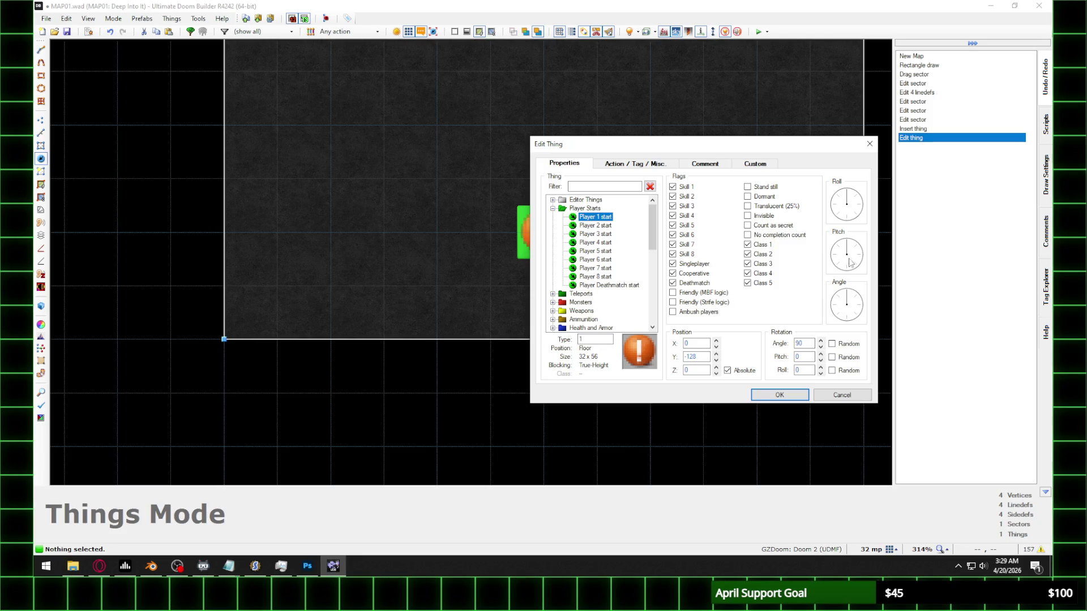
click(792, 392)
scroll(548, 214, down, 5)
scroll(548, 214, up, 4)
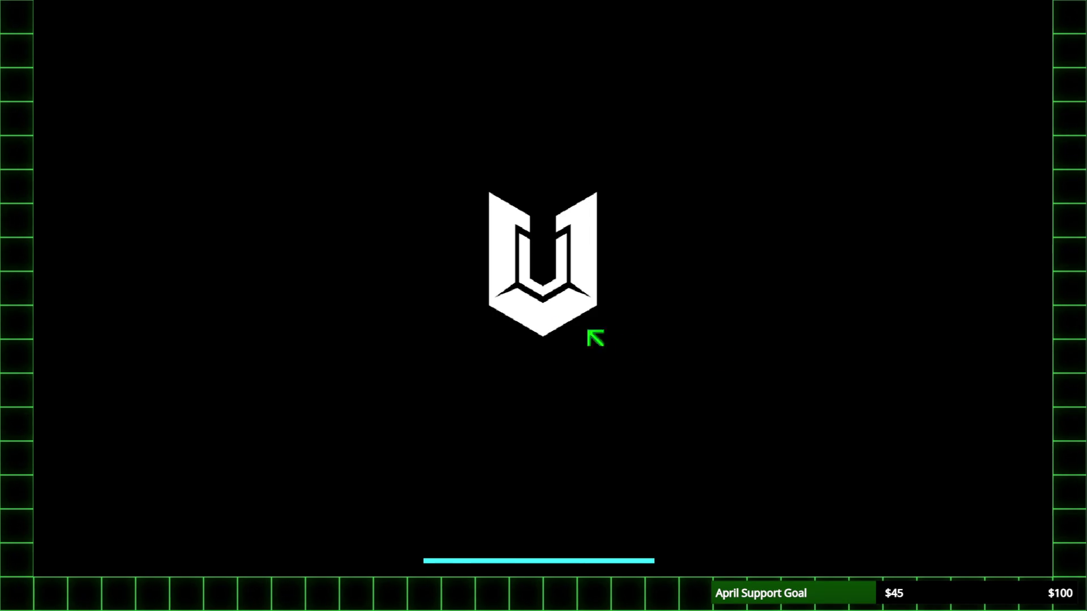
Step: Summon a friendly officebitchpistol from the console and shoot it dead
key(grave)
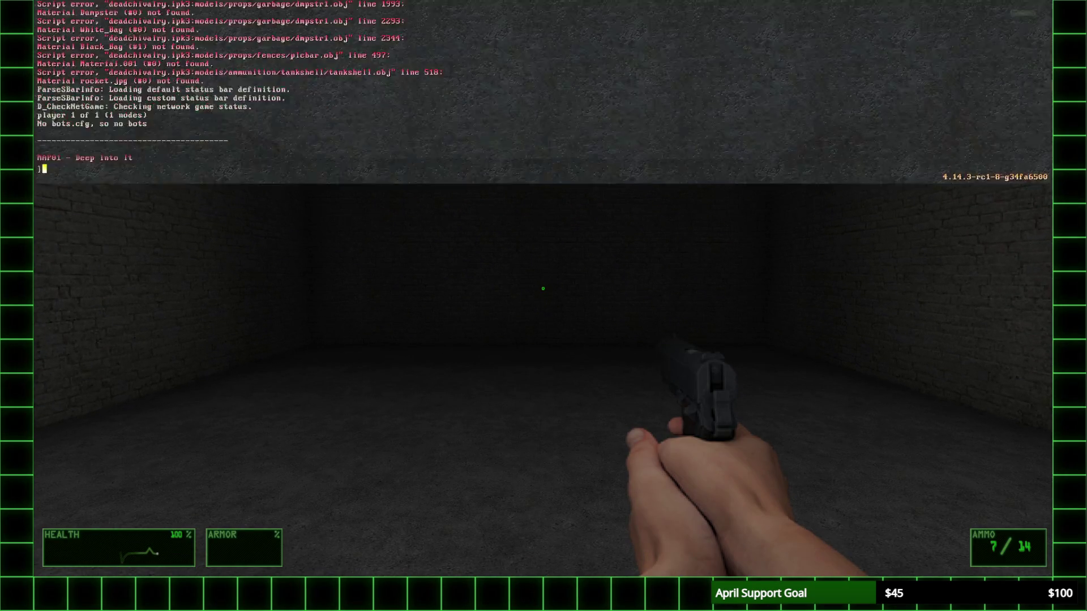
text(summonfriend officebitchpistol)
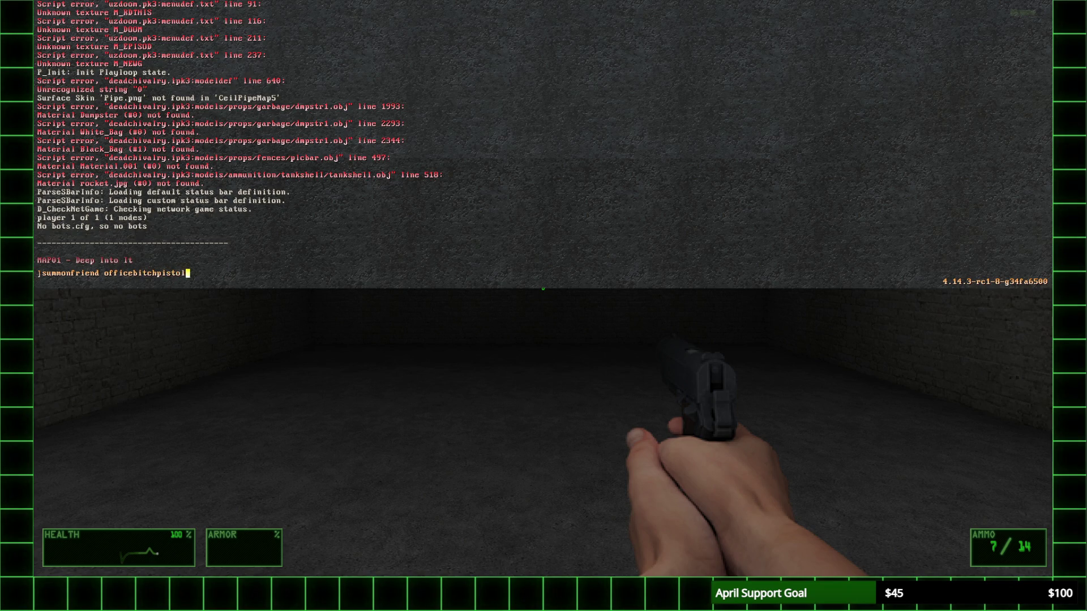
key(Return)
key(grave)
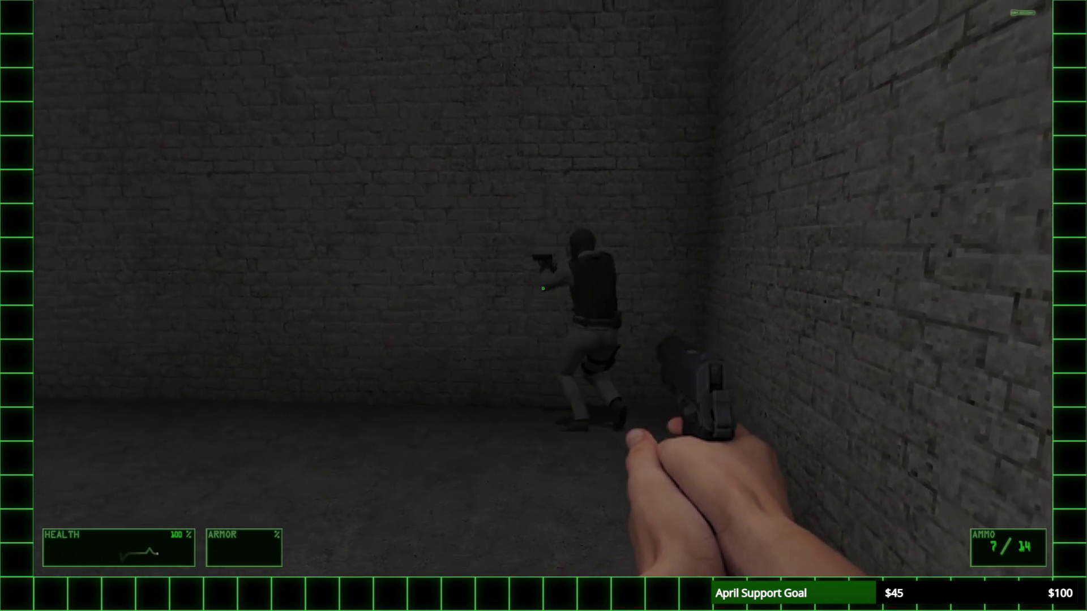
click(543, 288)
click(543, 288)
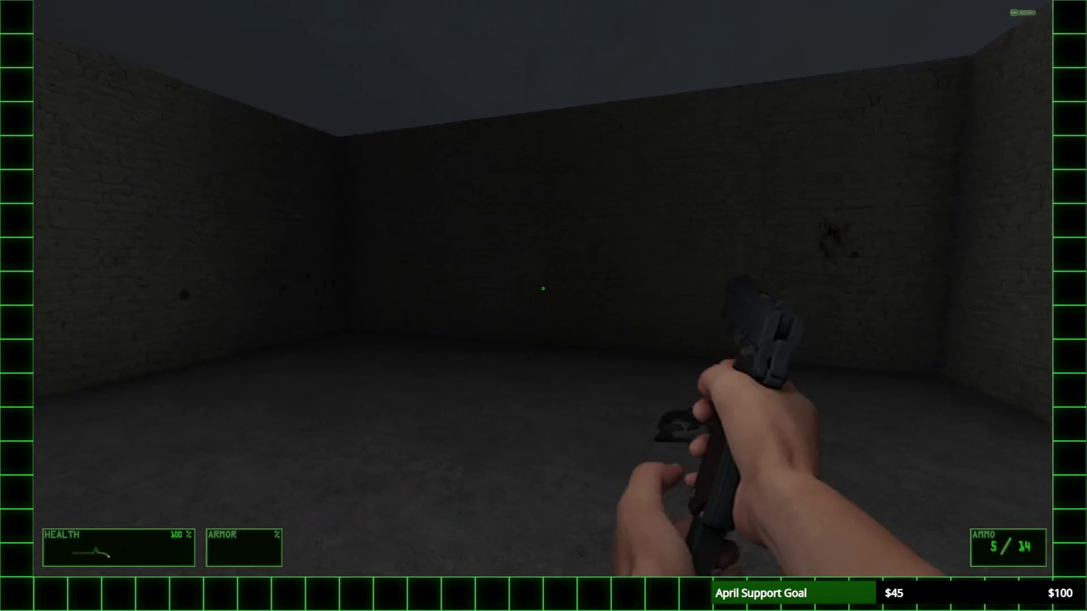
Step: Summon a hostile officebitchpistol and reload the pistol
key(grave)
text(summon officebitchpistol)
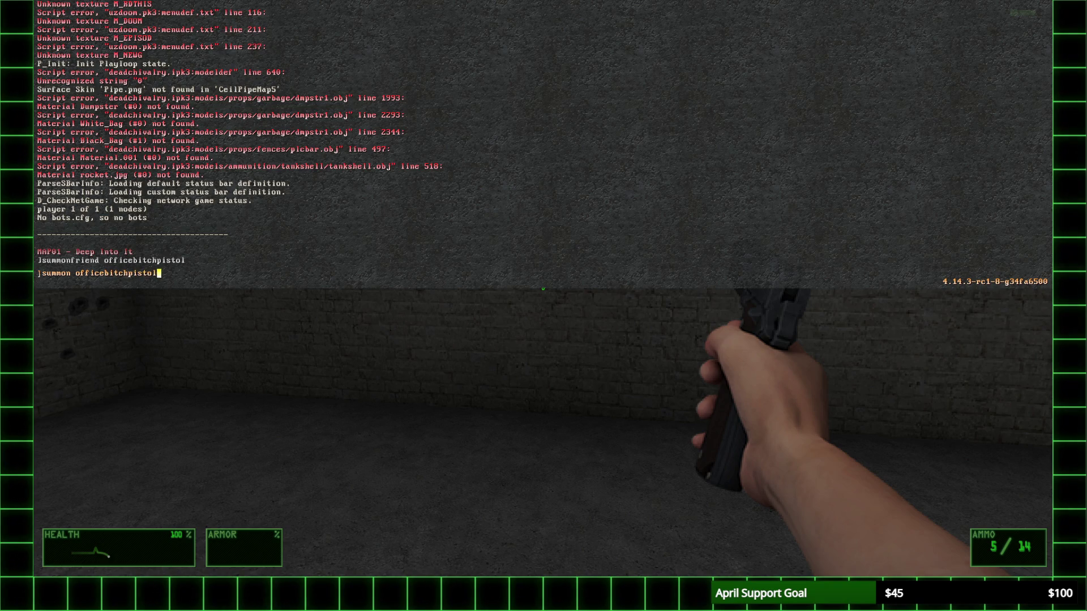
key(Return)
key(grave)
key(r)
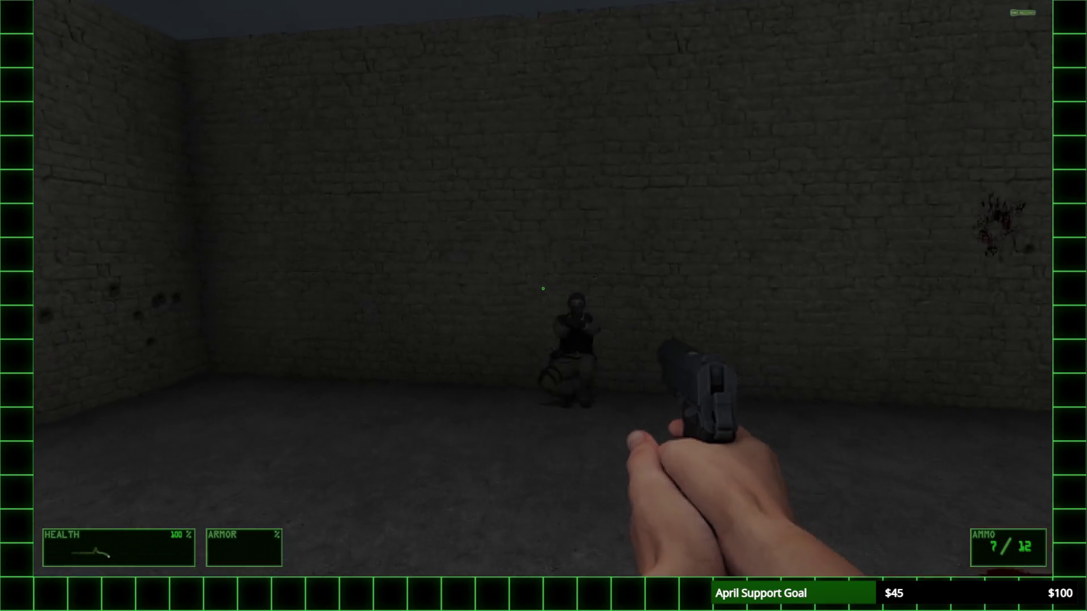
key(grave)
text(ji_timescale 0.3)
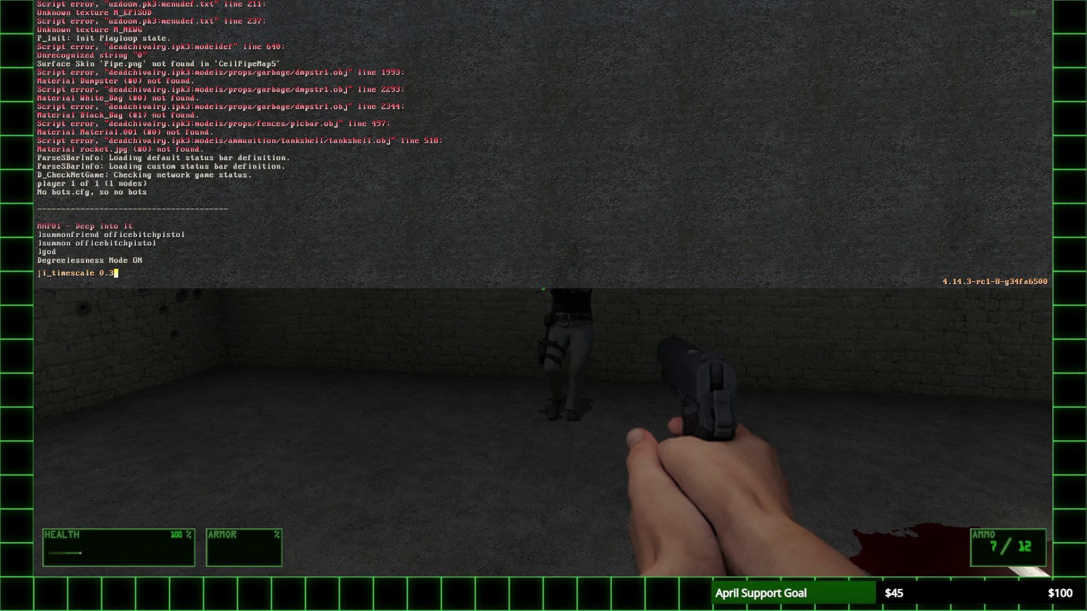
Step: Slow game time to 0.3 speed and strafe around the enemy
key(Return)
key(grave)
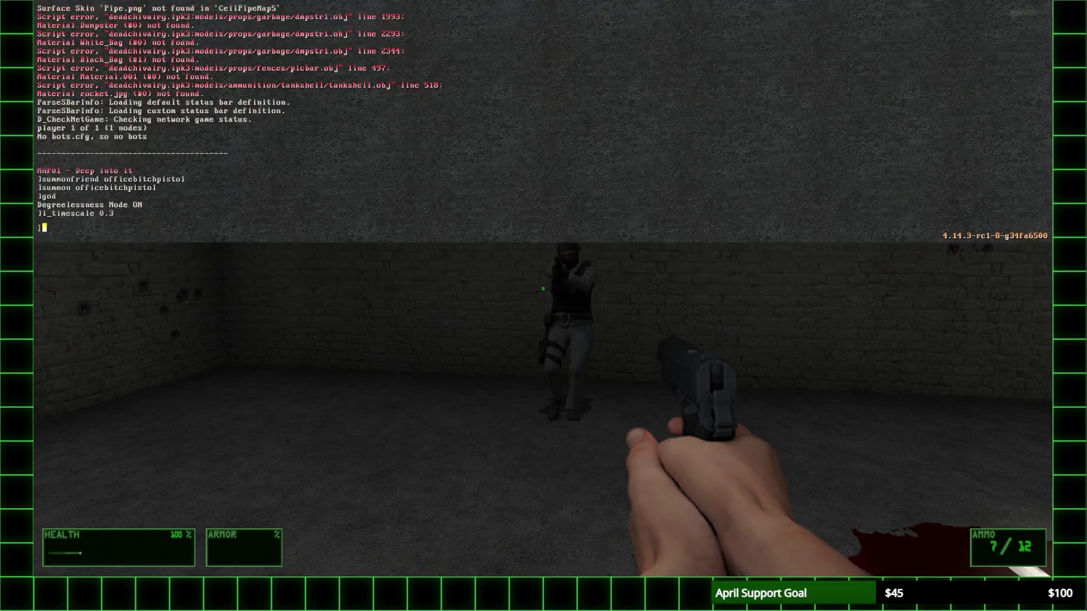
key(s)
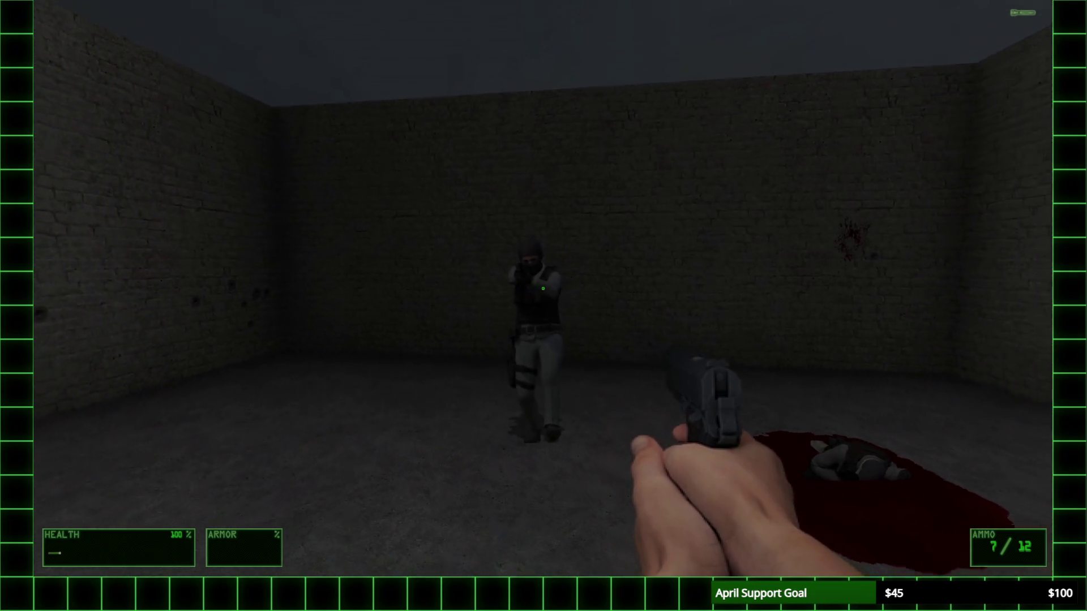
key(d)
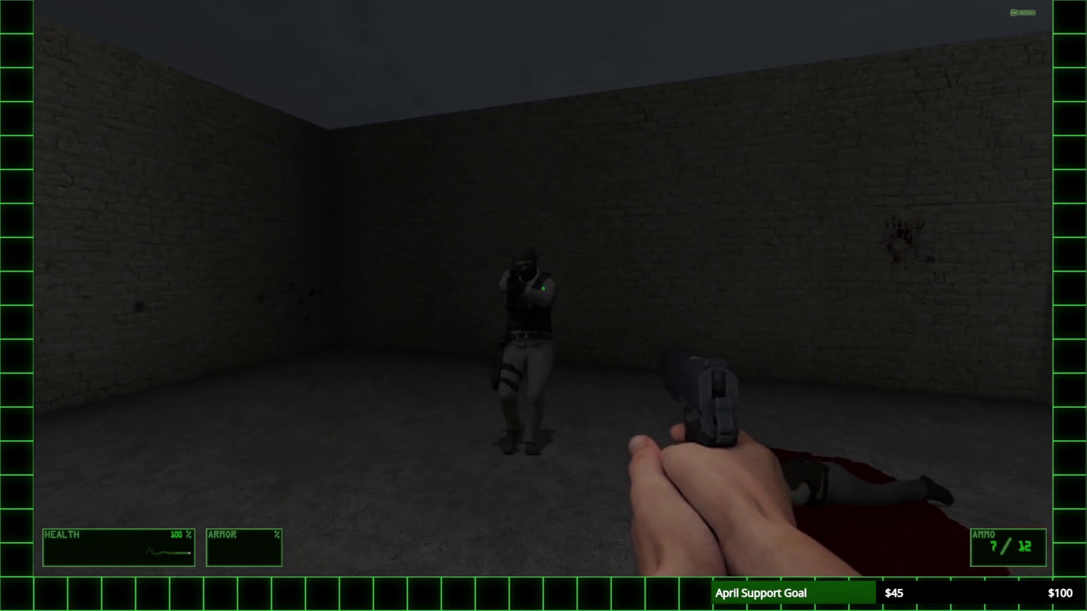
key(a)
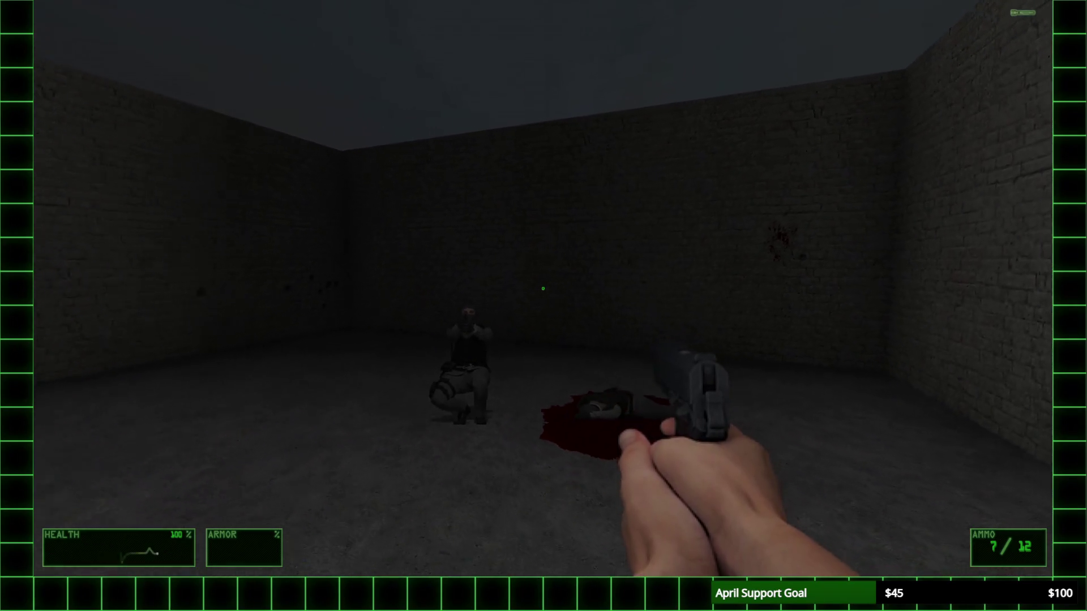
key(d)
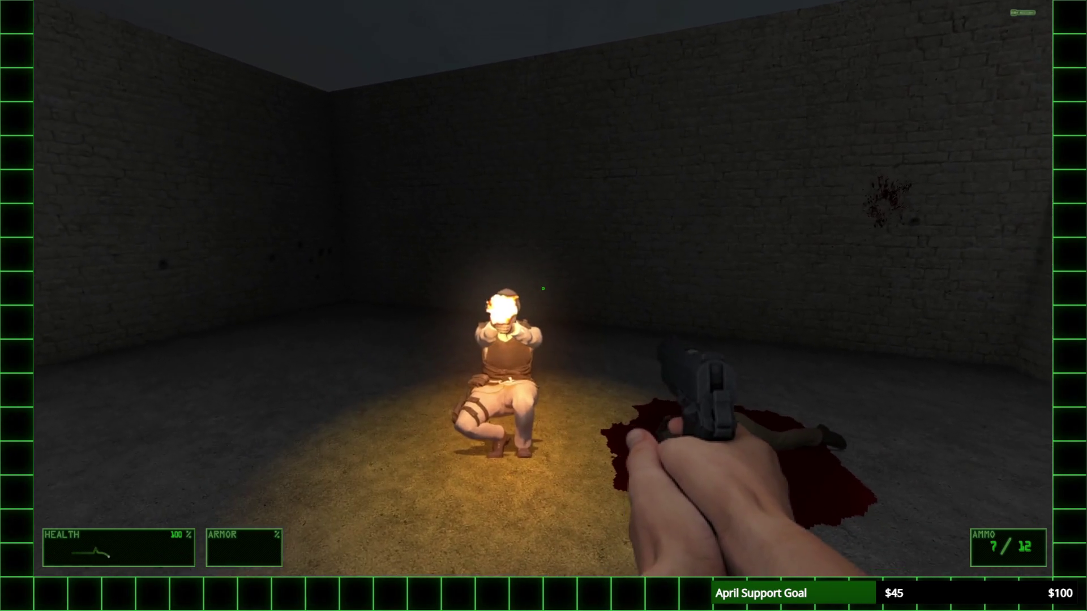
Step: Summon the red-clad female enemy variant and fight the enemies while backing away
key(grave)
text(summon pistolbitchverf)
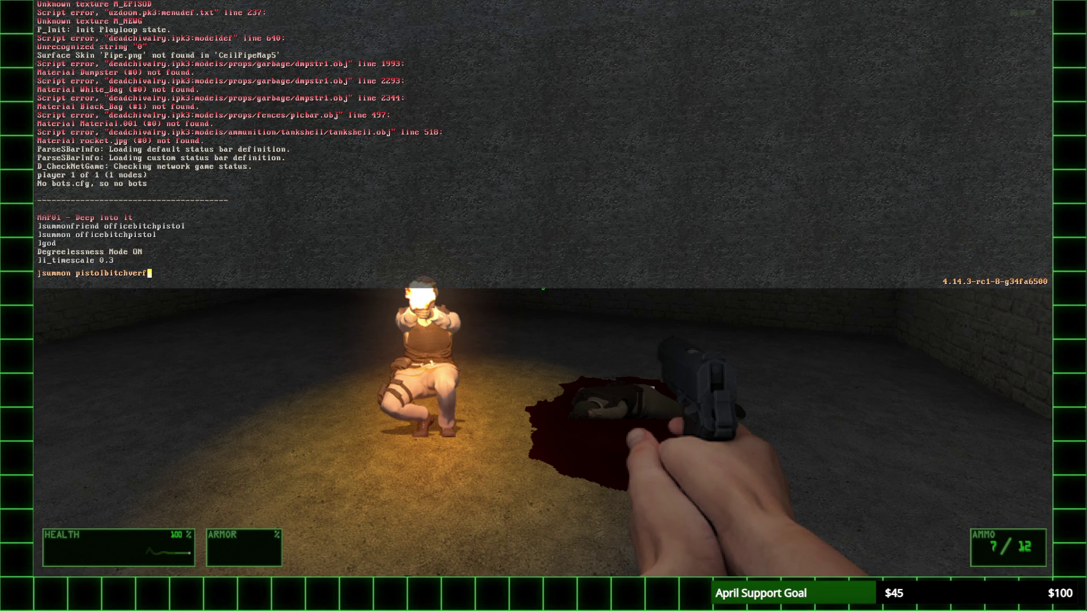
key(Return)
key(grave)
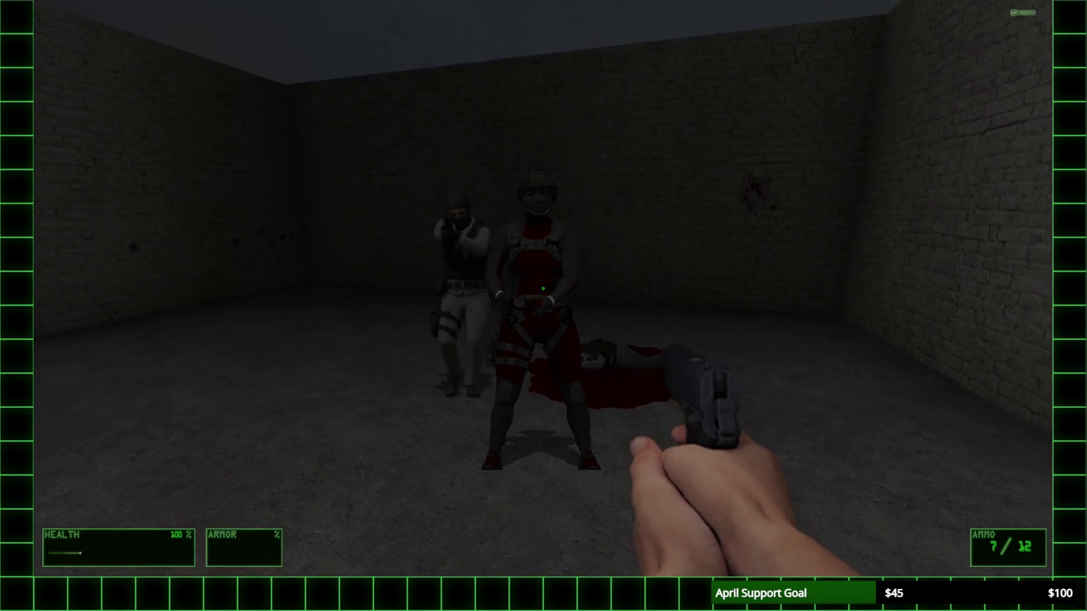
key(s)
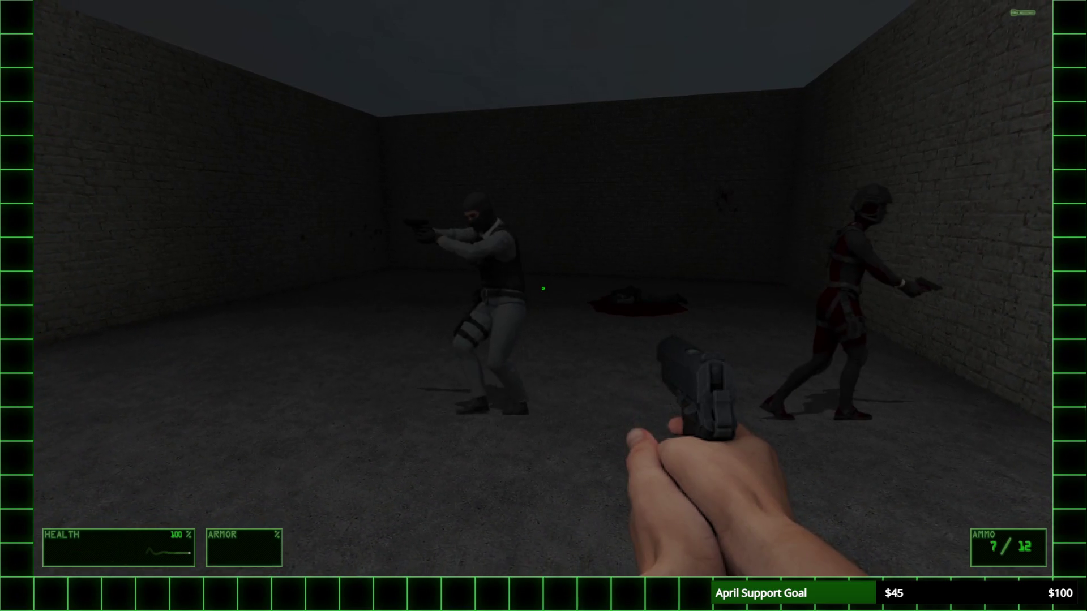
key(s)
key(d)
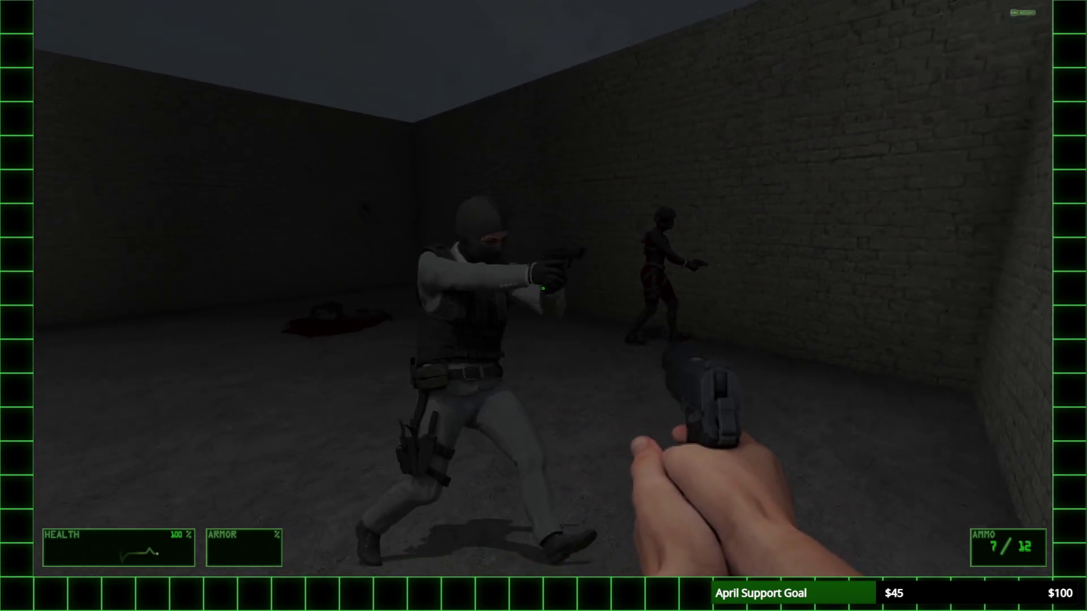
key(s)
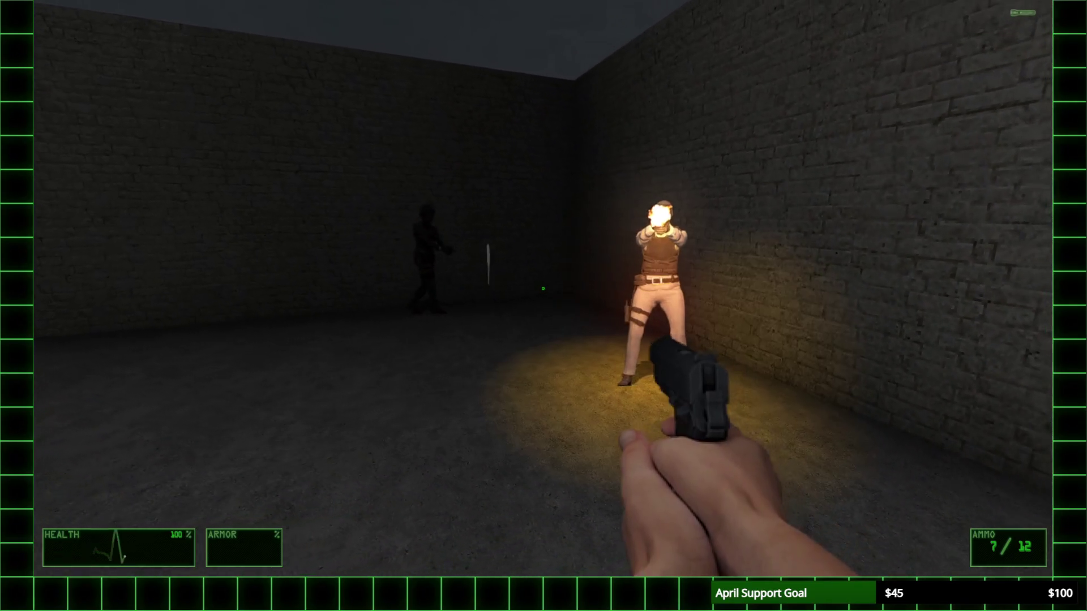
key(a)
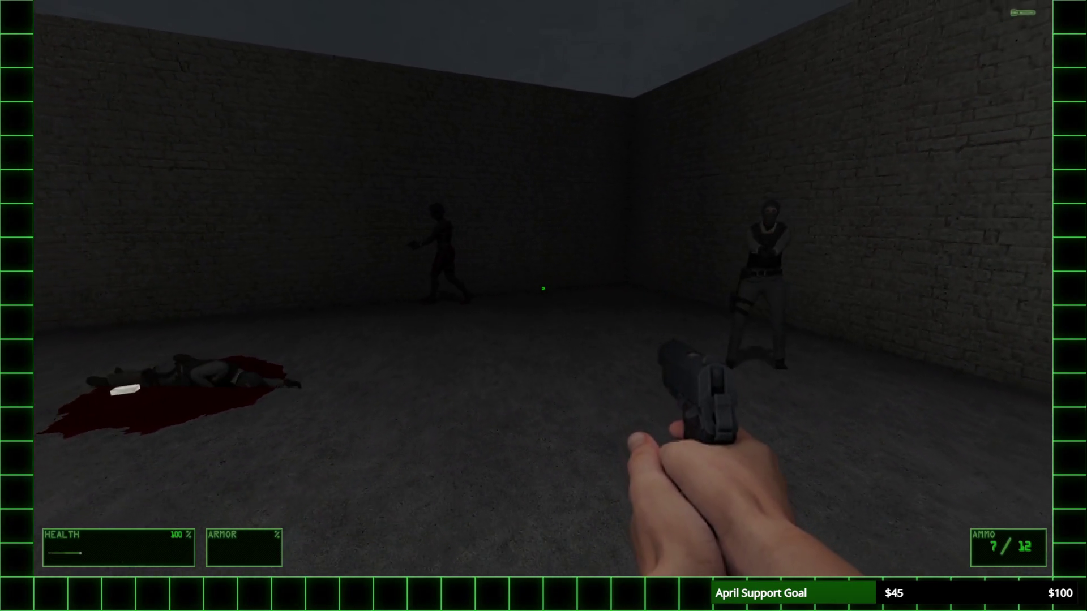
key(d)
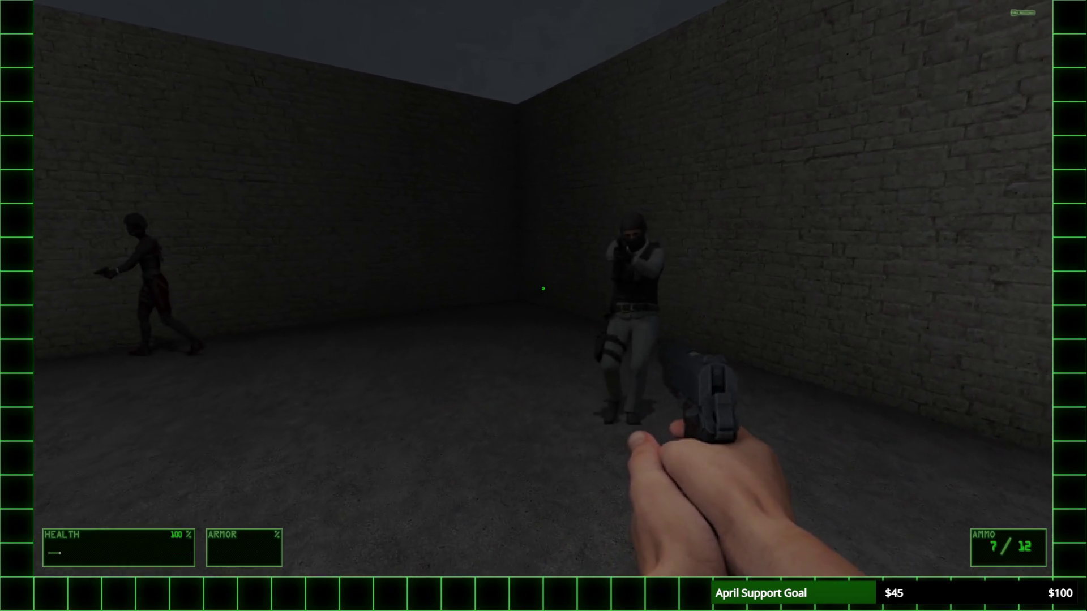
key(s)
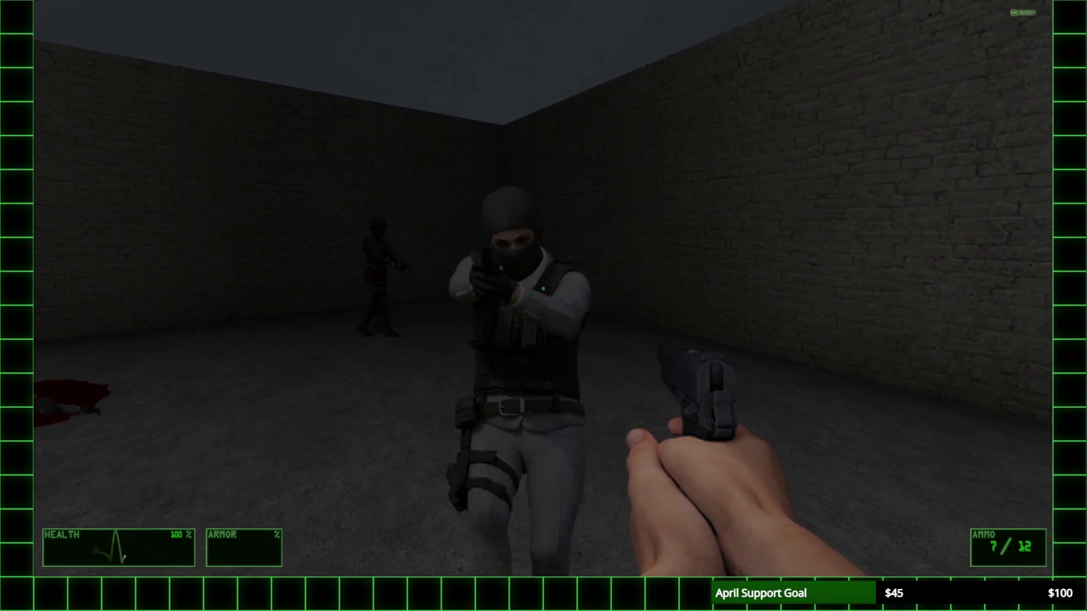
Step: Quit UZDoom with the console quit command
key(grave)
text(quit)
key(Return)
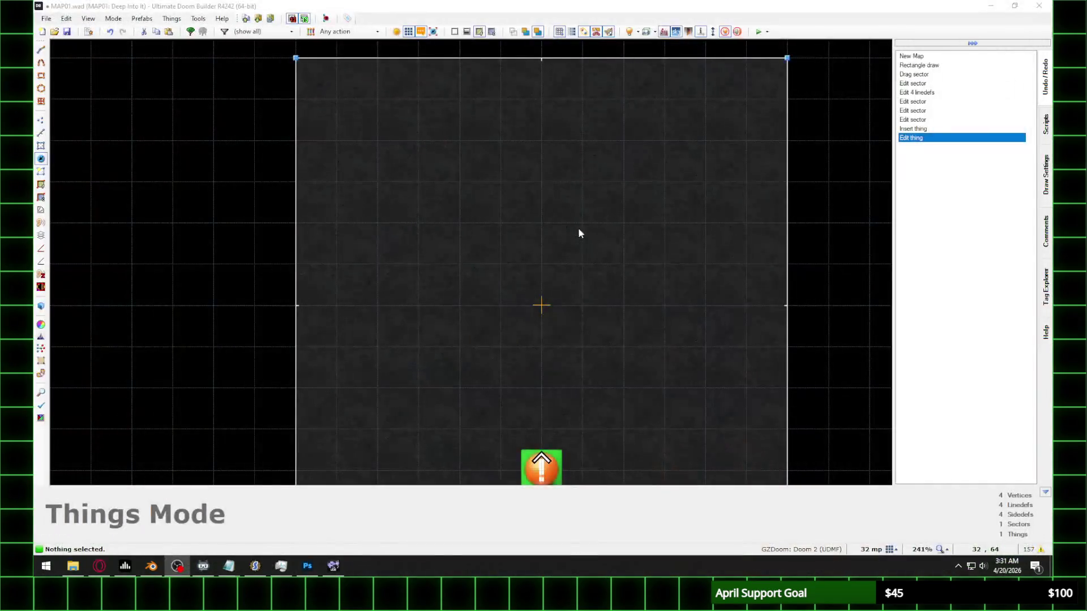
Step: Set OfficeBitchPistol's YScale to 0.090 and XScale to 0.110 in OfficeBitch.zs and save deadchivalry.ipk3
click(243, 563)
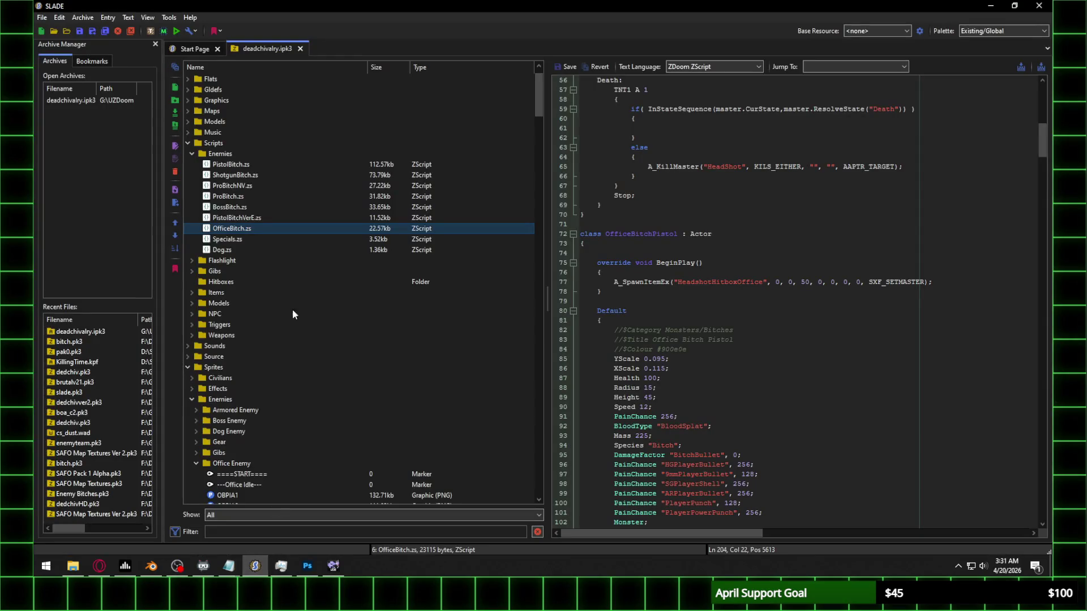
scroll(747, 261, up, 10)
scroll(747, 262, down, 9)
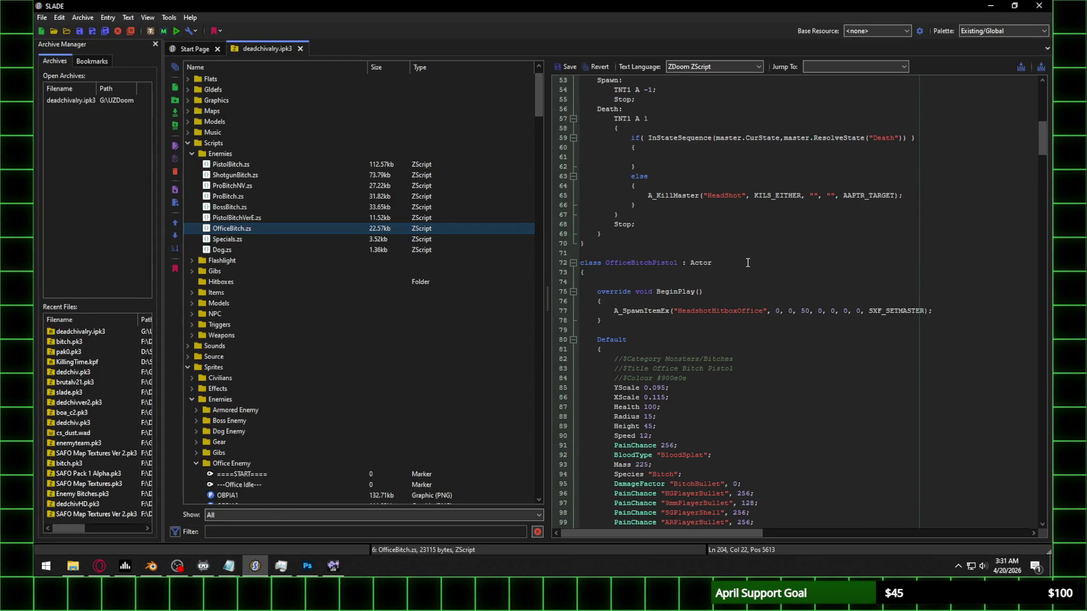
scroll(670, 335, down, 4)
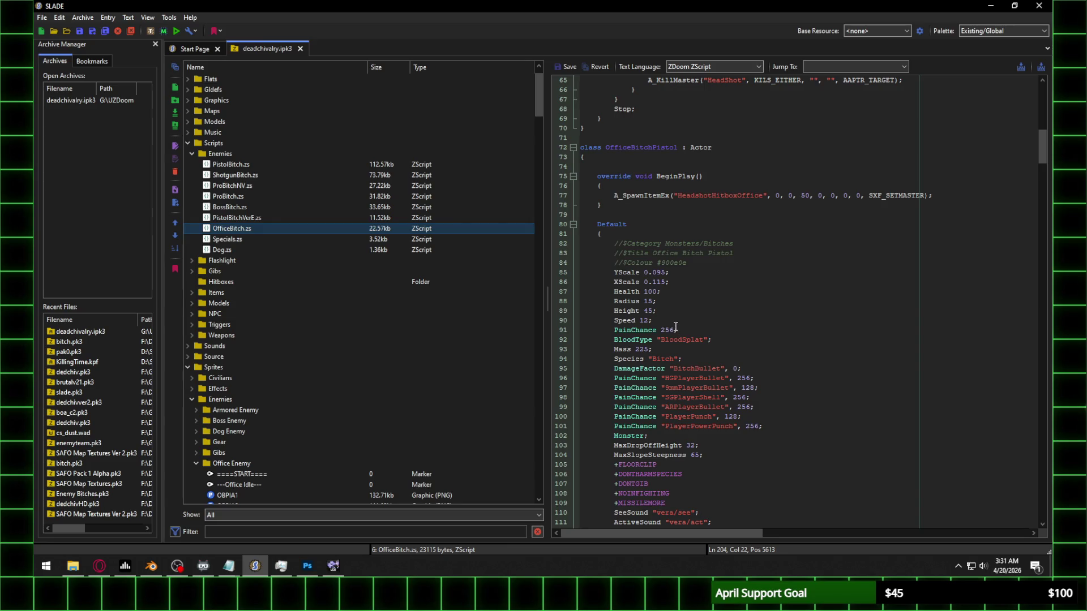
click(666, 272)
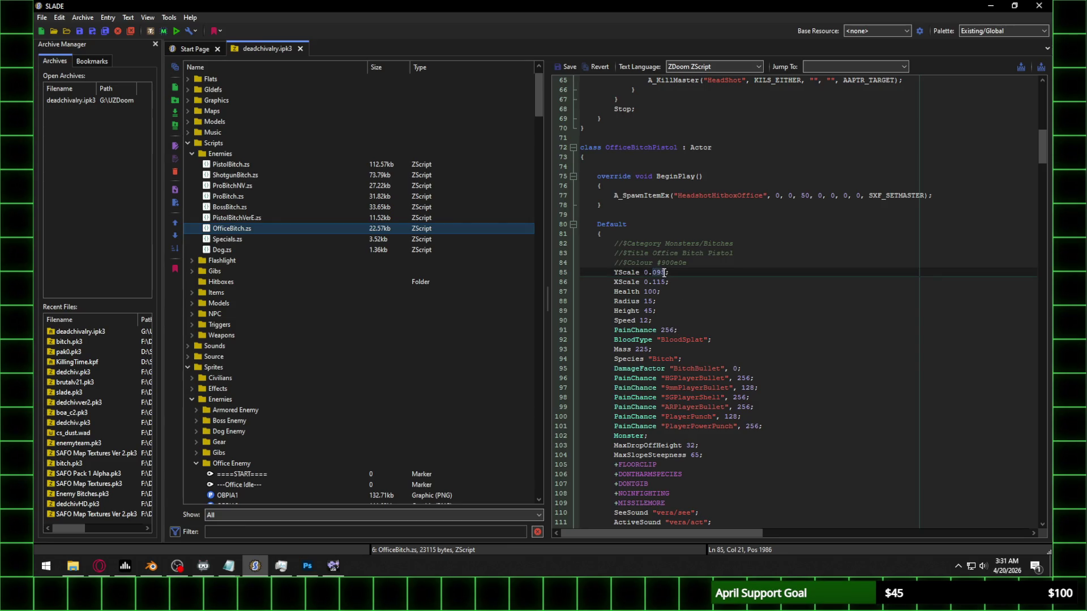
text(0)
click(664, 283)
key(ctrl+s)
click(567, 283)
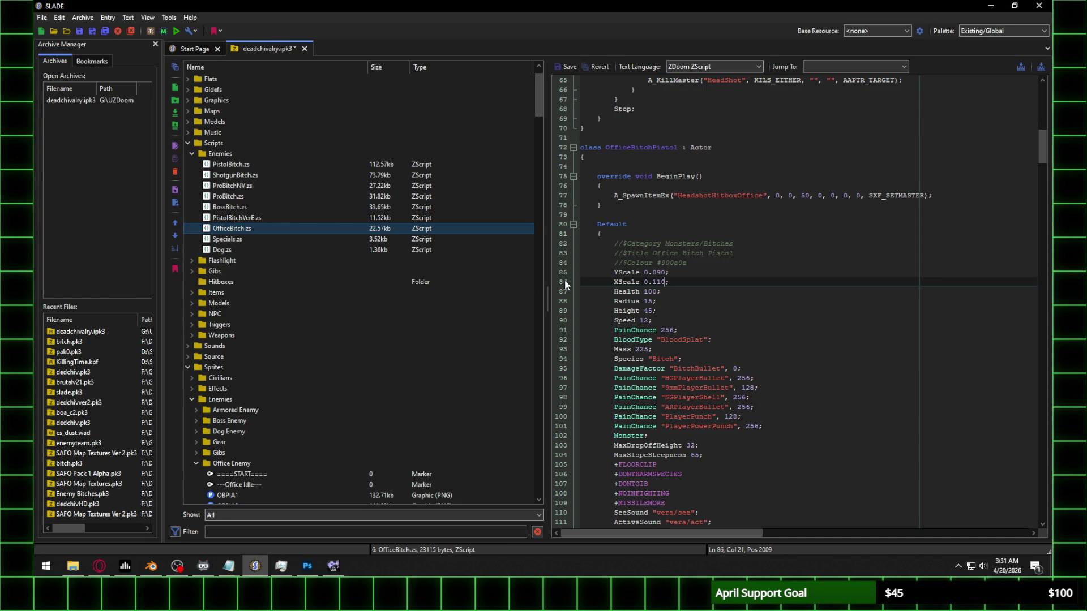
key(ctrl+s)
click(335, 566)
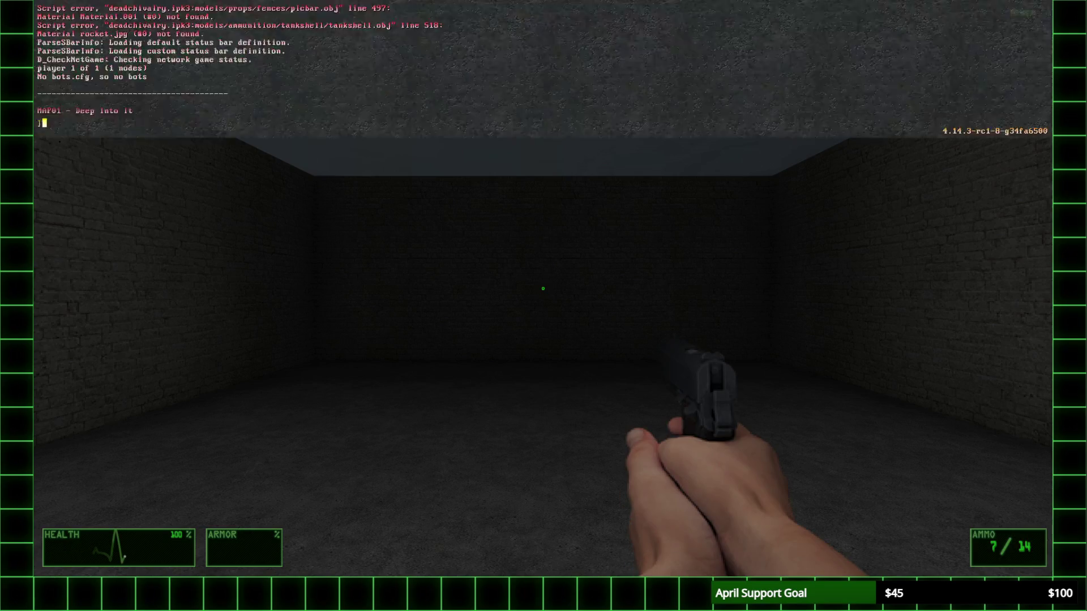
Step: Summon officebitchpistol and pistolbitchverf from the console and briefly toggle the flashlight
text(sd)
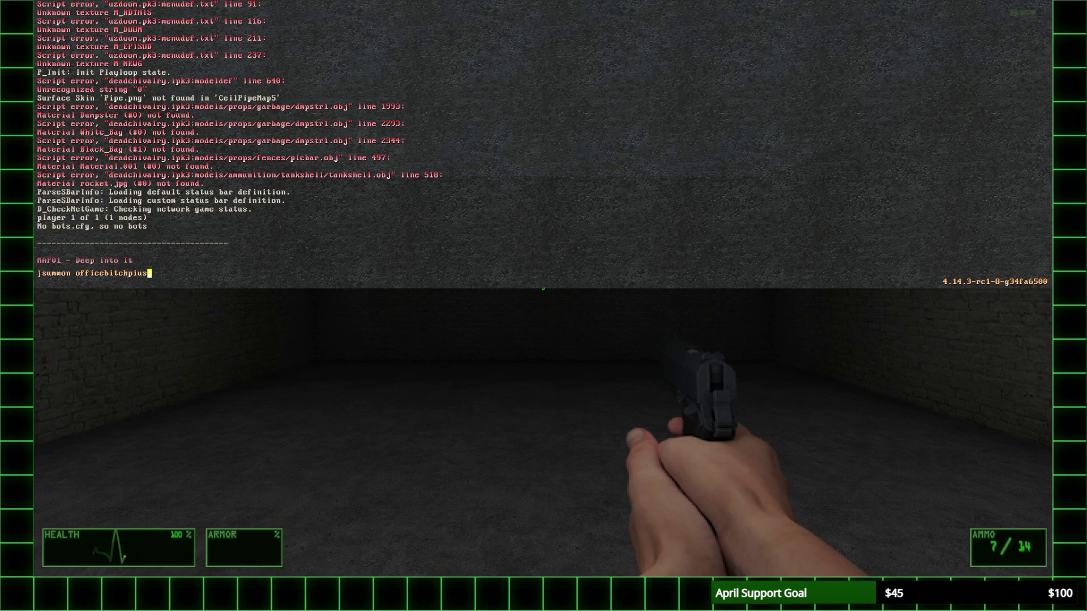
key(Return)
key(grave)
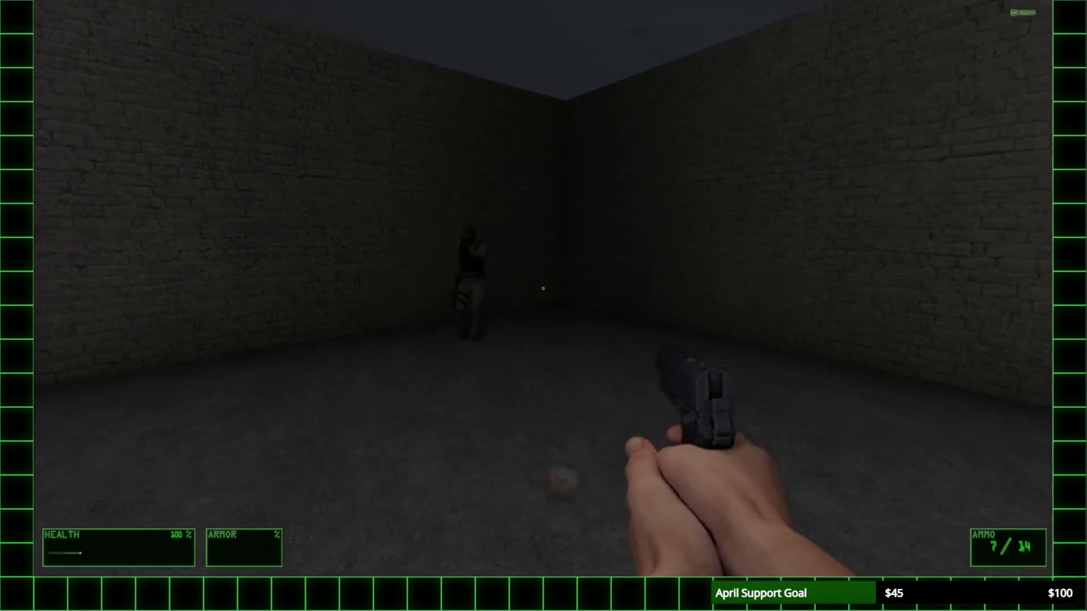
key(grave)
text(summon pistolbitchverd)
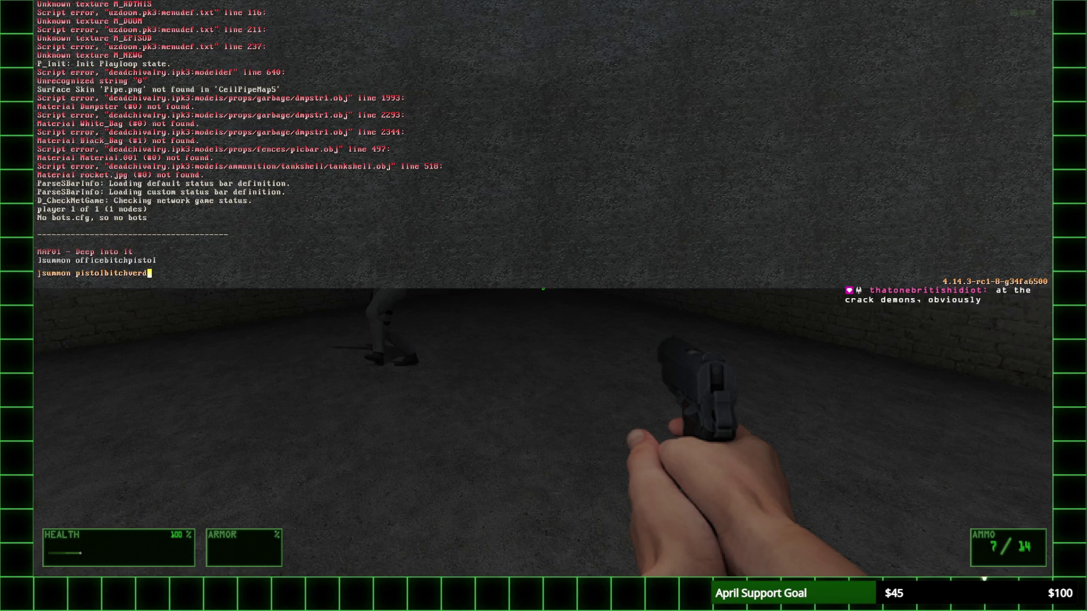
key(Return)
key(grave)
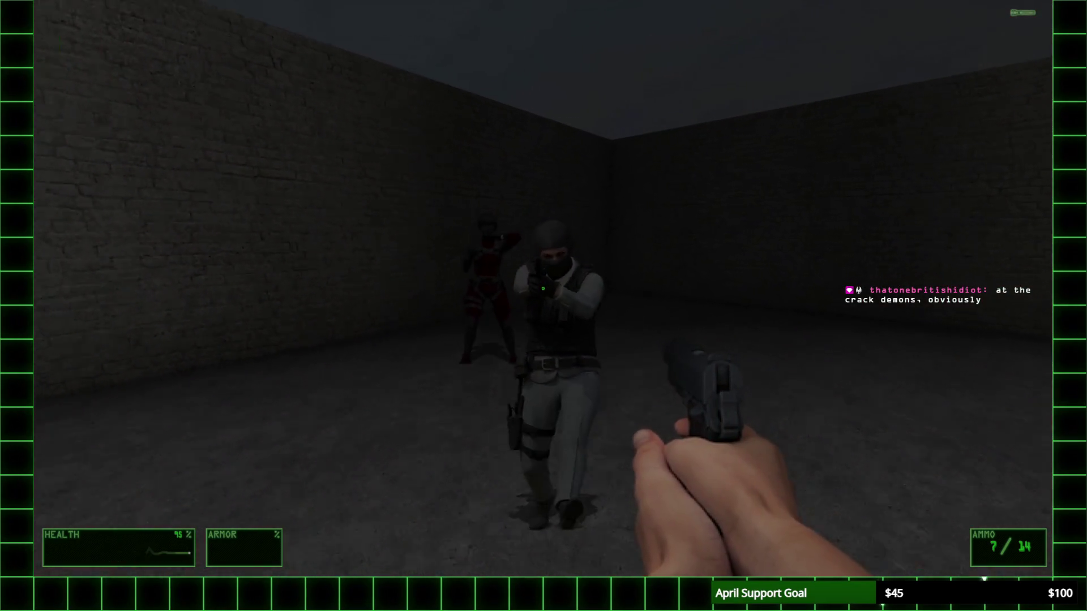
key(f)
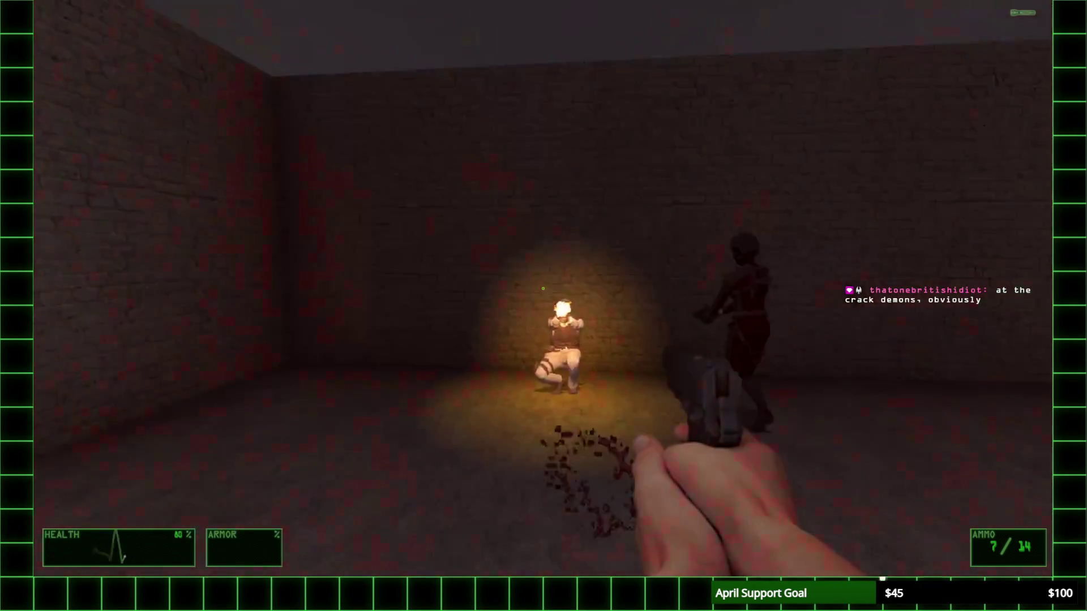
key(f)
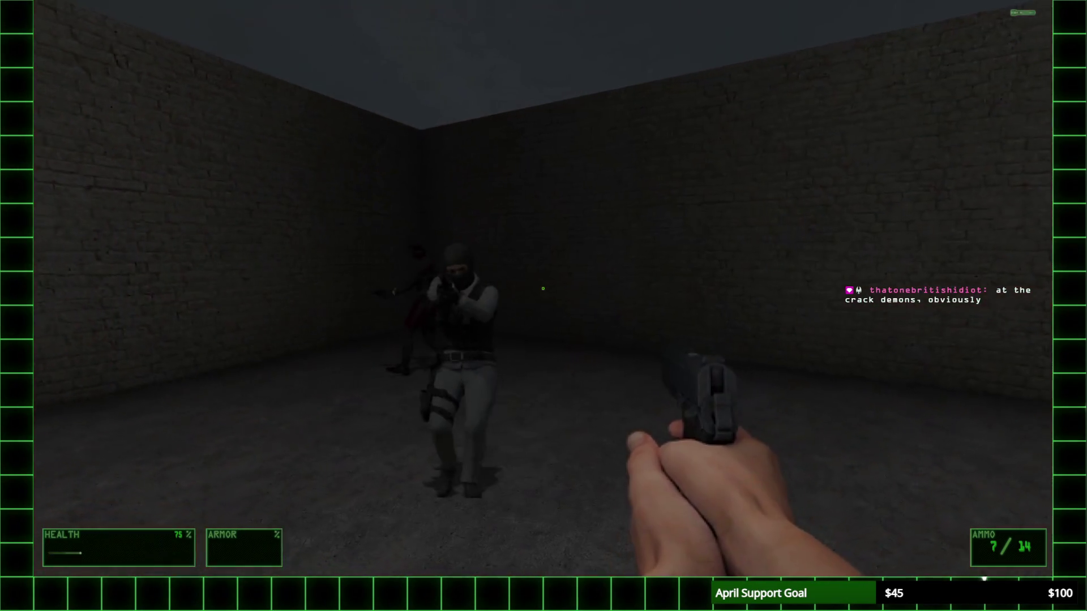
Step: Watch the fight, then quit UZDoom from the console
key(grave)
key(grave)
key(grave)
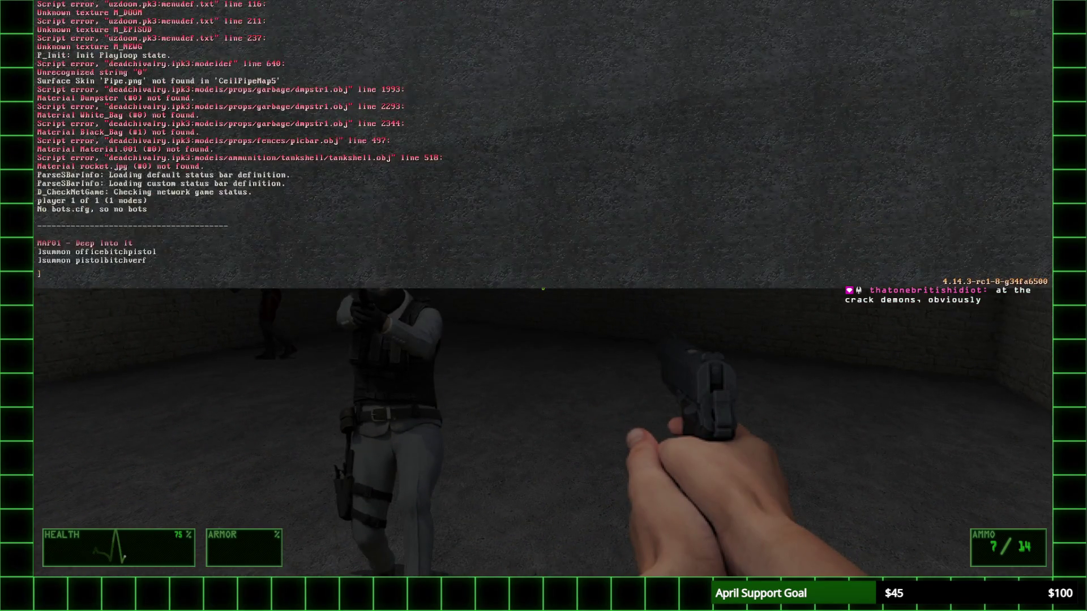
key(grave)
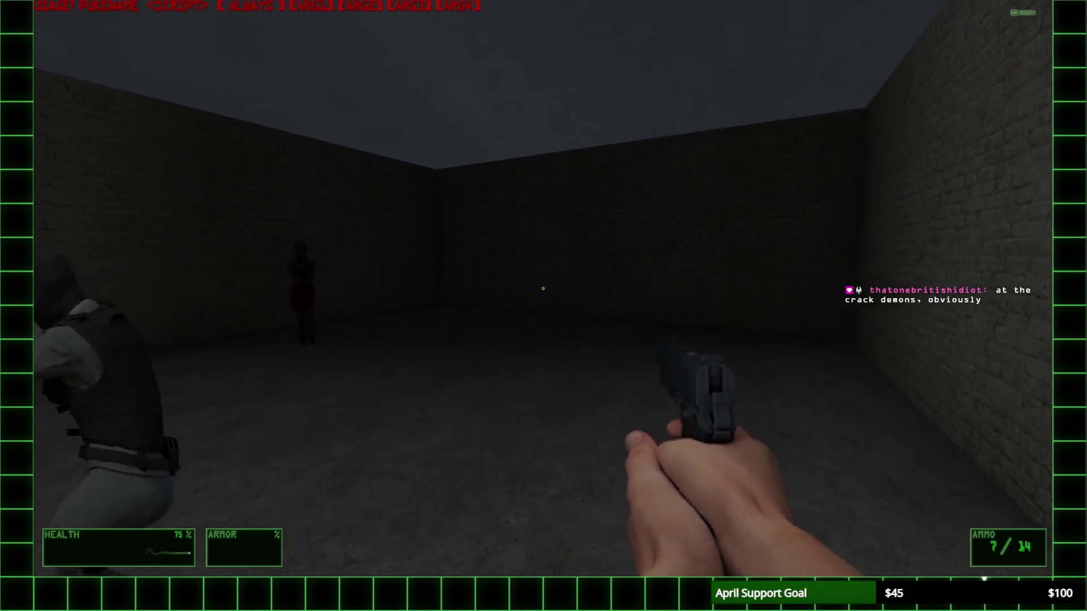
key(grave)
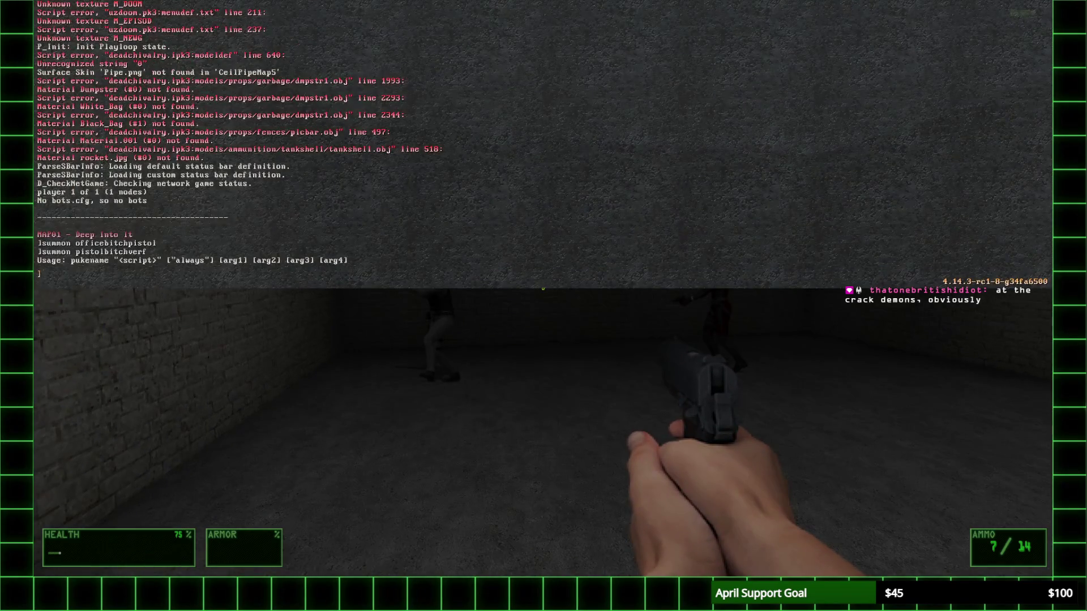
key(grave)
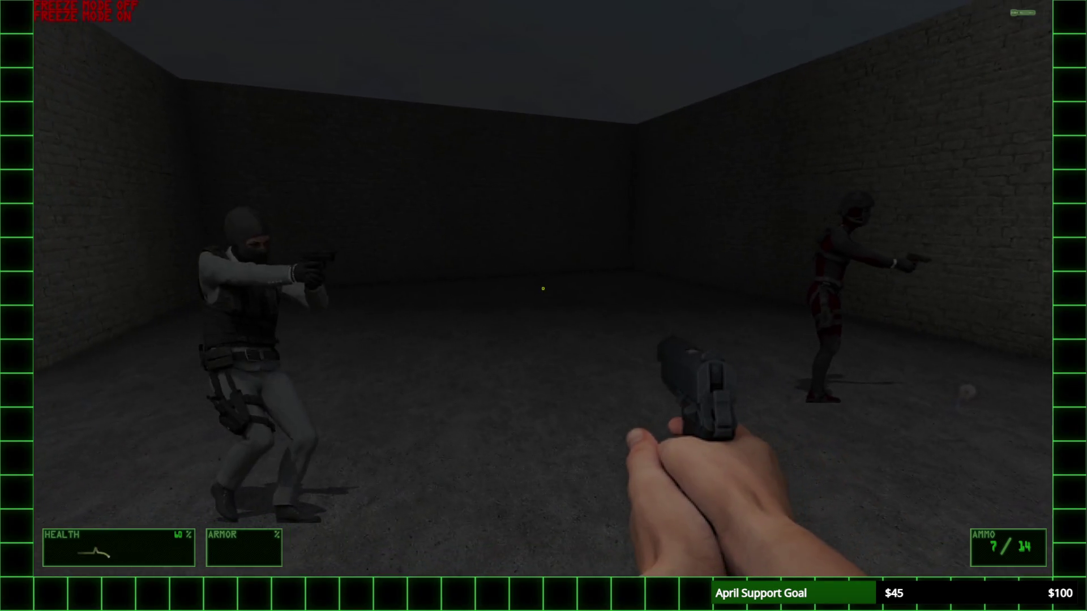
key(grave)
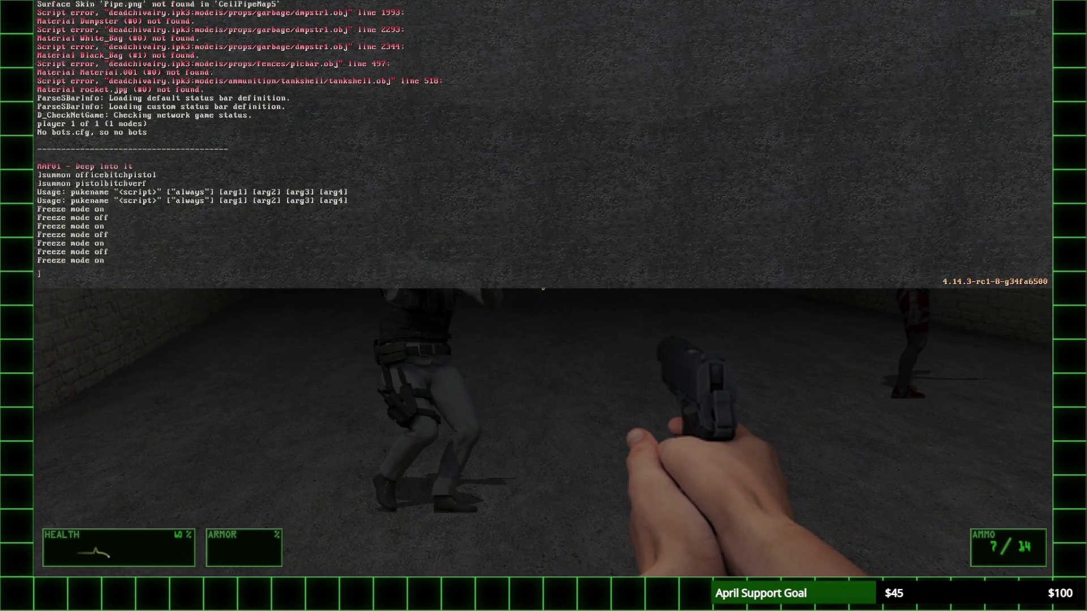
text(quit)
key(Return)
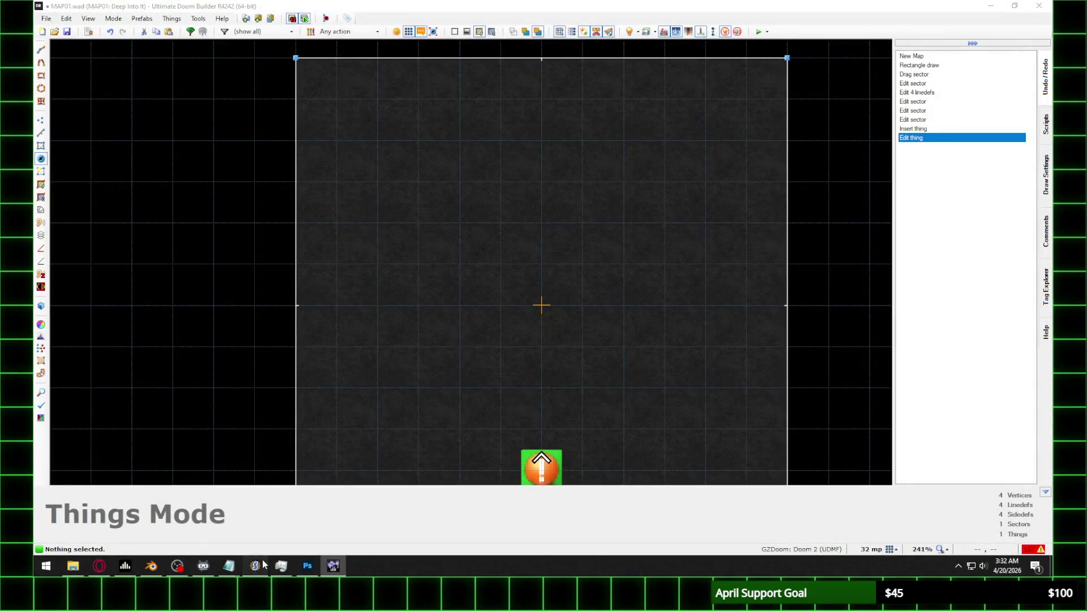
Step: Set the office pistol enemy's YScale to 0.085, adjust XScale, and save the entry
click(262, 561)
click(661, 274)
drag(667, 281, 663, 282)
key(ctrl+s)
key(Return)
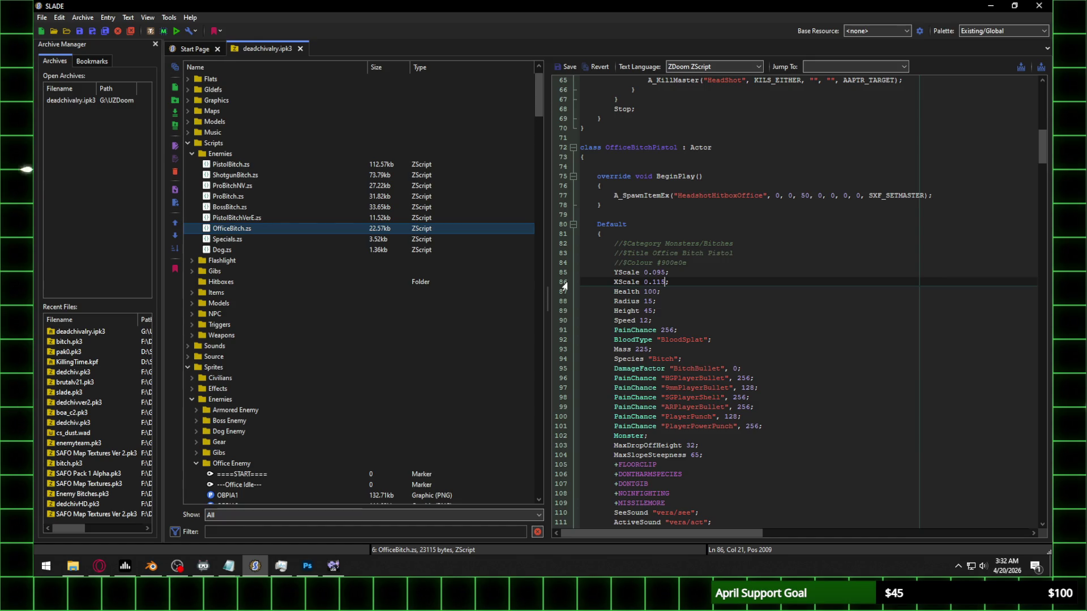
click(339, 571)
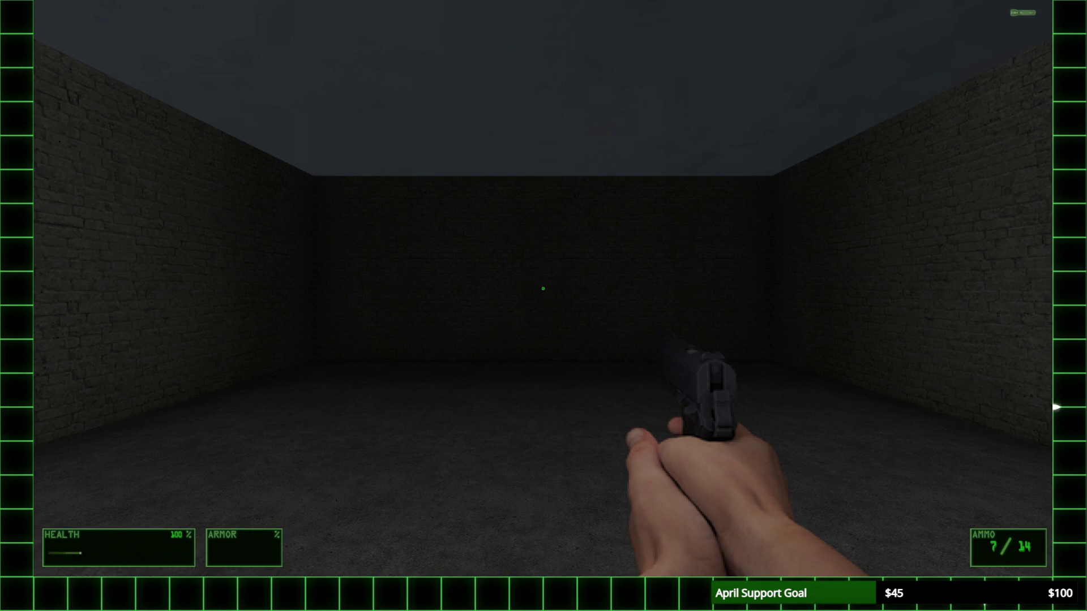
Step: Summon the office enemy, enable god mode, and summon a pistolbitch enemy
key(grave)
text(summon officebitchpistol)
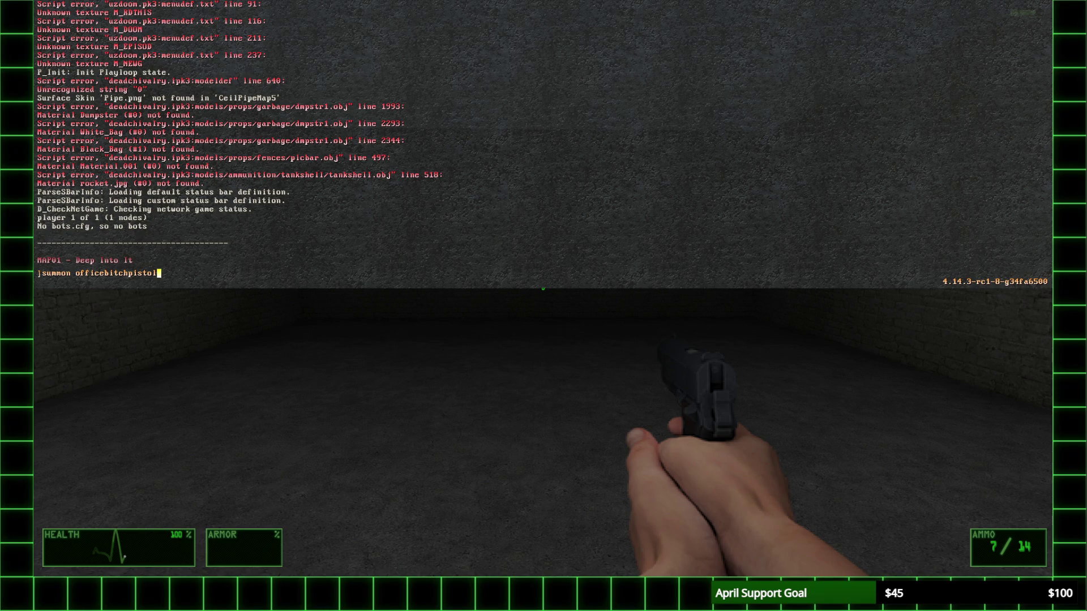
key(Return)
text(god)
key(Return)
key(grave)
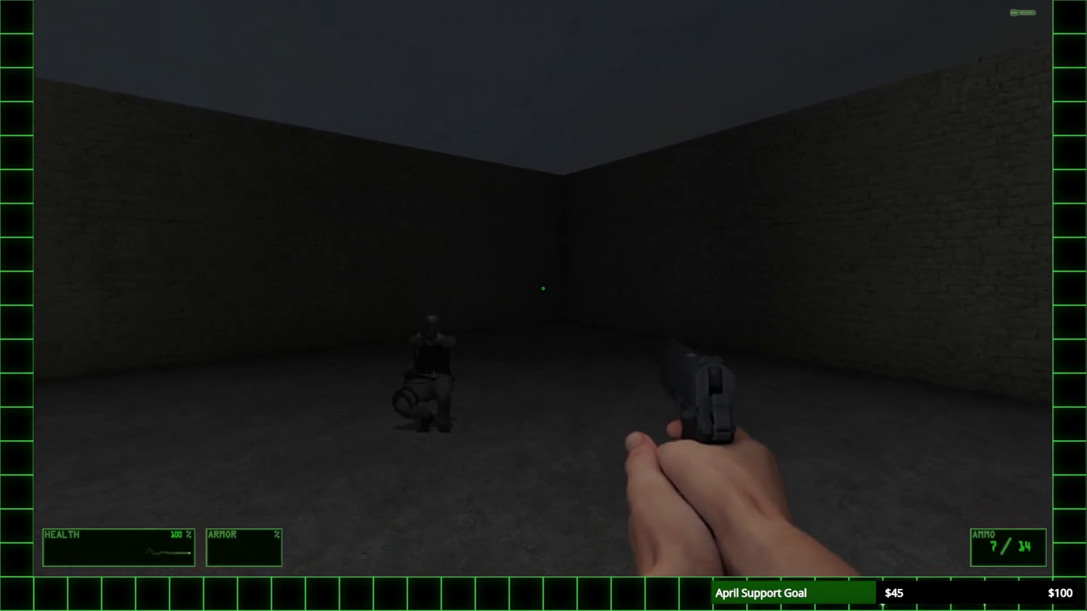
key(grave)
text(summon pistolbitchver)
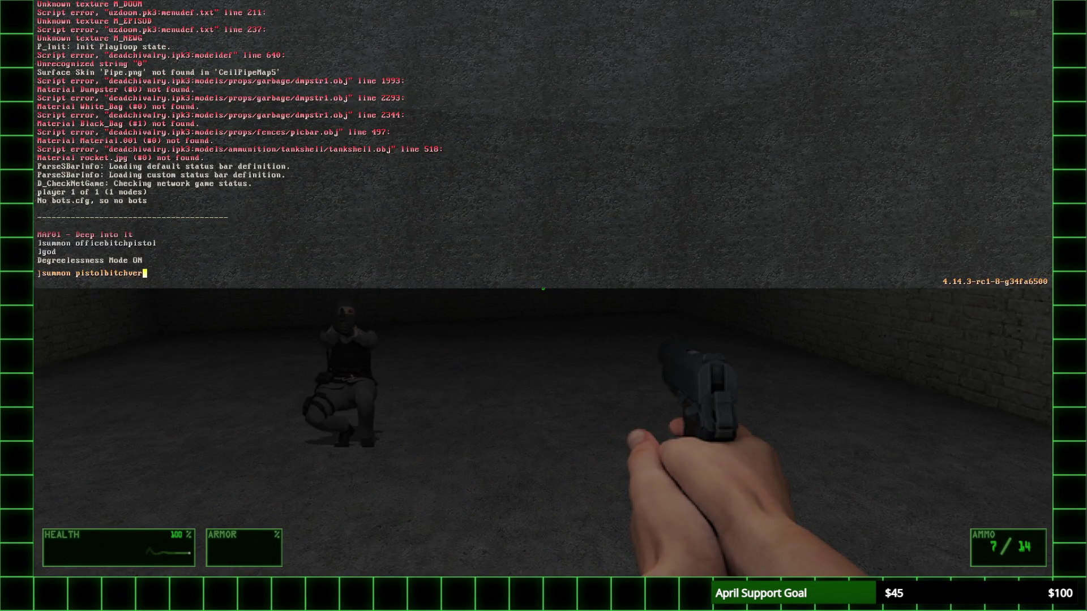
key(Return)
key(grave)
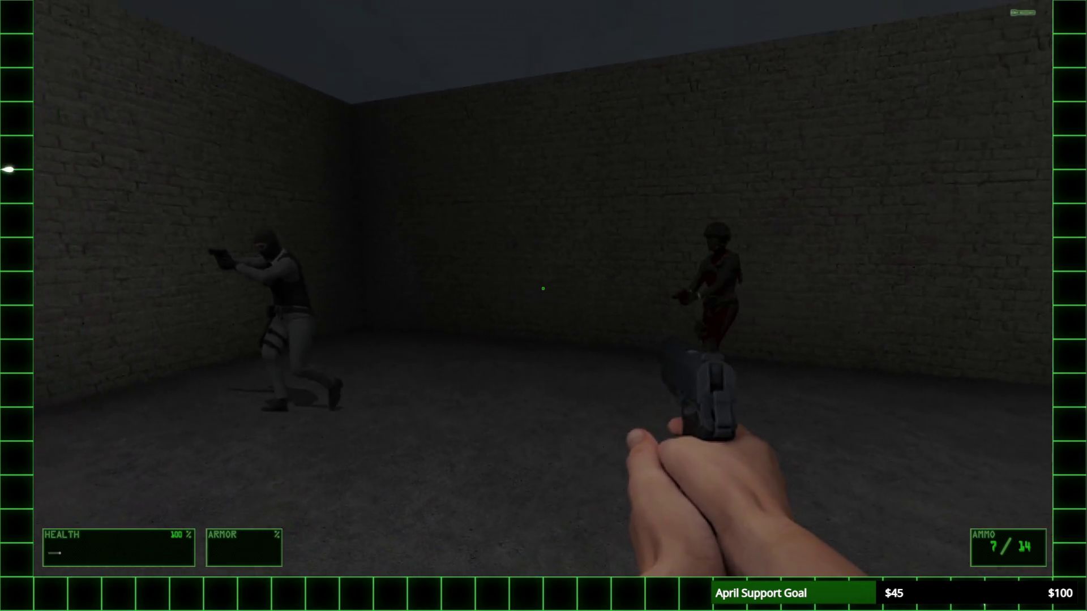
Step: Shoot the enemies, reload, and grab .45 ammo until the last one dies
key(s)
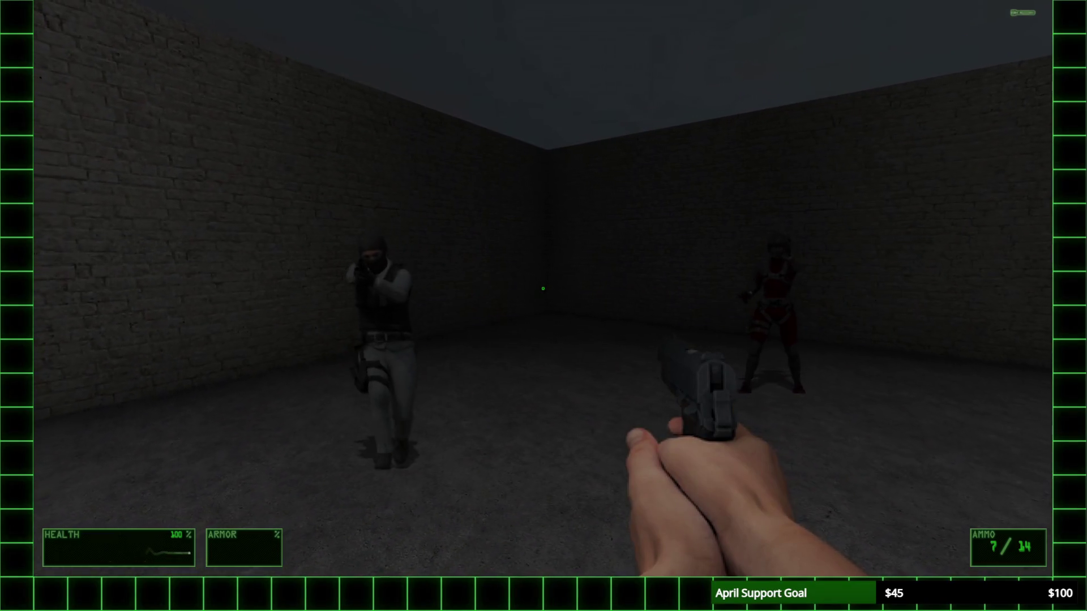
click(542, 289)
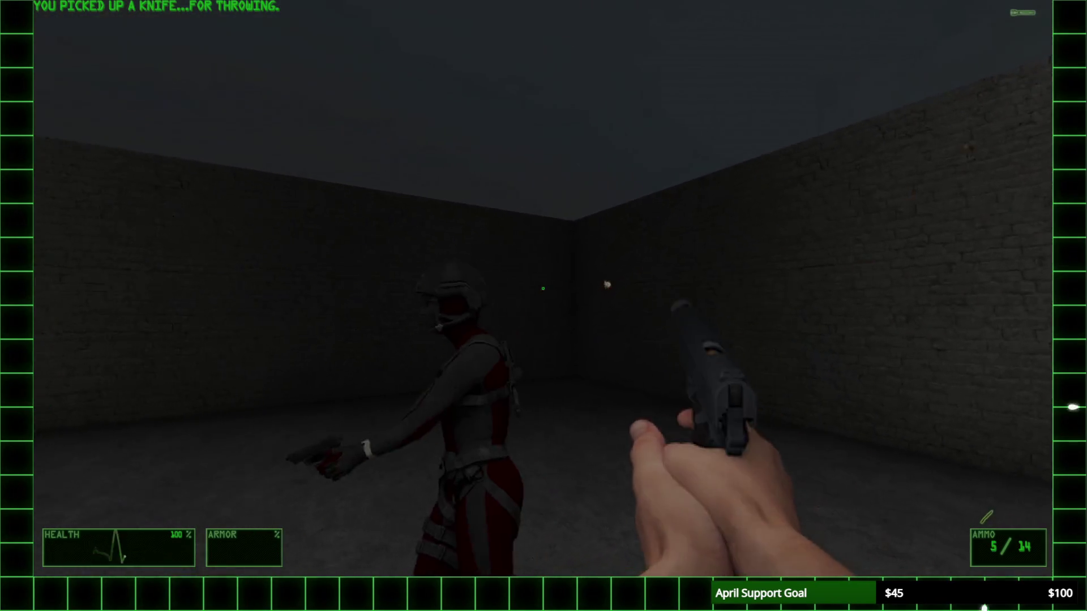
click(543, 289)
click(543, 288)
click(543, 289)
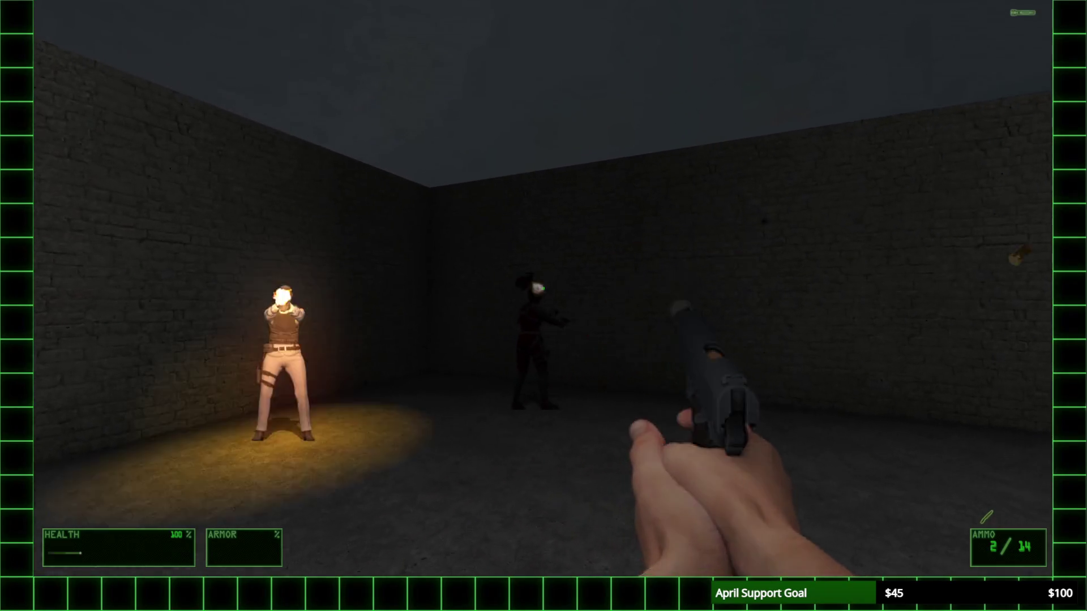
click(542, 289)
click(543, 289)
key(r)
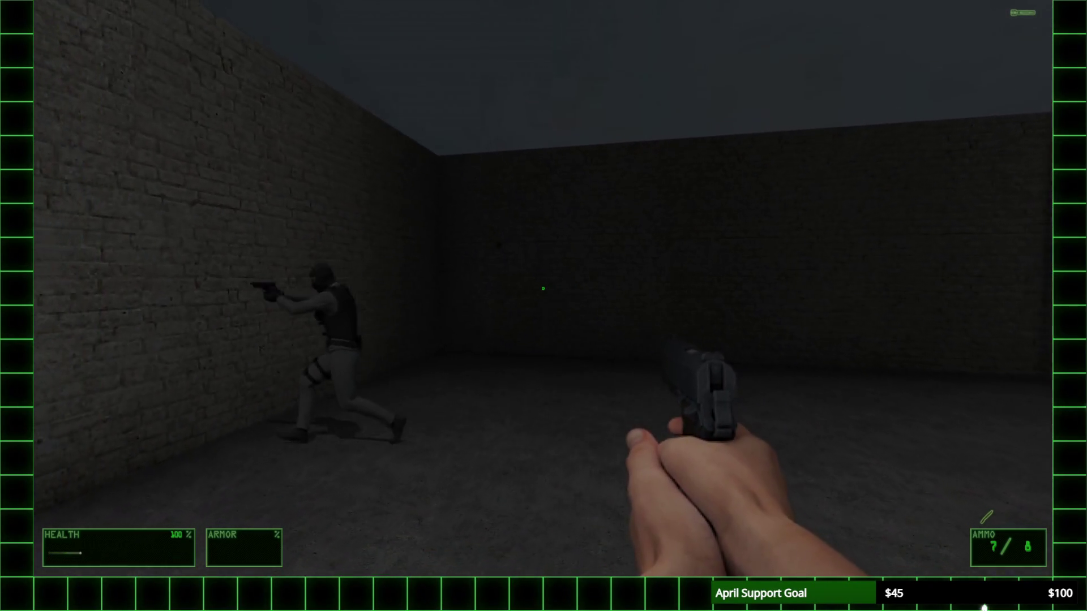
key(s)
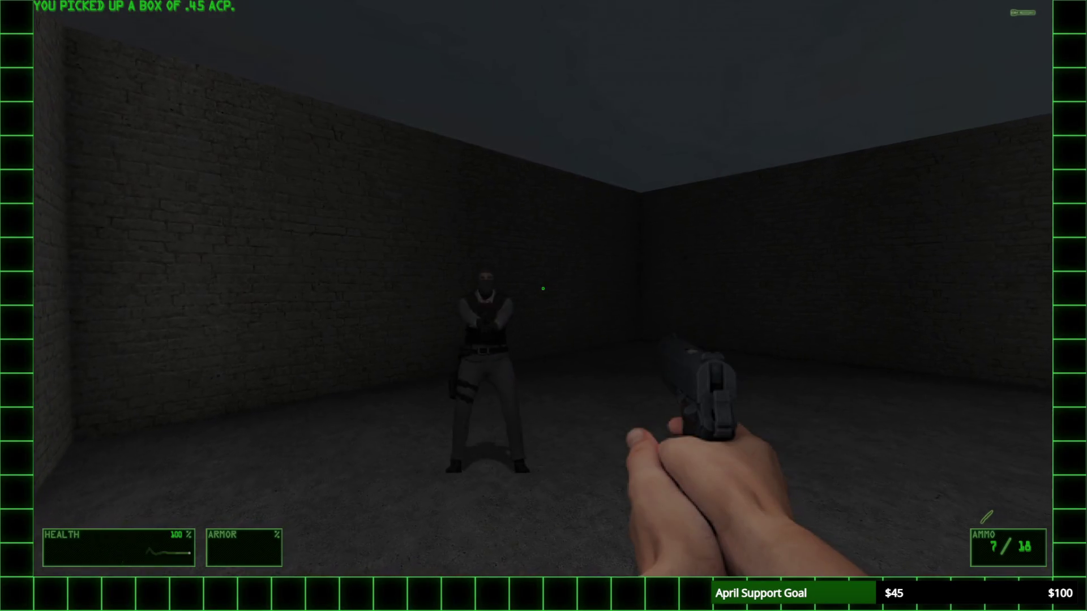
click(543, 288)
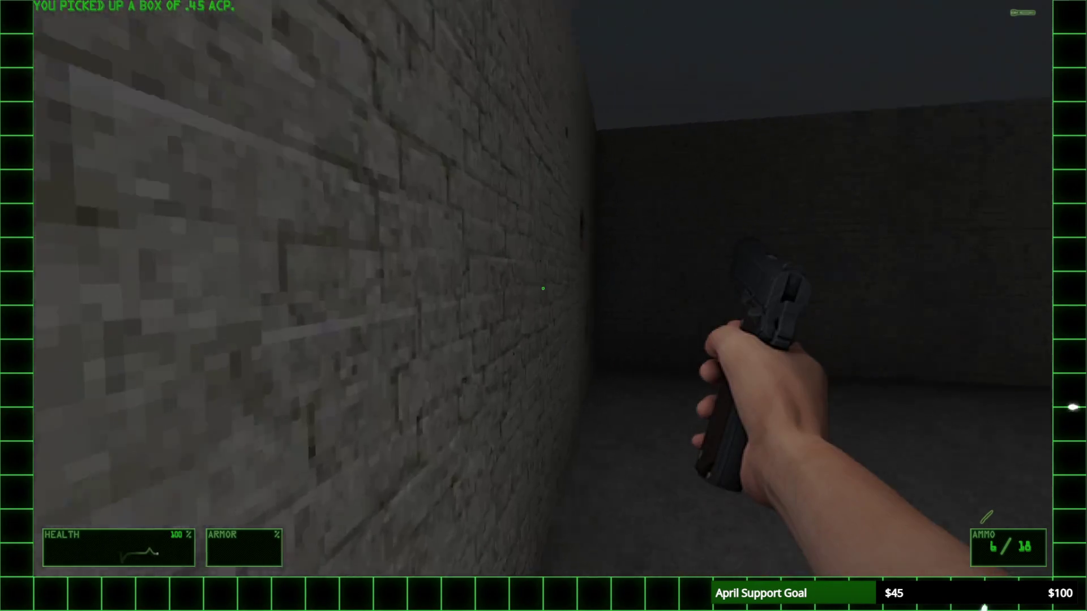
Step: Quit UZDoom with the console quit command
key(grave)
text(quit)
key(Return)
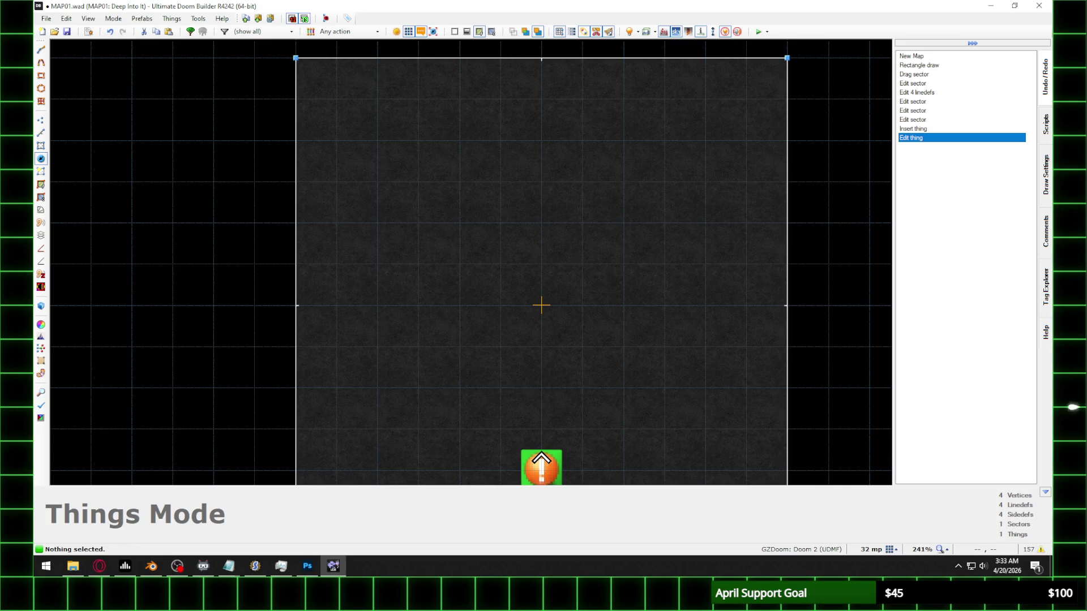
Step: In Blender, play the heist enemy's Pistol Walk animation in Right Orthographic view from frame 1401
key(alt+Tab)
scroll(517, 149, down, 5)
click(759, 79)
scroll(413, 358, down, 10)
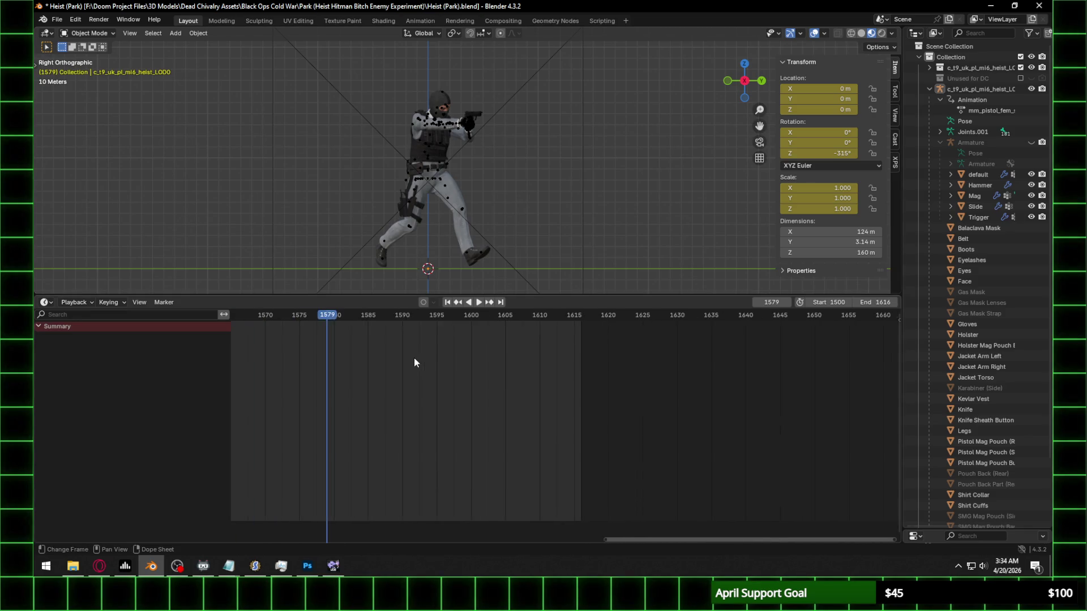
drag(386, 353, 533, 352)
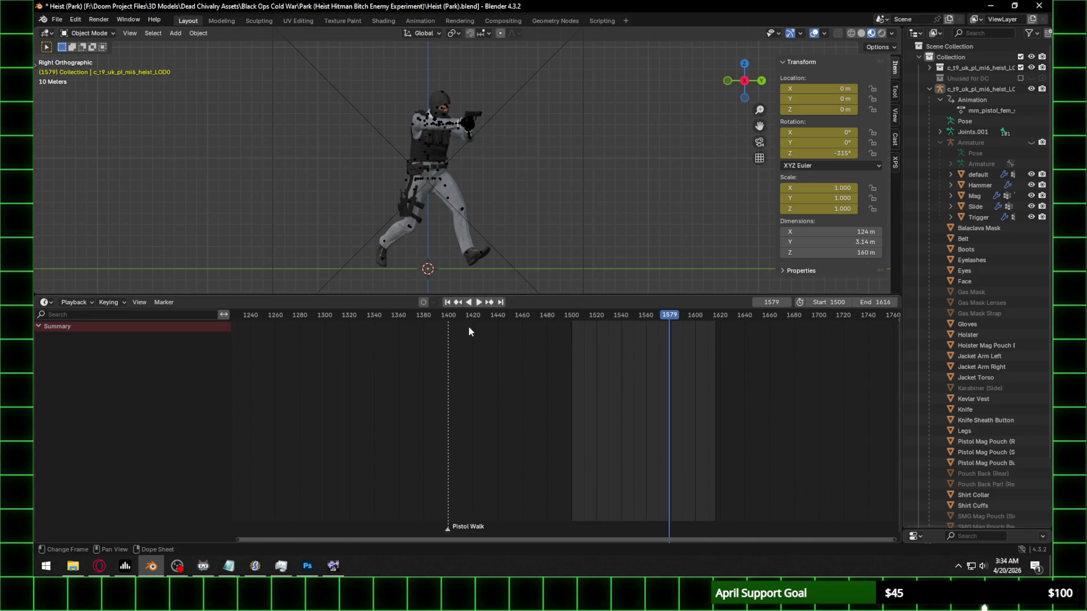
click(449, 321)
key(space)
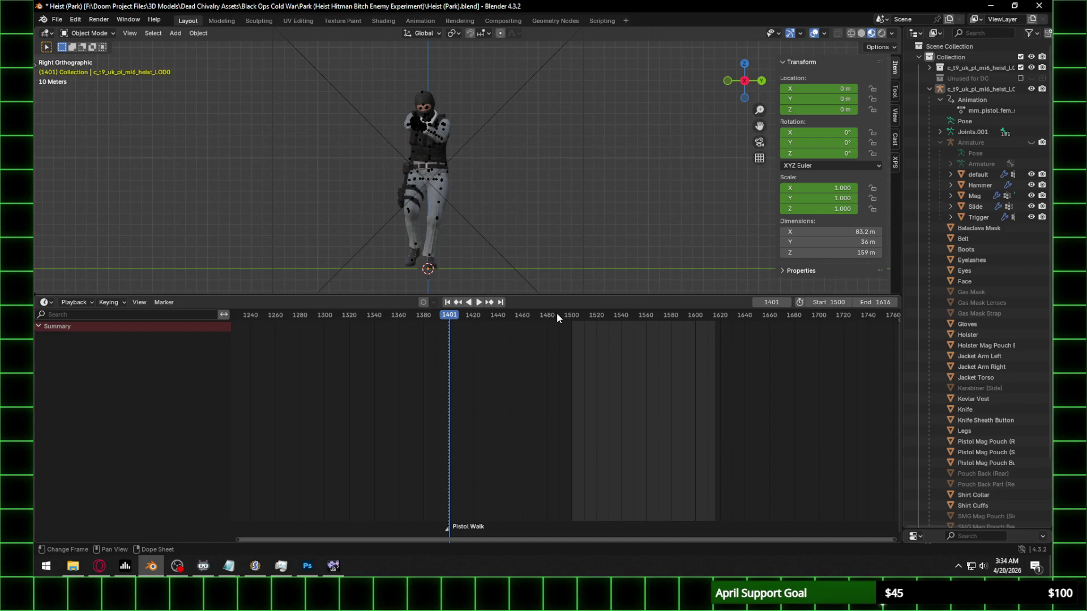
key(space)
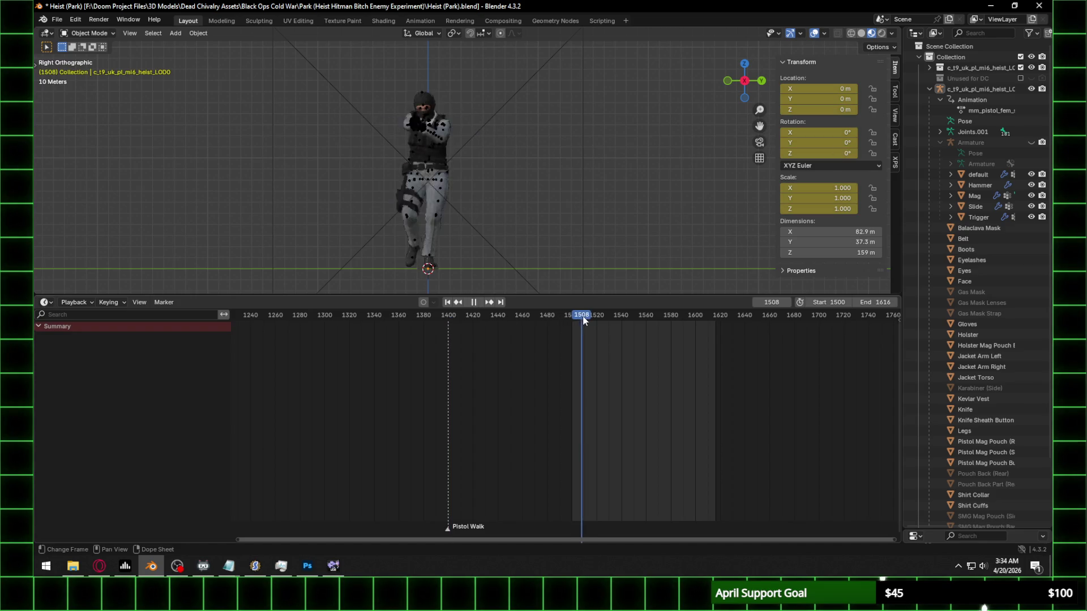
key(space)
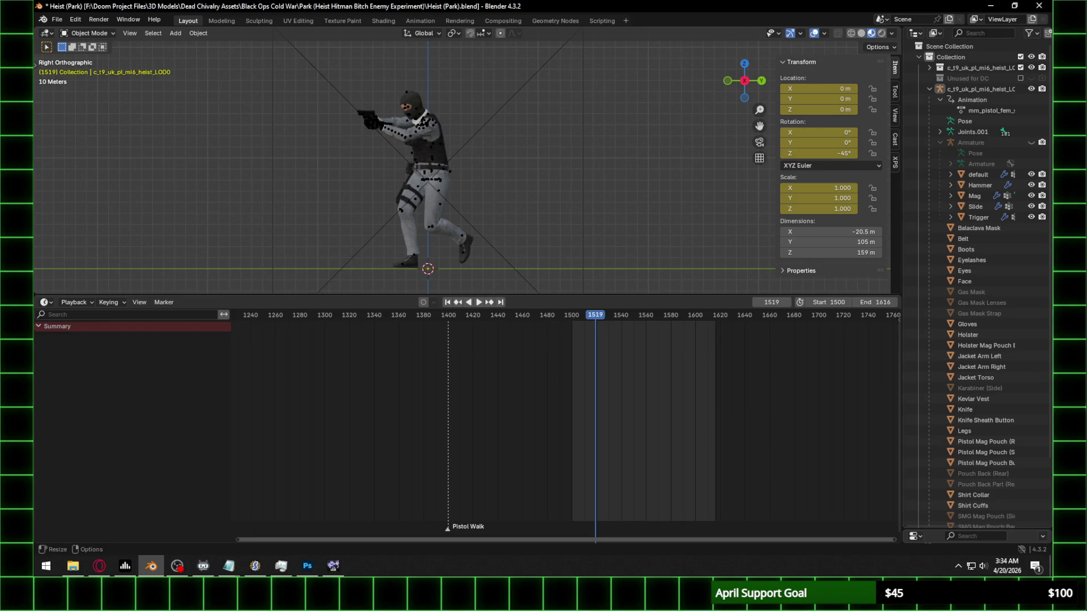
Step: Close the Doom Builder map without saving the changes
key(alt+Tab)
key(alt+Tab)
key(alt+Tab)
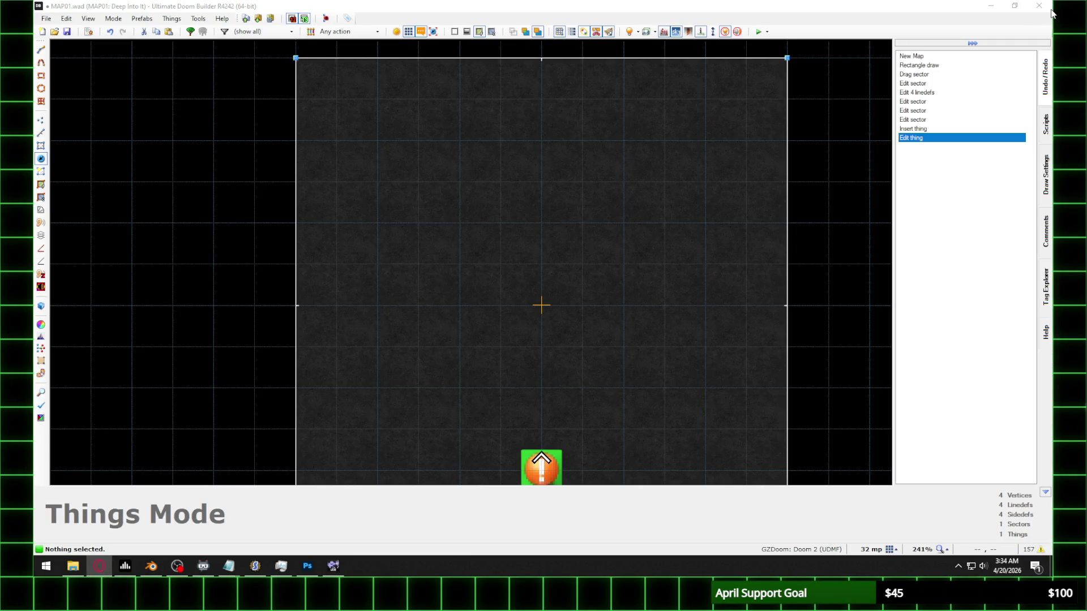
click(1029, 7)
click(575, 320)
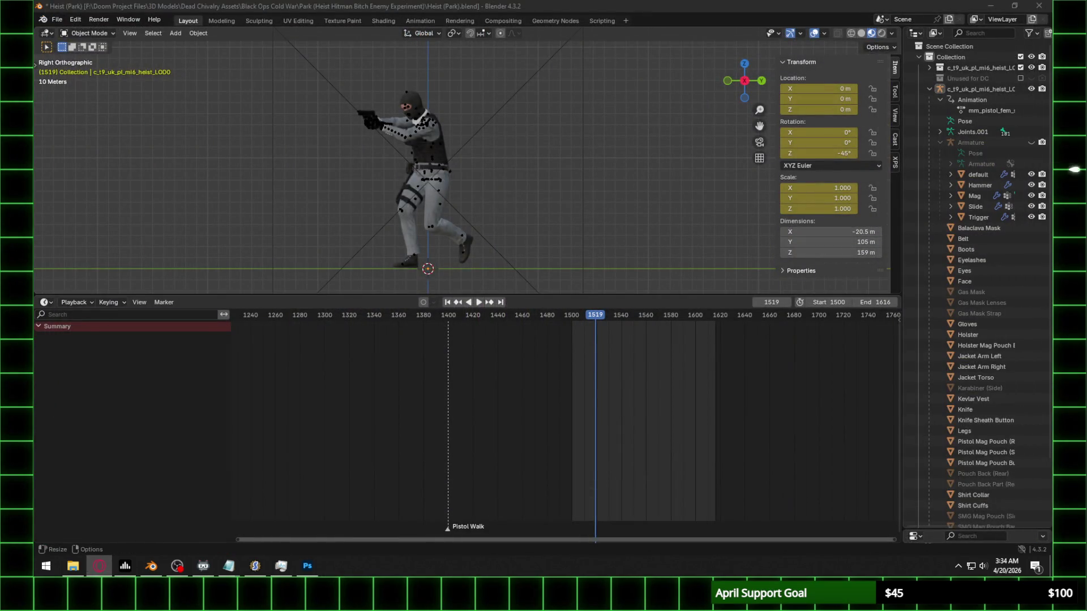
key(alt+Tab)
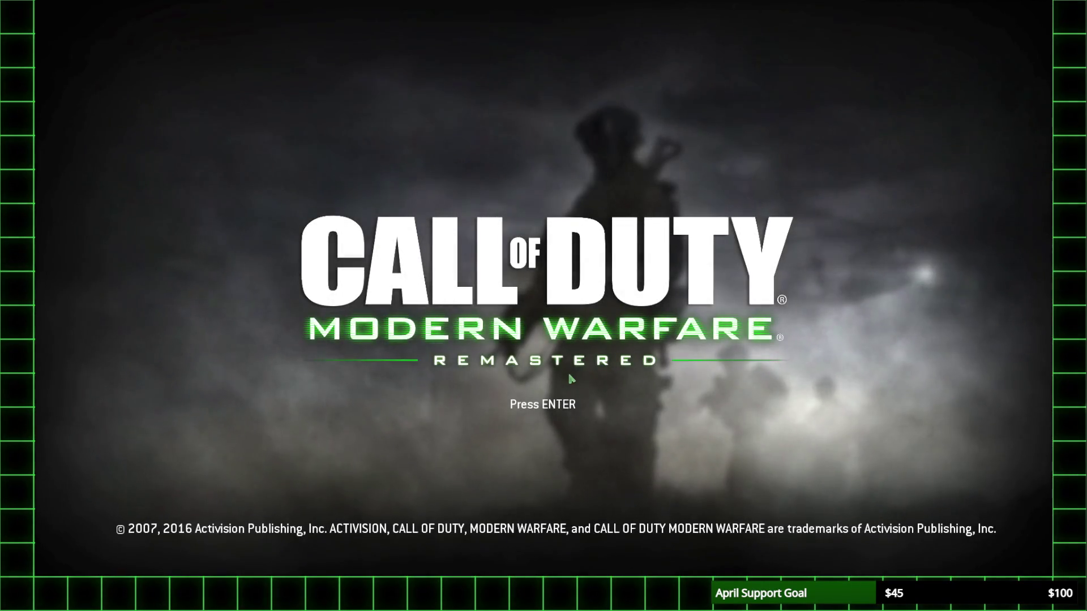
Step: Set the Video display mode to Windowed (Fullscreen) in Campaign Options > Graphics
key(Return)
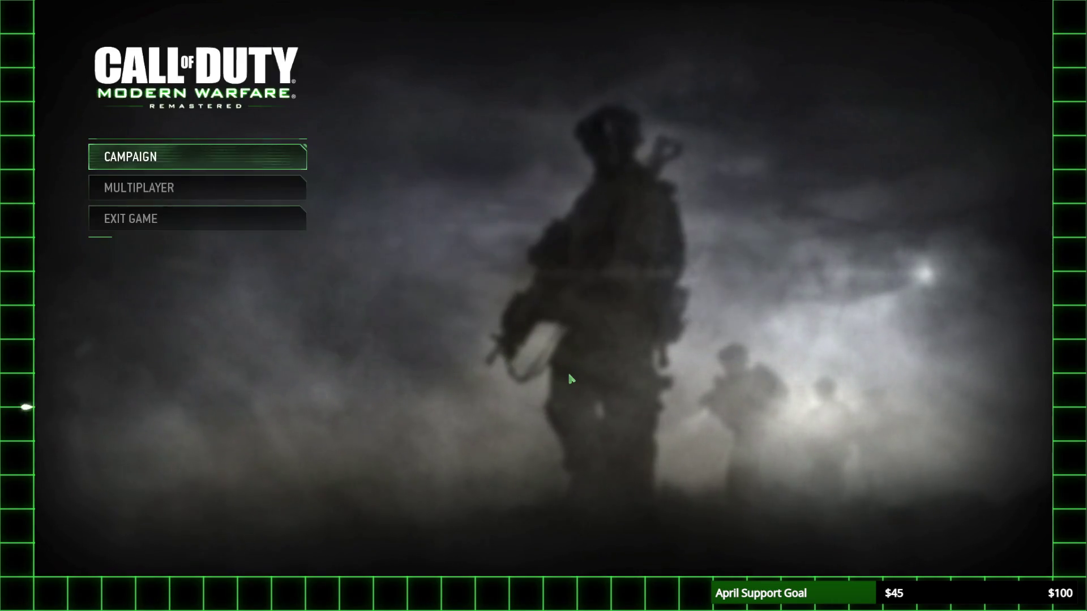
click(223, 158)
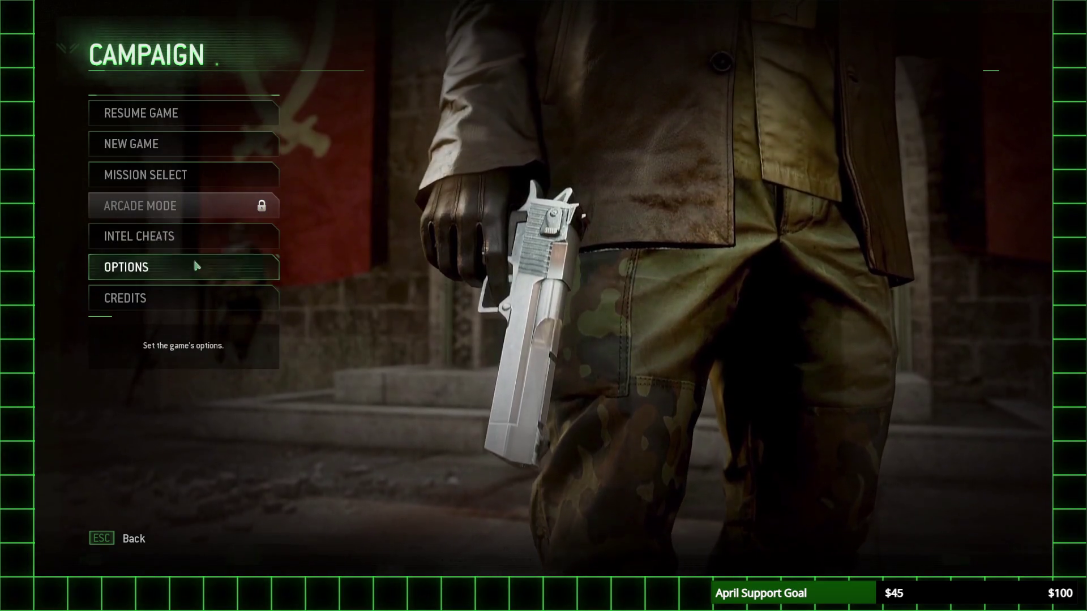
click(192, 267)
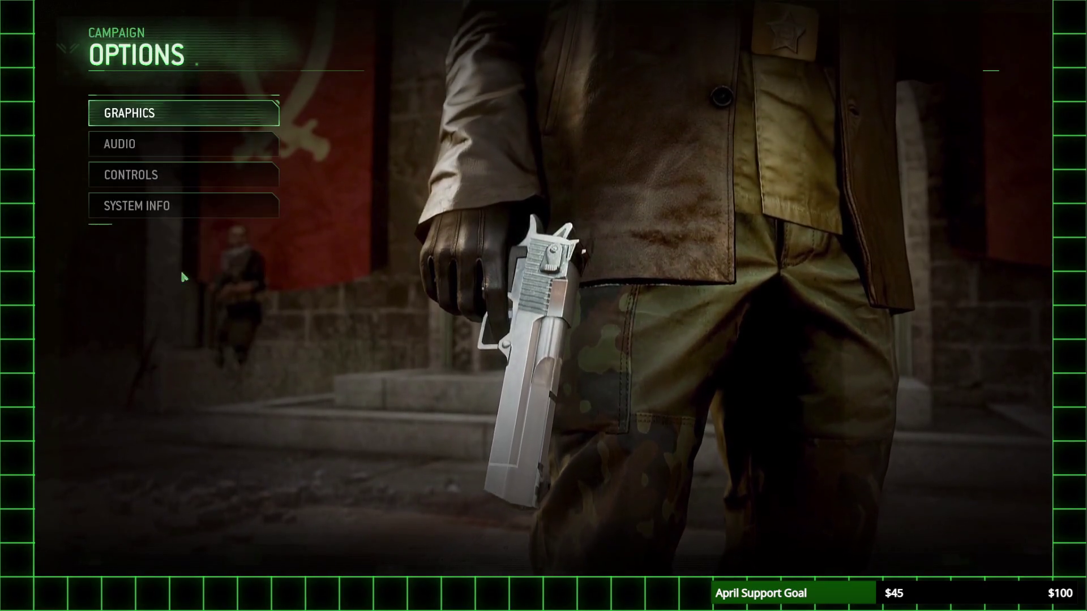
click(194, 115)
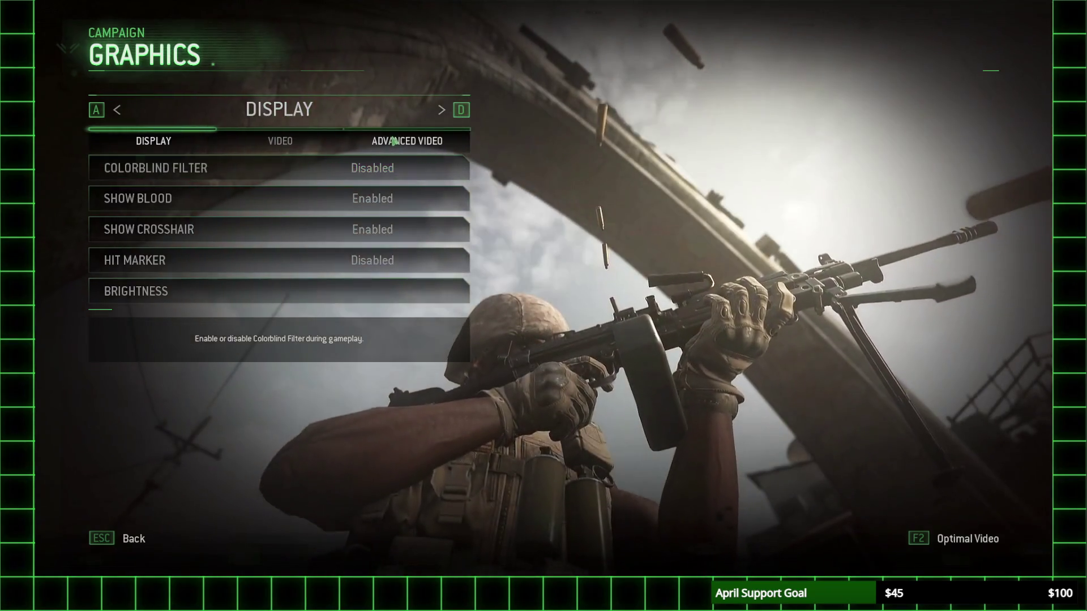
click(394, 141)
click(281, 141)
click(340, 168)
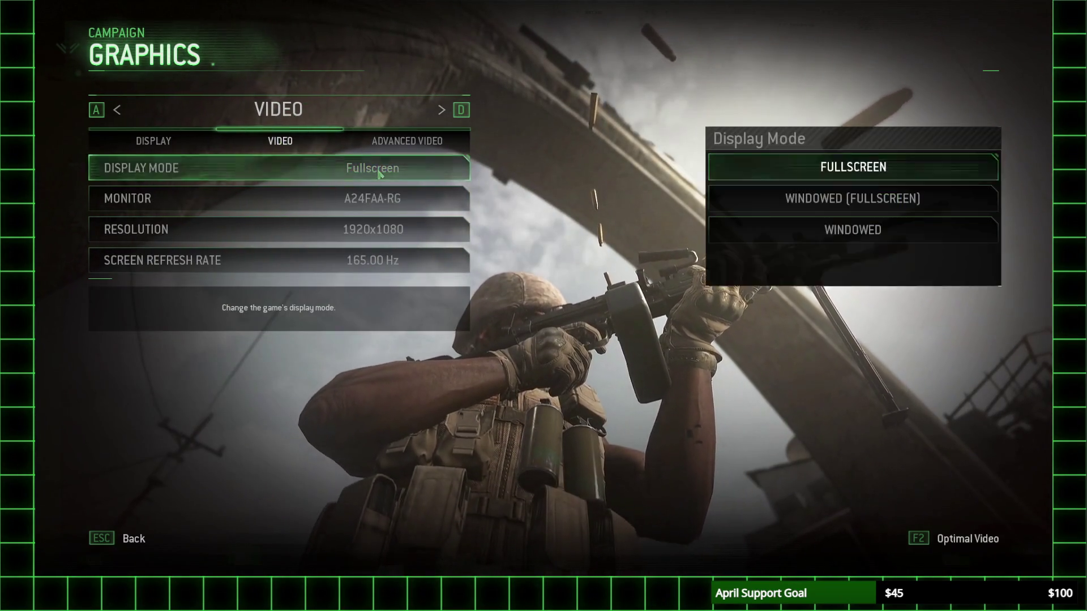
click(848, 199)
Step: Scroll through the Advanced Video settings down to the Ragdoll option
click(407, 141)
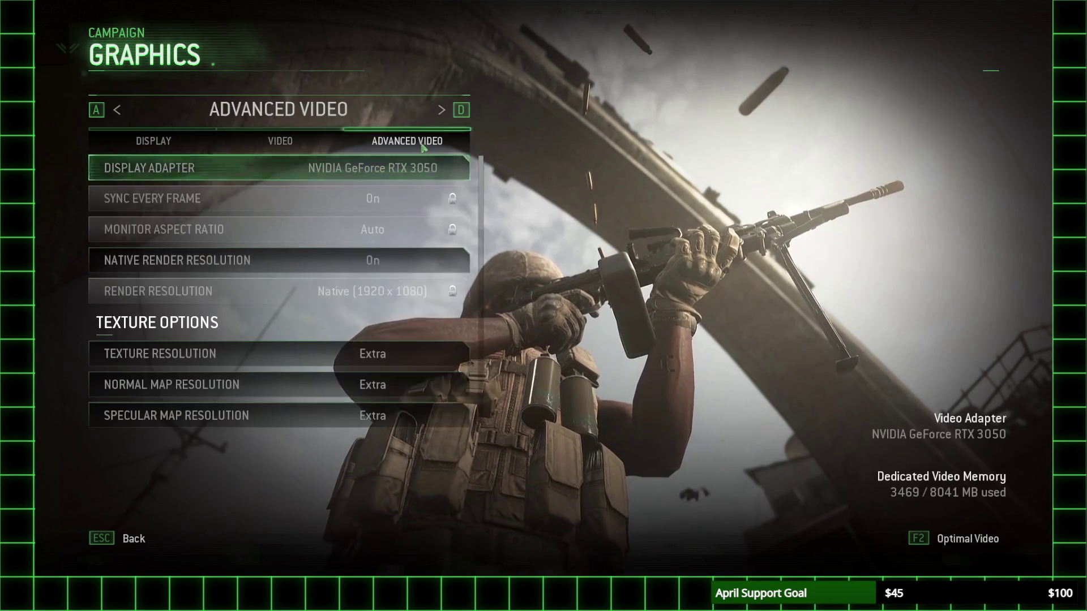
scroll(396, 283, down, 5)
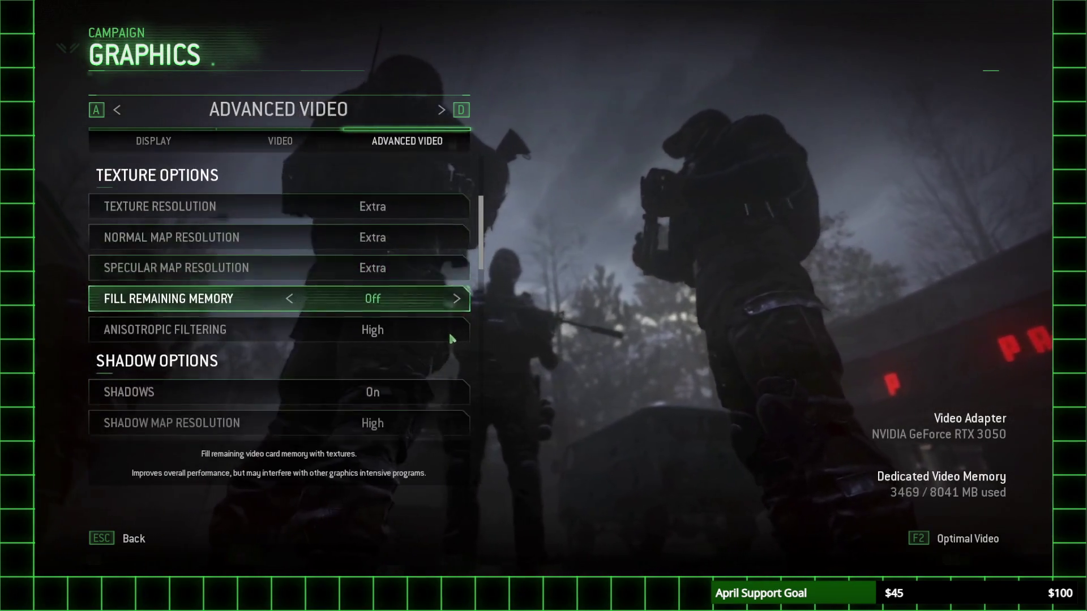
scroll(437, 299, down, 3)
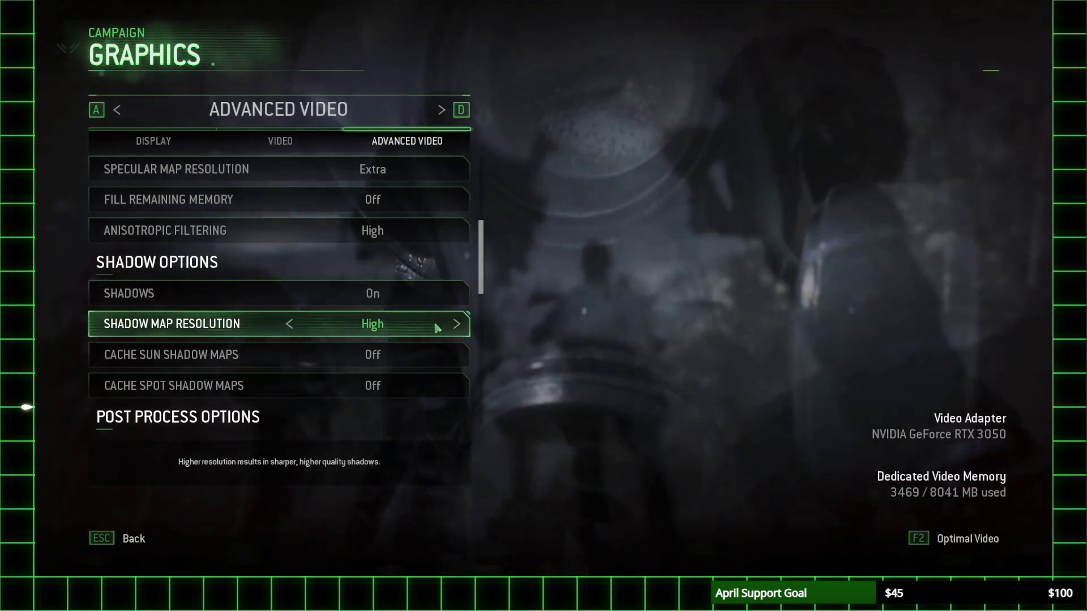
scroll(437, 328, down, 2)
scroll(437, 329, down, 1)
key(Down)
key(Down)
key(Down)
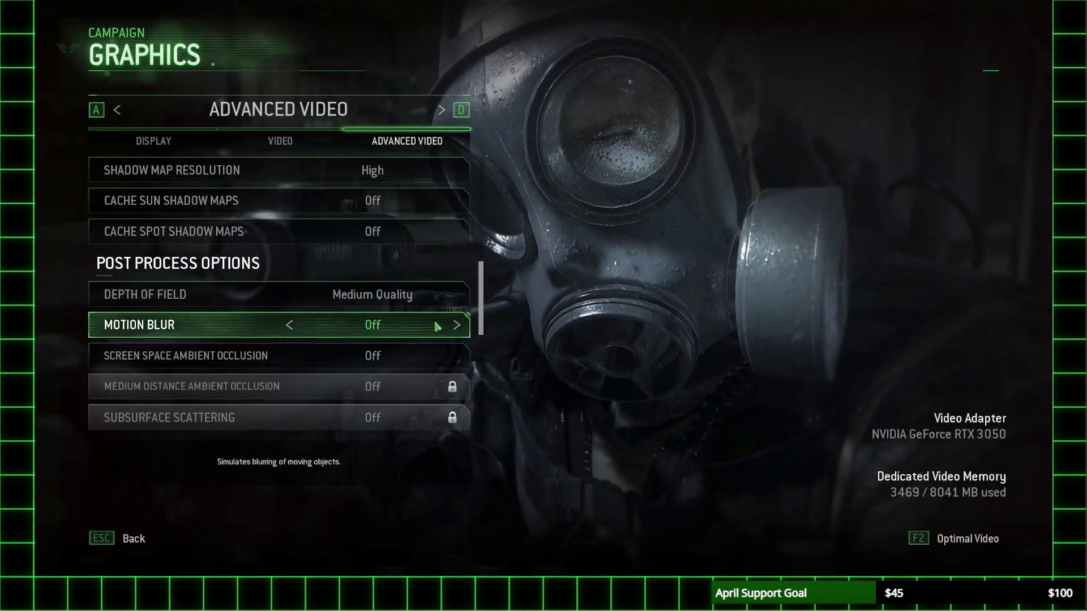
key(Down)
key(Down)
key(Down)
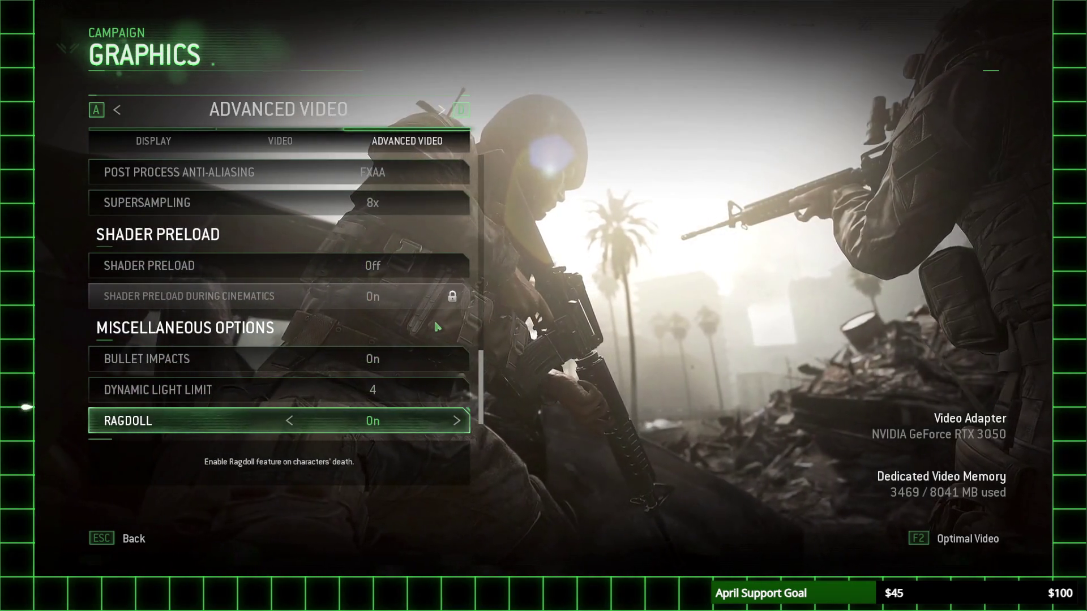
Step: Return to the Campaign menu and bring up the New Game prompt
key(Escape)
key(Escape)
key(Escape)
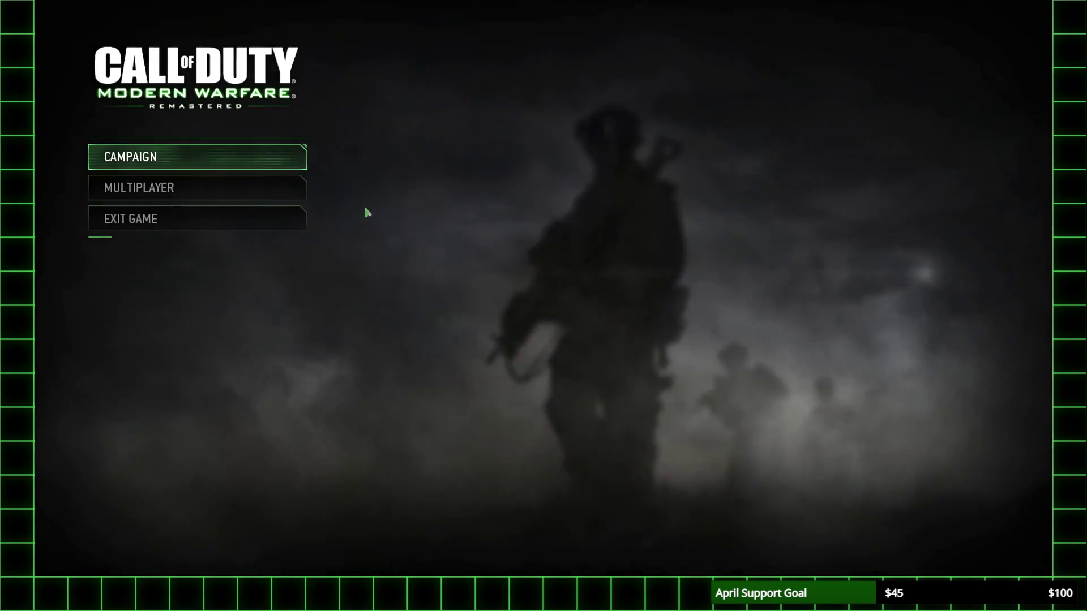
click(226, 169)
click(205, 154)
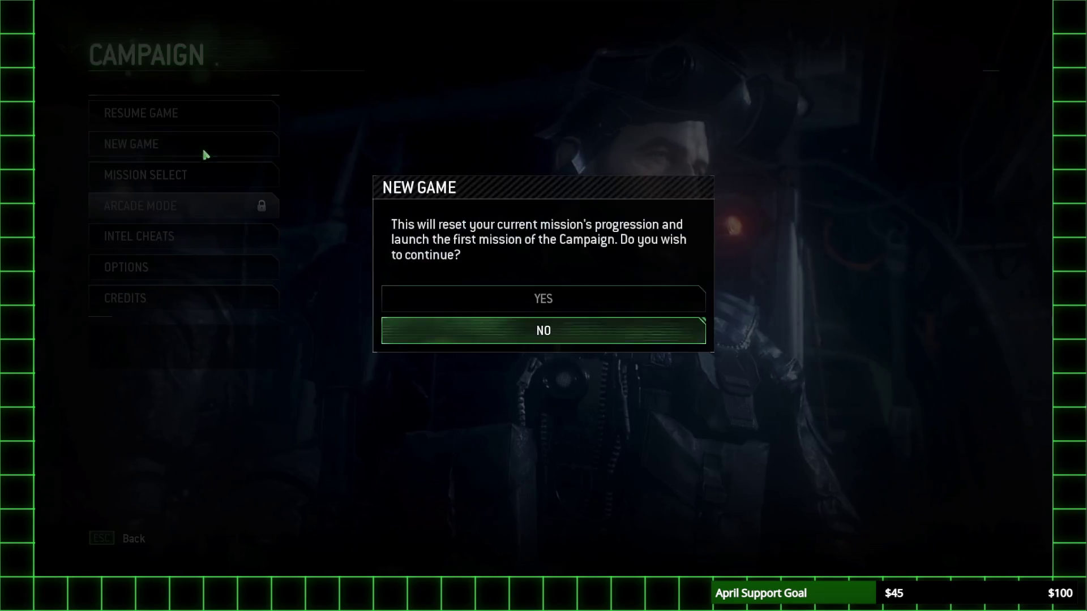
Step: Confirm the New Game reset so the F.N.G. mission loads at Credenhill
click(545, 305)
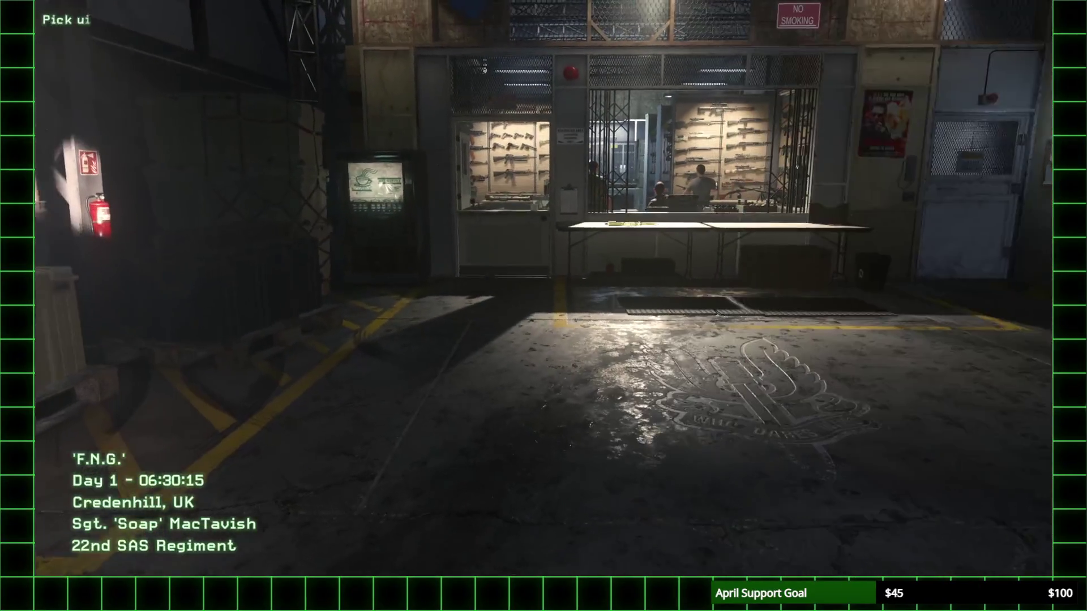
Step: Walk up to the armory table holding the rifle
key(Escape)
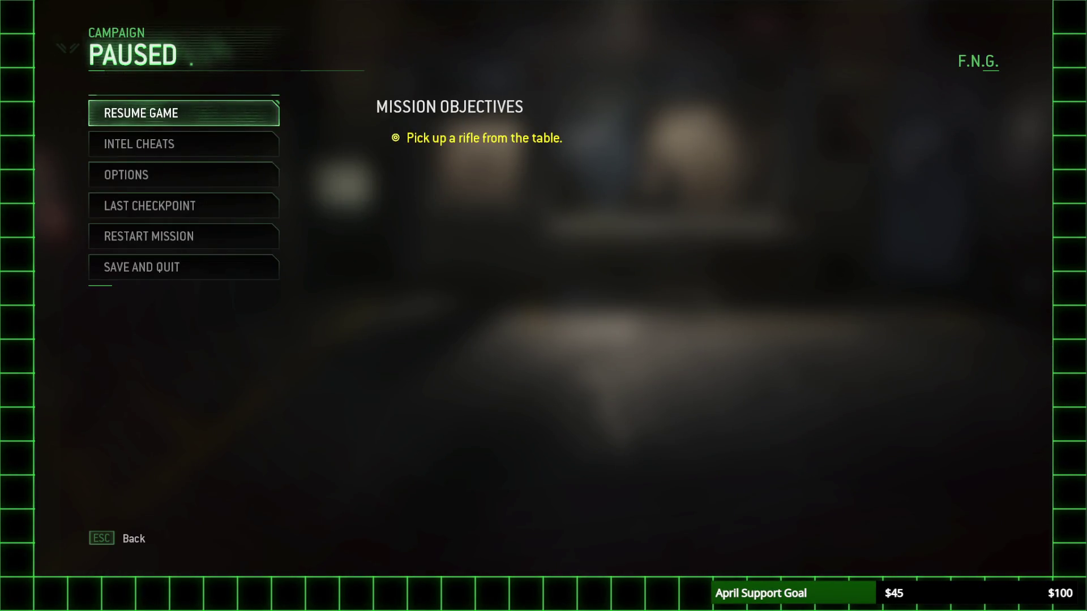
key(Escape)
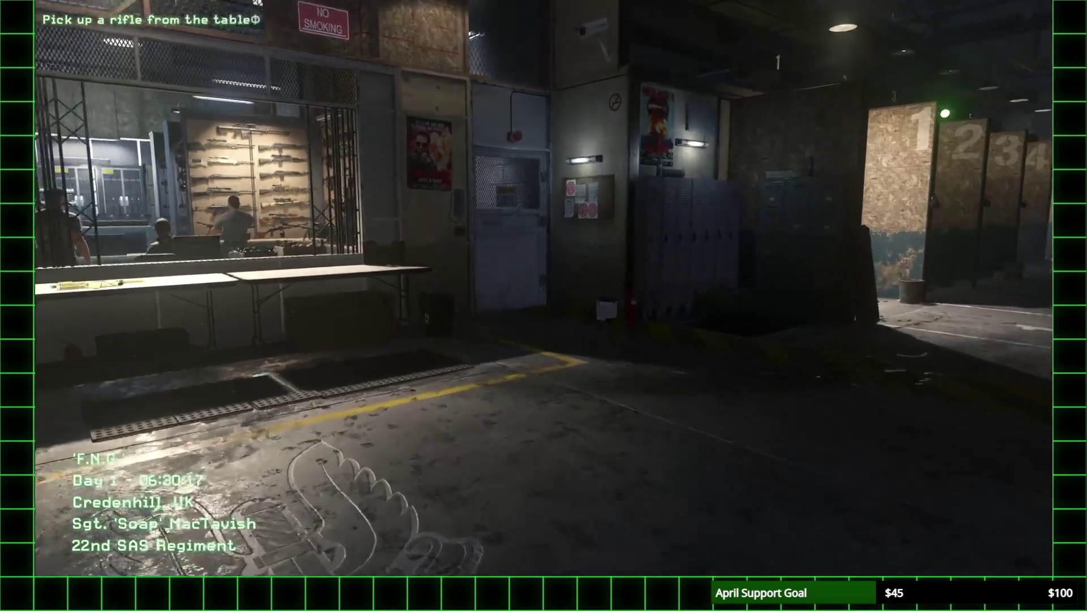
key(w)
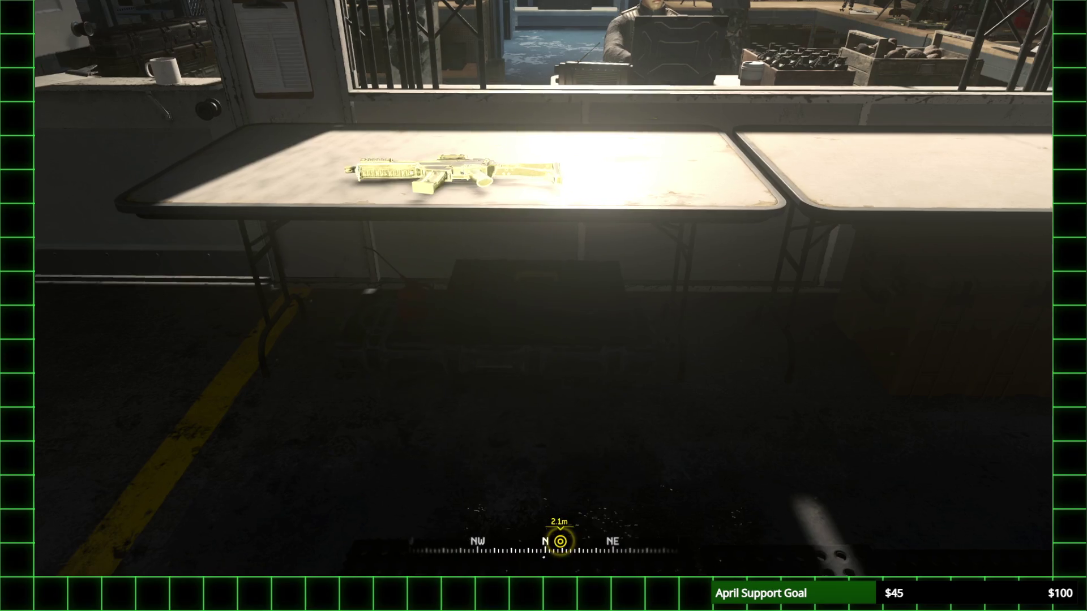
mouse_move(543, 305)
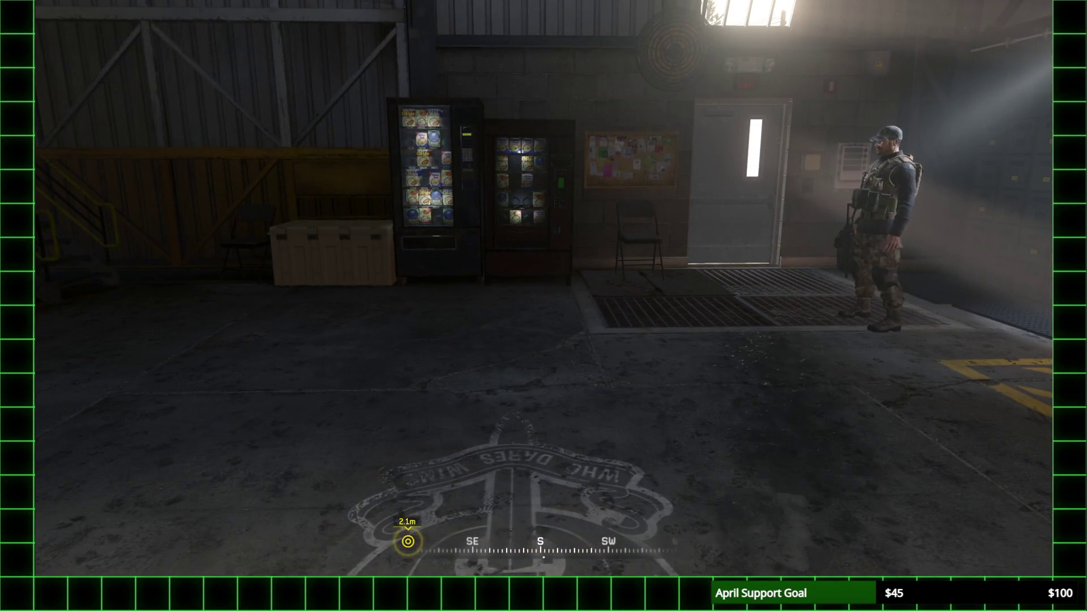
Step: Switch the display mode to Fullscreen, then resume play and return to the rifle table
key(Escape)
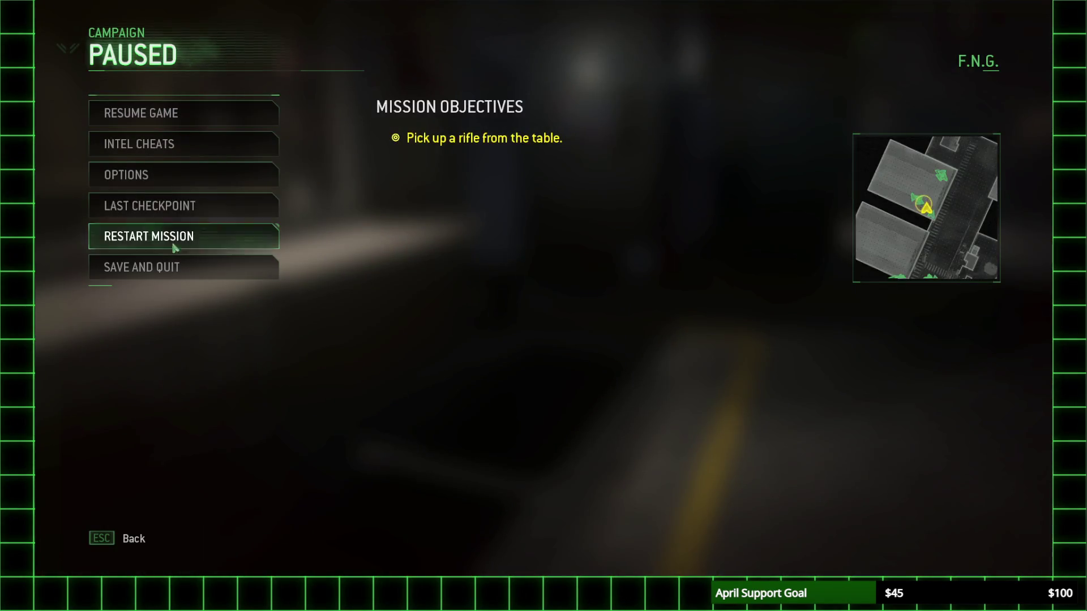
click(151, 174)
click(189, 124)
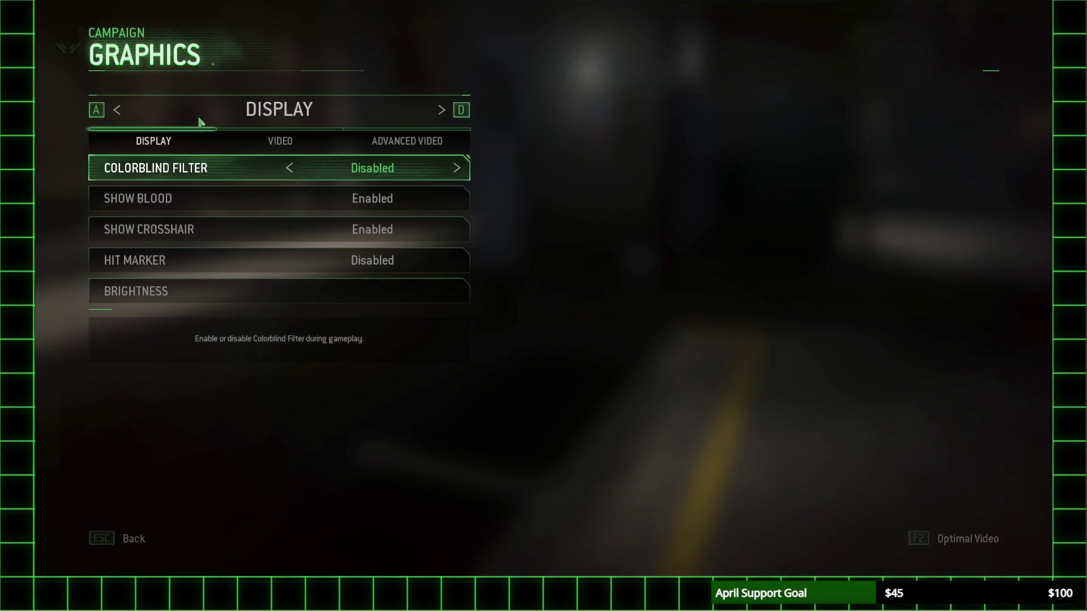
click(289, 141)
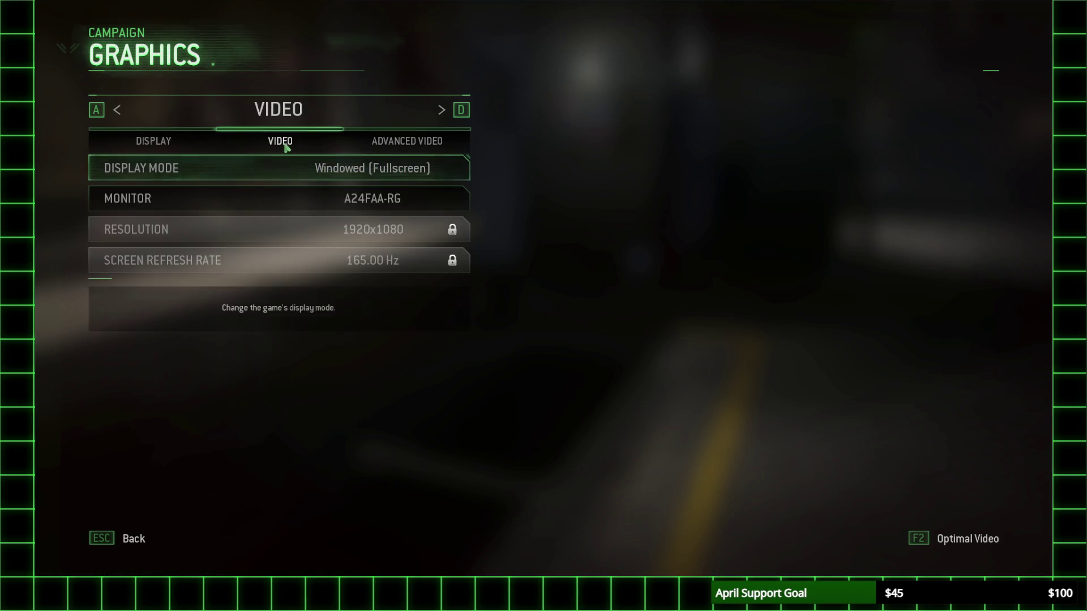
click(403, 142)
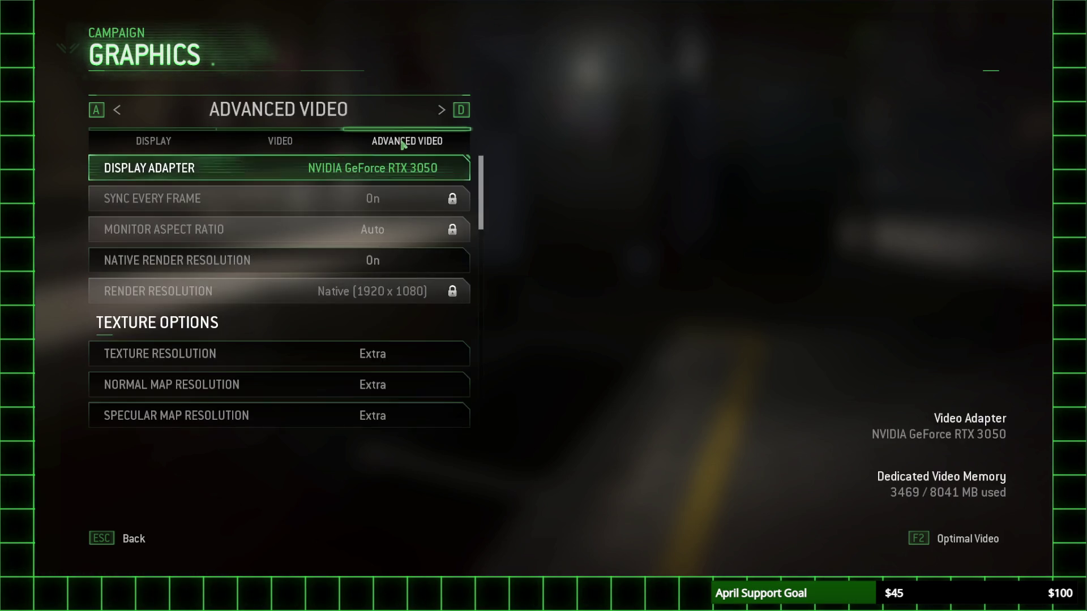
click(289, 149)
click(383, 177)
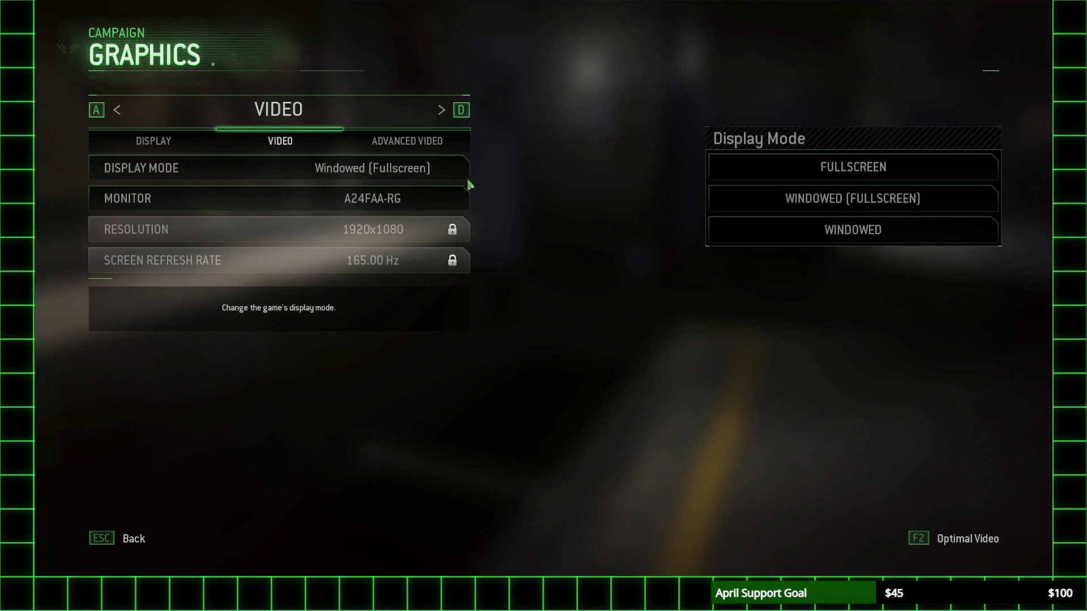
click(821, 176)
key(Escape)
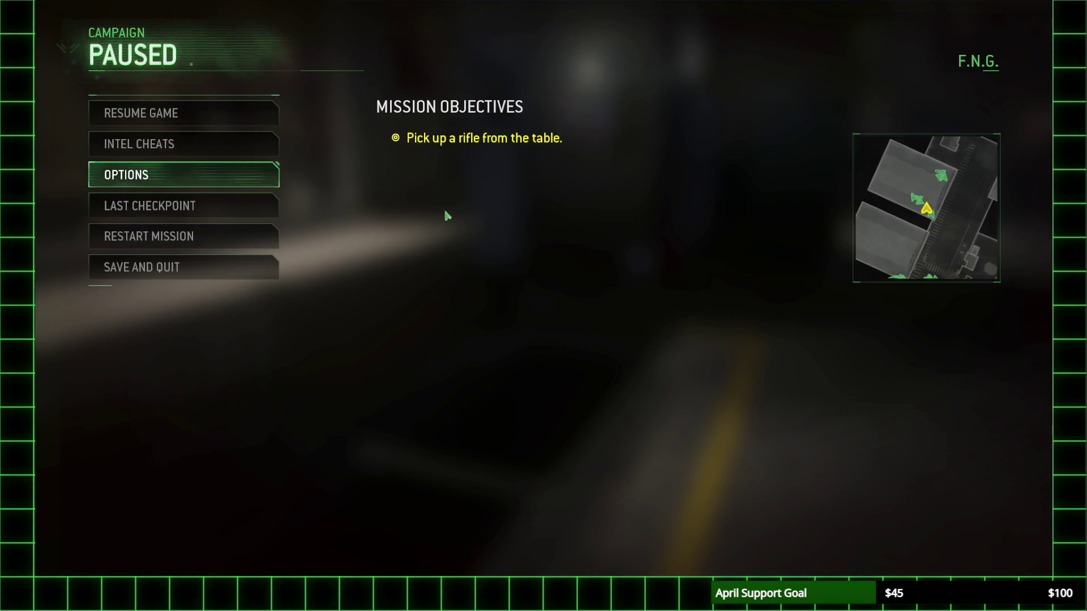
key(Escape)
key(s)
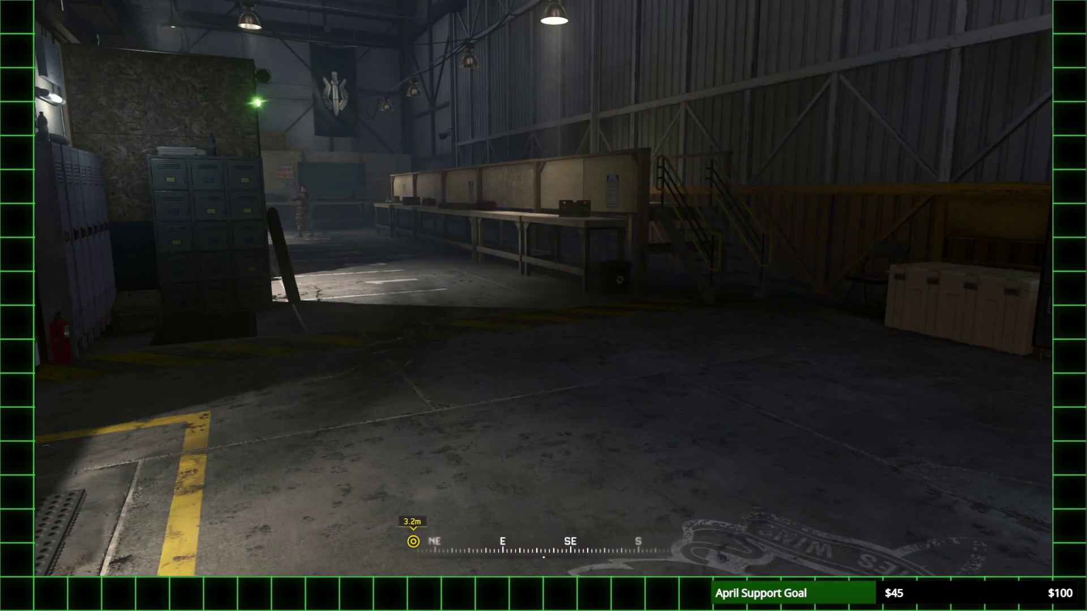
key(w)
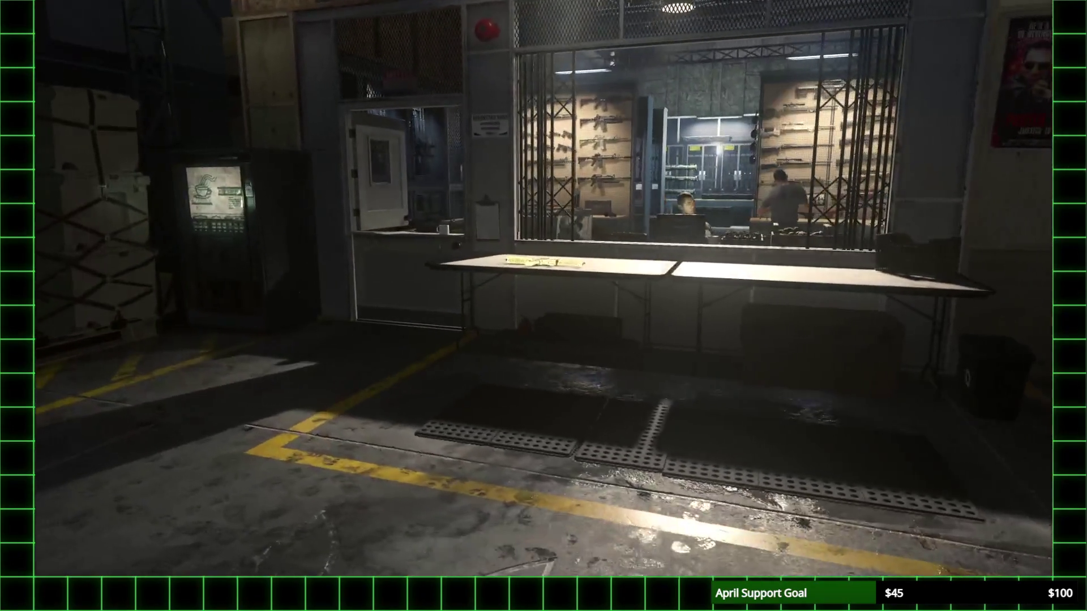
Step: Review the Advanced Video settings: 4x supersampling, Normal shadow maps, Low depth of field
key(Escape)
click(114, 181)
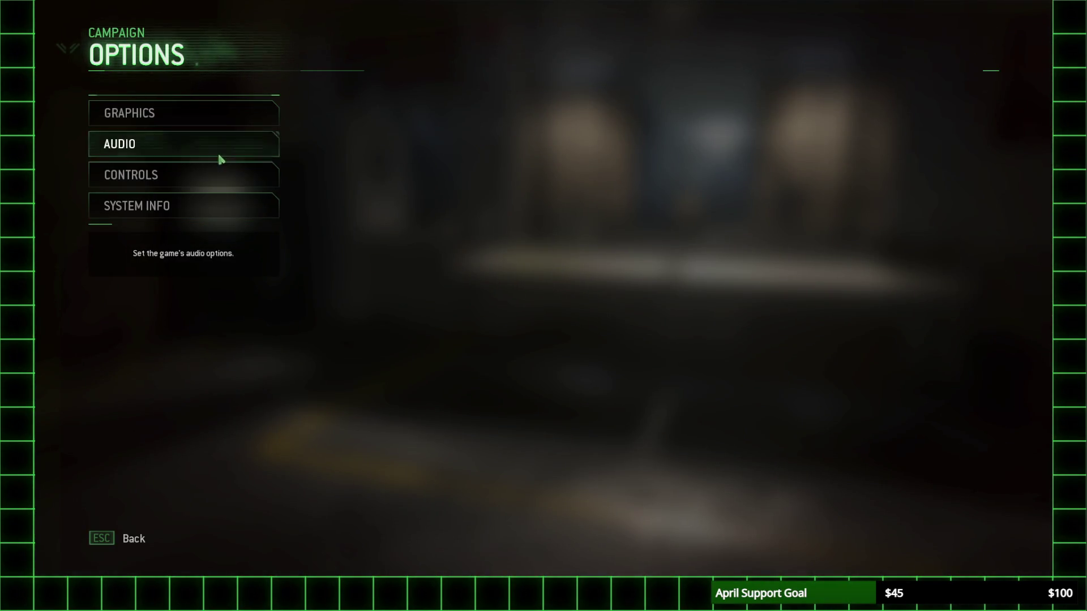
click(219, 120)
click(439, 148)
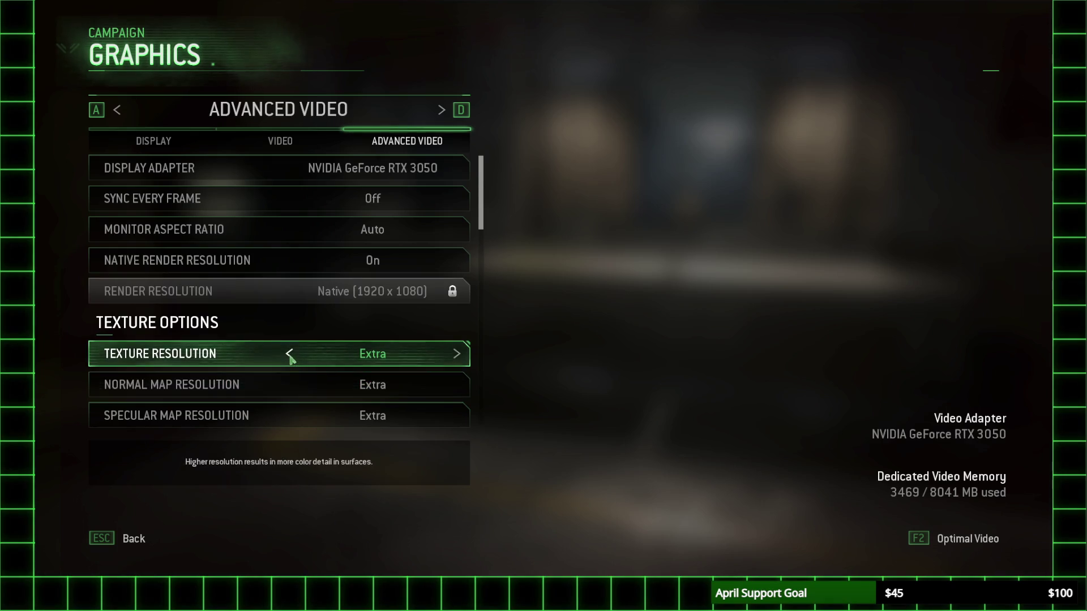
scroll(289, 356, down, 3)
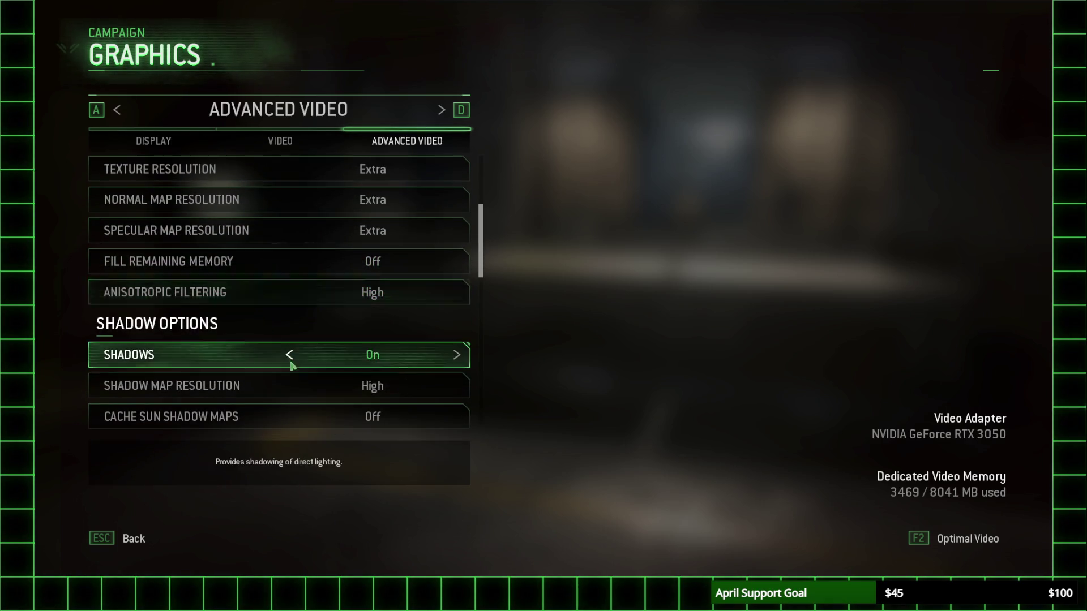
scroll(290, 387, down, 2)
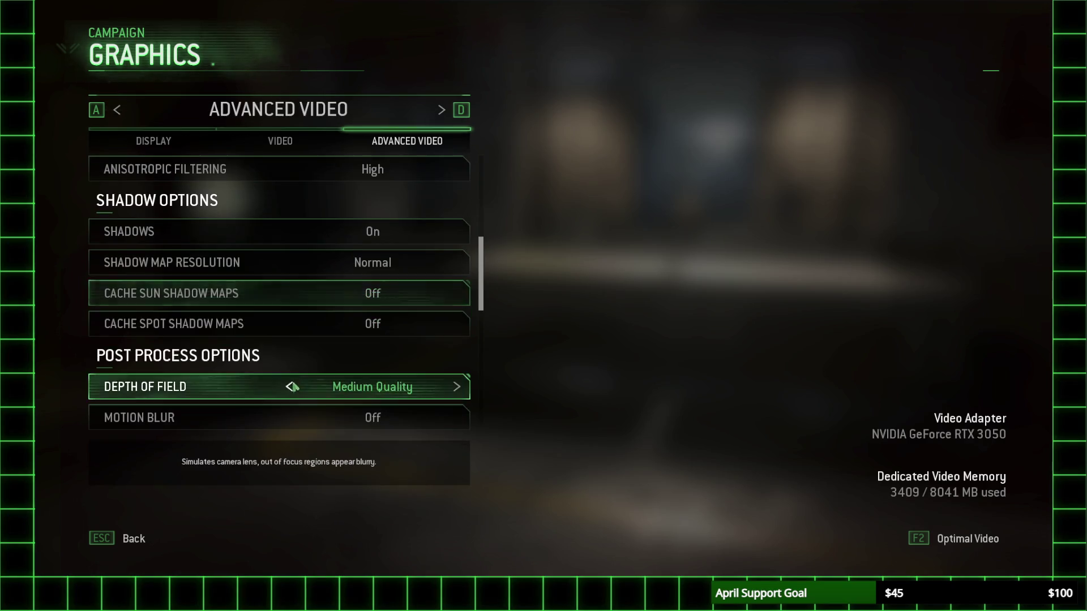
scroll(332, 362, down, 5)
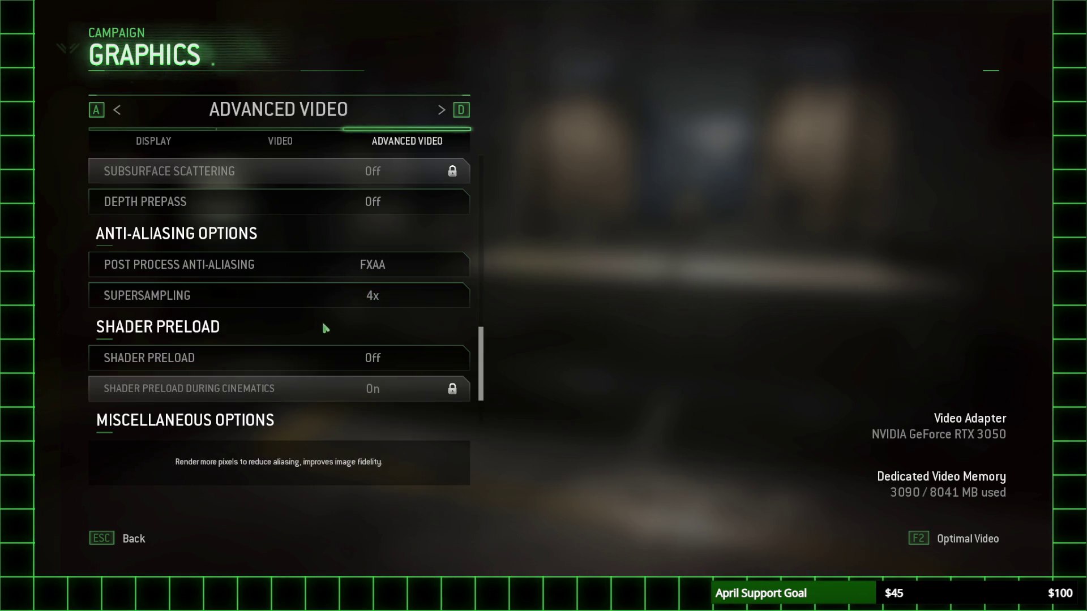
key(Escape)
key(Escape)
key(Escape)
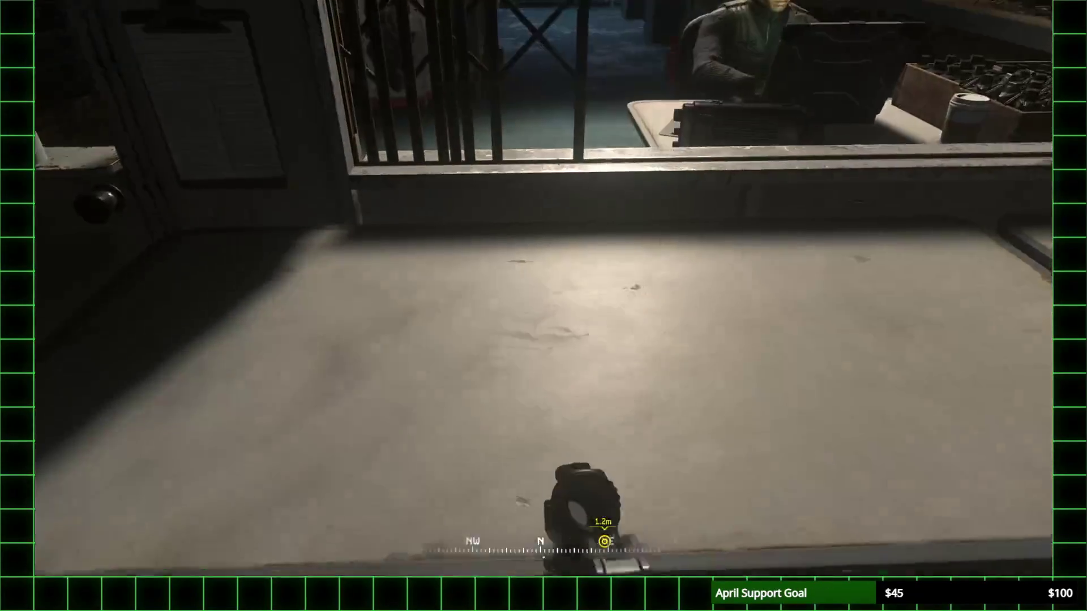
Step: Enter station 1, hip-fire at the central targets, and shoot the red-ring target through the sight
key(w)
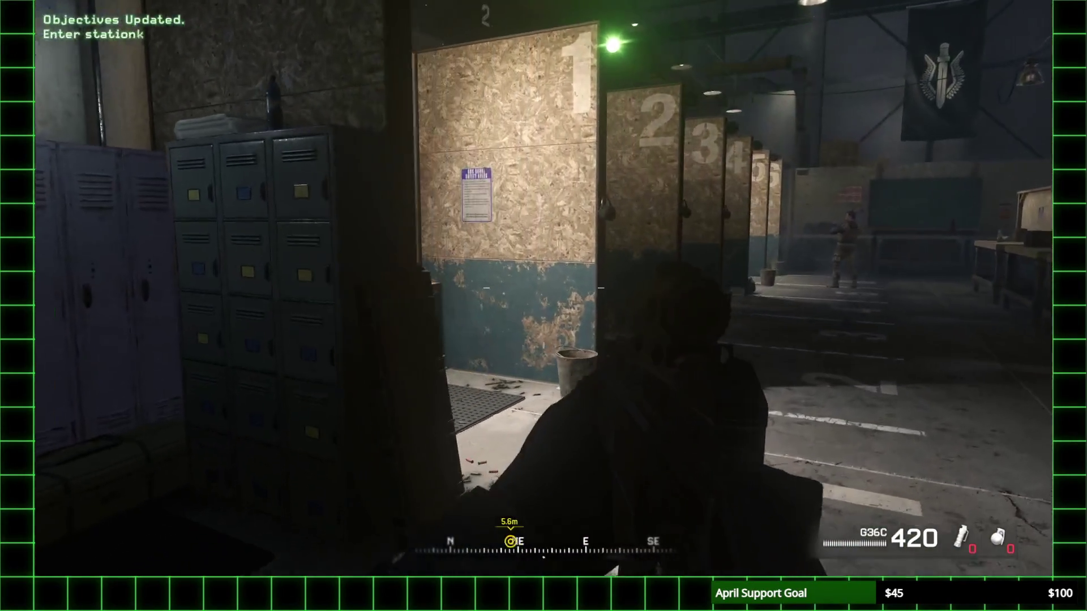
key(w)
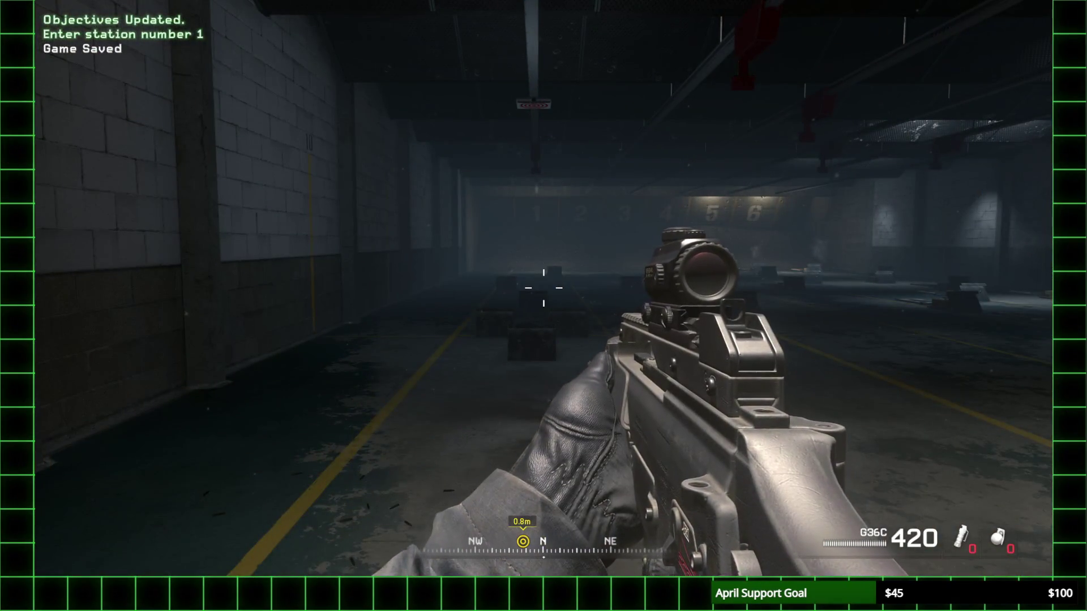
key(w)
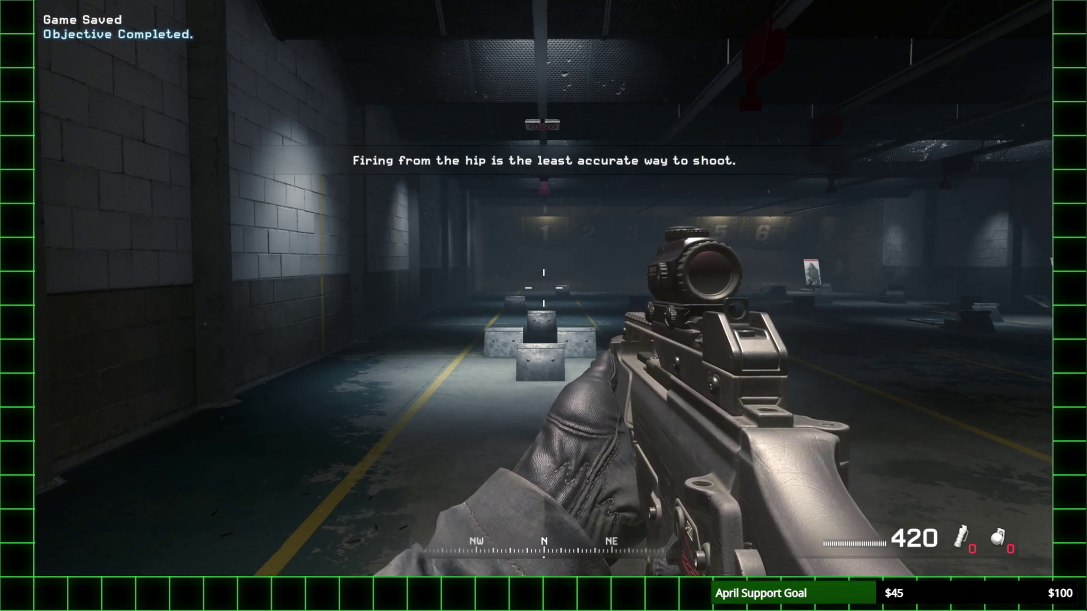
click(544, 289)
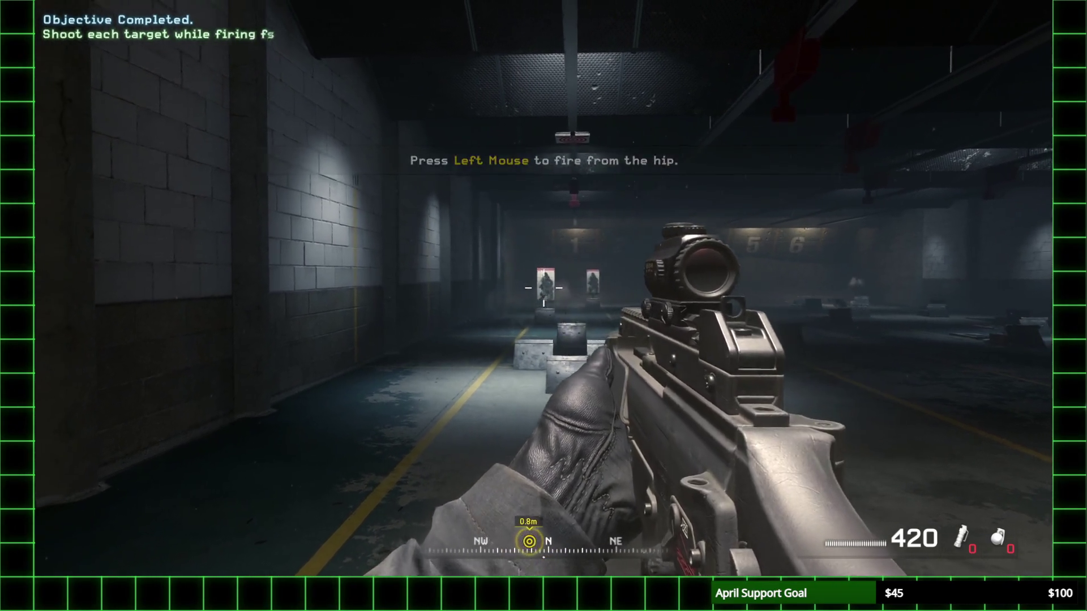
click(543, 289)
click(543, 288)
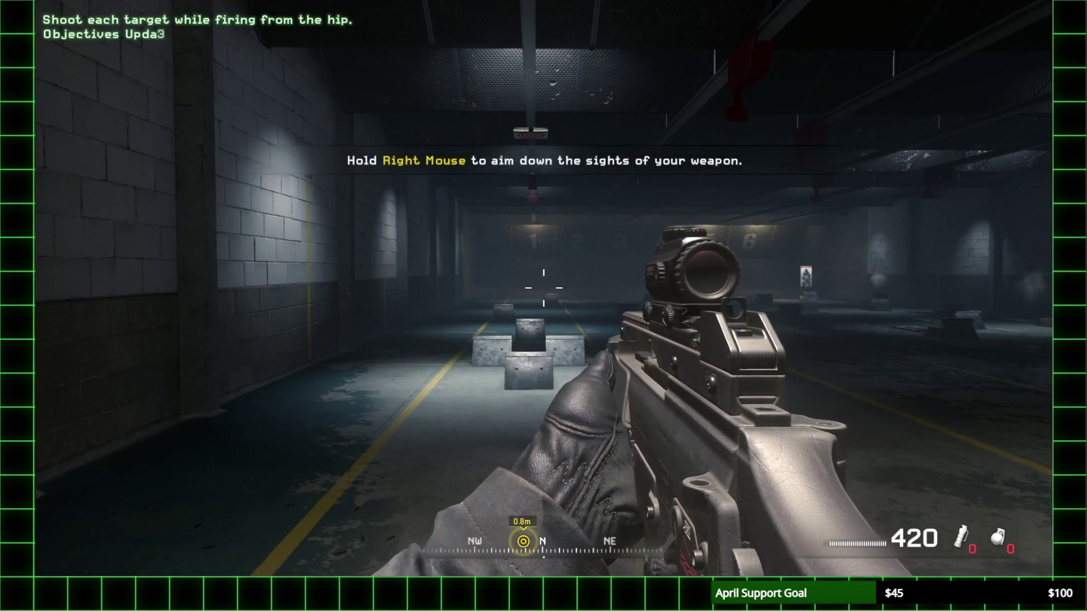
right_click(543, 289)
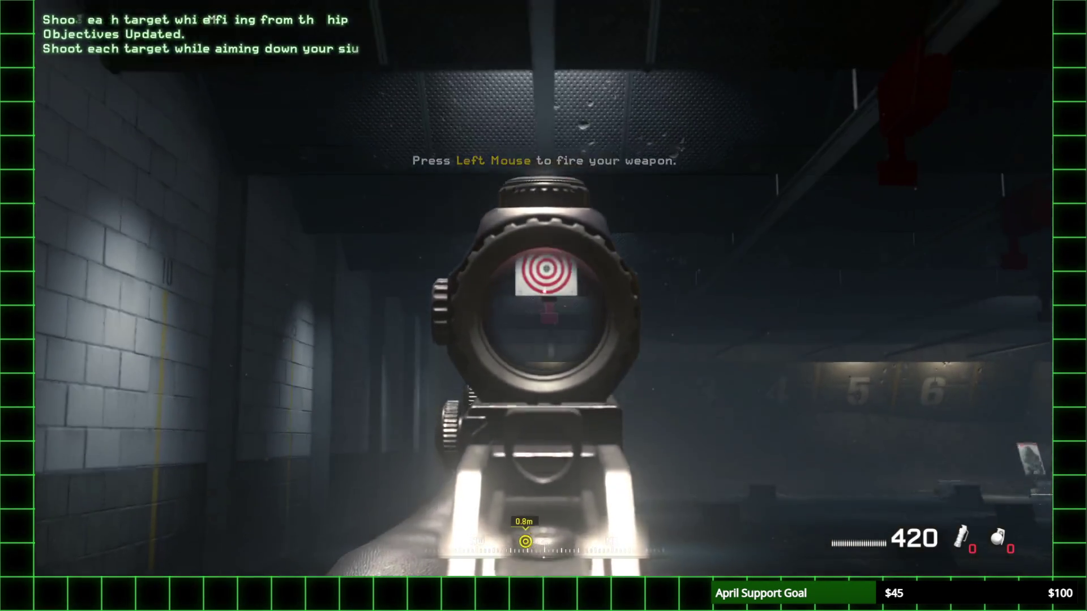
click(544, 290)
right_click(543, 290)
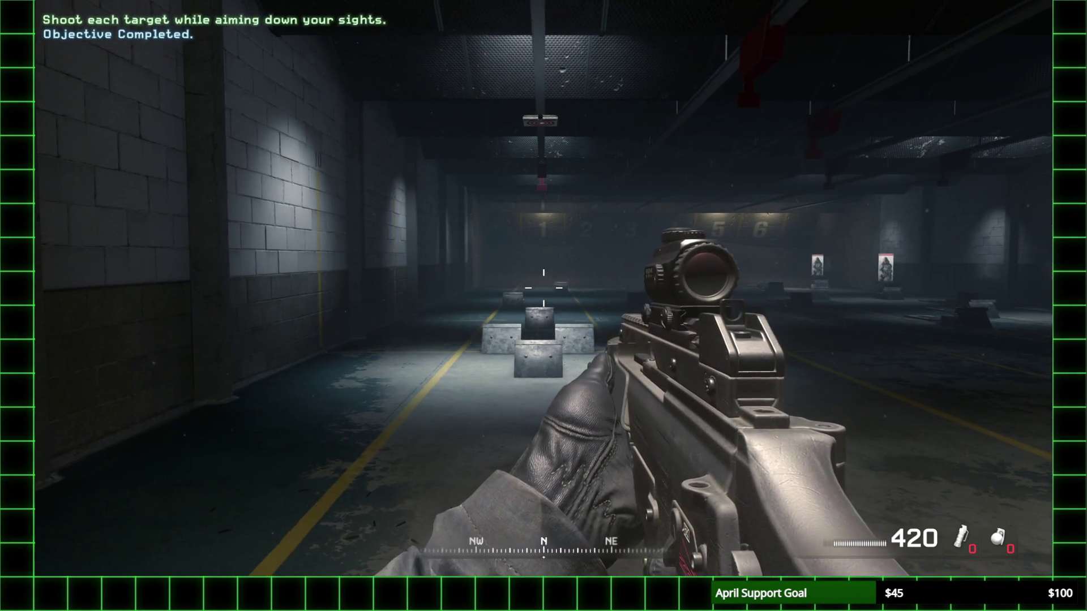
Step: Reload and aim down the sight at the wood and lane targets, then pause the mission
right_click(543, 289)
key(r)
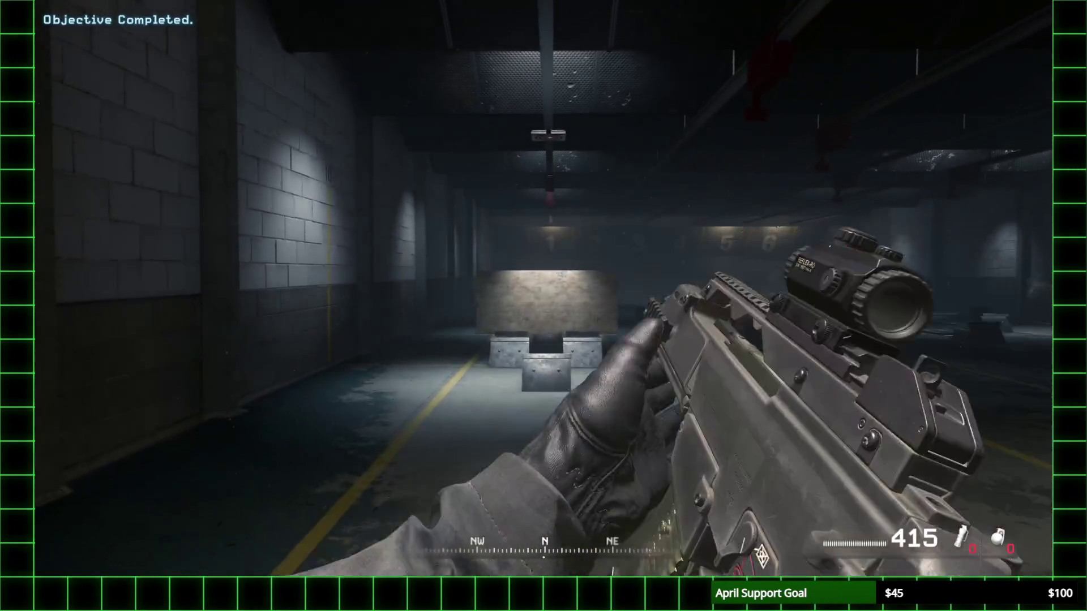
right_click(543, 290)
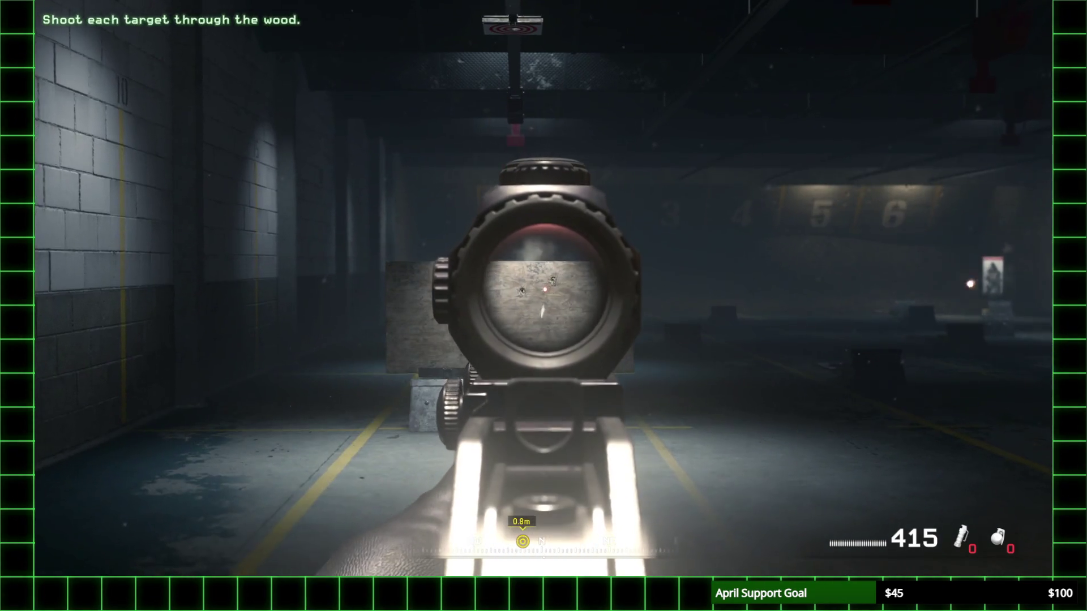
right_click(543, 290)
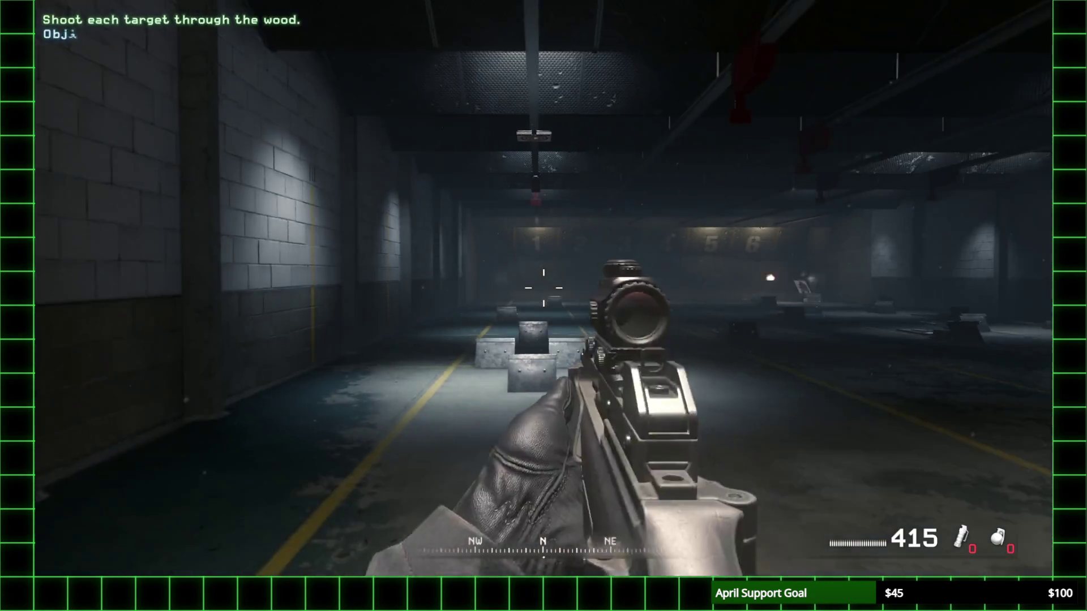
right_click(543, 289)
right_click(543, 289)
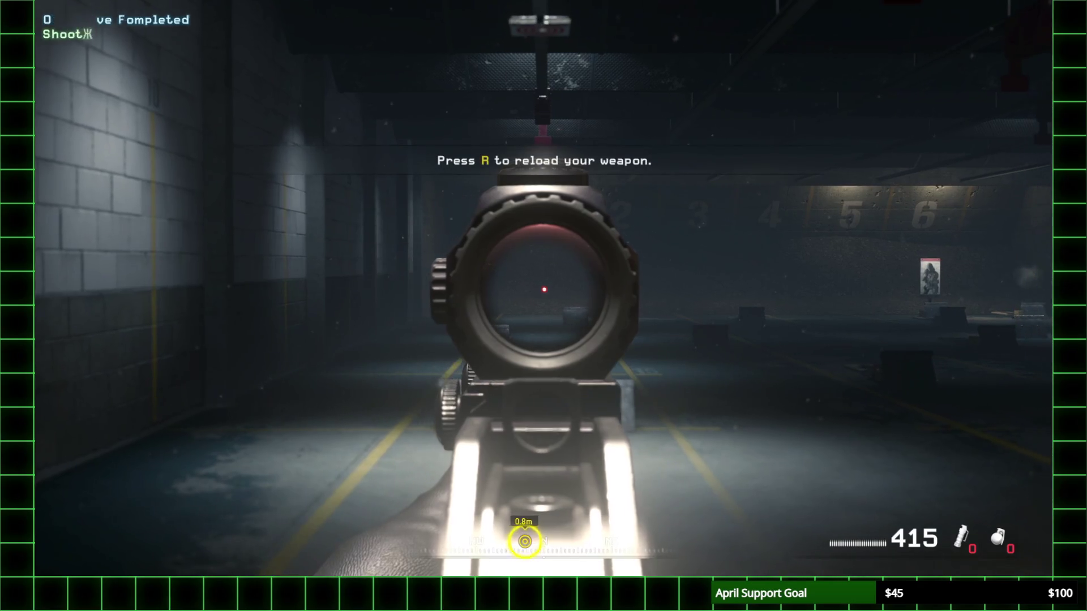
key(r)
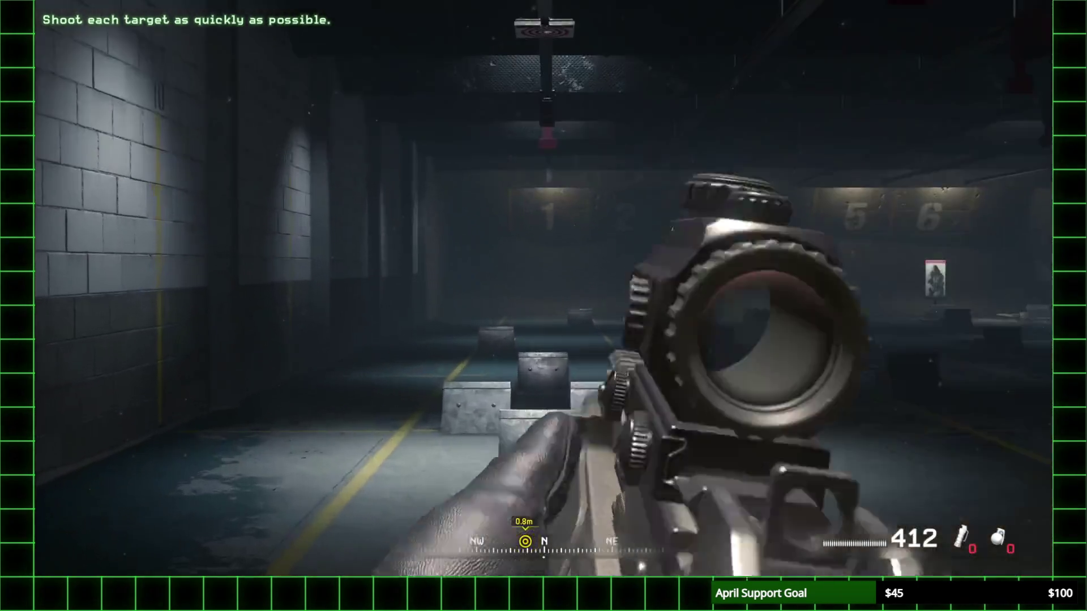
right_click(543, 305)
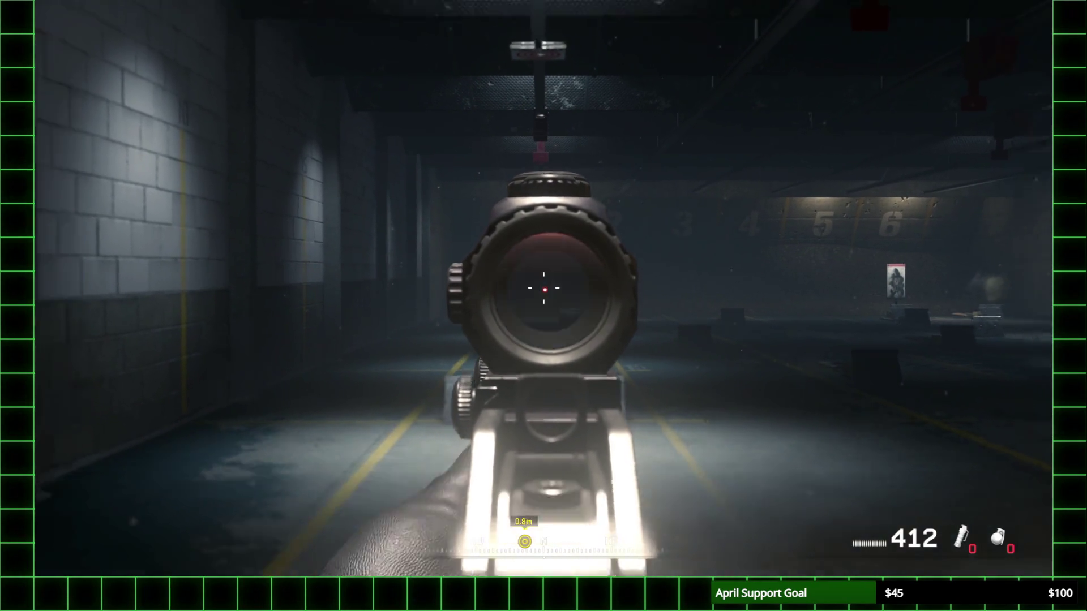
right_click(543, 290)
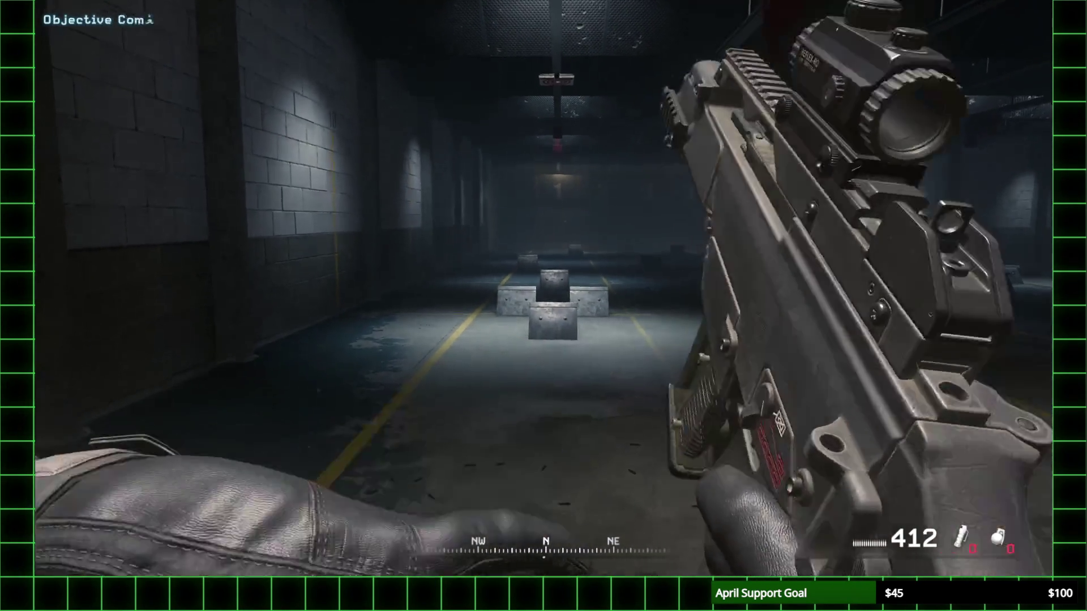
key(r)
key(Escape)
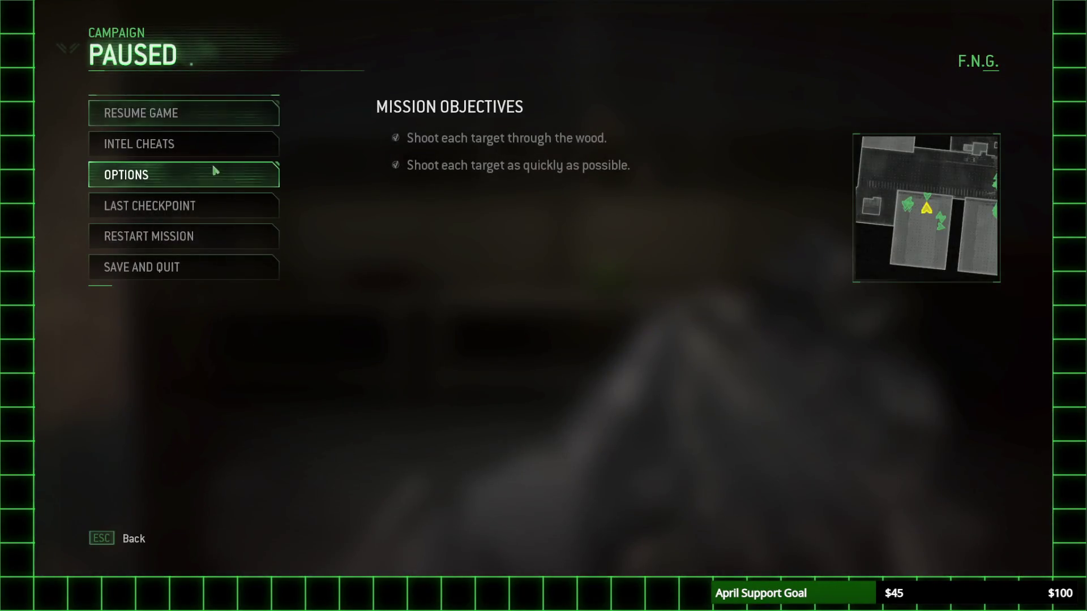
Step: Turn on Smooth Mouse at Low 3 sensitivity in the Look controls, check the Actions tab, and resume
click(192, 175)
click(203, 123)
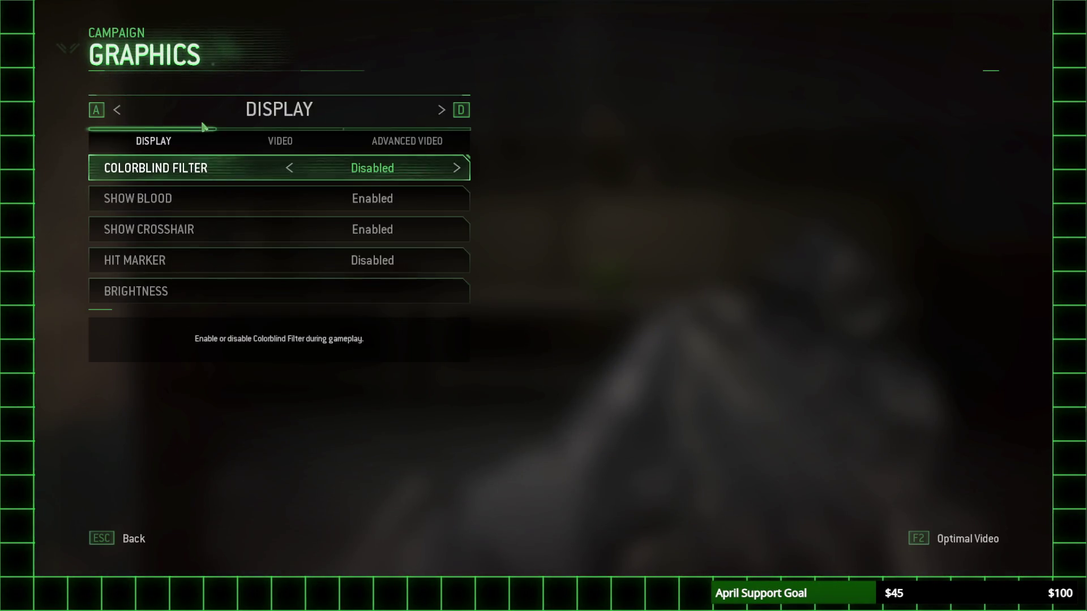
key(Escape)
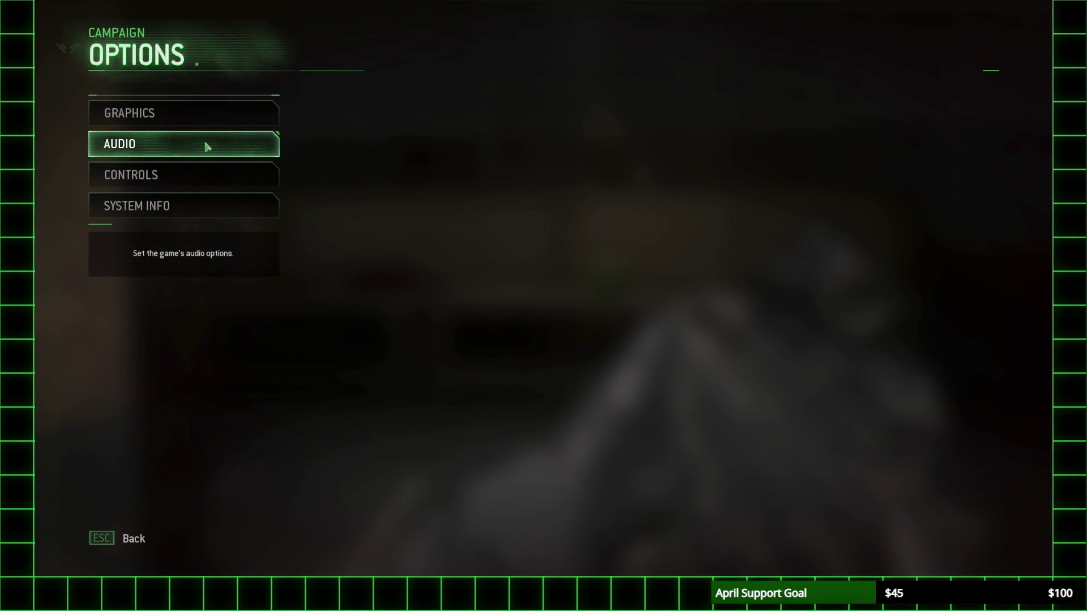
click(189, 179)
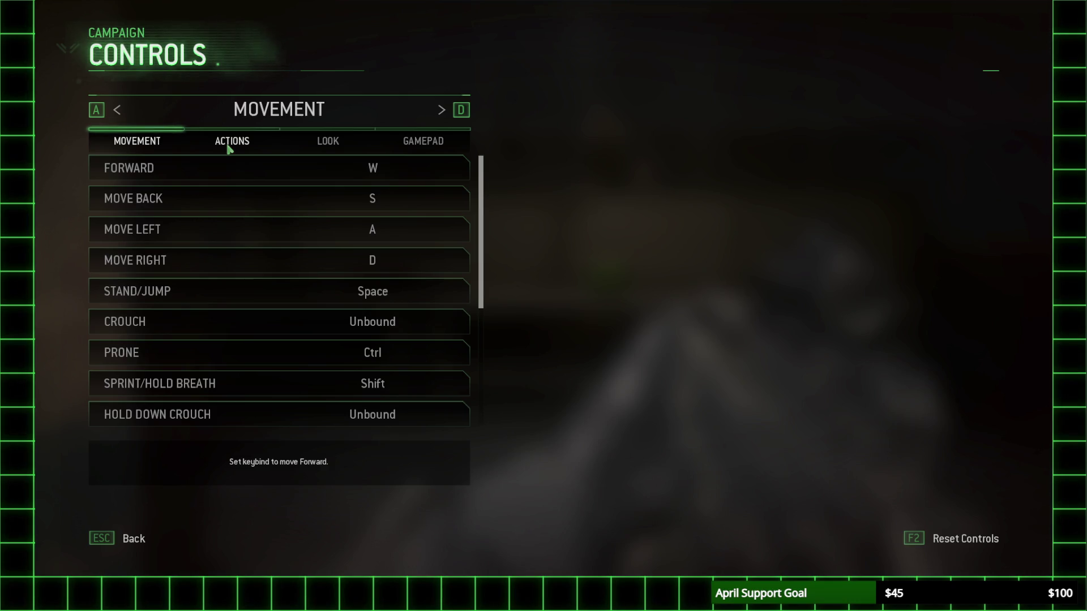
click(312, 148)
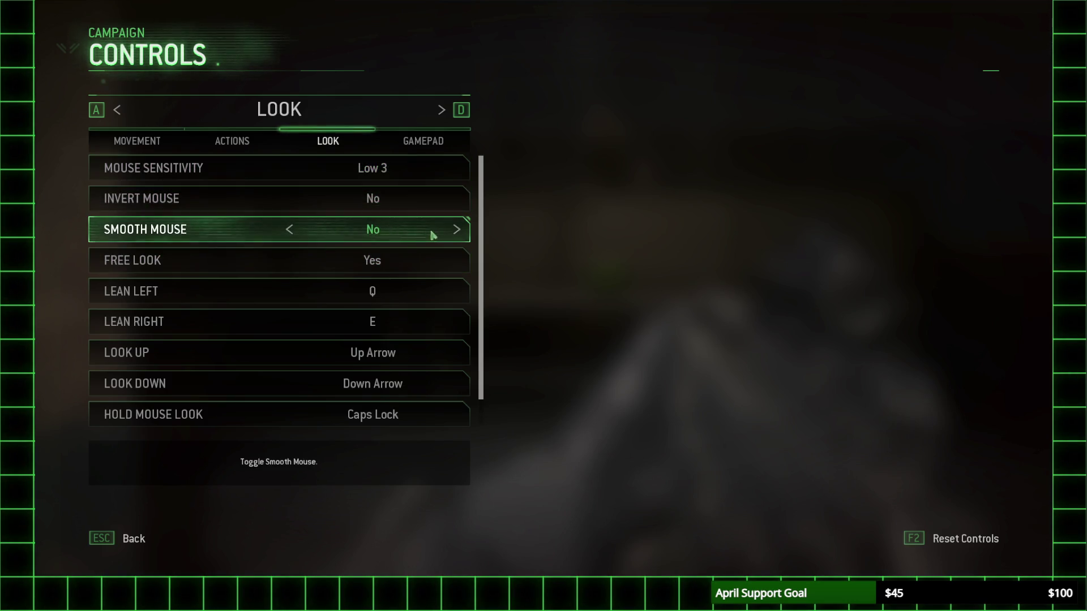
key(Escape)
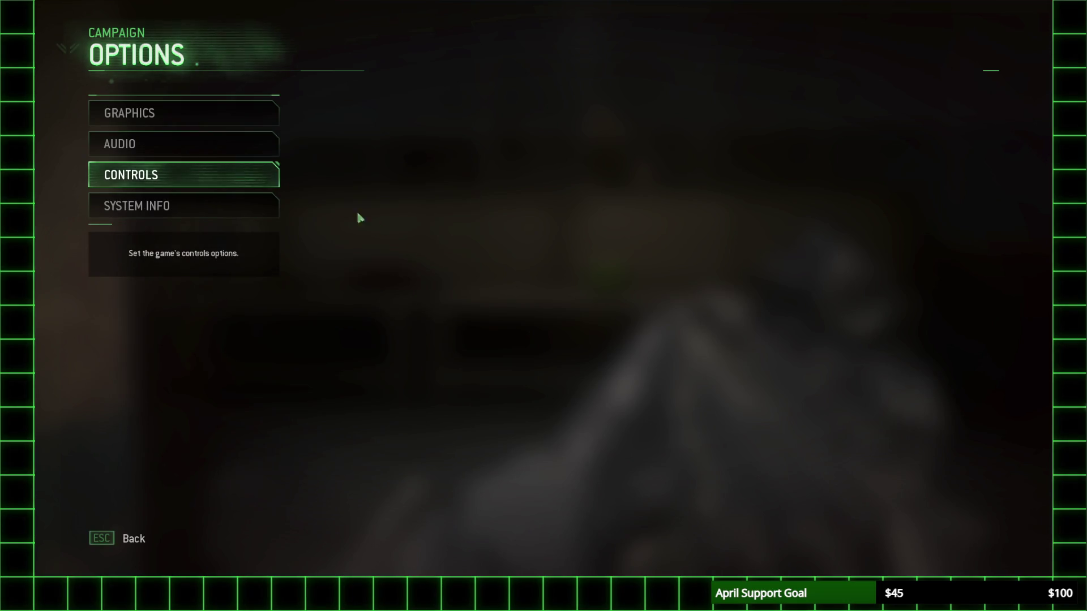
click(205, 168)
click(314, 146)
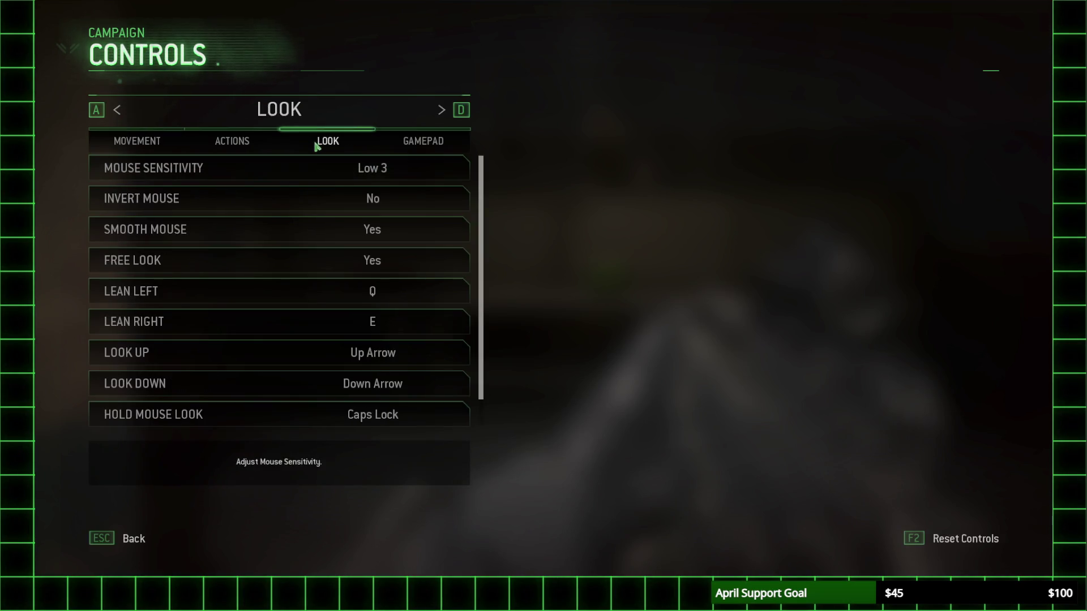
click(241, 144)
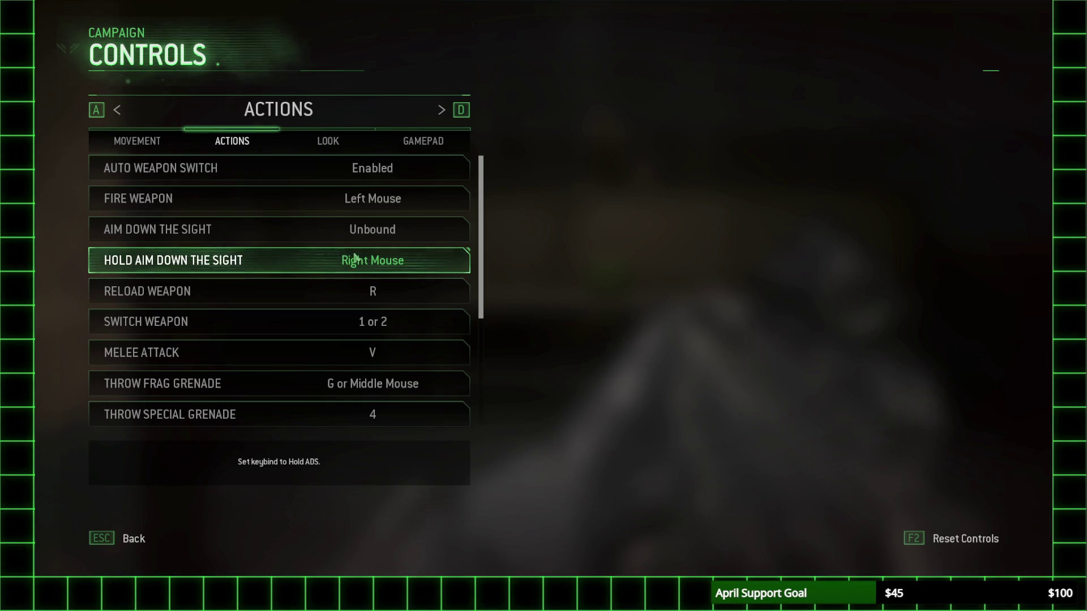
key(Escape)
key(Escape)
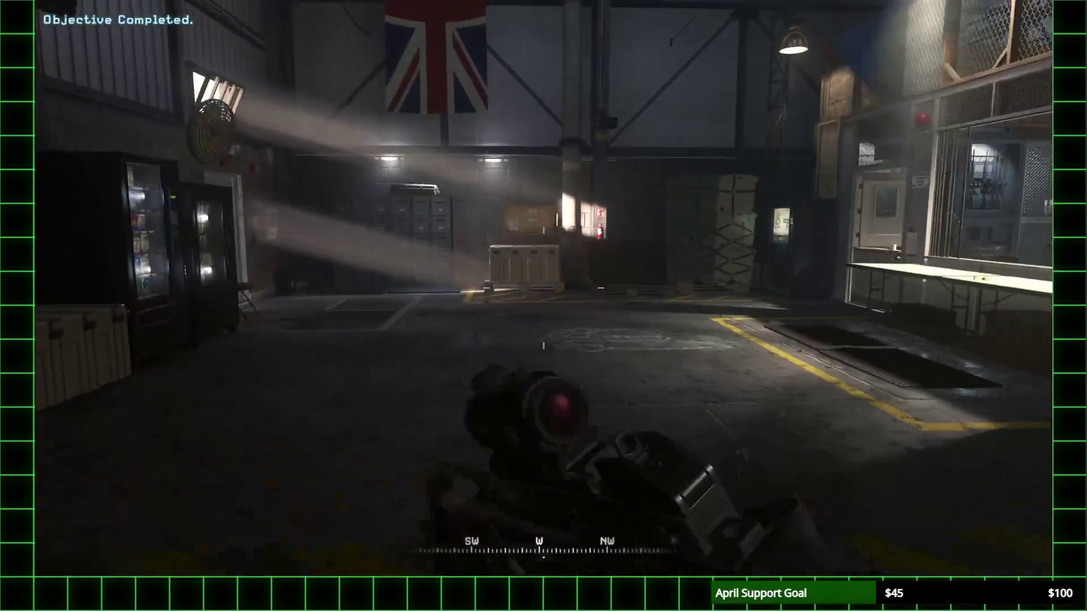
Step: Pick up the USP .45, switch to the G36C, and knife the watermelon
key(f)
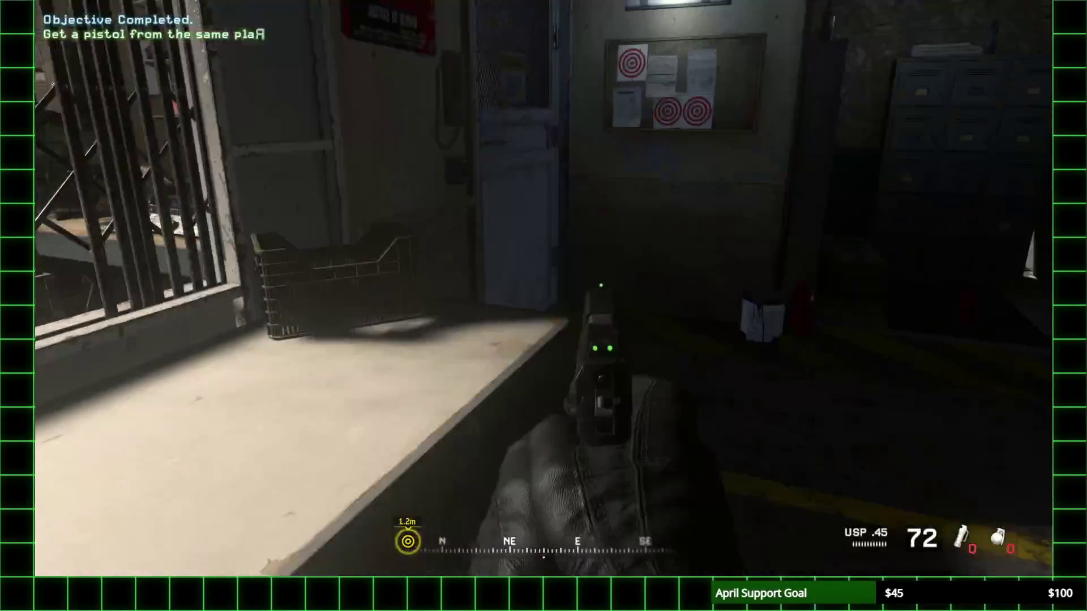
key(w)
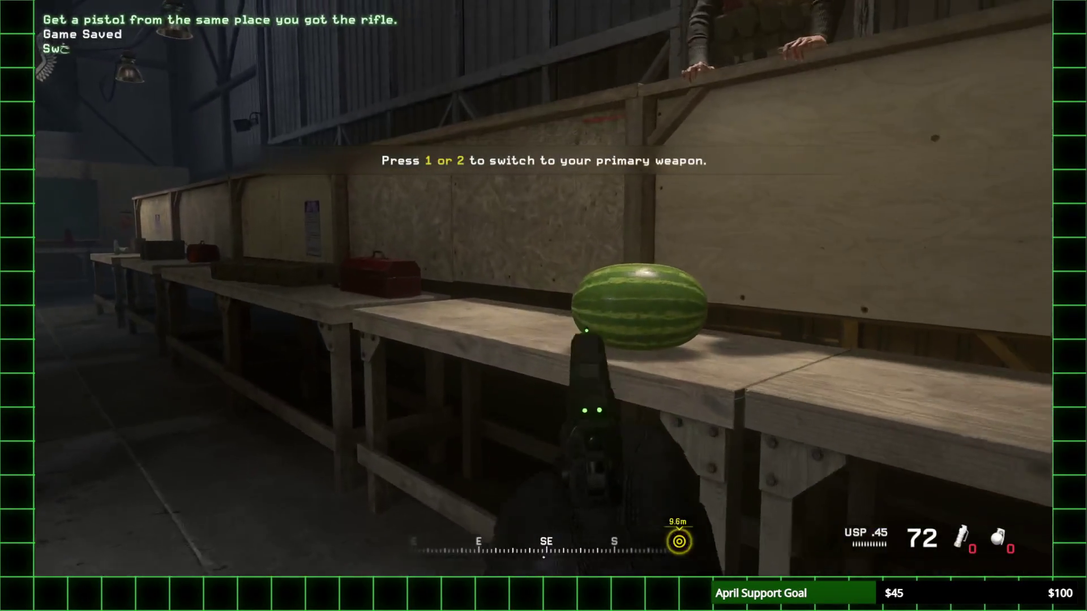
key(1)
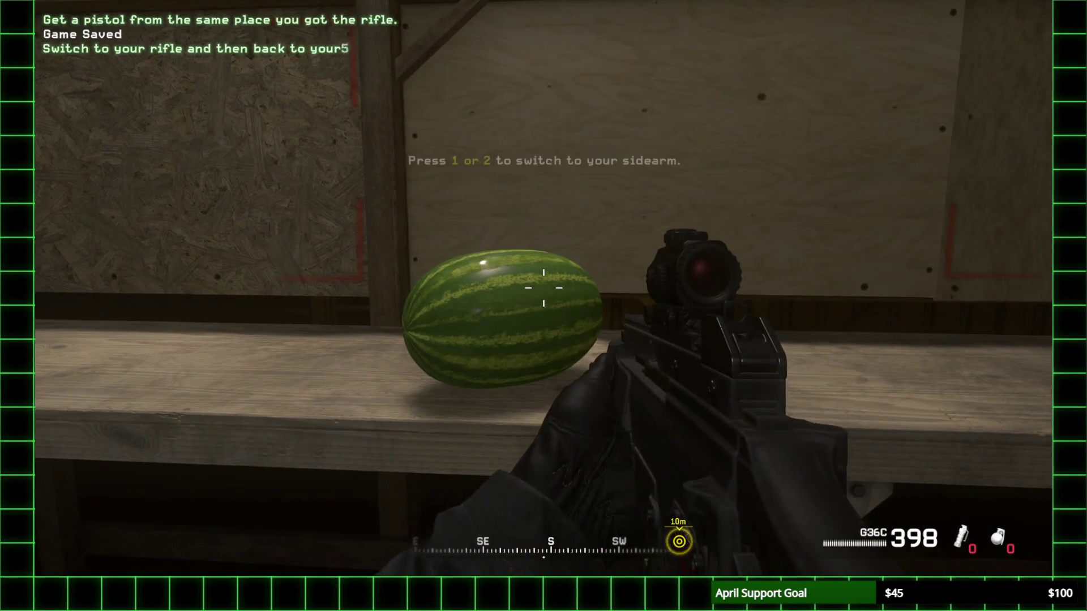
key(w)
key(v)
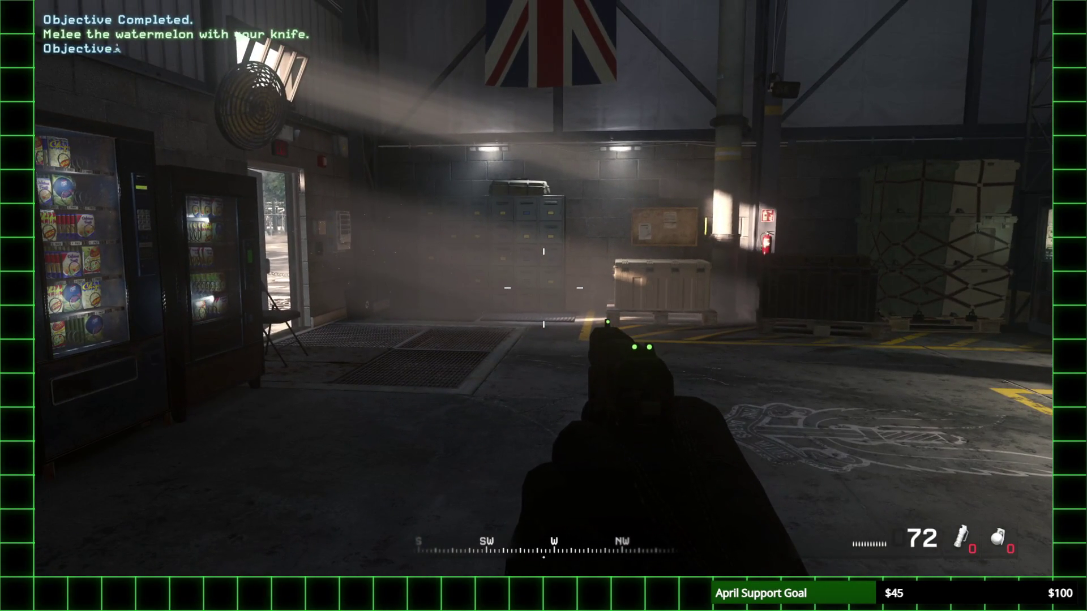
Step: Walk out past the tank and van to the objective inside the hangar
key(w)
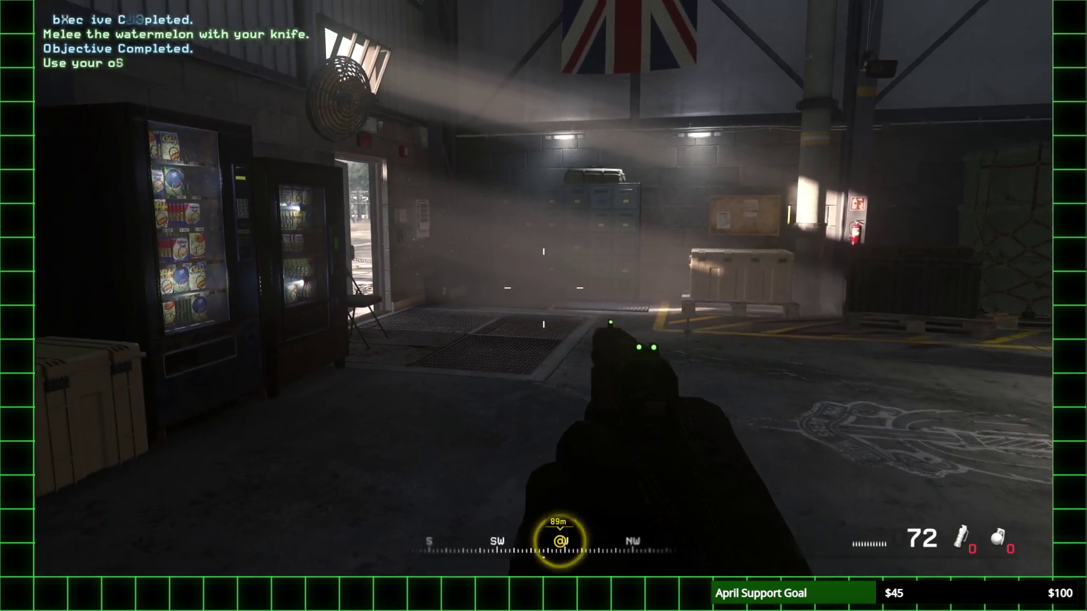
key(w)
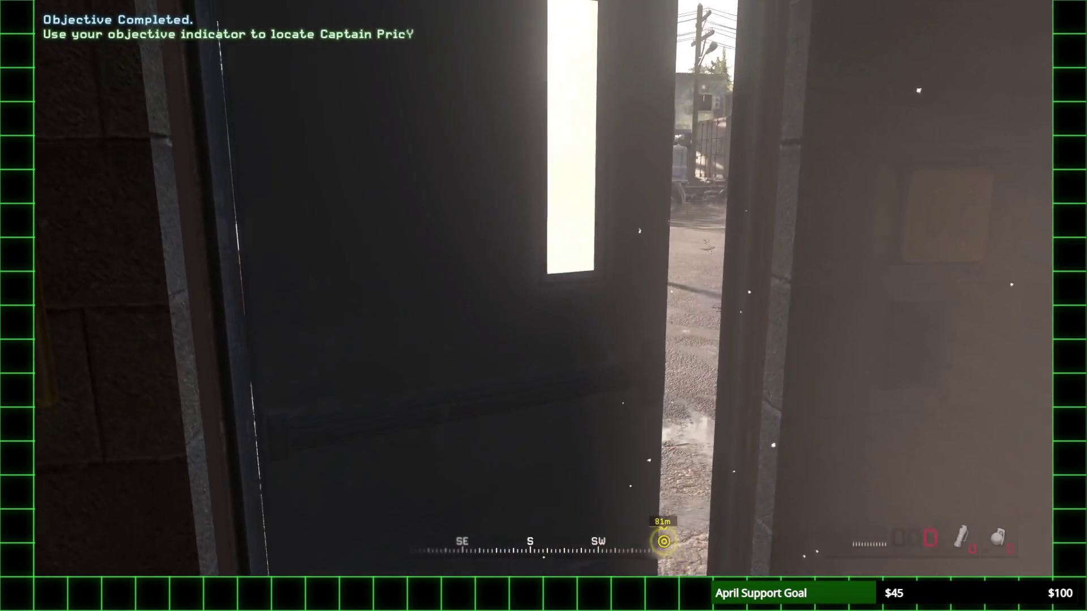
key(w)
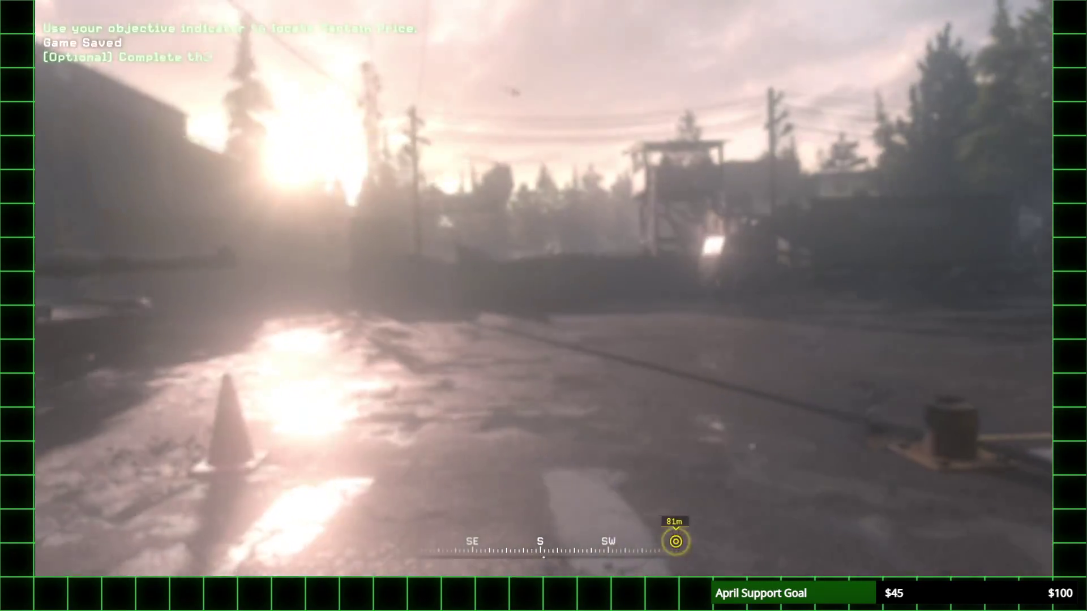
key(w)
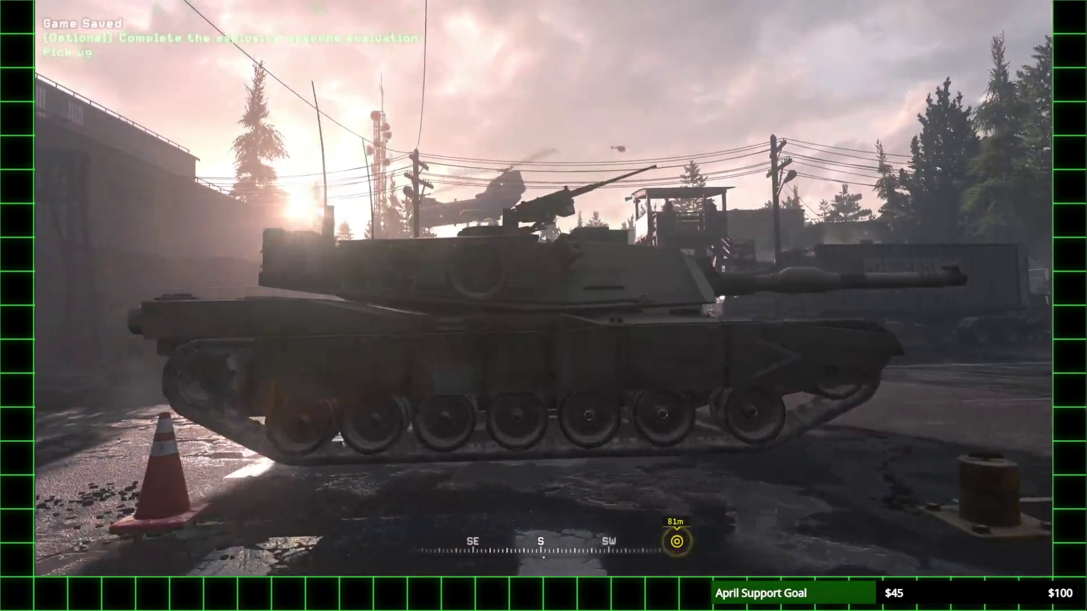
key(w)
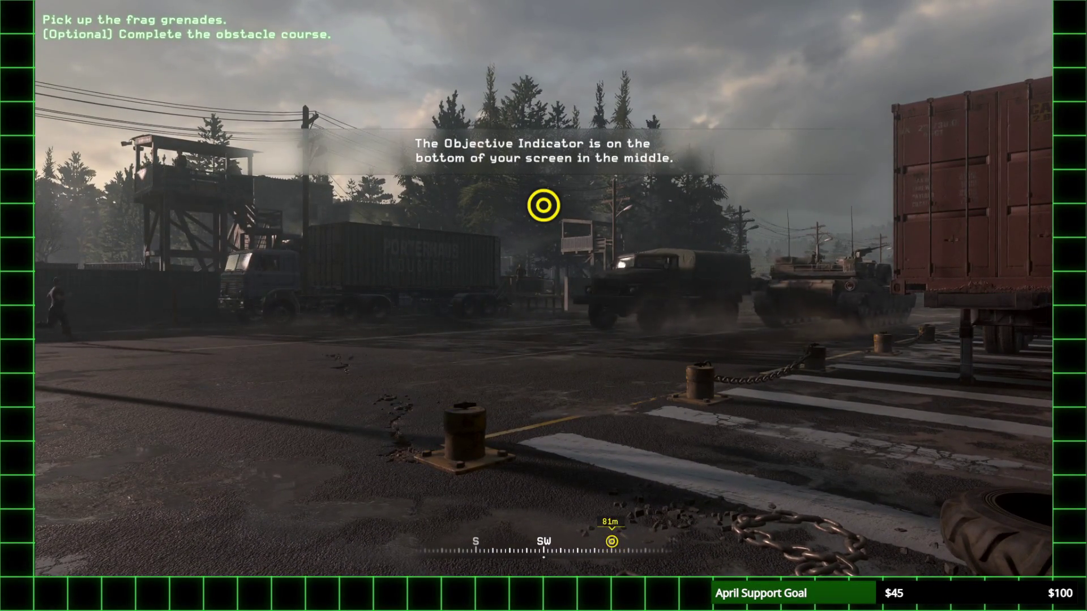
key(w)
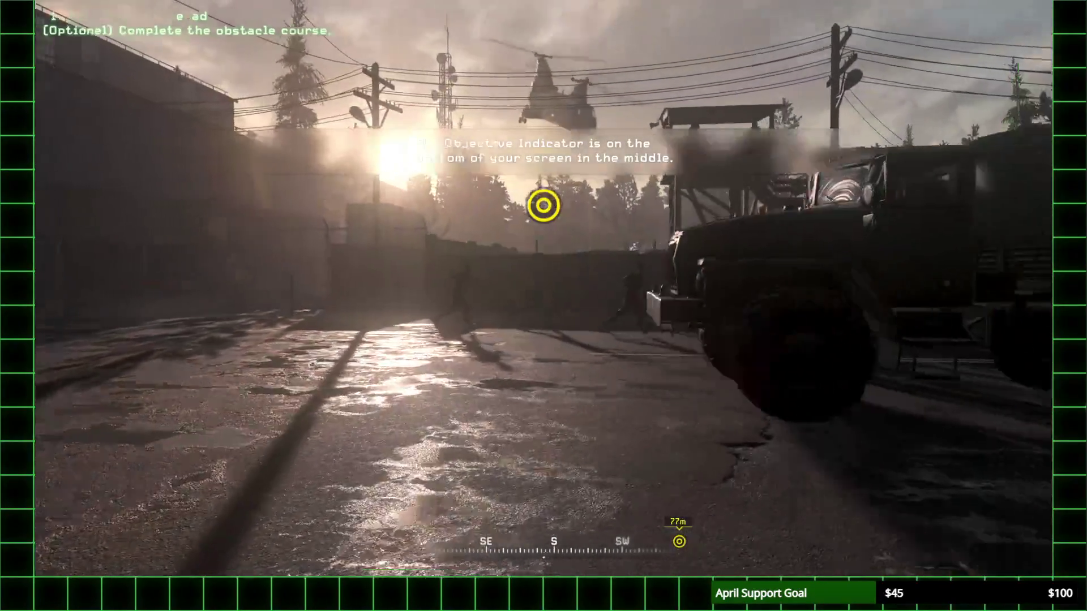
key(w)
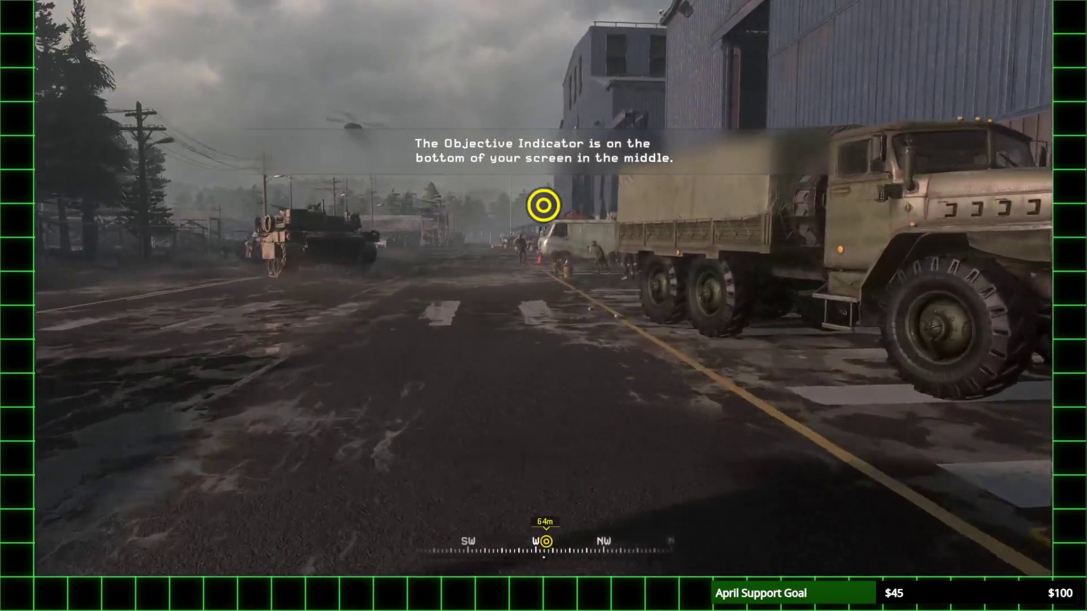
key(w)
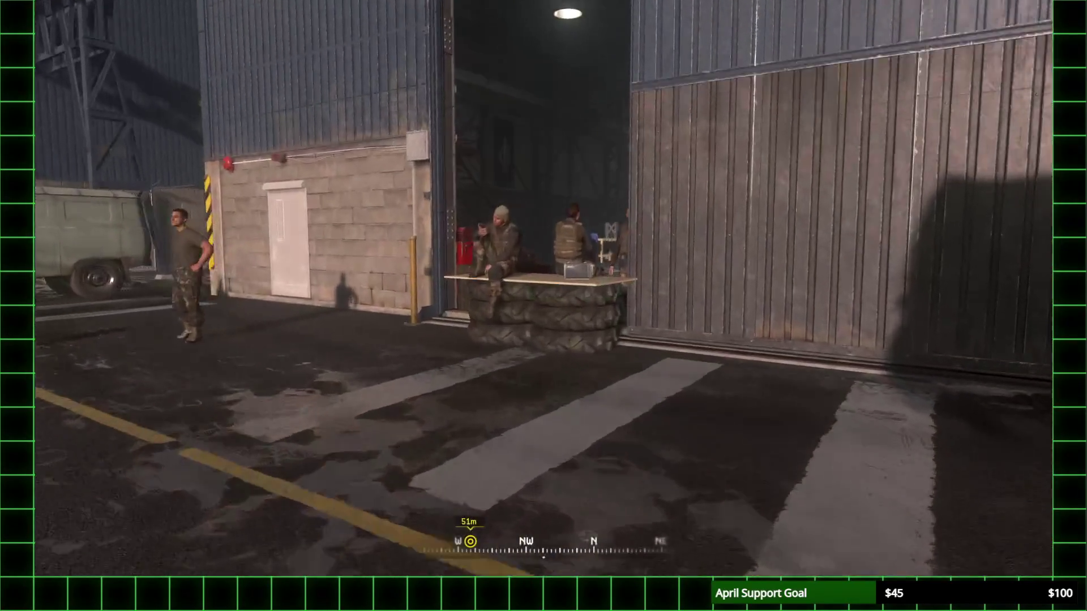
key(w)
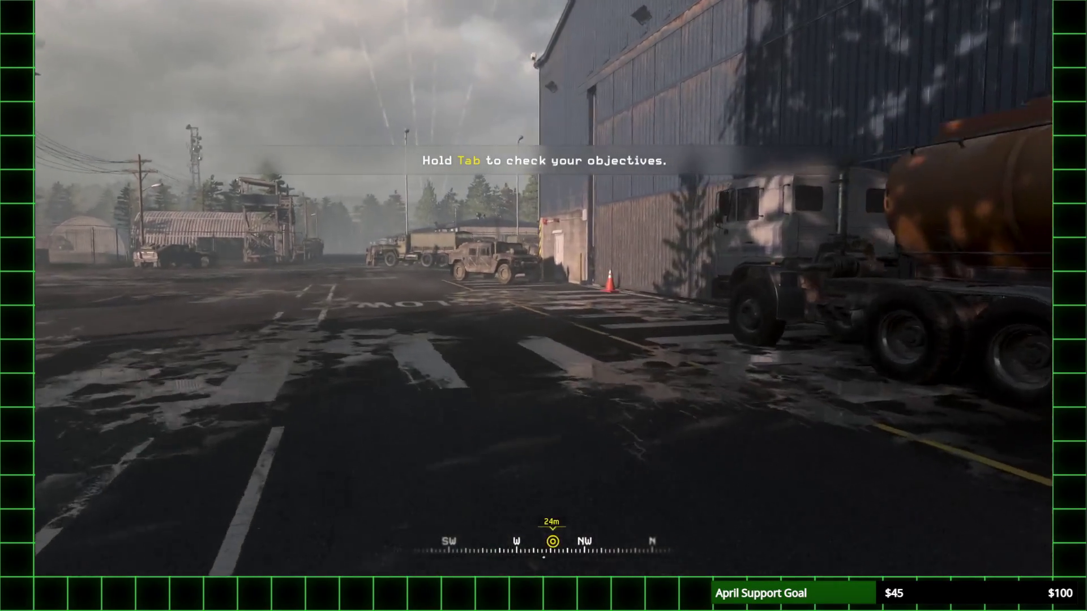
key(w)
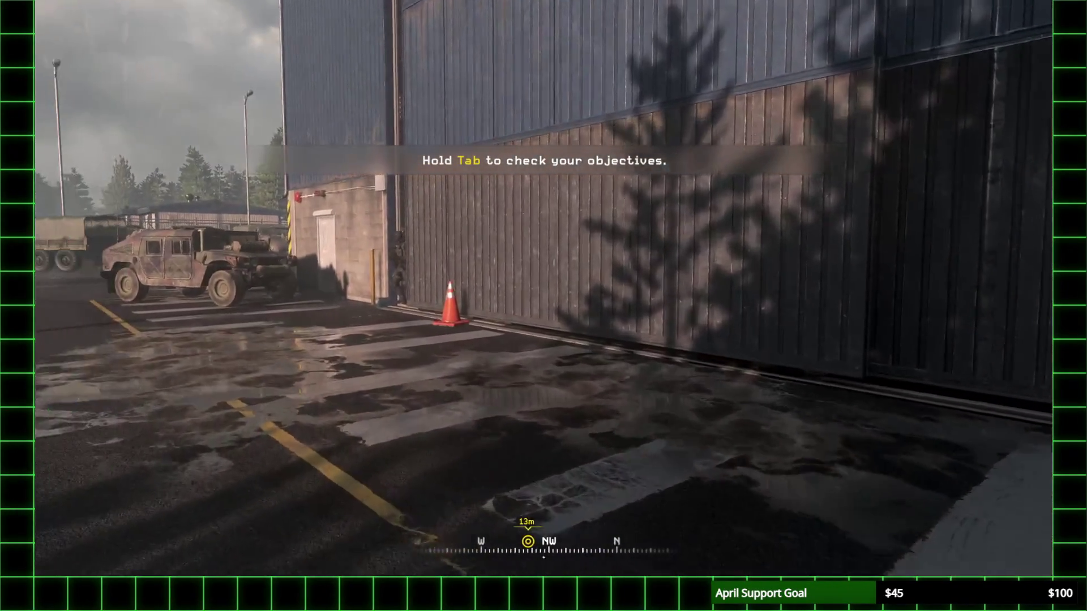
key(w)
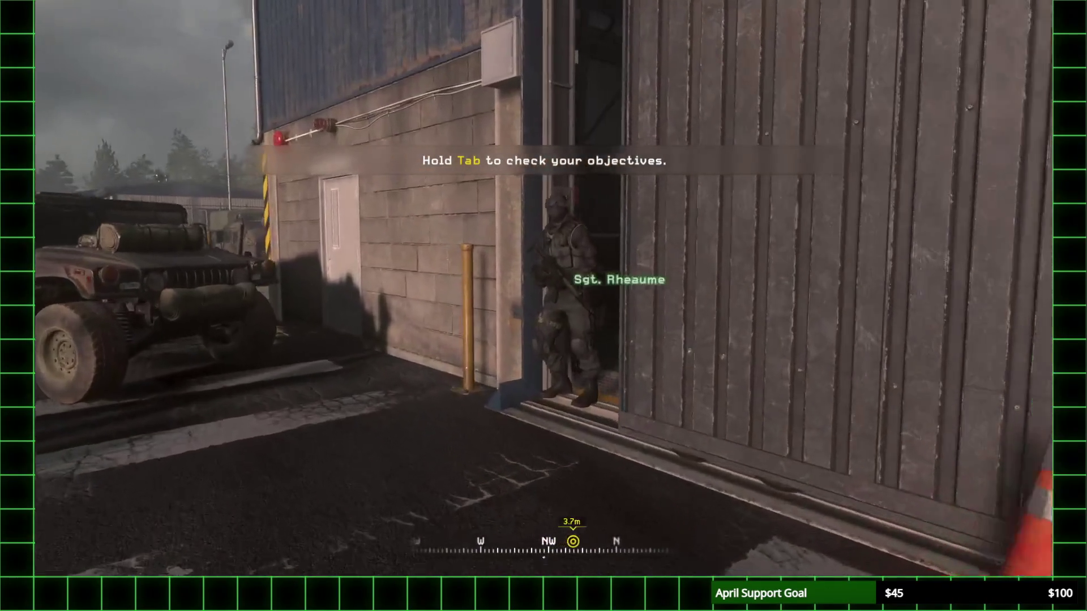
key(w)
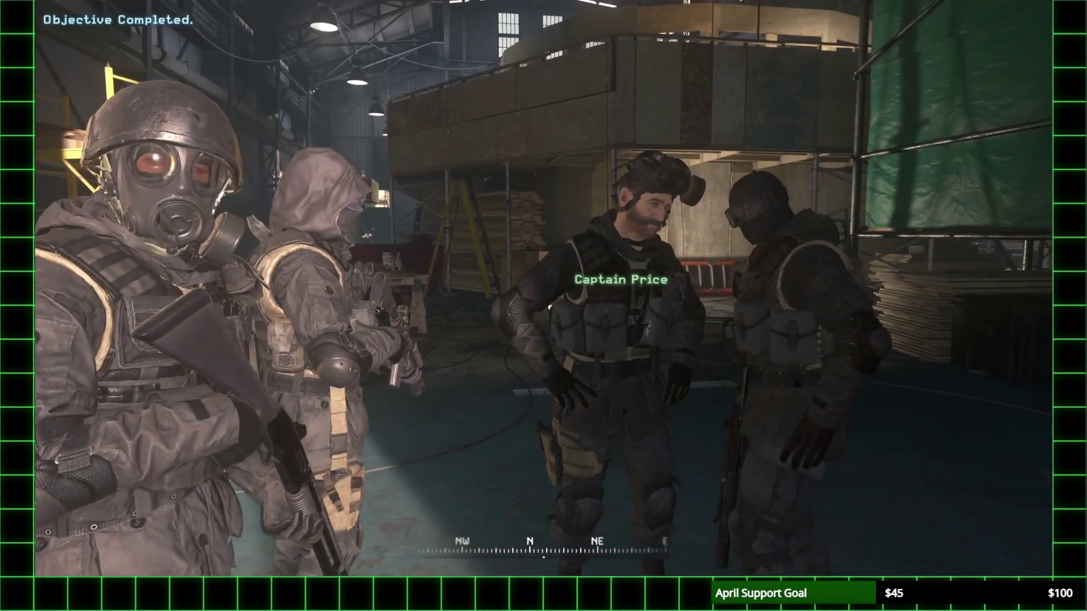
Step: Face Captain Price, then walk over to Sgt. Rheaume and the soldiers
key(w)
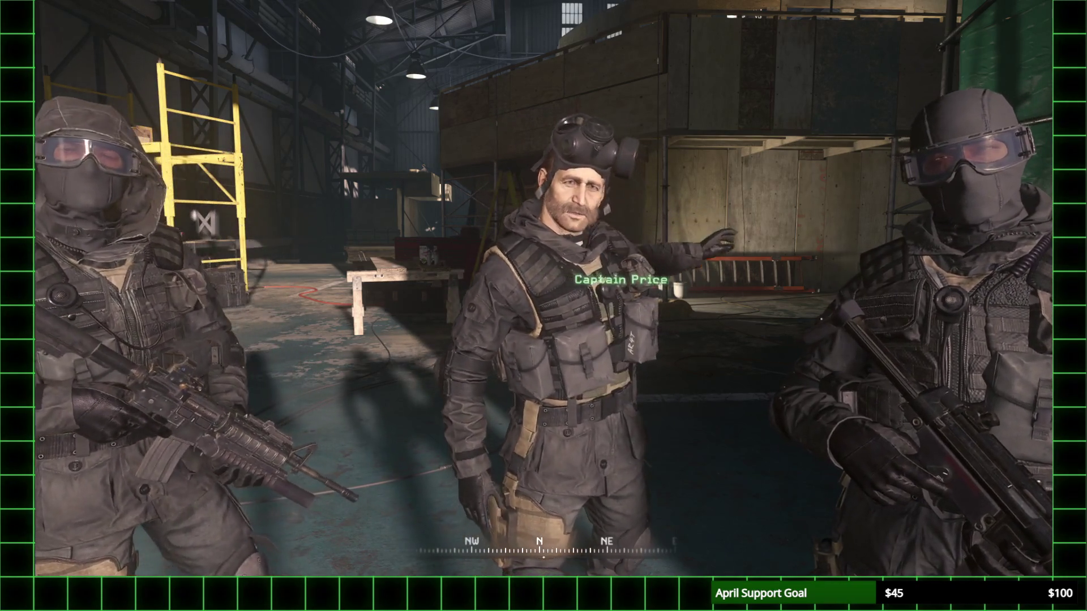
key(w)
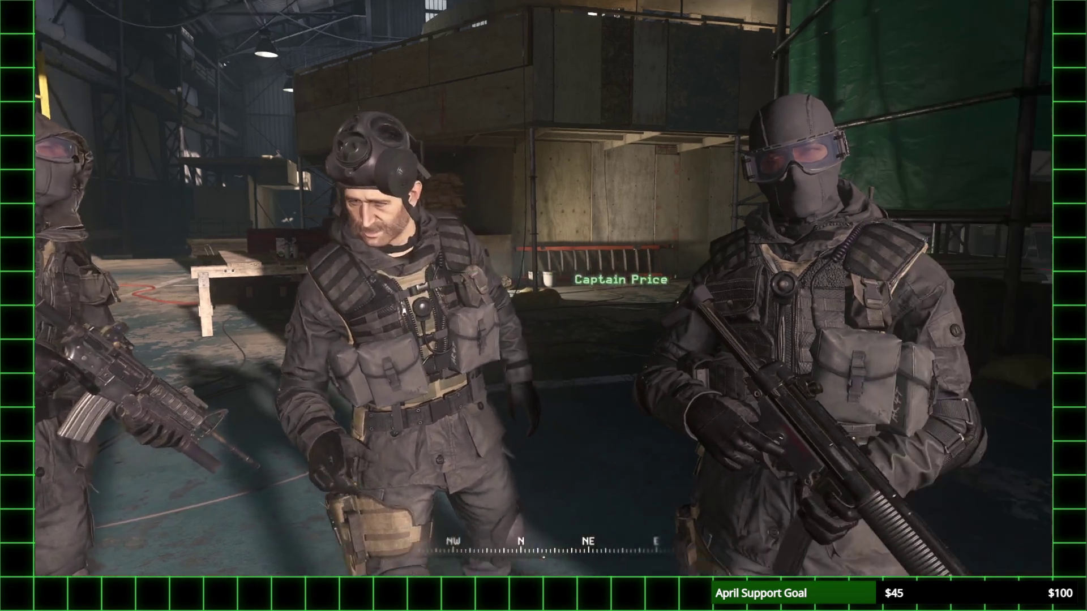
key(w)
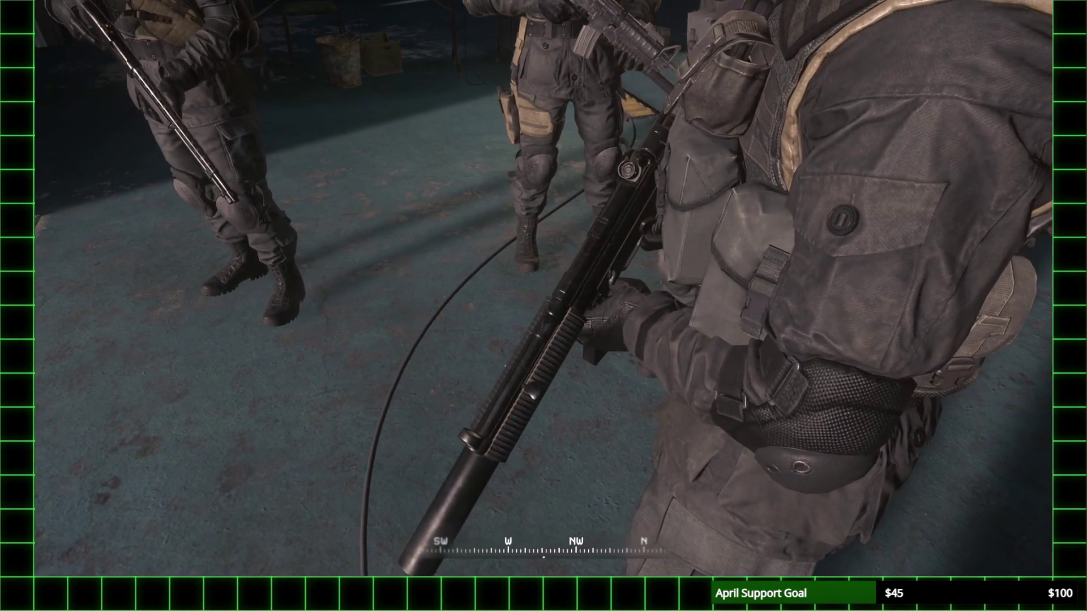
key(s)
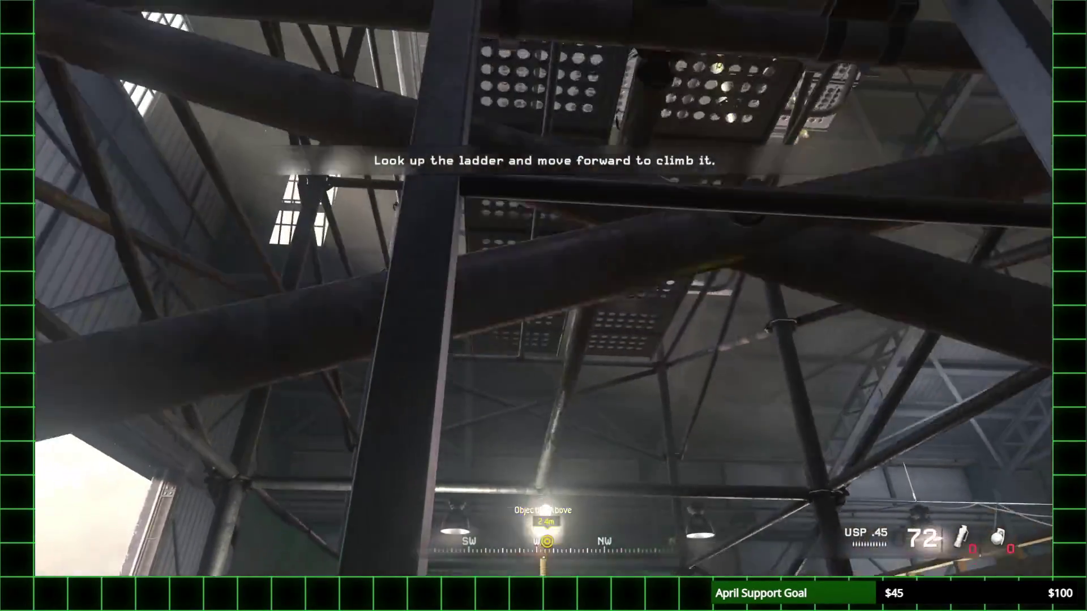
Step: Climb the ladder, swap the rifle for the MP5, and take four flashbangs
key(w)
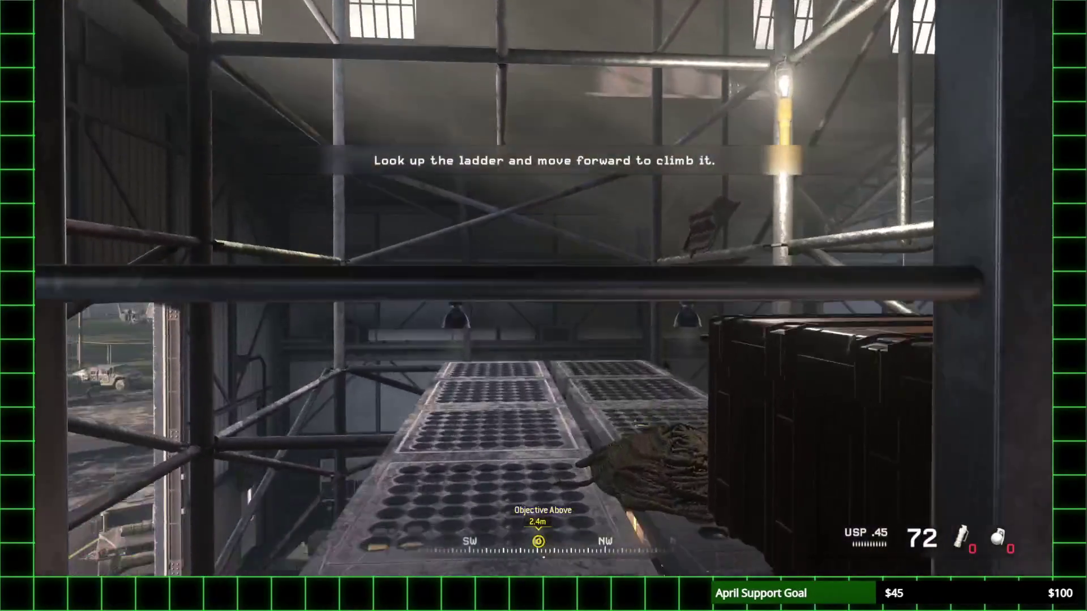
key(w)
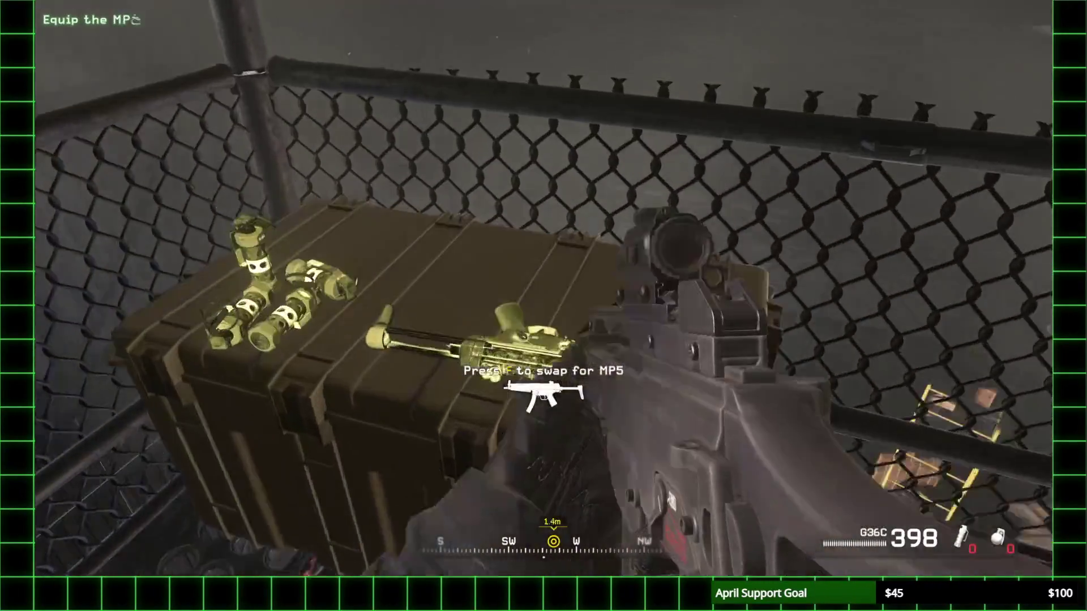
key(f)
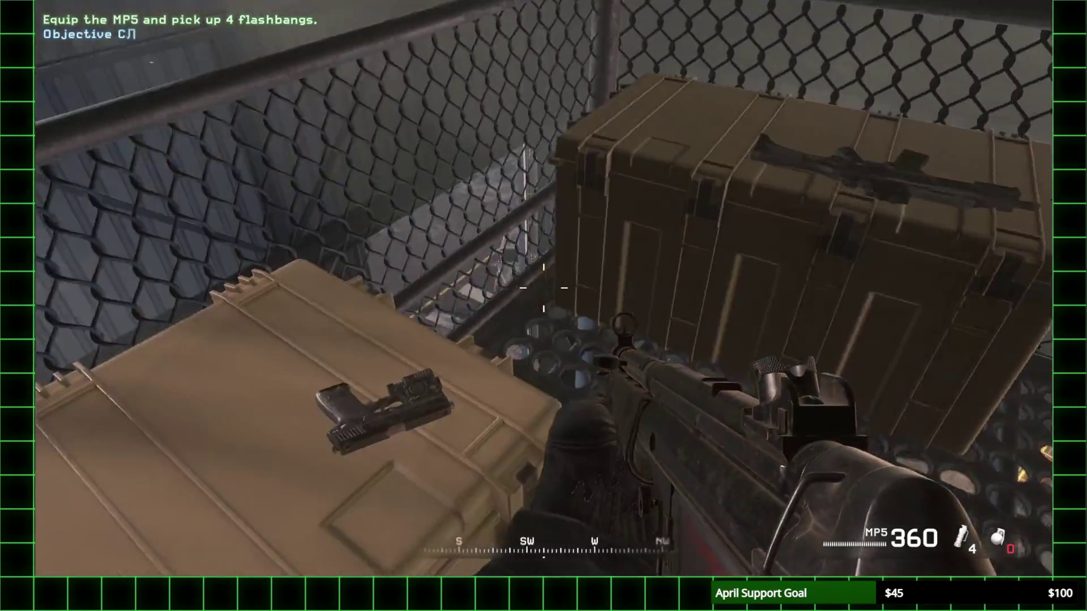
key(1)
key(1)
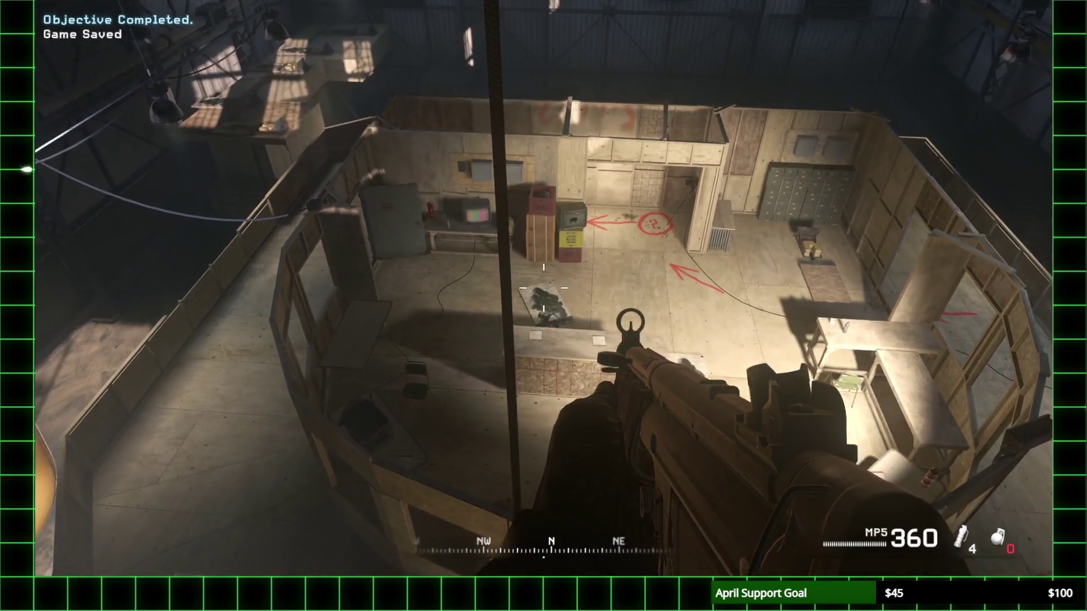
key(Escape)
click(152, 170)
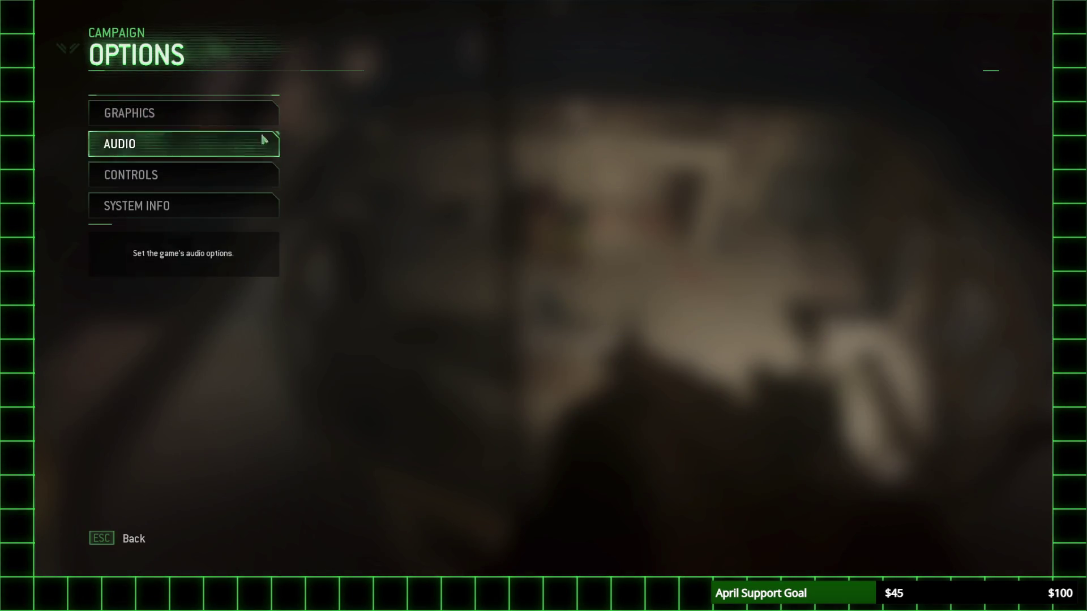
Step: Check the Use/Drop binding on the Controls ACTIONS tab, then resume F.N.G. training
click(194, 180)
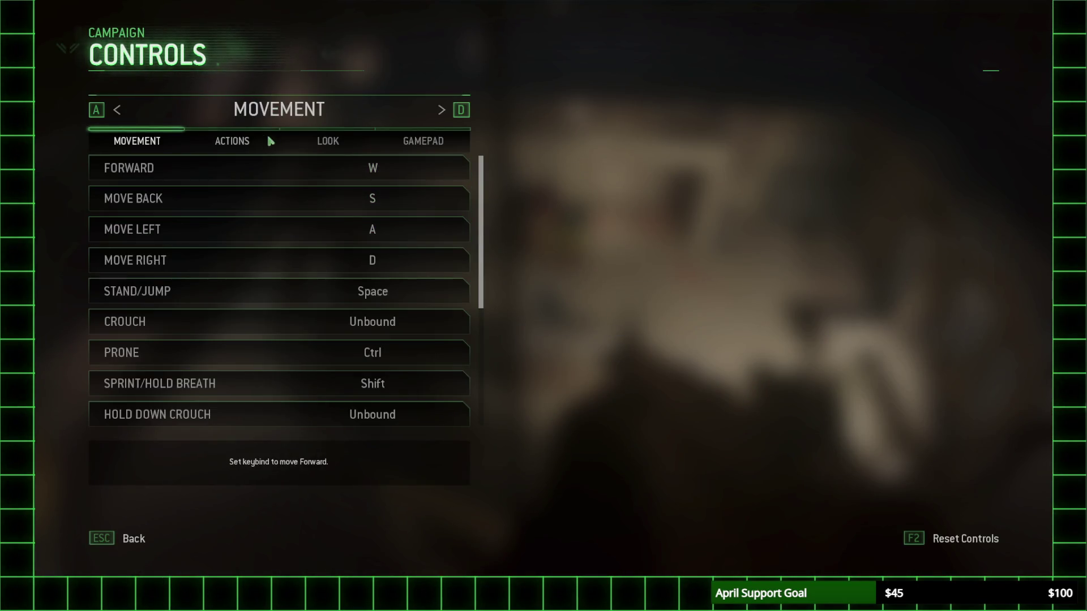
click(249, 136)
scroll(268, 262, down, 5)
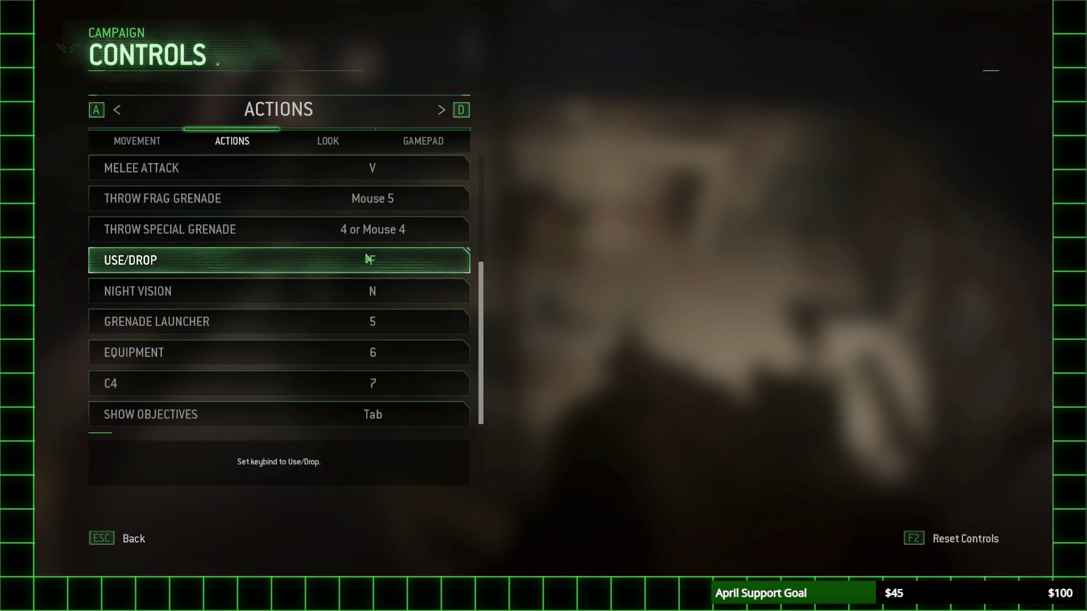
key(Escape)
key(Escape)
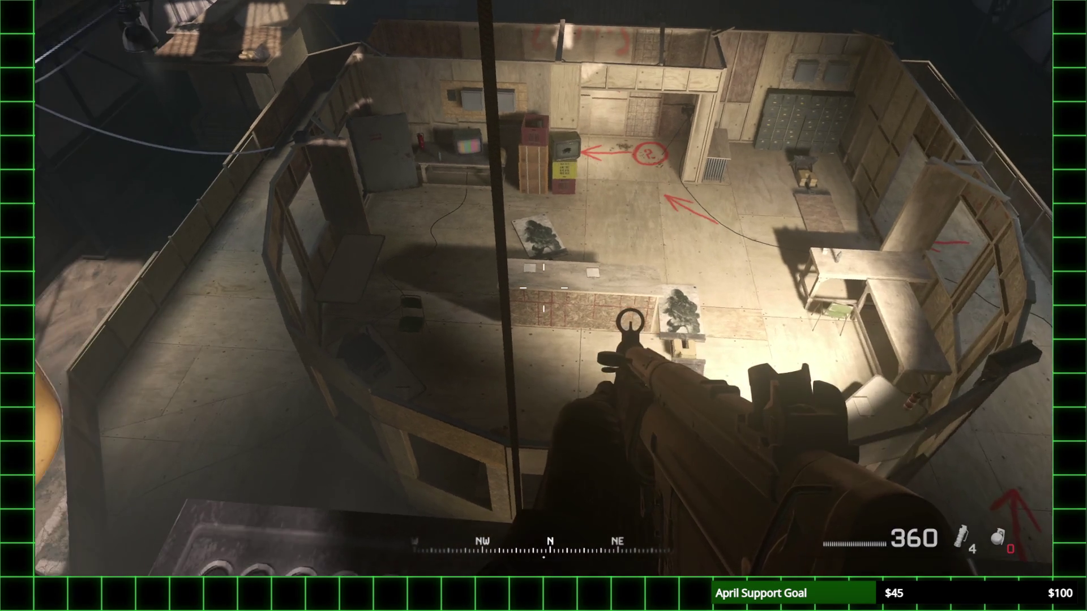
Step: Slide down the rope, ready the pistol, and run through the course to the FLASH HERE doorway
key(f)
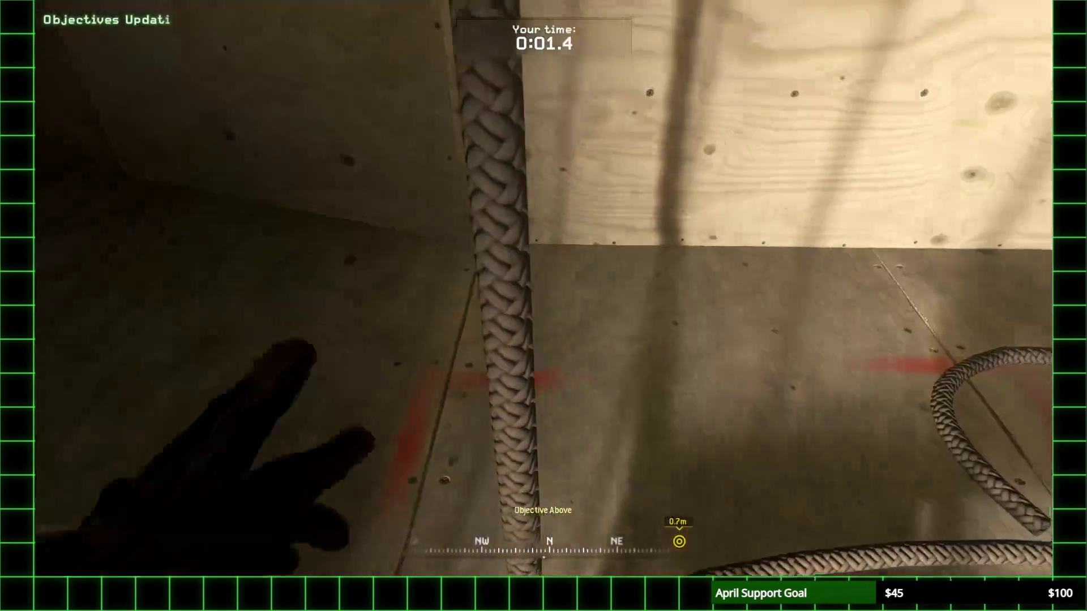
key(1)
key(w)
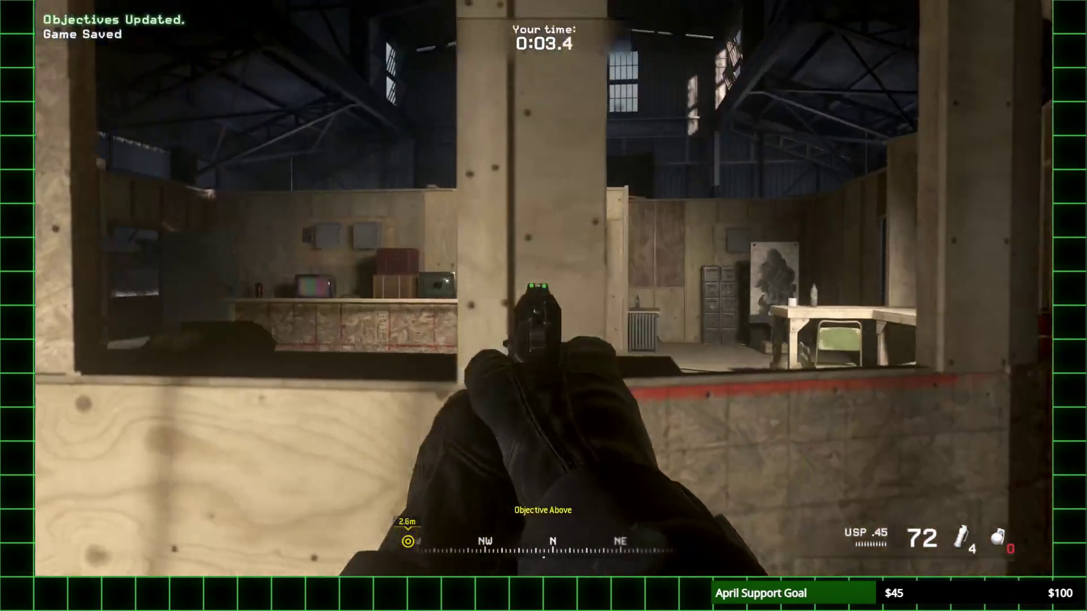
key(w)
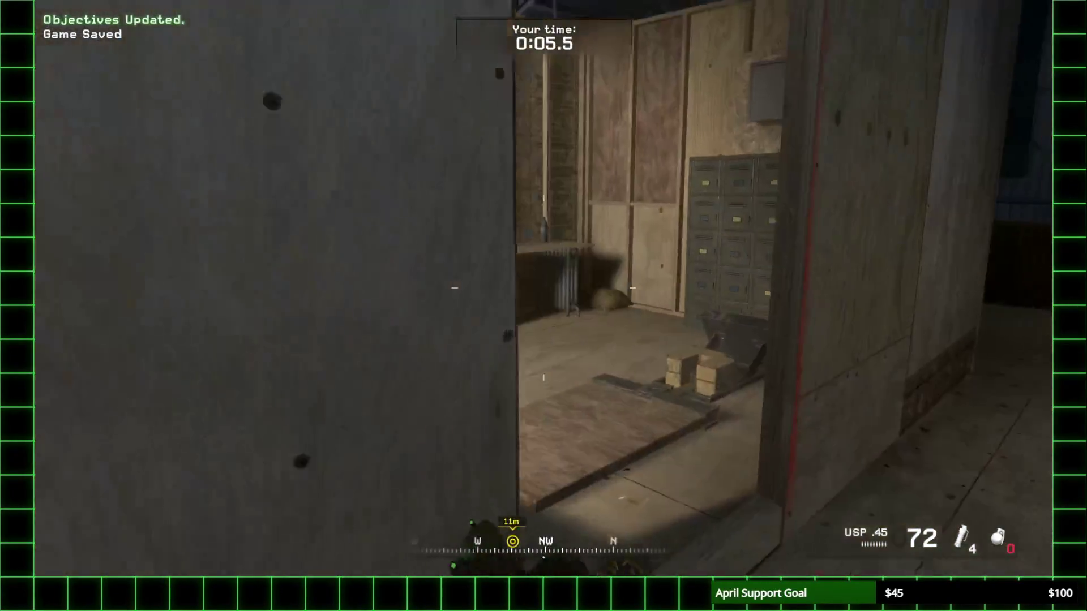
key(w)
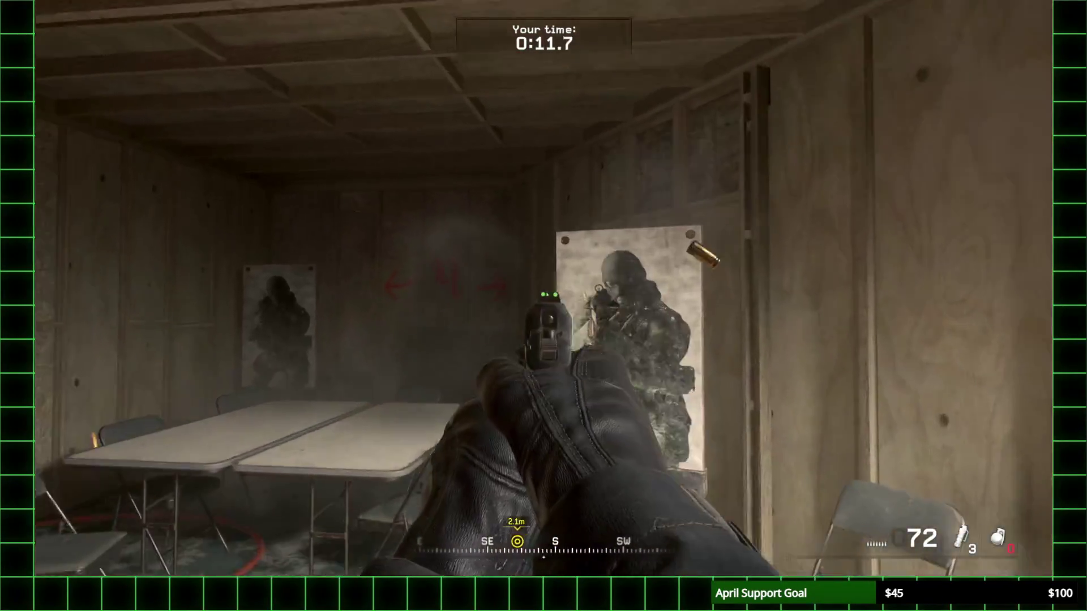
key(w)
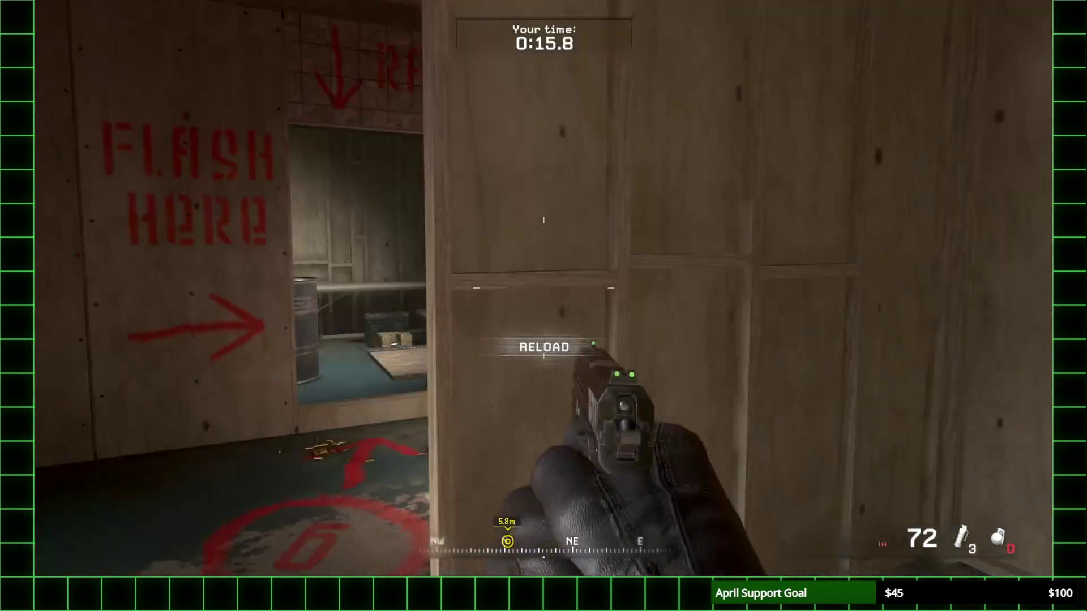
Step: Flashbang and clear the last room, then sprint across the finish line in 18.95 seconds
key(4)
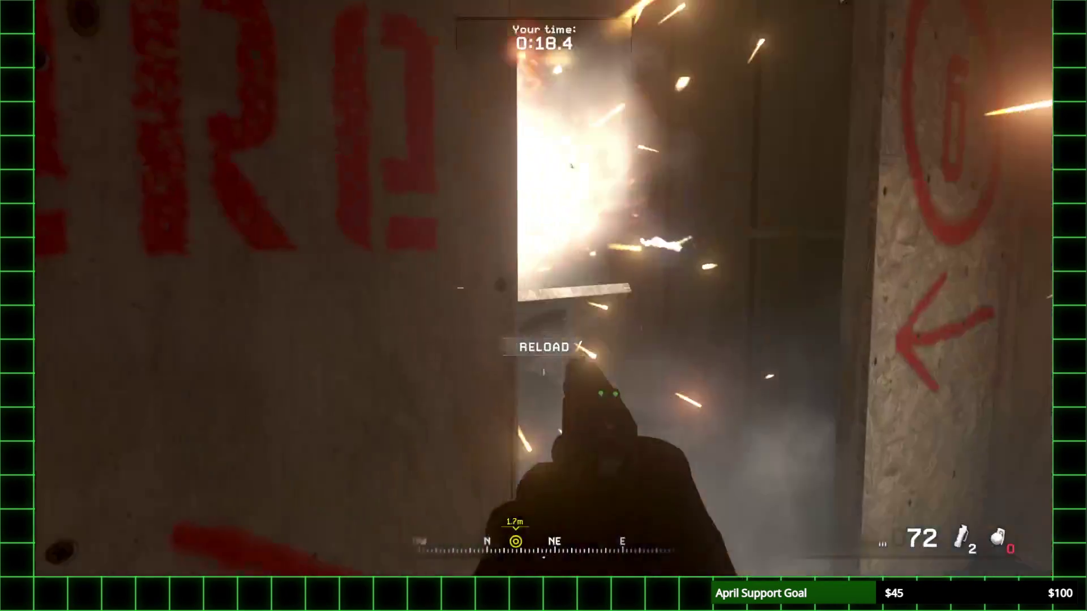
click(543, 288)
key(w)
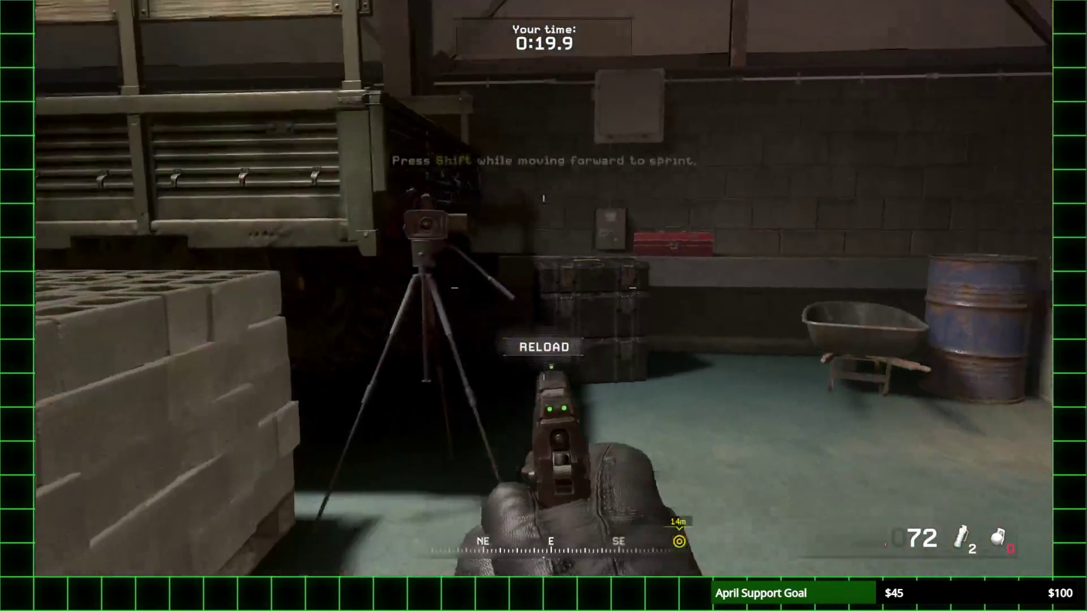
key(shift)
key(w)
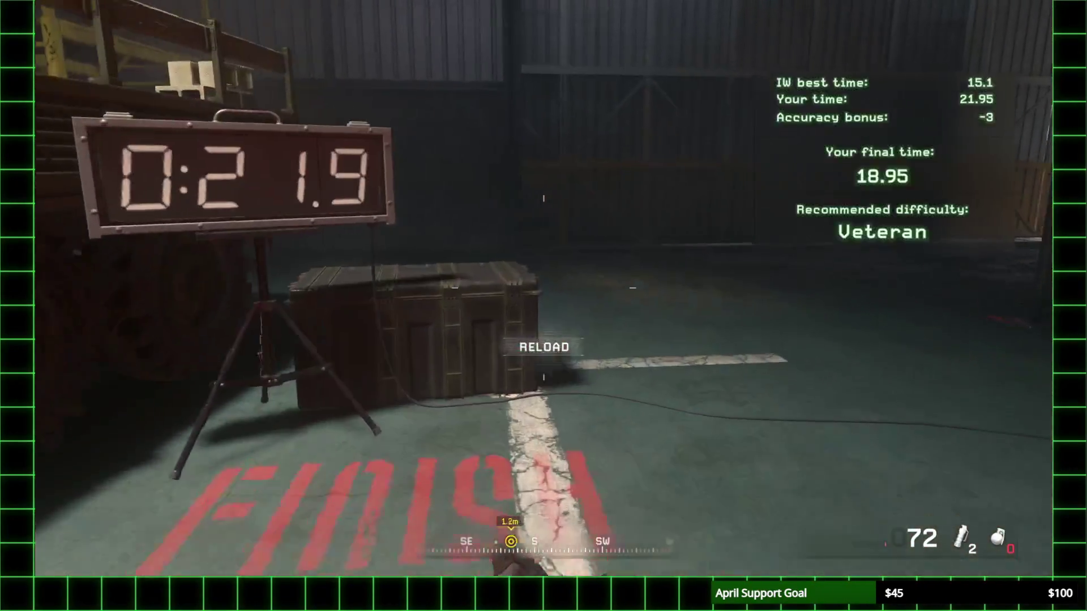
key(r)
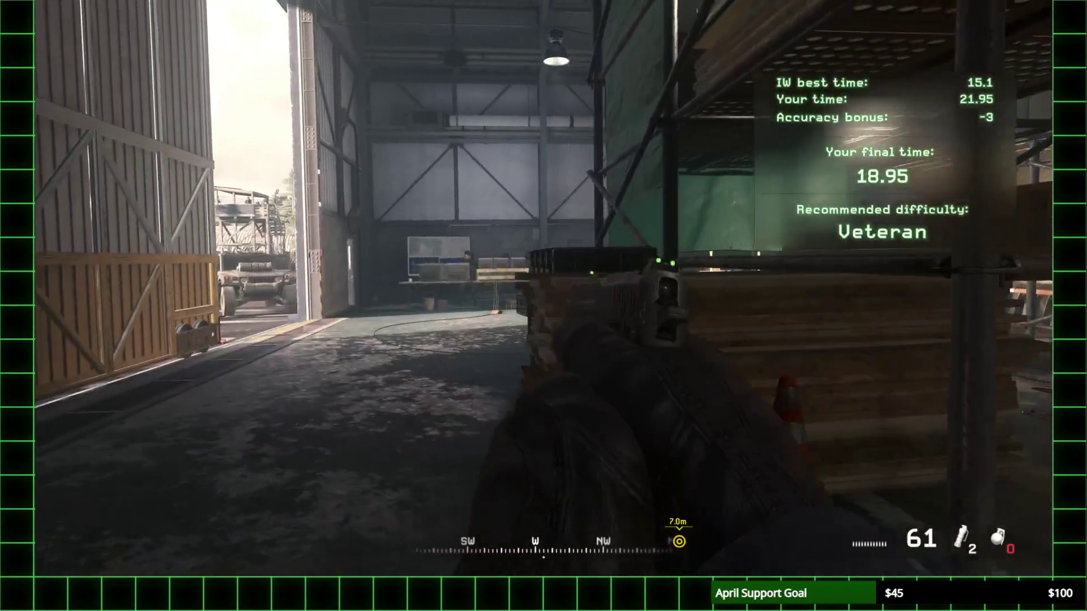
key(w)
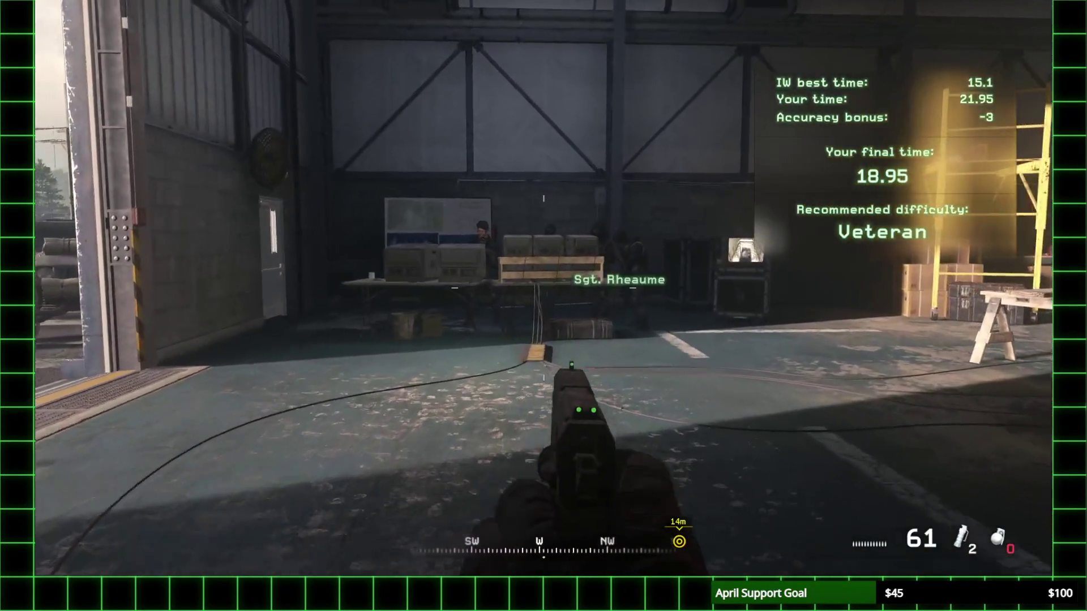
key(w)
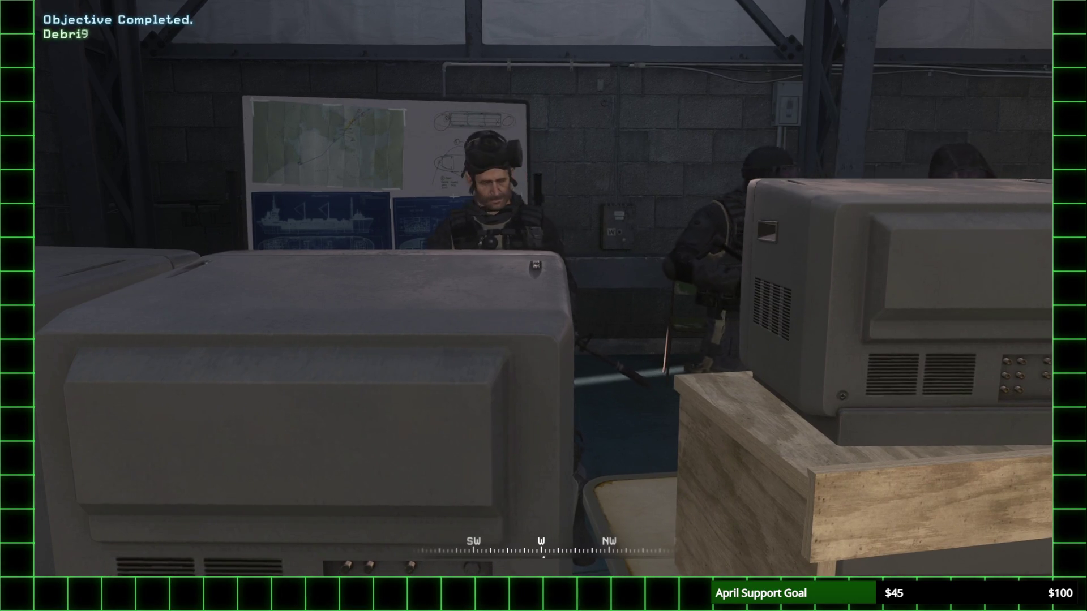
Step: Walk up beside Captain Price at the hangar monitors, then choose a campaign difficulty in the Select Difficulty menu
key(a)
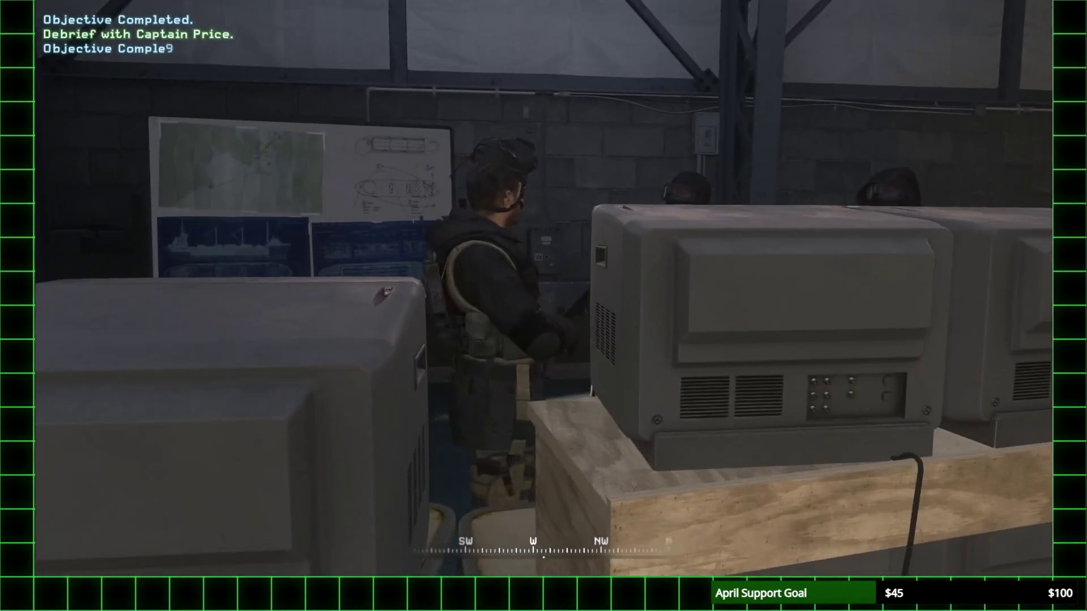
key(s)
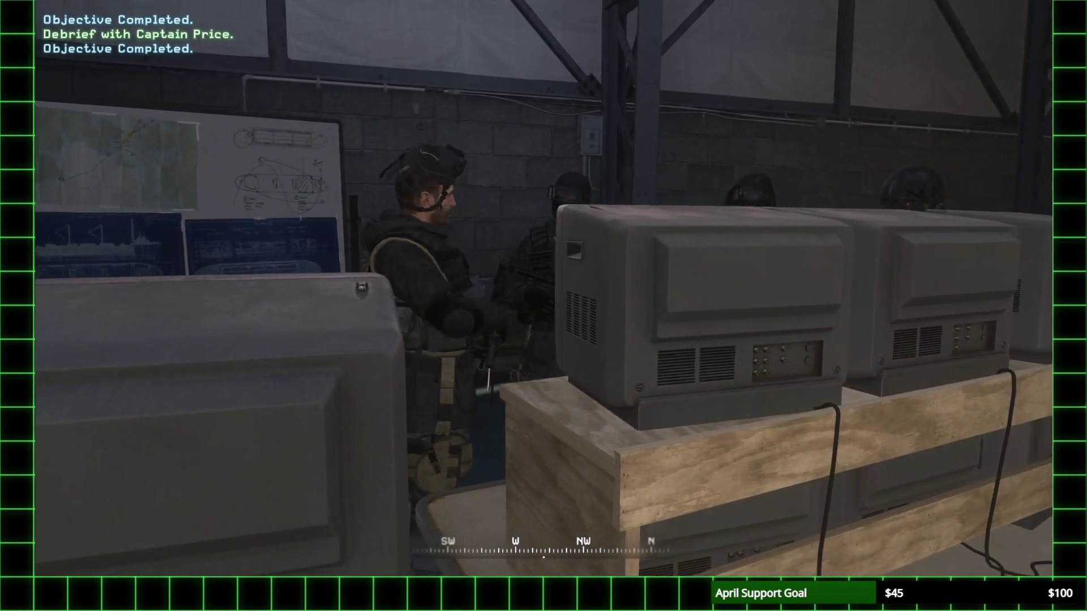
key(a)
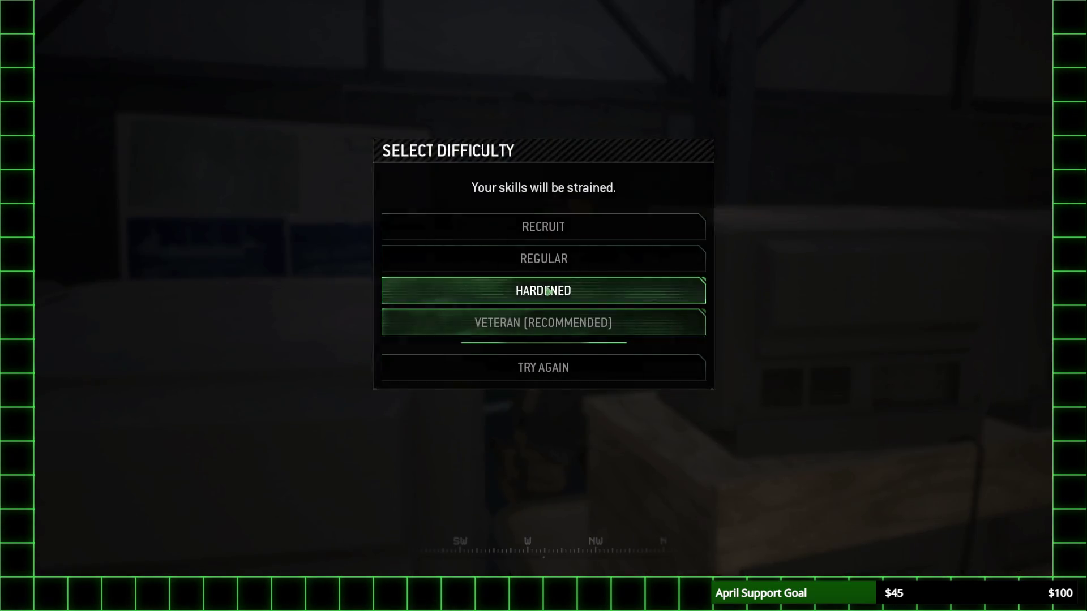
click(586, 236)
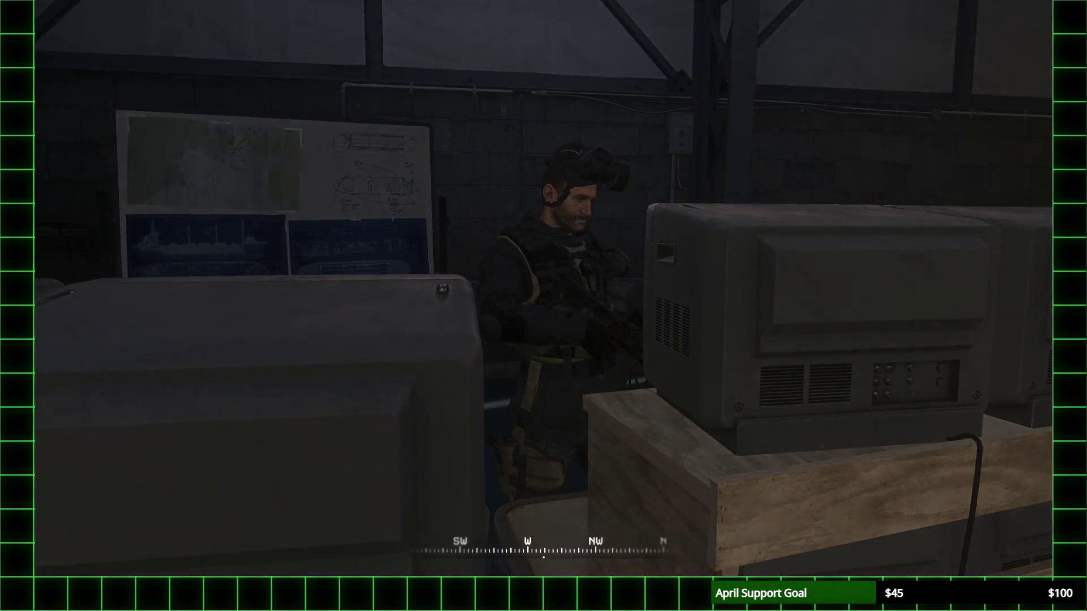